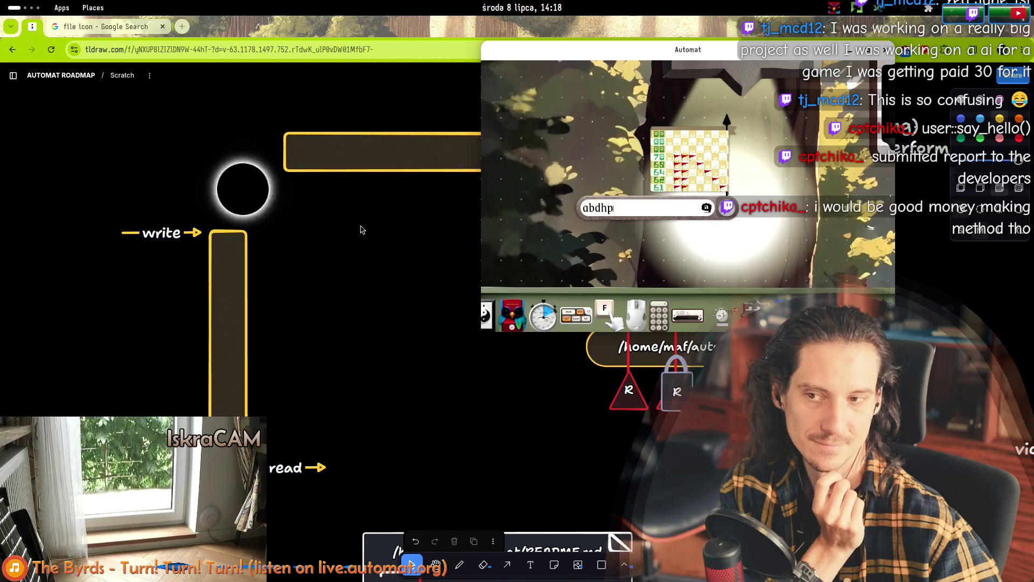
- Return to the sketch canvas and nudge the read arrow slightly upward
left_click(358, 230)
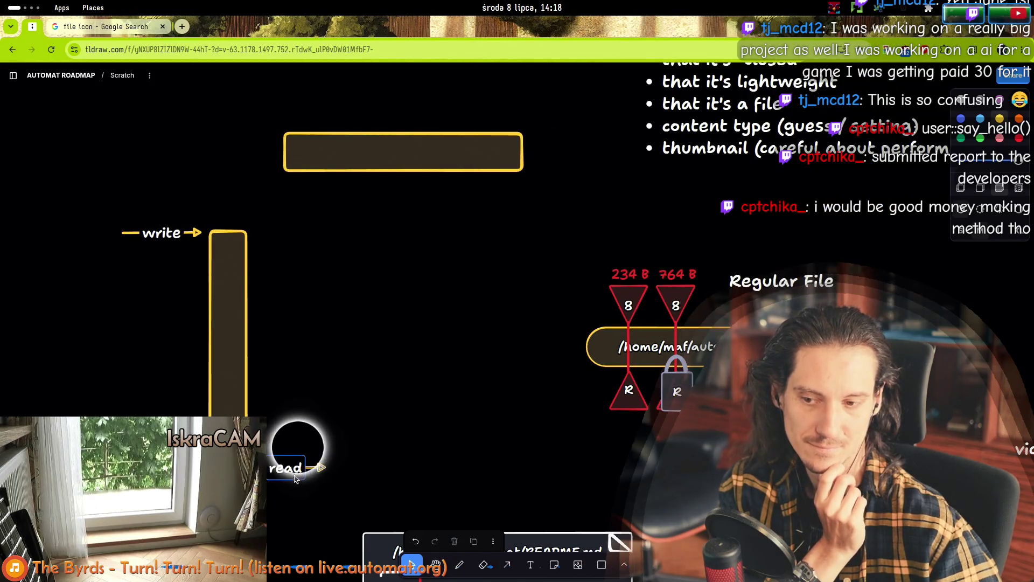
left_click(327, 471)
left_click_drag(330, 473, 330, 470)
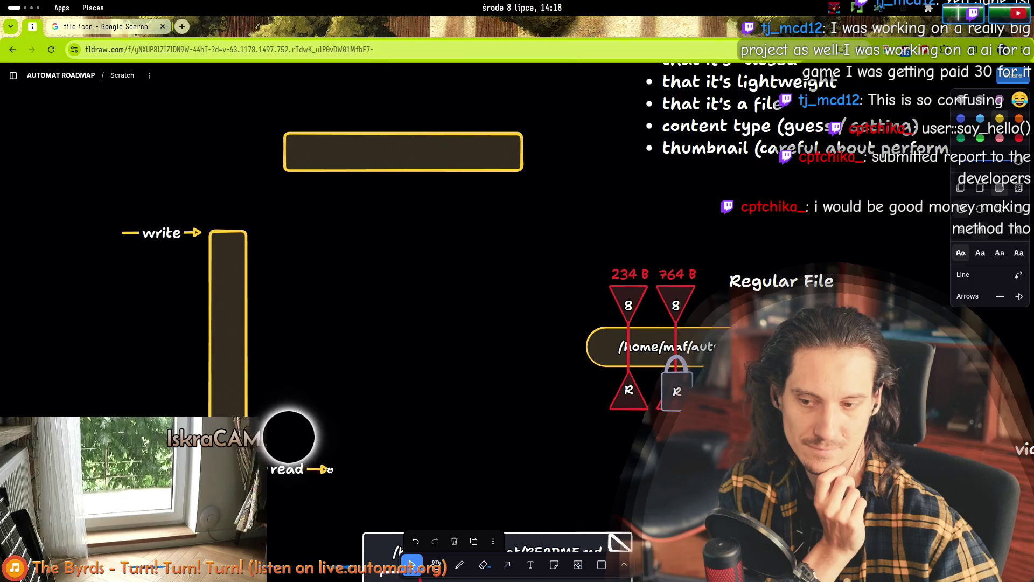
left_click(204, 210)
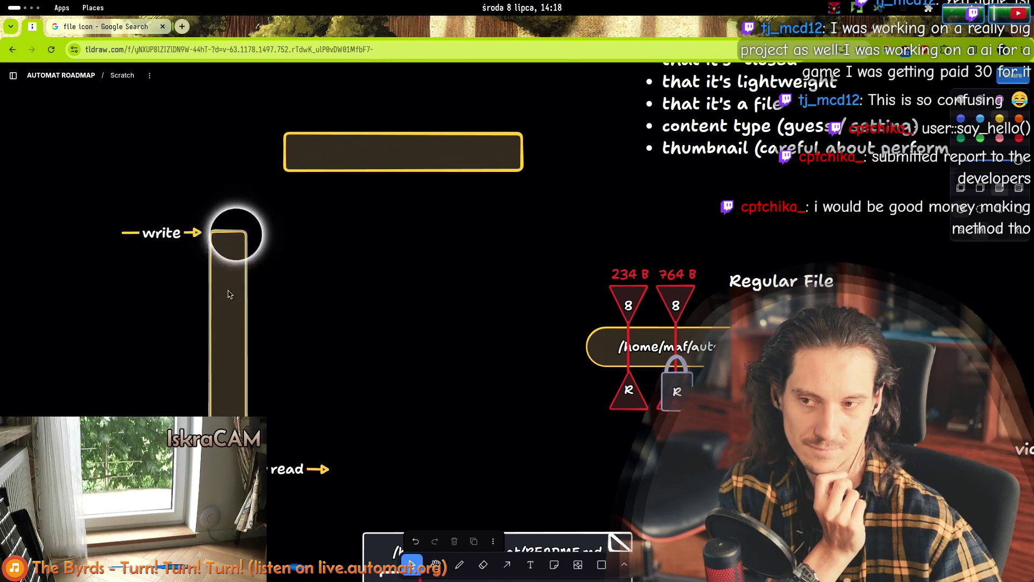
- Label the tall vertical box 'pipe' and the wide box above it 'file'
double_click(237, 353)
type("Pipe")
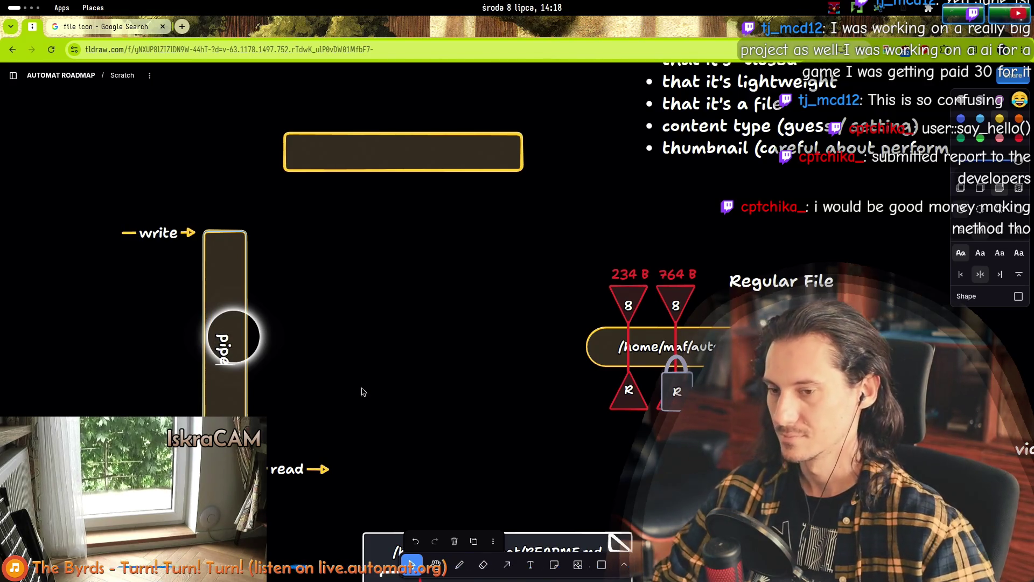
left_click(372, 154)
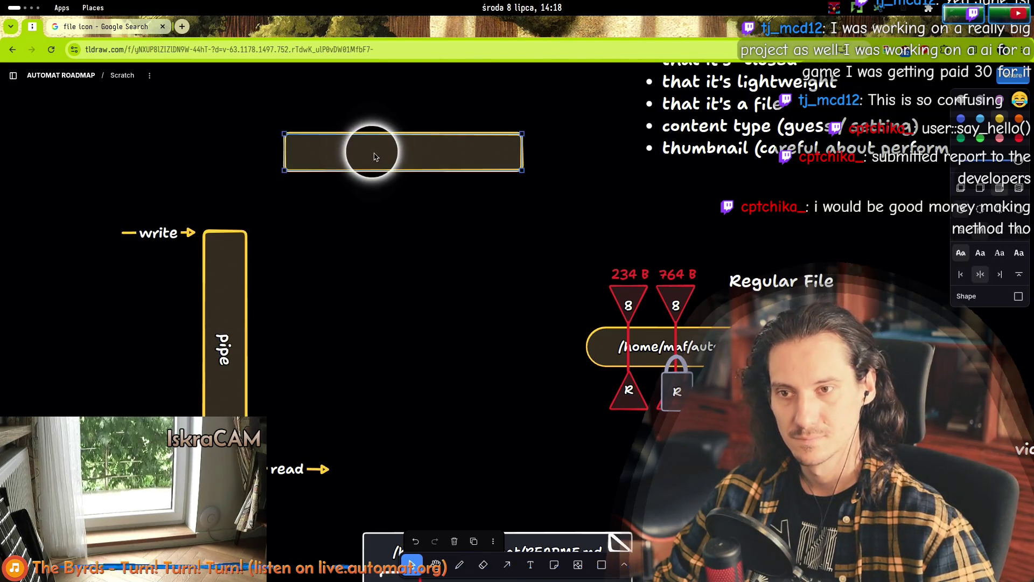
left_click(380, 155)
type("file")
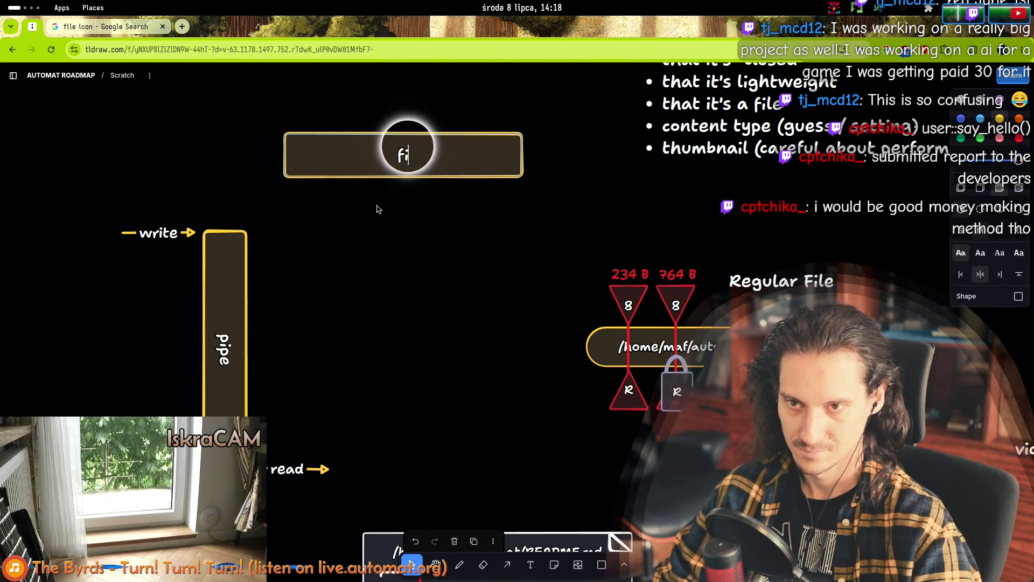
left_click(411, 245)
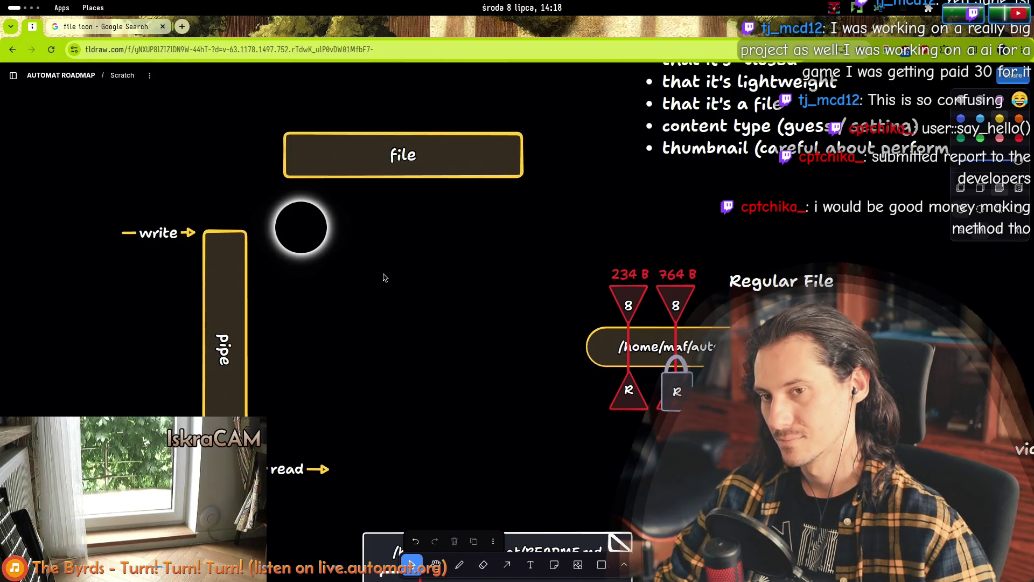
scroll(388, 264, "down", 5)
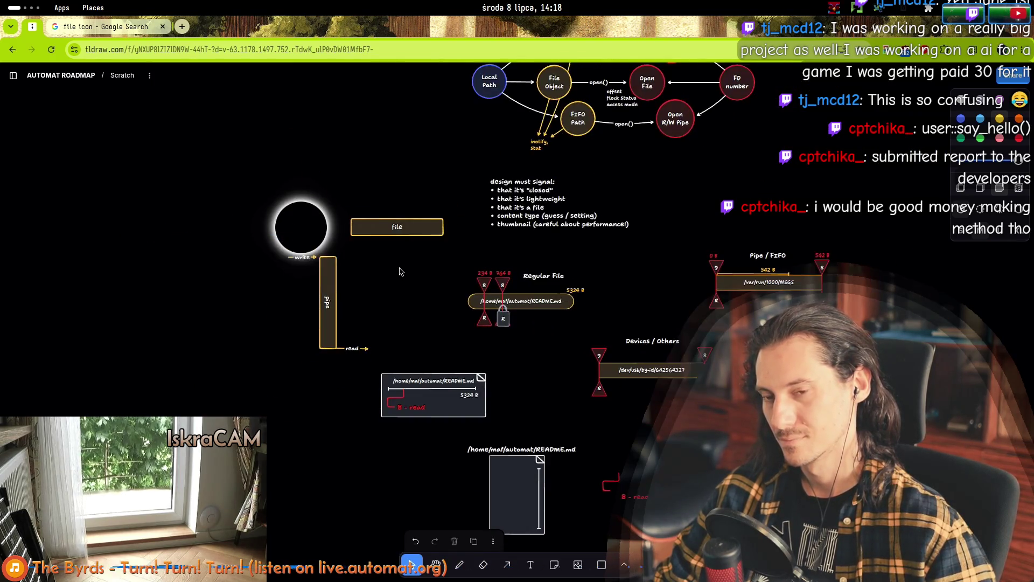
- Duplicate the wide file box with Ctrl+D, drag the copy left, and select it
scroll(400, 270, "up", 3)
left_click(445, 194)
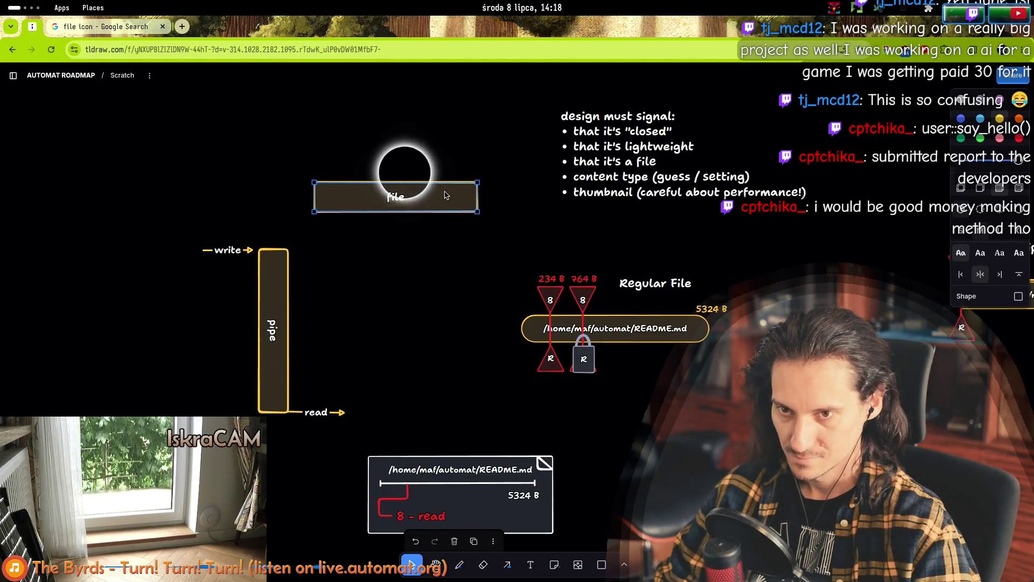
key("ctrl+d")
mouse_move(647, 194)
left_mouse_down()
mouse_move(116, 179)
mouse_move(274, 228)
mouse_move(254, 200)
mouse_move(263, 187)
mouse_move(255, 206)
mouse_move(264, 205)
mouse_move(234, 200)
mouse_move(239, 192)
left_mouse_up()
scroll(242, 176, "up", 5)
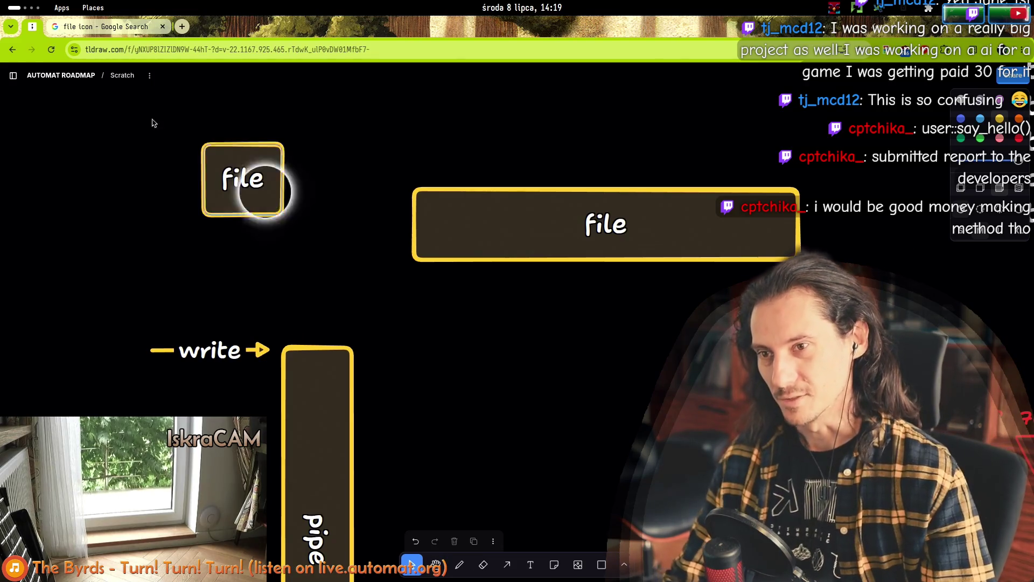
left_click_drag(323, 266, 137, 133)
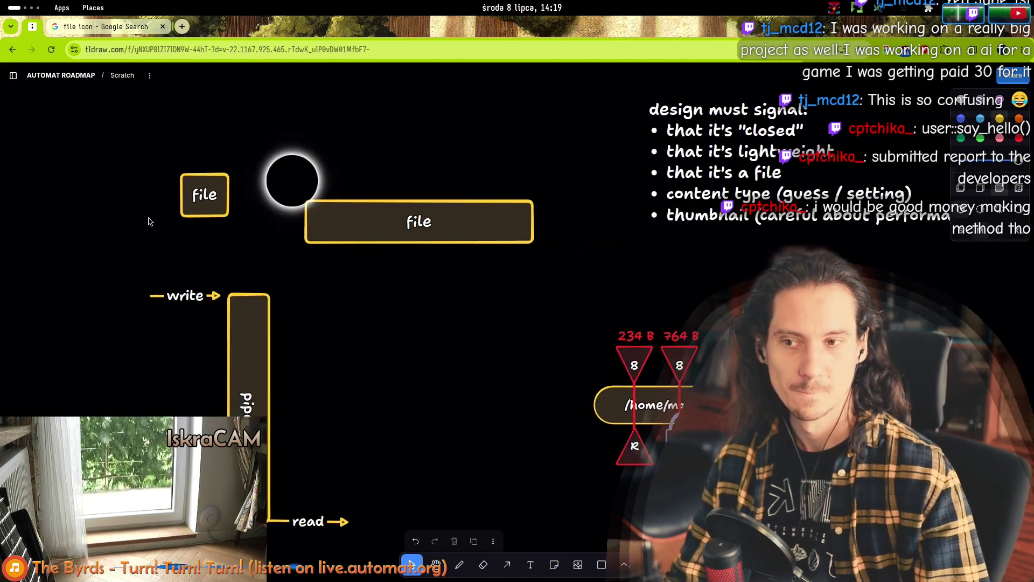
scroll(150, 222, "down", 5)
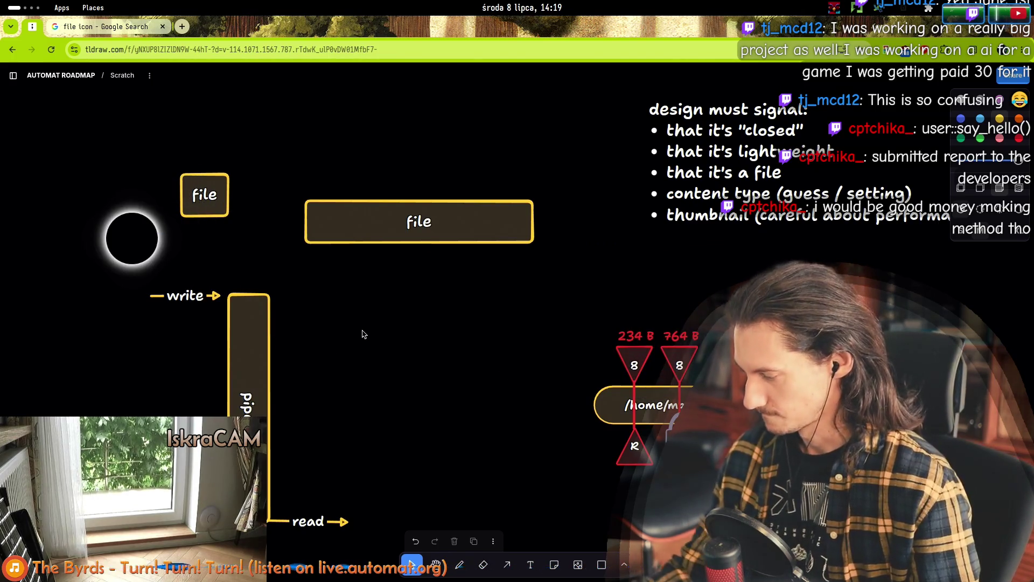
left_click(200, 202)
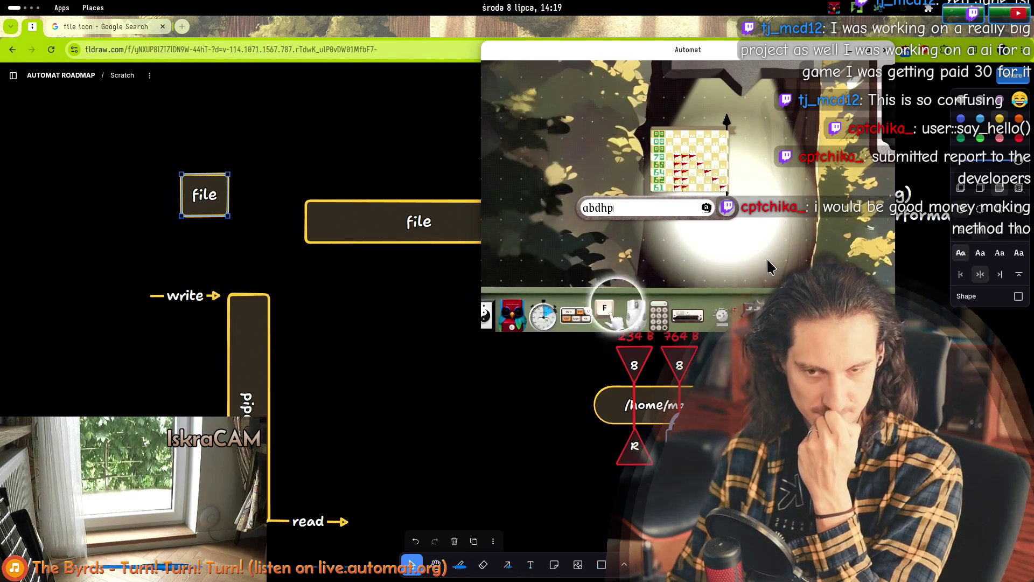
key("alt+Tab")
key("alt+Tab")
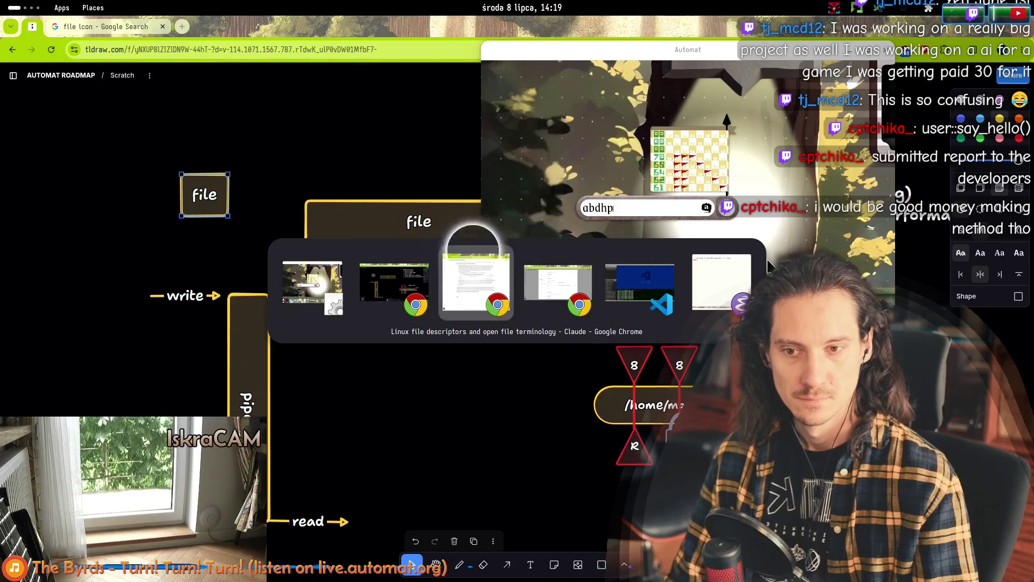
key("alt+Tab")
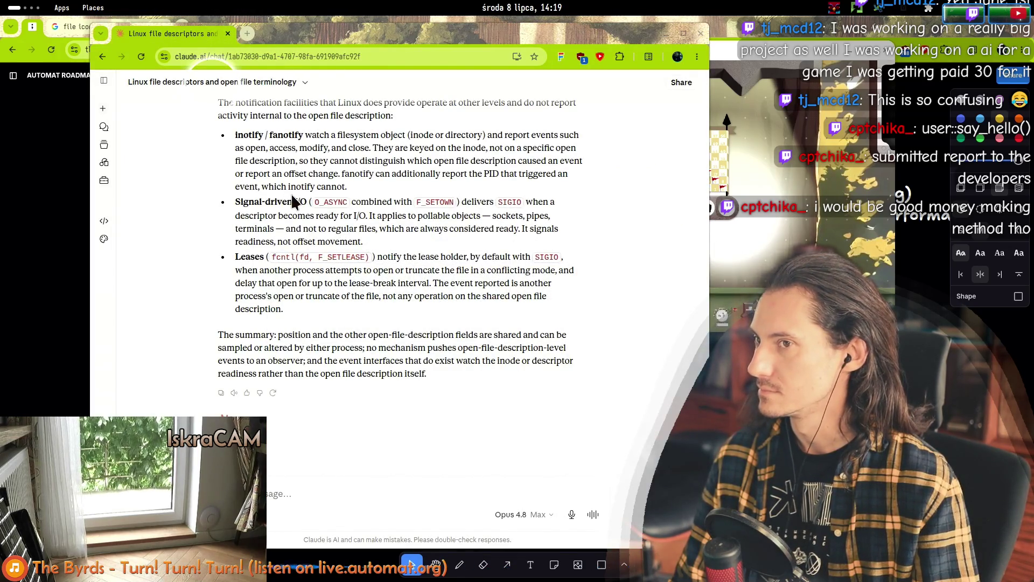
key("alt+Tab")
key("alt+Tab")
key("alt+Tab")
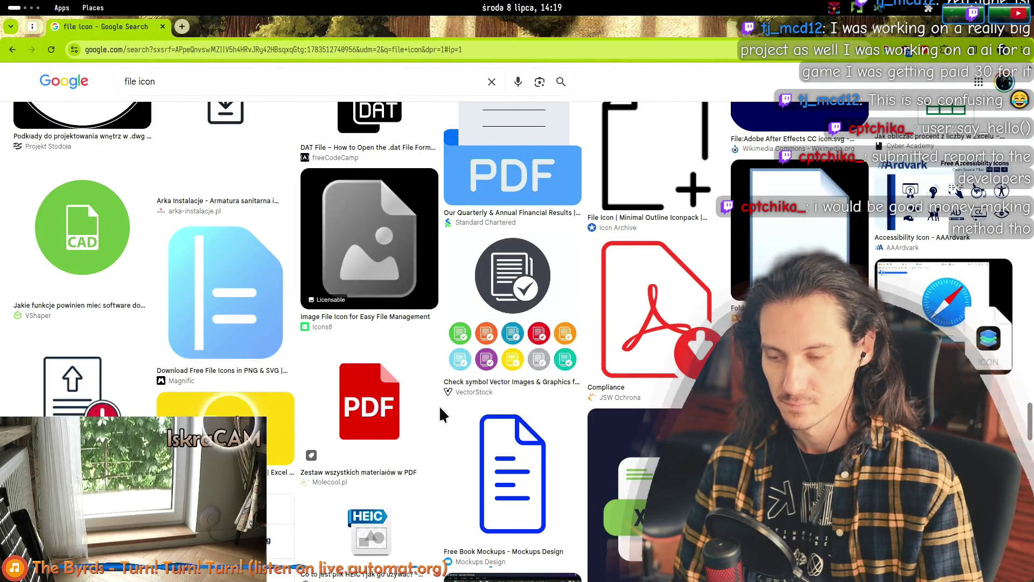
scroll(441, 415, "down", 7)
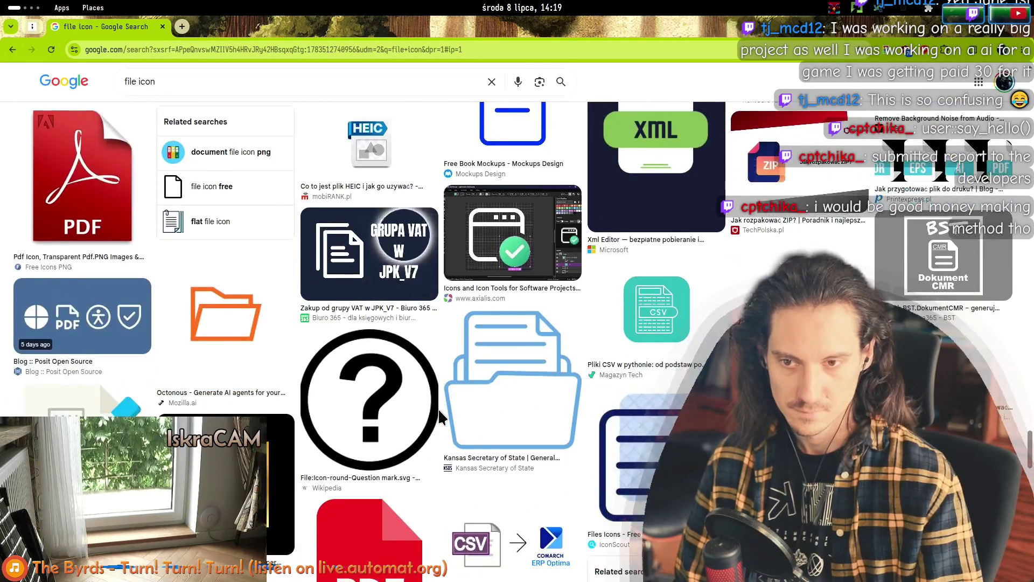
scroll(440, 414, "down", 2)
scroll(439, 416, "down", 3)
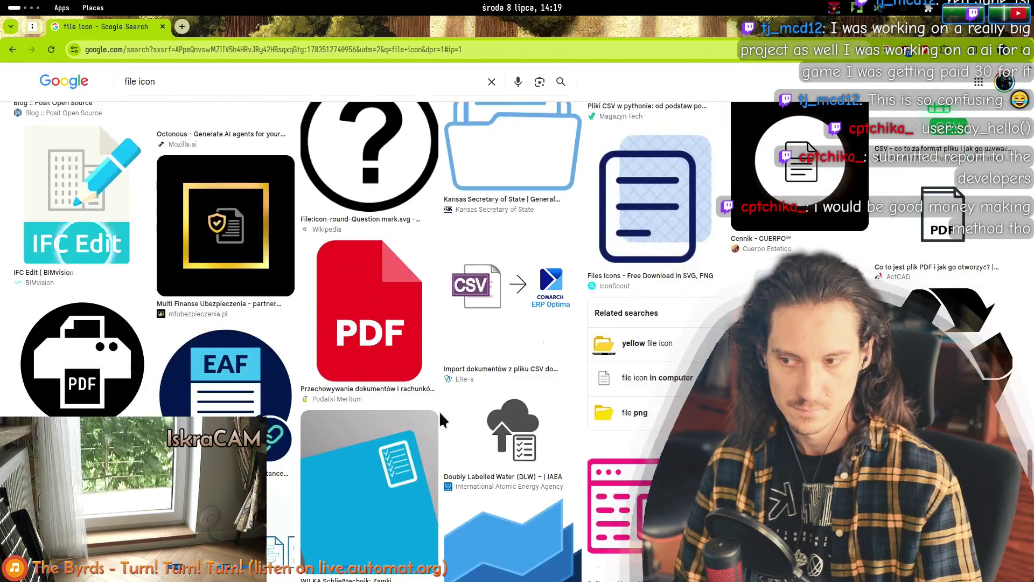
scroll(441, 420, "down", 3)
scroll(441, 419, "down", 14)
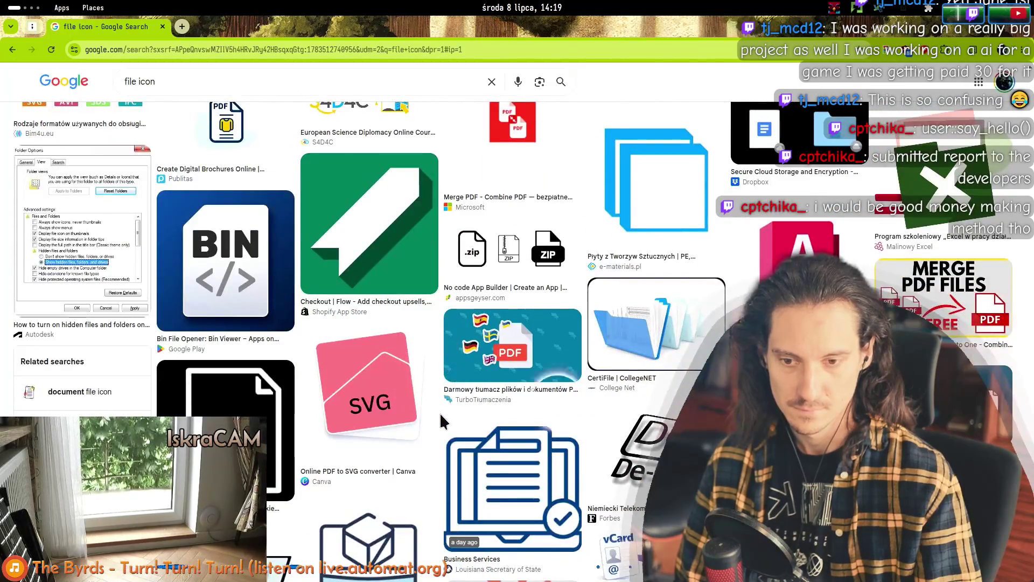
key("alt+Tab")
key("alt+Tab")
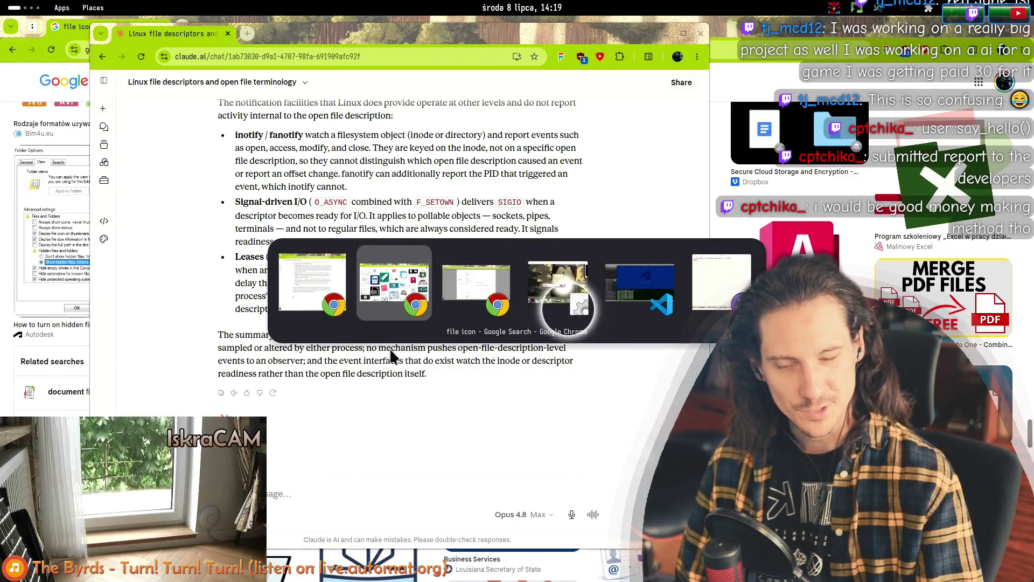
key("alt+Tab")
key("alt+Tab")
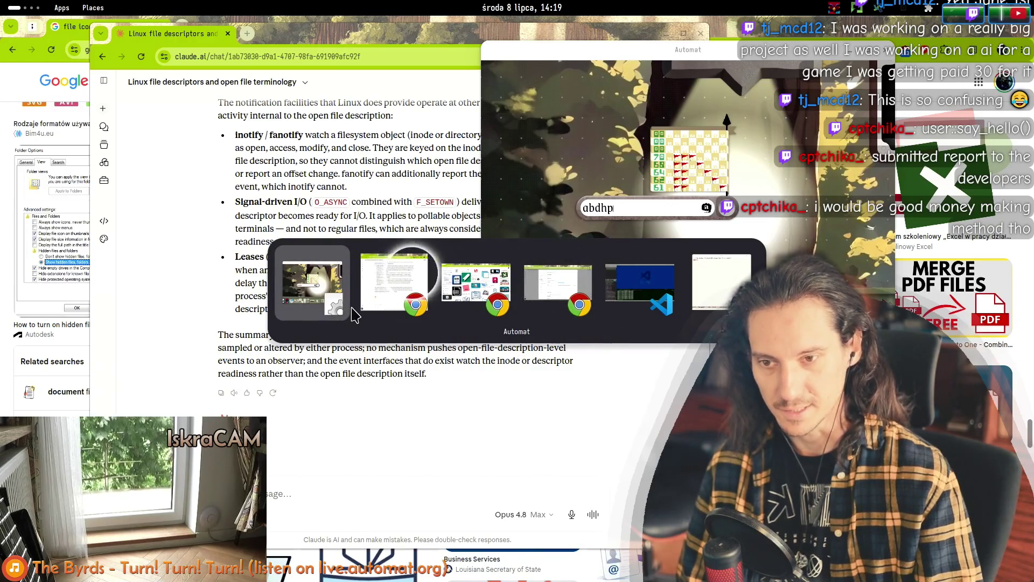
key("alt+Tab")
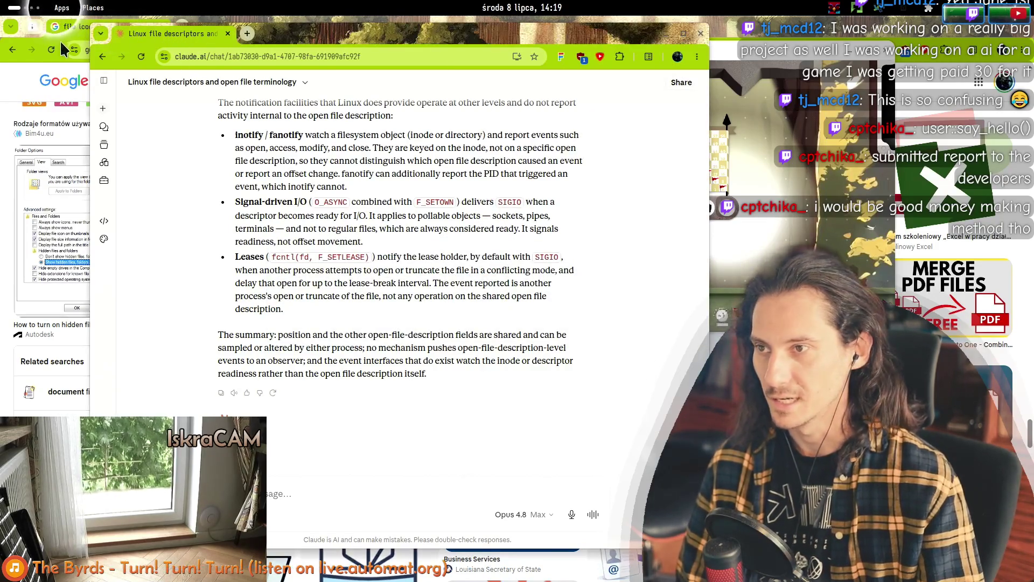
left_click(46, 32)
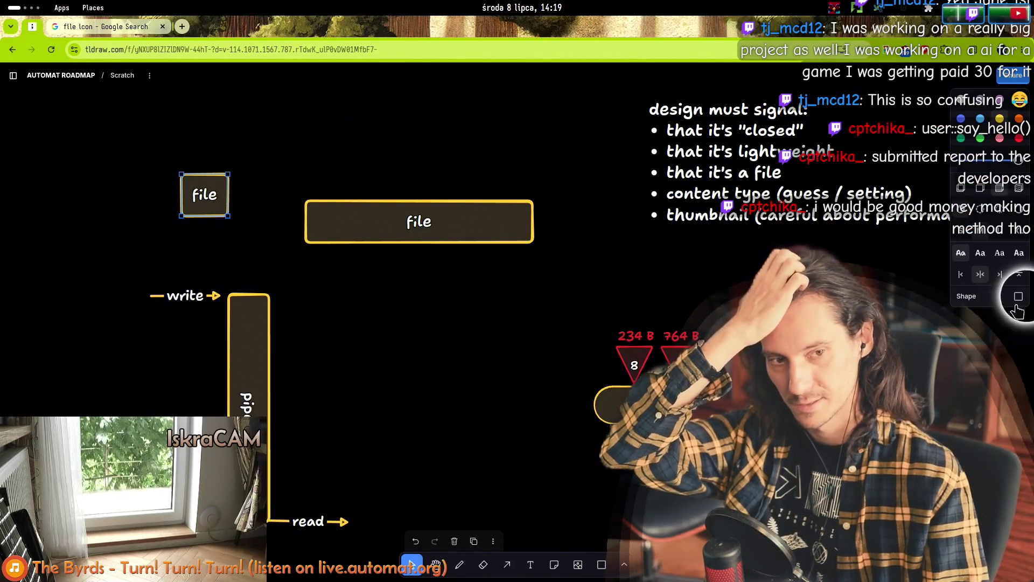
- Change the small file box into an oval and adjust its size
left_click(1018, 297)
left_click(898, 257)
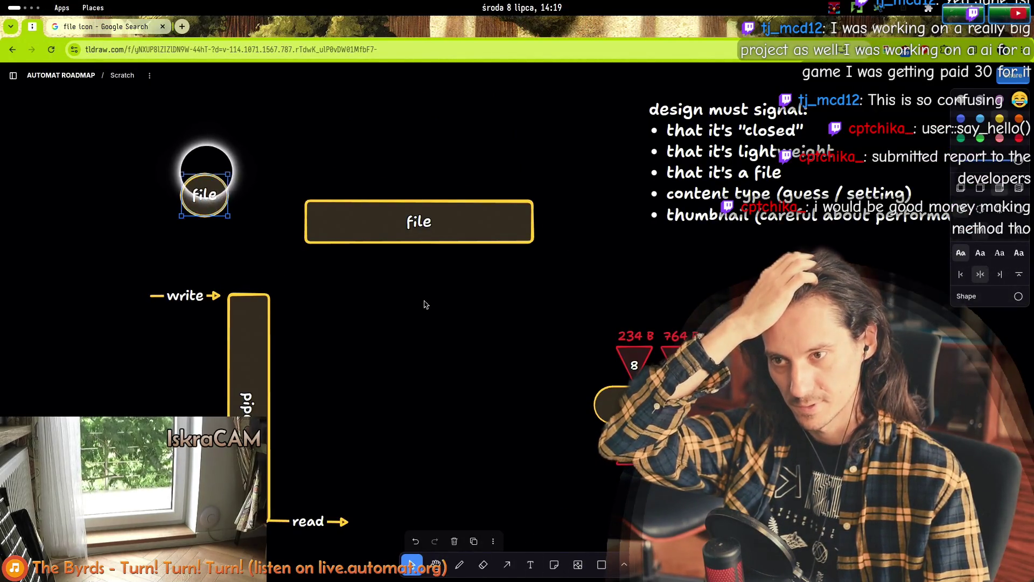
left_click(1017, 296)
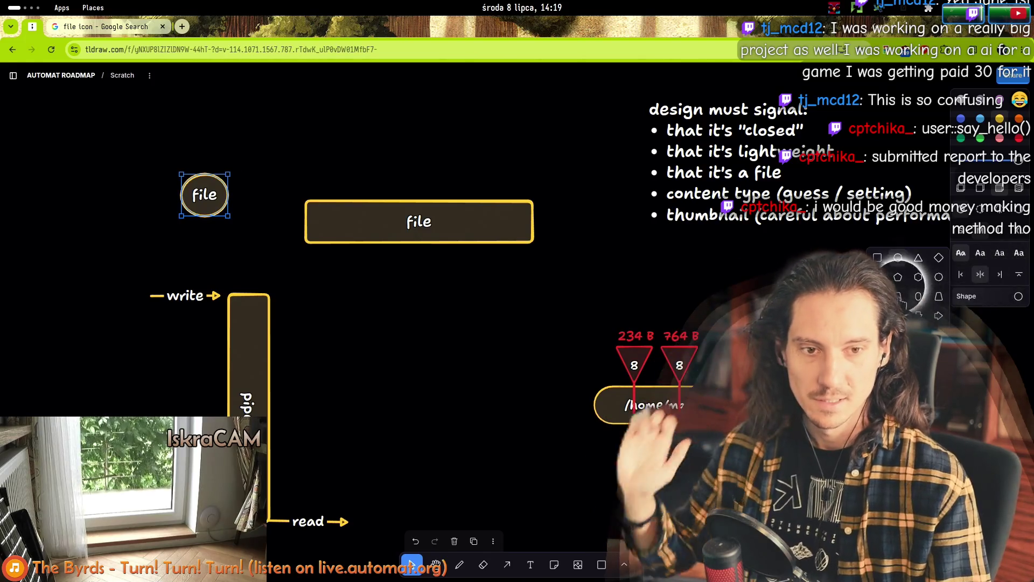
left_click(918, 295)
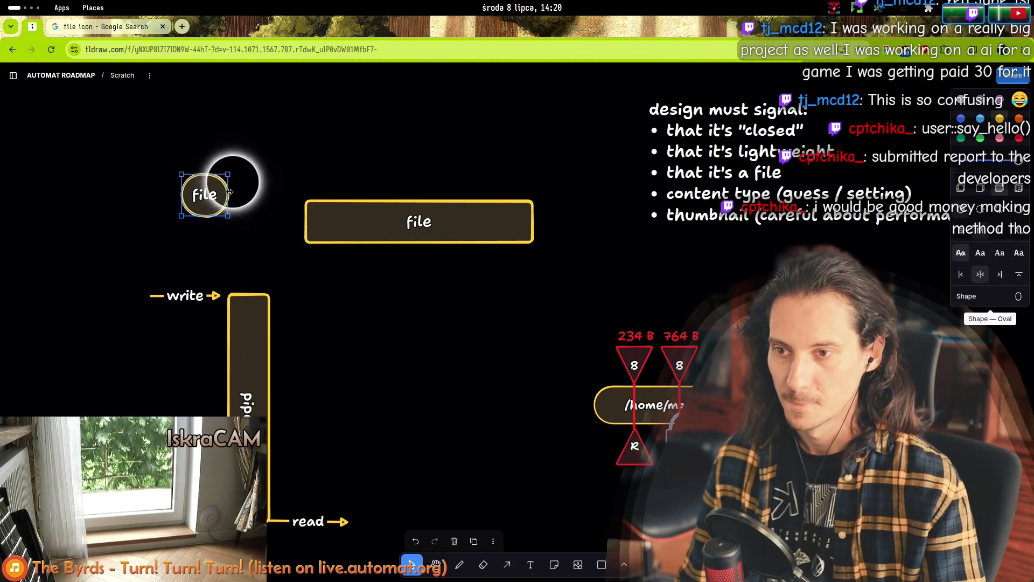
mouse_move(231, 185)
left_mouse_down()
mouse_move(207, 229)
mouse_move(206, 220)
left_mouse_up()
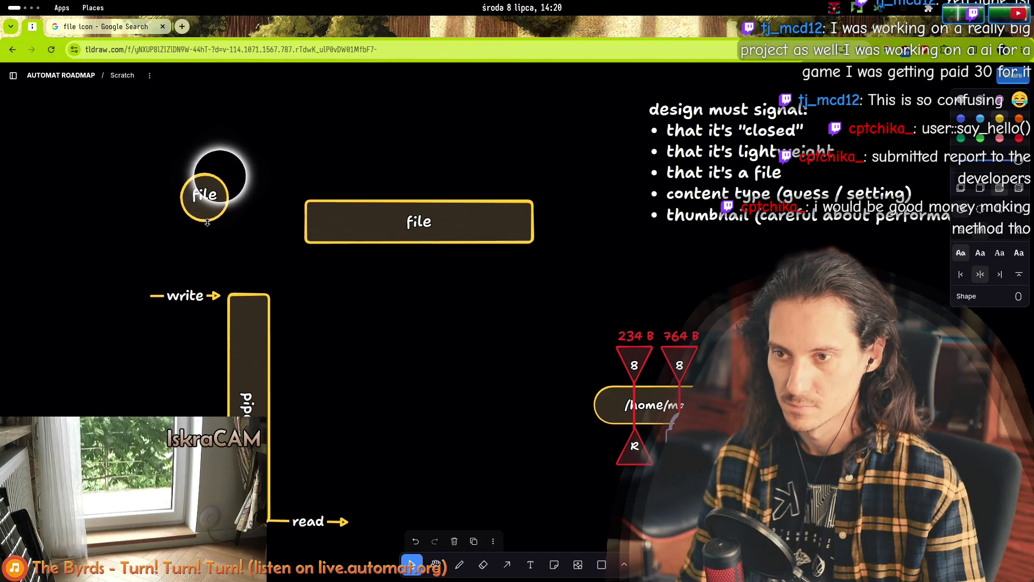
- Turn the wide file box and the vertical pipe box into pill shapes
left_click(397, 224)
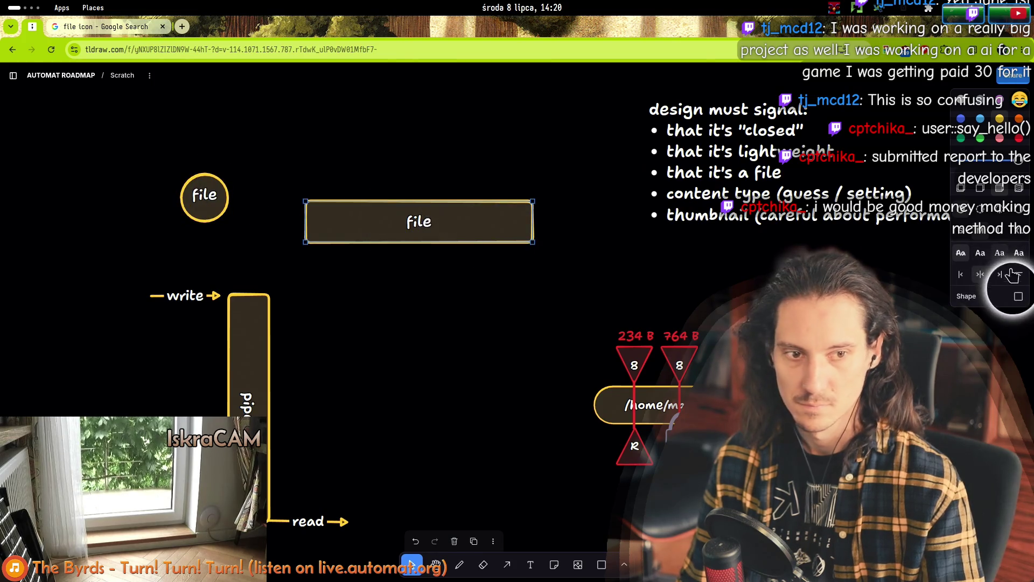
left_click(1018, 296)
left_click(920, 297)
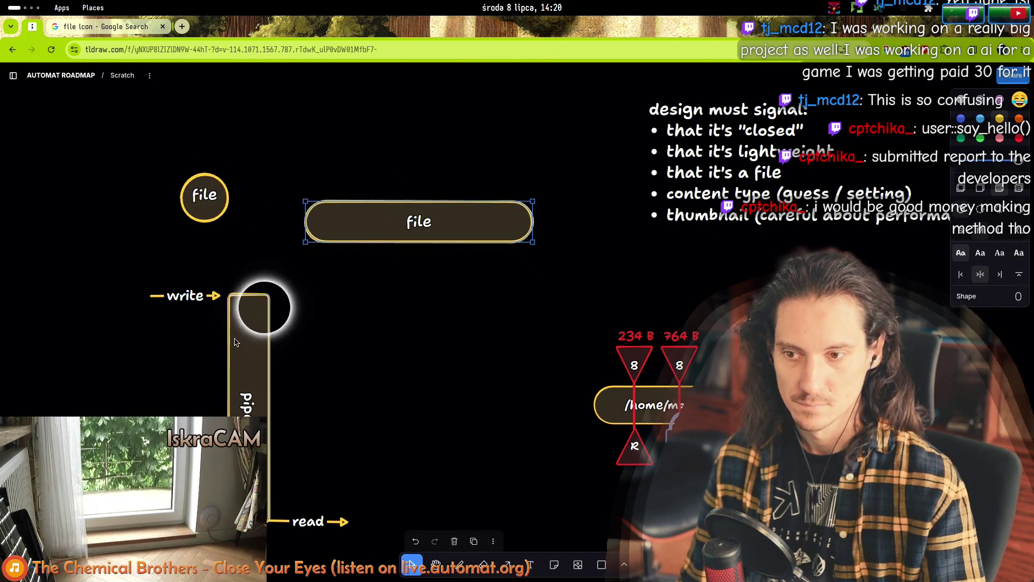
left_click(264, 302)
left_click(1018, 297)
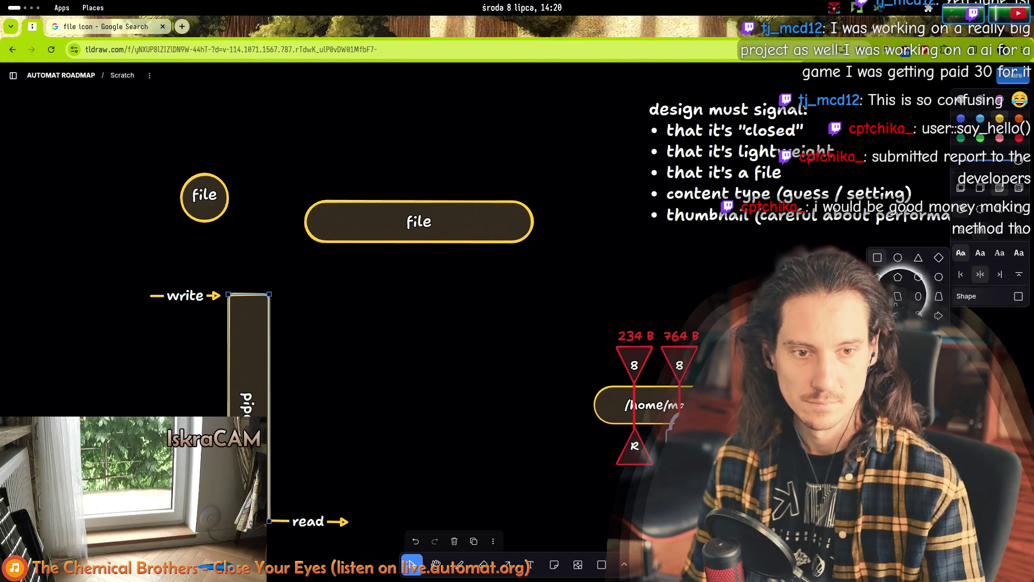
left_click(919, 298)
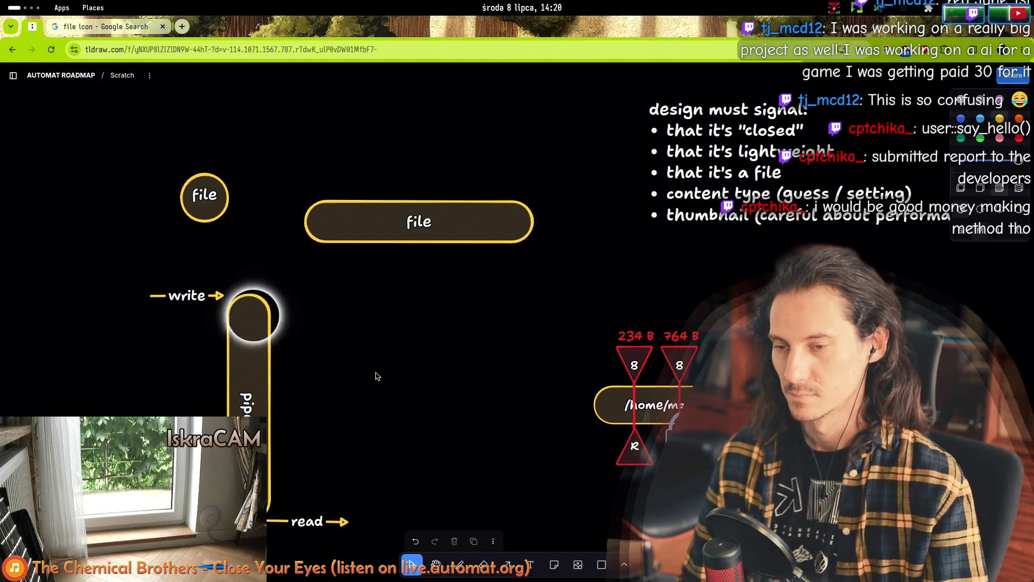
- Try moving the pipe pill down, undo it with Ctrl+Z, and clear the selection
left_click(377, 379)
left_click_drag(258, 347, 256, 360)
key("ctrl+z")
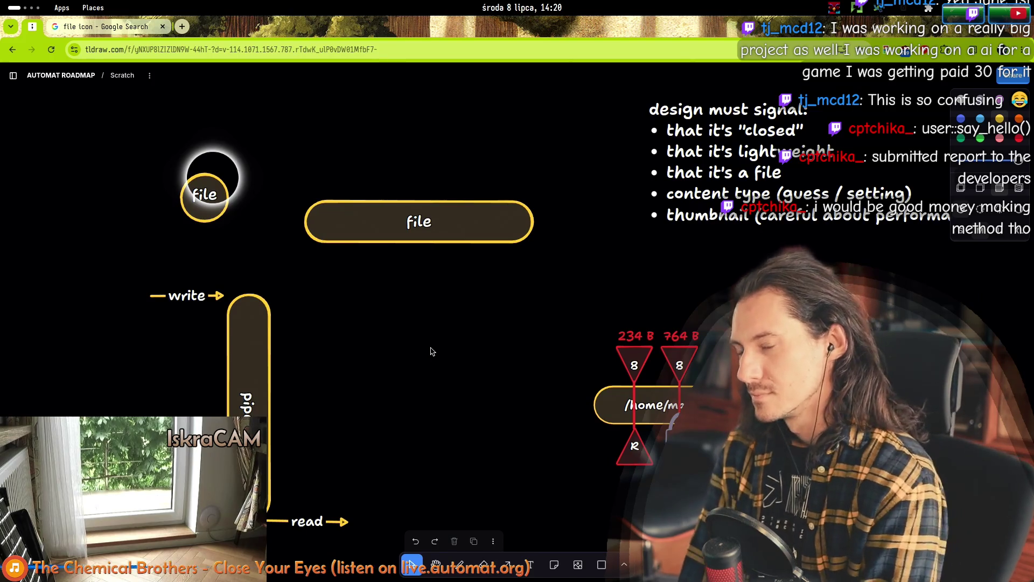
left_click(204, 195)
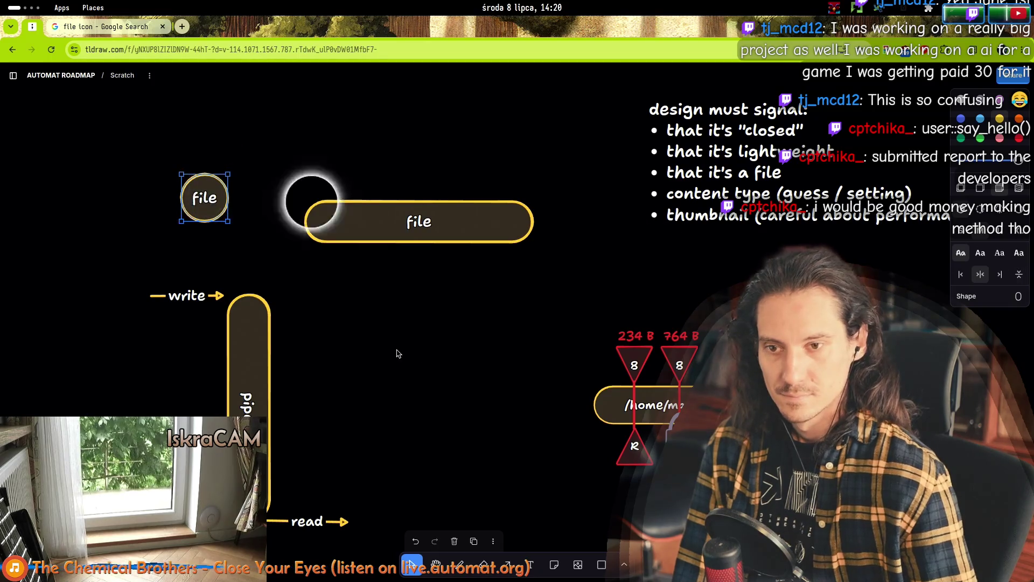
key("Escape")
left_click(447, 237)
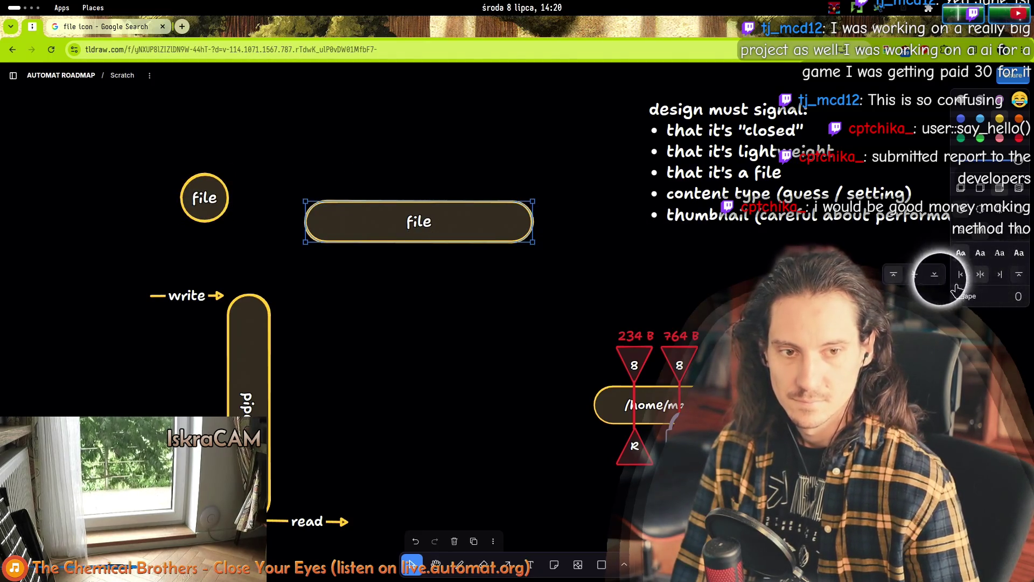
left_click(266, 380)
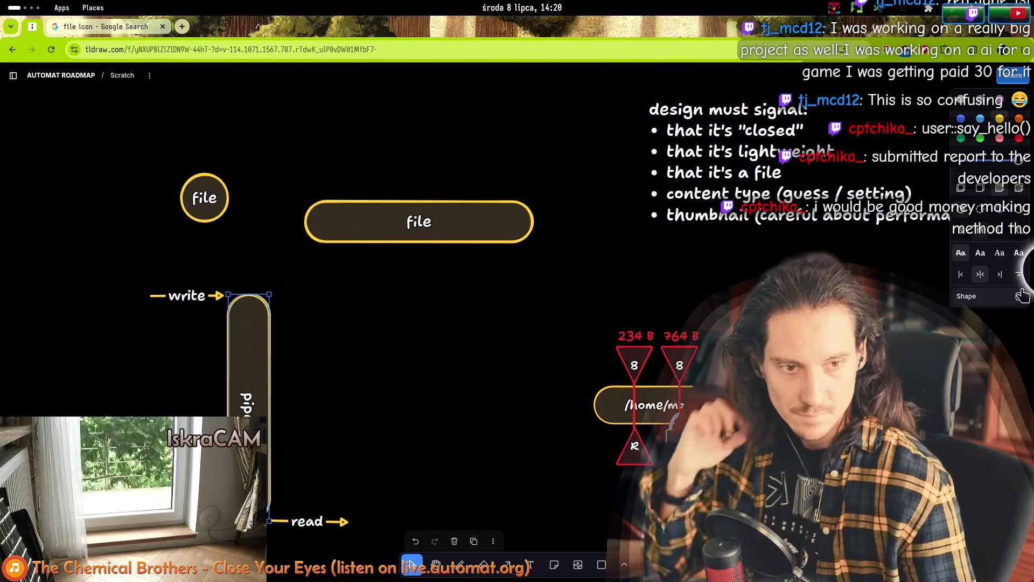
left_click(295, 381)
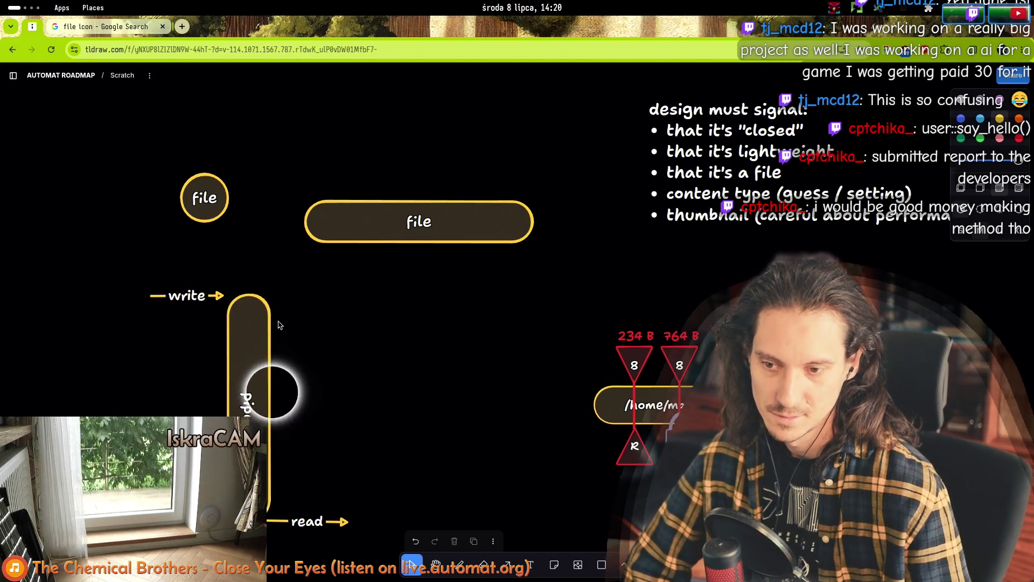
- Drag the small file circle up and to the left, away from the long file pill
scroll(426, 291, "up", 2)
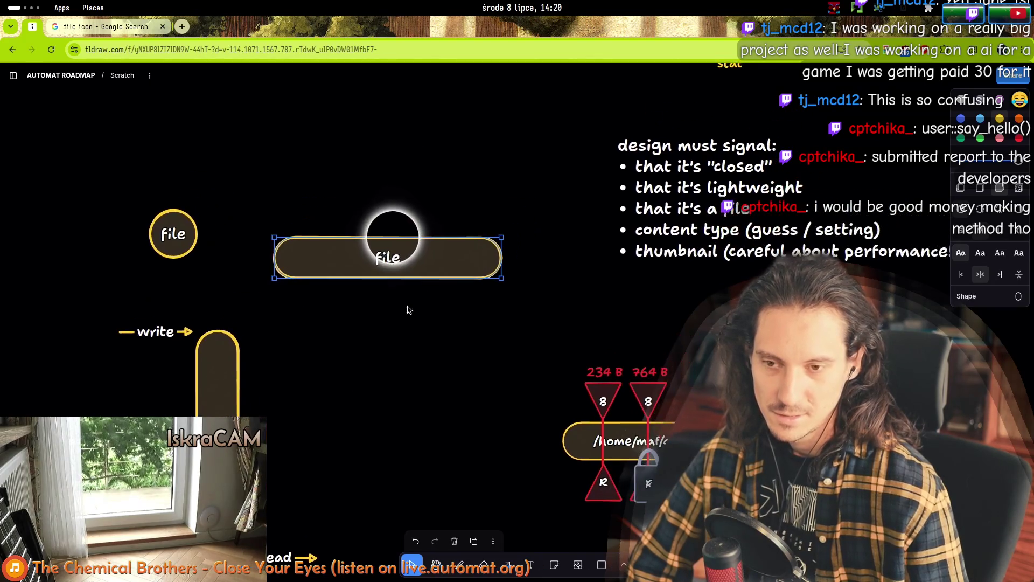
left_click(350, 248)
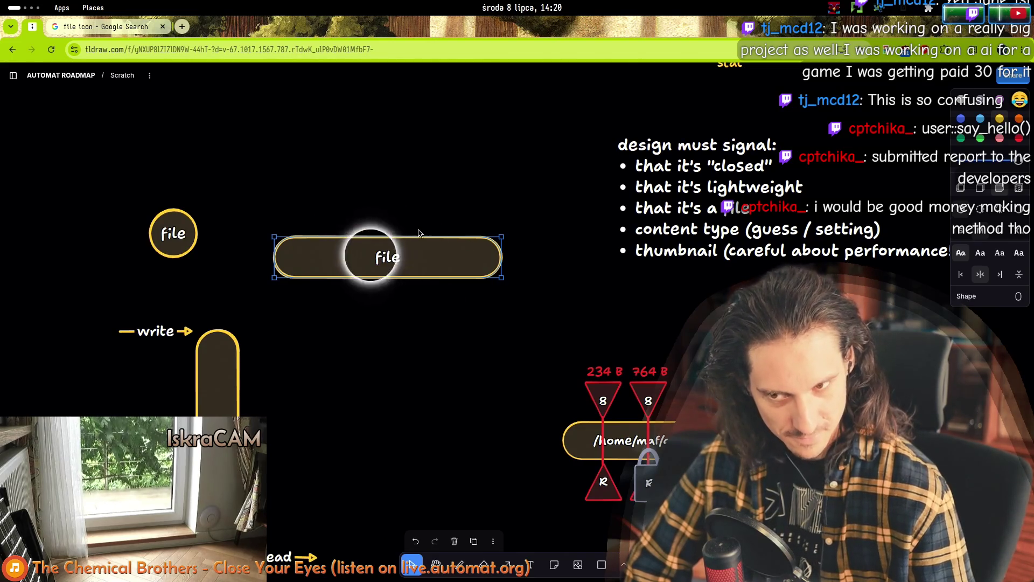
left_click(379, 190)
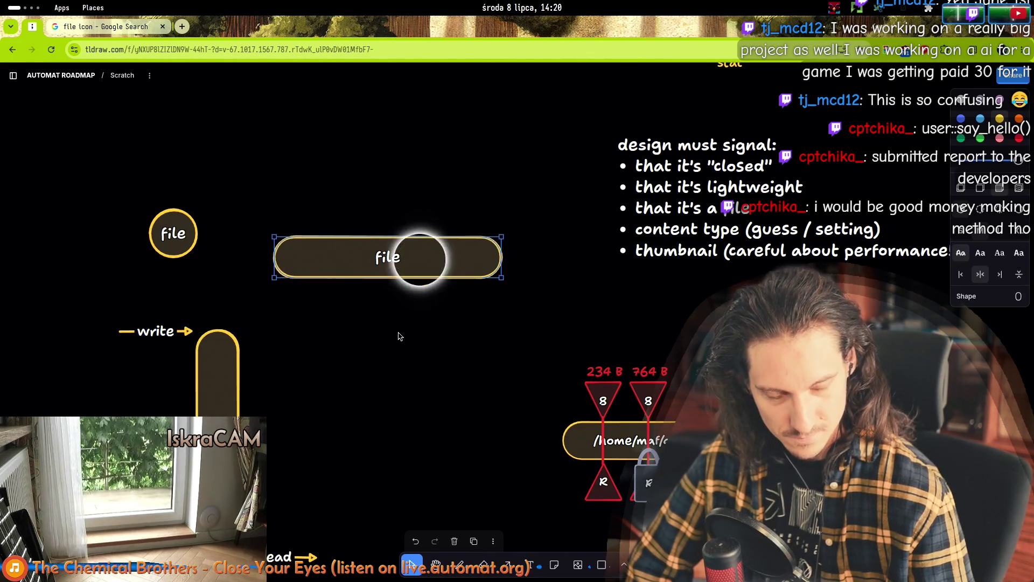
left_click(371, 253)
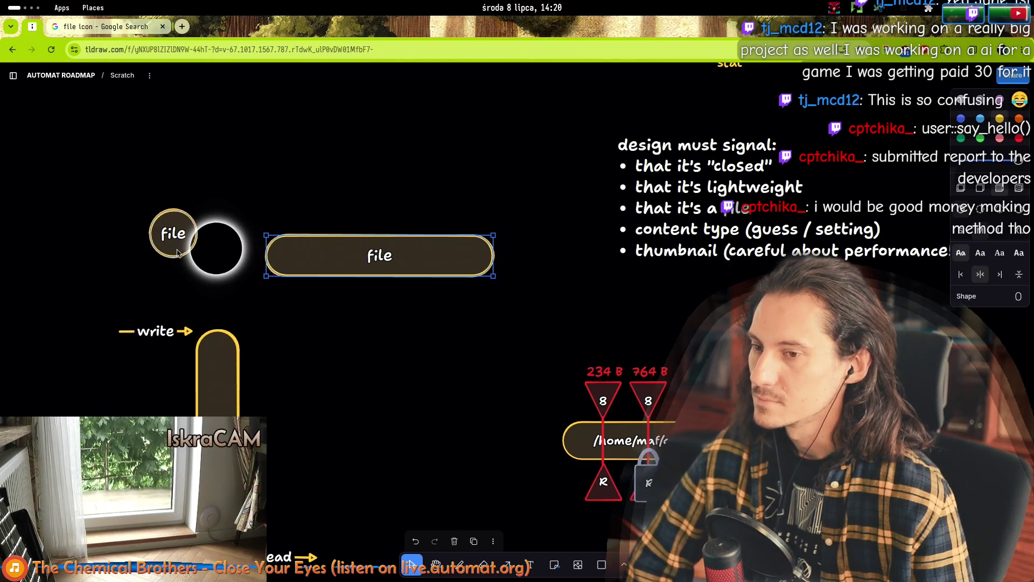
left_click_drag(178, 253, 167, 229)
left_click_drag(406, 240, 393, 258)
left_click(392, 340)
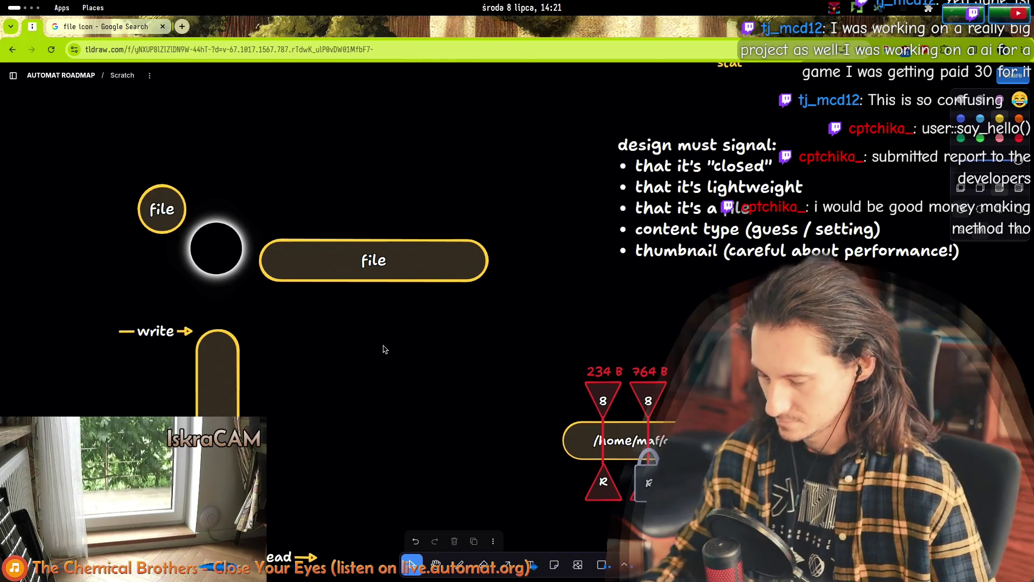
key("alt+Tab")
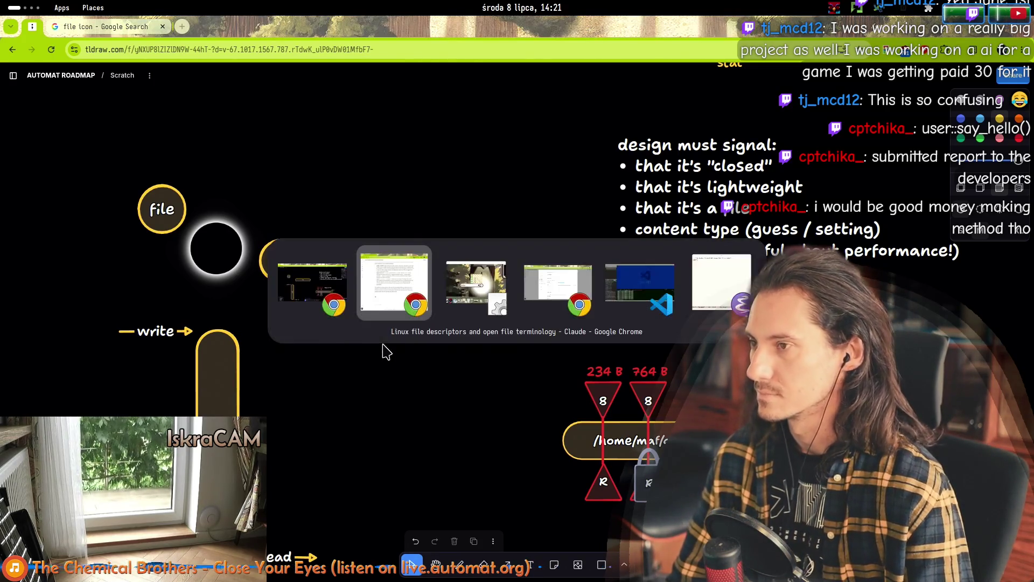
key("alt+shift+Tab")
key("alt+Tab")
key("alt+Tab")
key("alt+Tab")
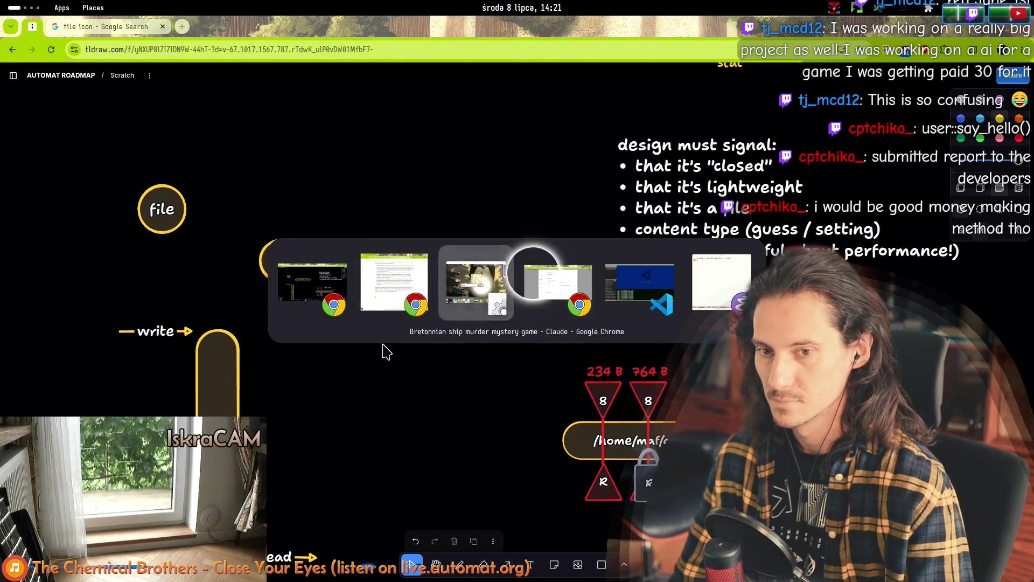
key("Escape")
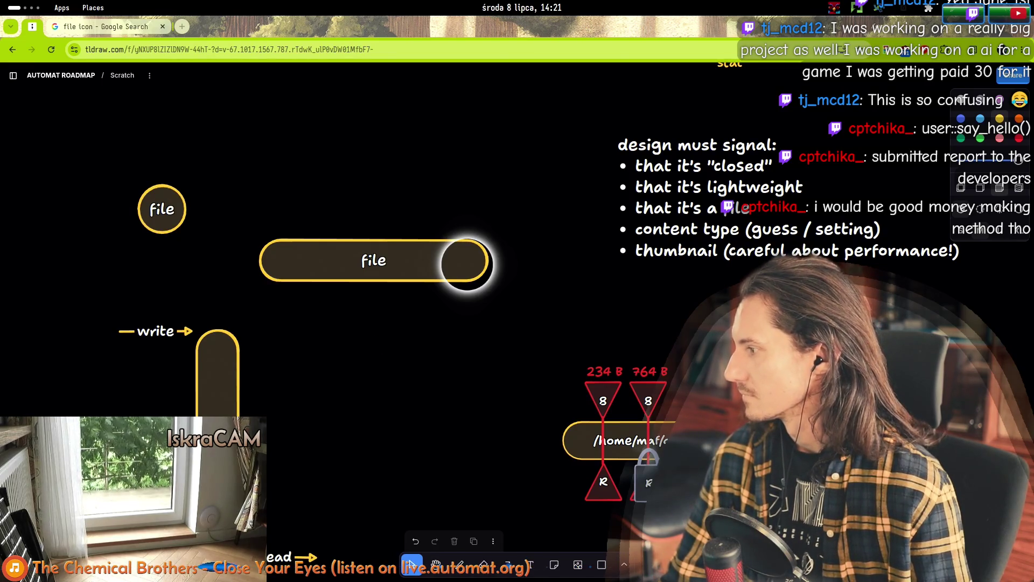
- On the stat(2) page, scroll to SEE ALSO, view stat(1), then go back
left_click(351, 28)
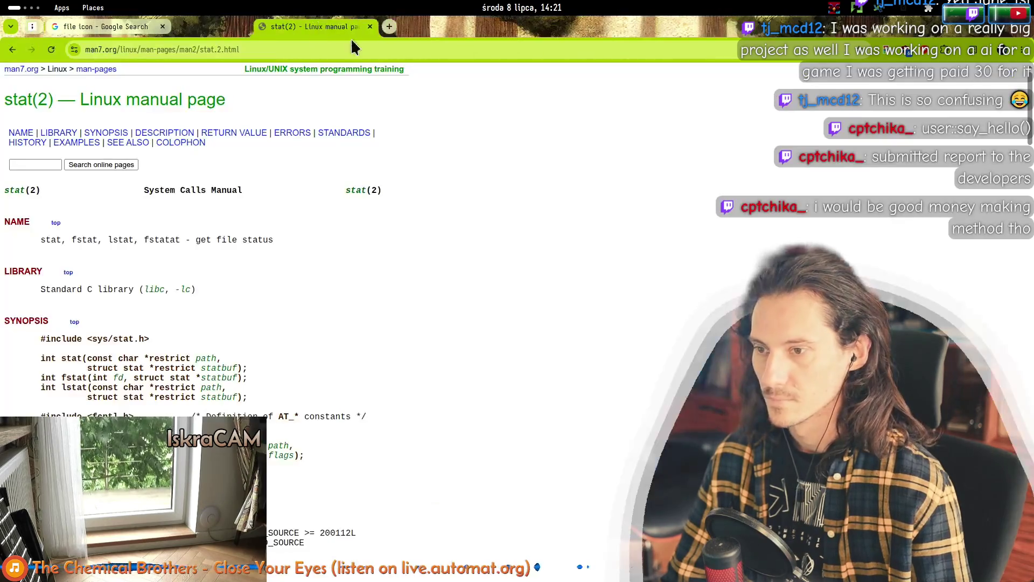
scroll(248, 323, "down", 20)
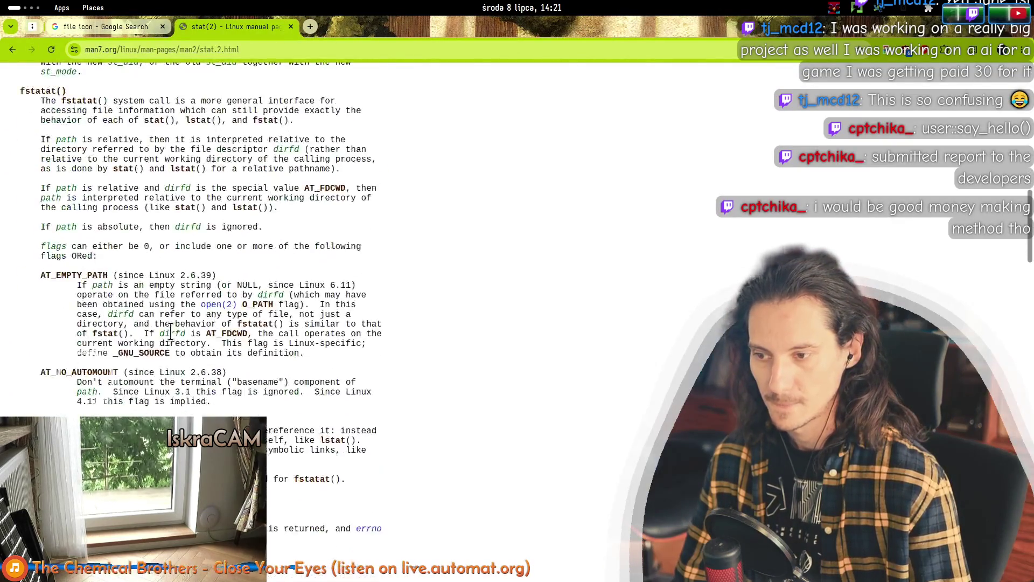
scroll(164, 330, "down", 20)
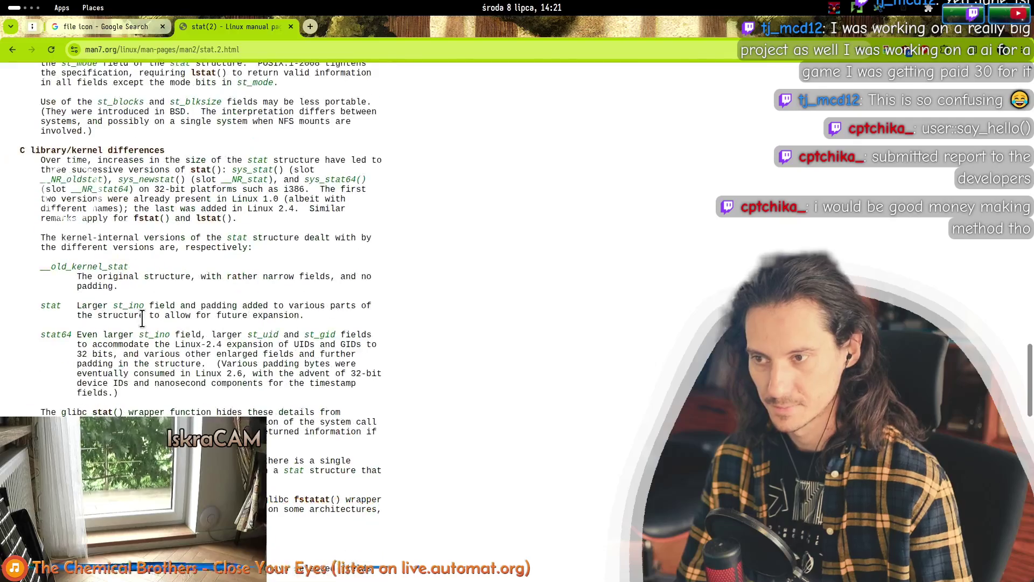
scroll(141, 318, "down", 10)
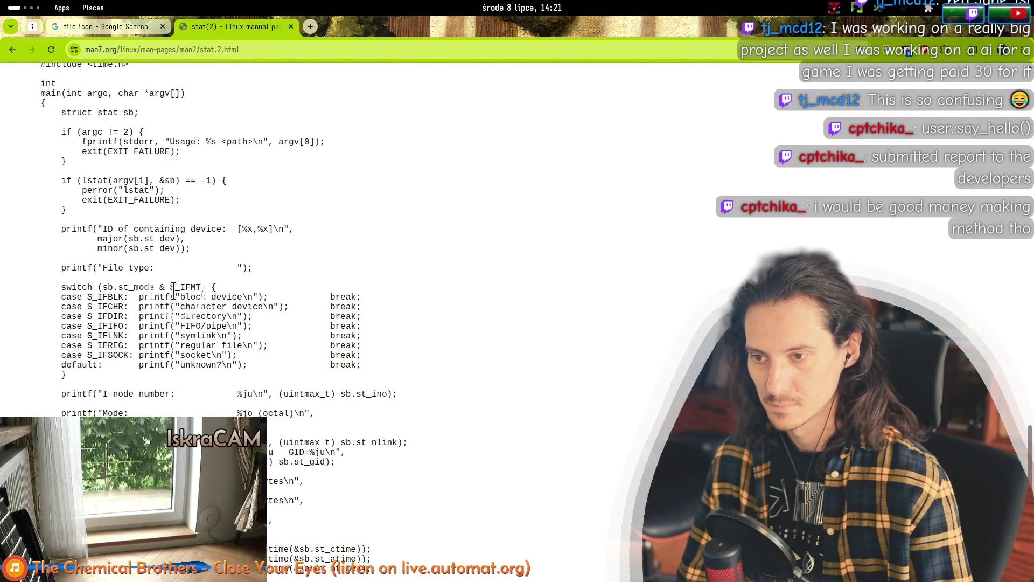
scroll(97, 288, "down", 15)
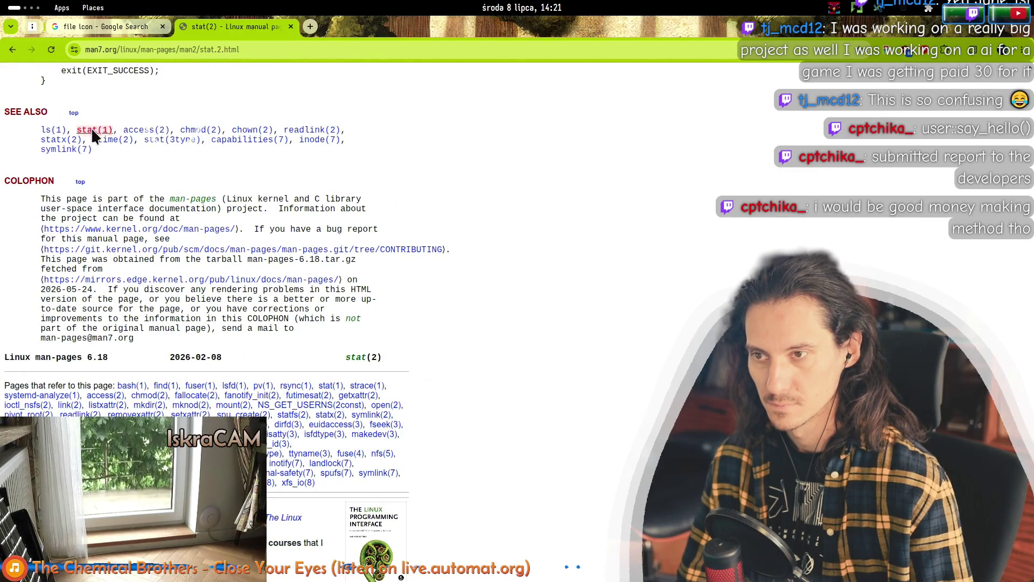
left_click(93, 132)
left_click(12, 51)
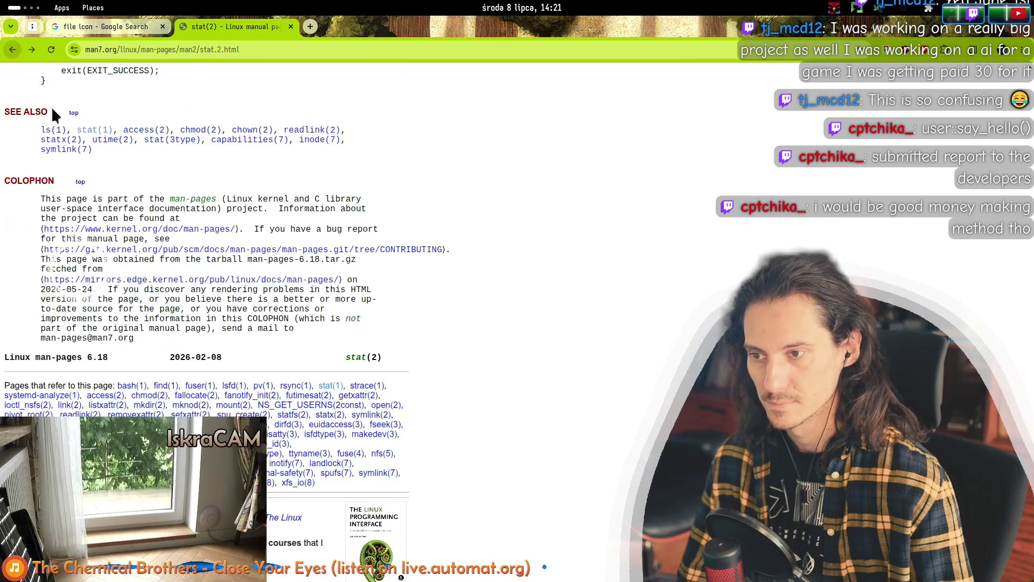
- Follow the stat(3type) link from the stat(2) page
scroll(199, 344, "up", 20)
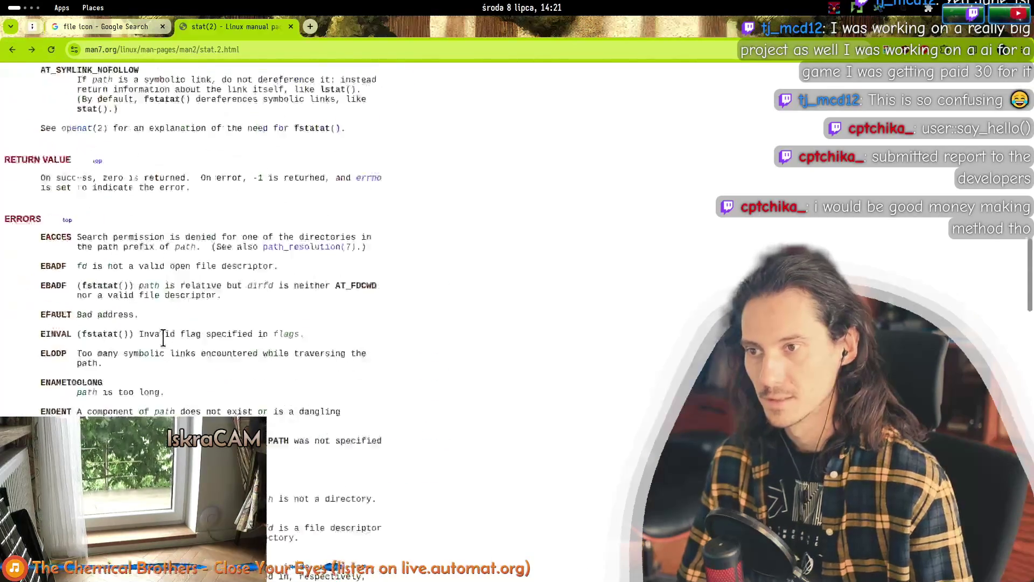
scroll(158, 334, "up", 8)
scroll(125, 326, "down", 6)
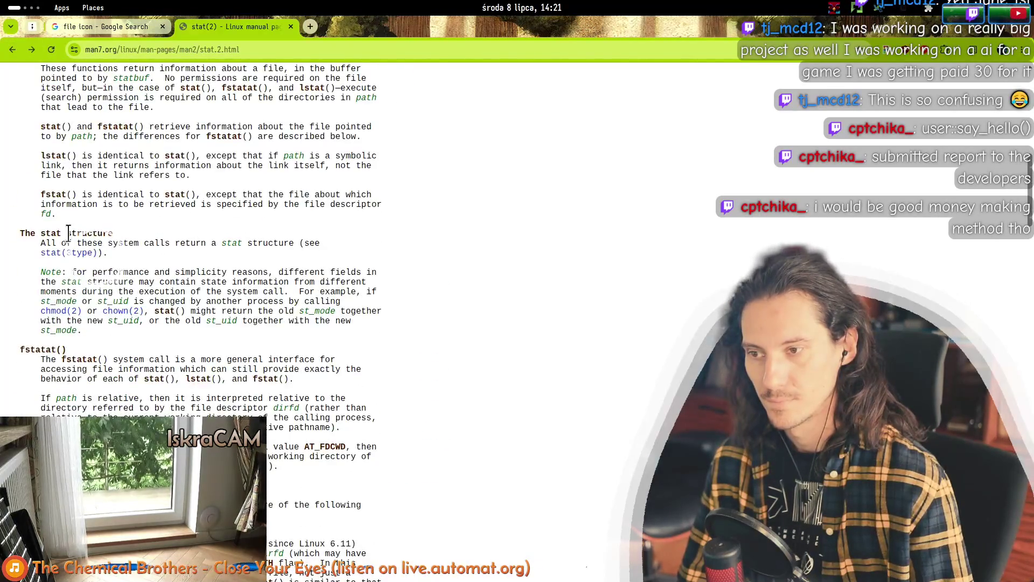
left_click(56, 257)
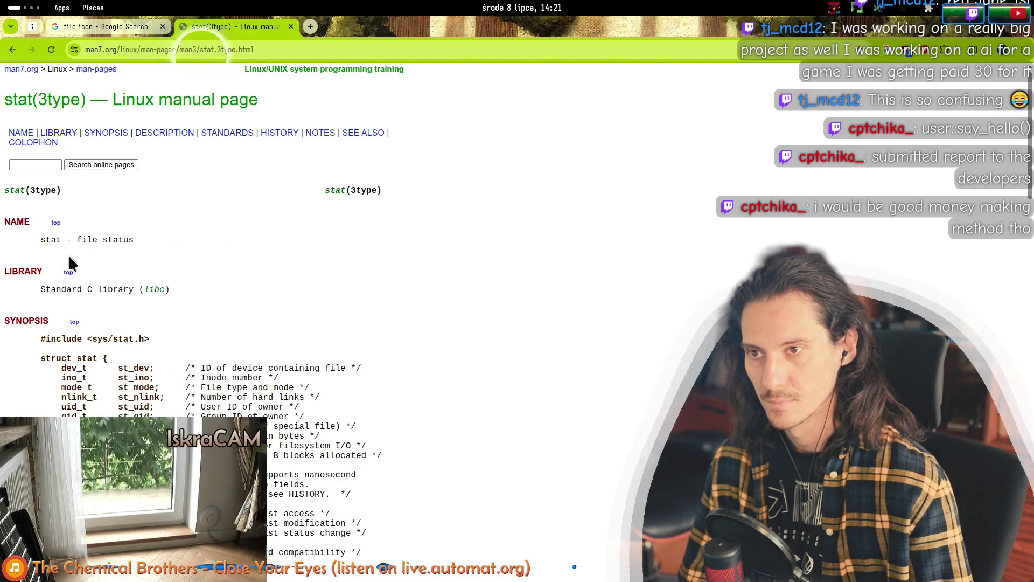
- Highlight lines of the struct stat field list, then clear the highlight
scroll(293, 270, "down", 2)
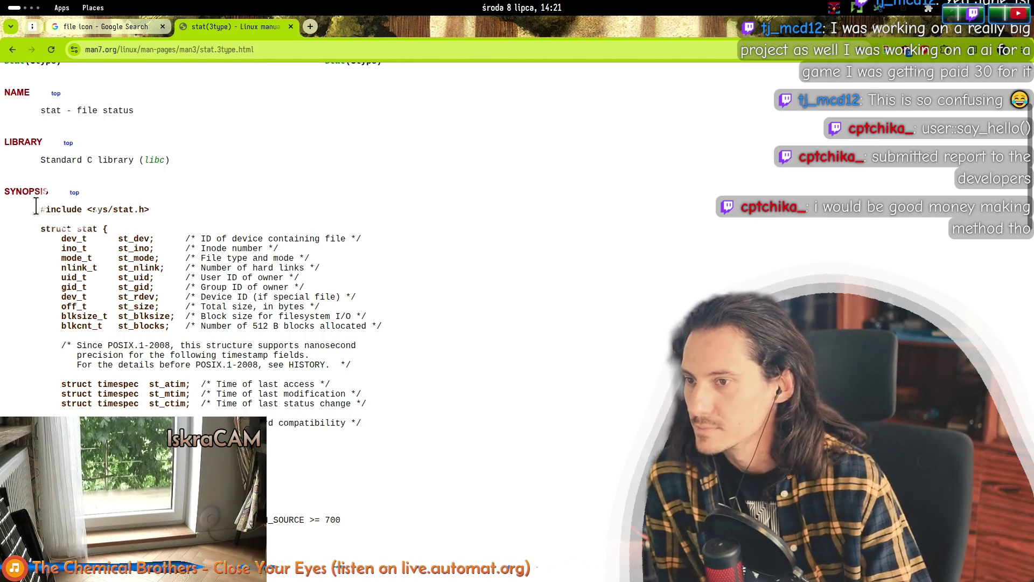
mouse_move(329, 239)
left_mouse_down()
mouse_move(168, 242)
mouse_move(338, 237)
left_mouse_up()
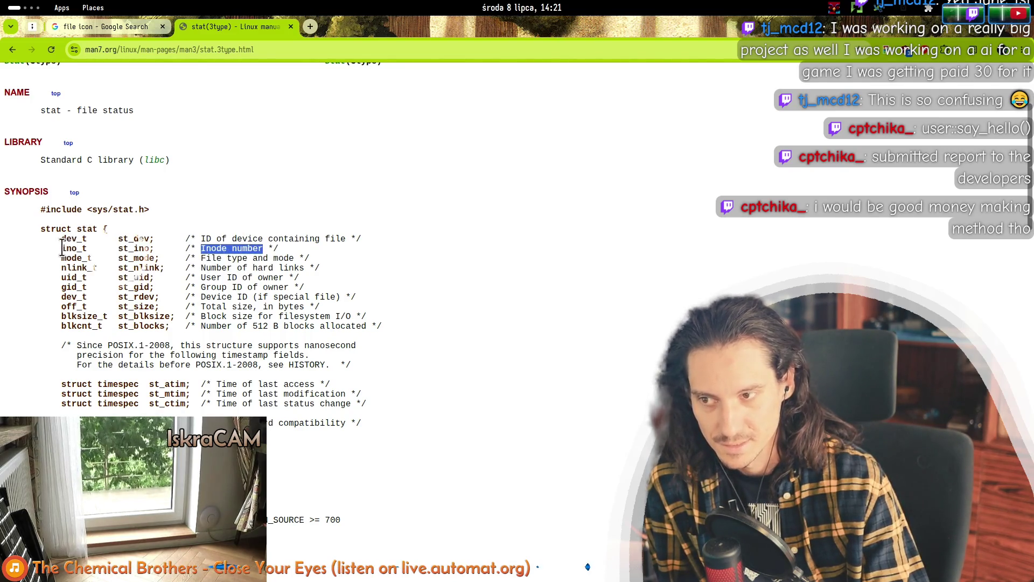
mouse_move(259, 248)
left_mouse_down()
mouse_move(286, 241)
mouse_move(132, 257)
left_mouse_up()
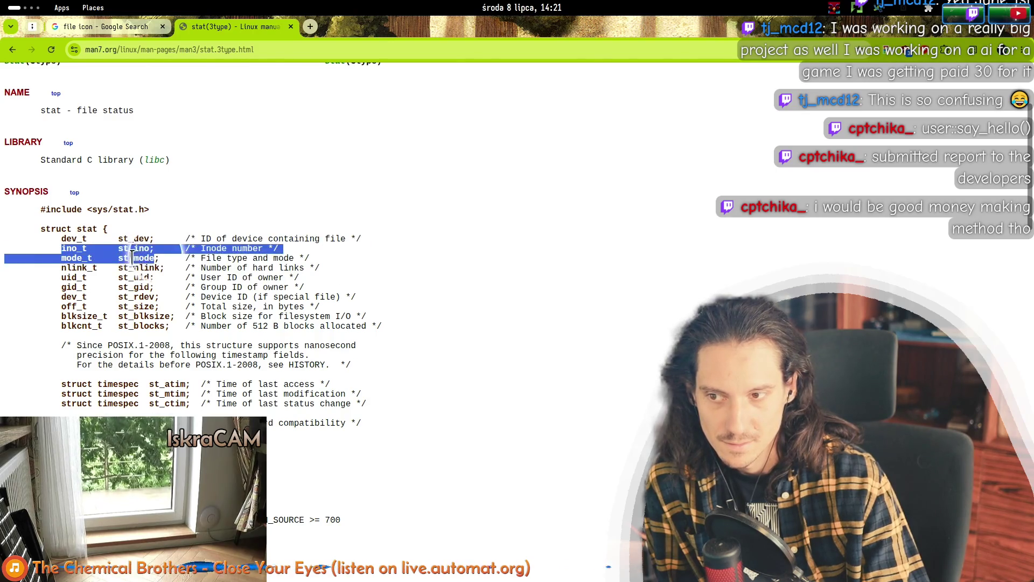
double_click(143, 257)
mouse_move(196, 255)
left_mouse_down()
mouse_move(318, 264)
mouse_move(108, 271)
left_mouse_up()
mouse_move(150, 270)
left_mouse_down()
mouse_move(330, 325)
mouse_move(180, 257)
left_mouse_up()
mouse_move(60, 233)
left_mouse_down()
mouse_move(91, 291)
mouse_move(323, 328)
mouse_move(107, 232)
mouse_move(210, 344)
mouse_move(290, 268)
left_mouse_up()
left_click(291, 275)
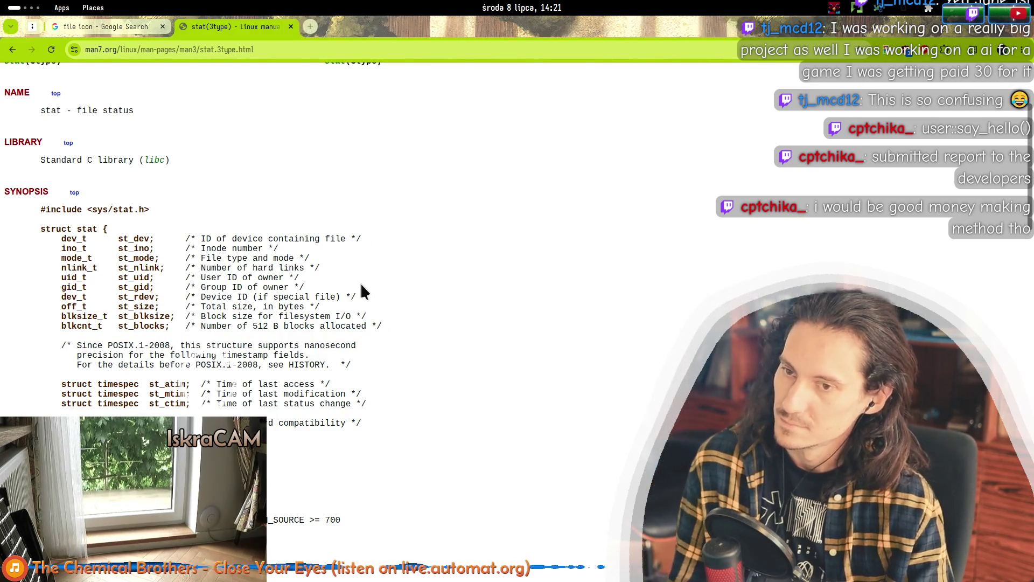
- Bring the Automat window to the front with Alt+Tab
key("alt+Tab")
key("alt+Tab")
key("alt+Tab")
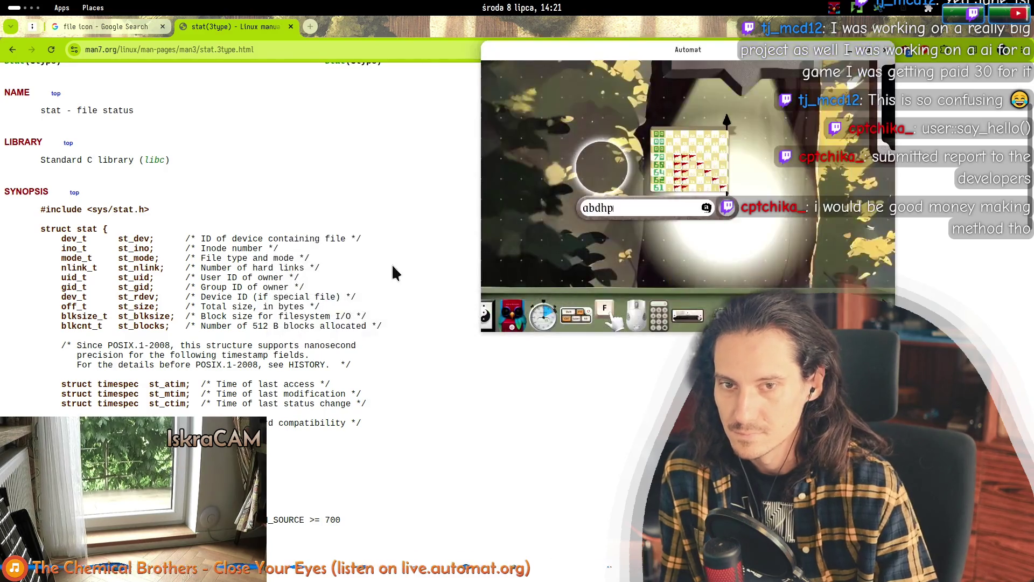
key("alt+Tab")
key("Escape")
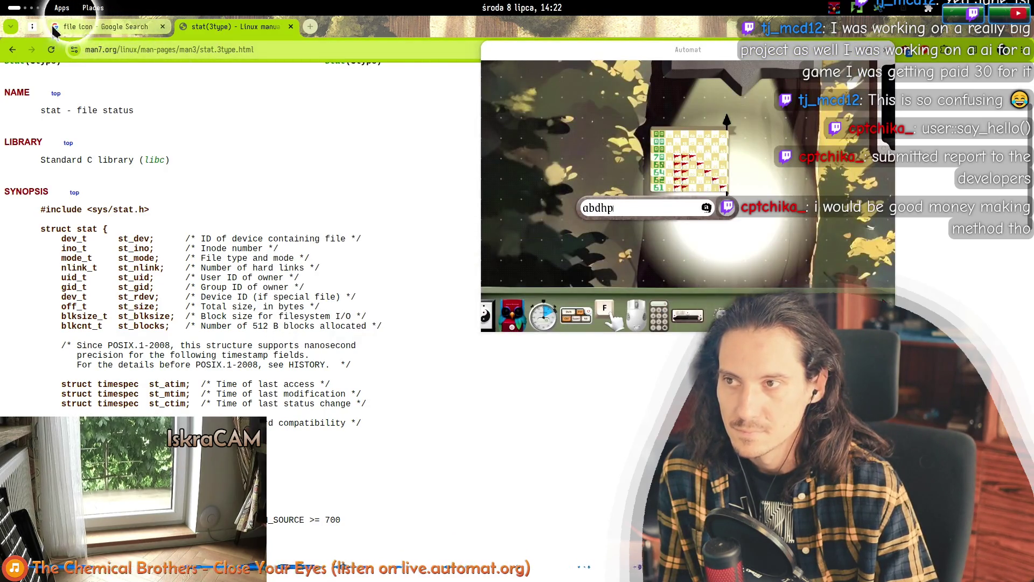
left_click(108, 26)
- Pan the tldraw canvas to the file shapes and pipe, and select the small file circle
left_click(159, 231)
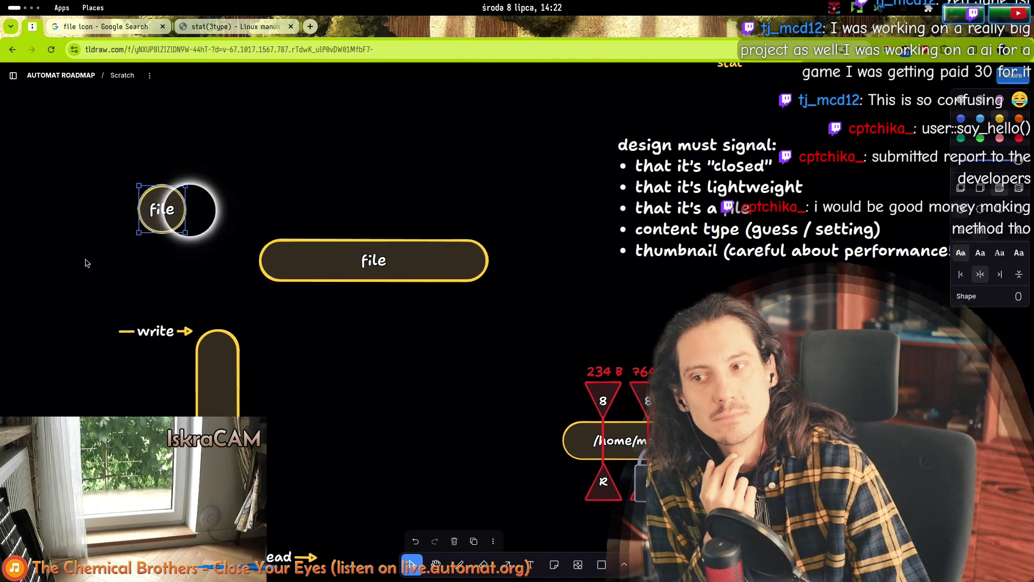
left_click(126, 222)
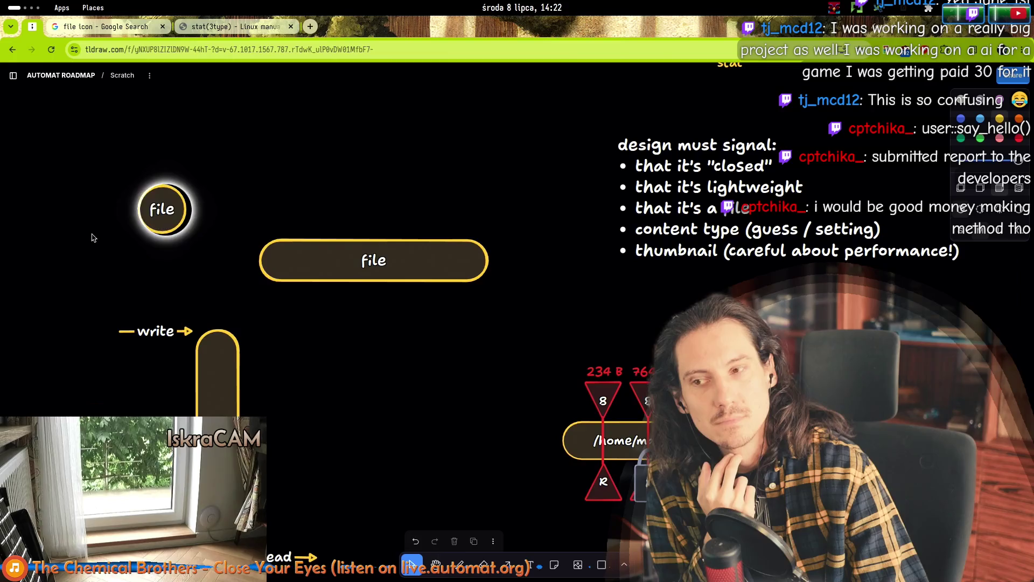
scroll(346, 267, "down", 5)
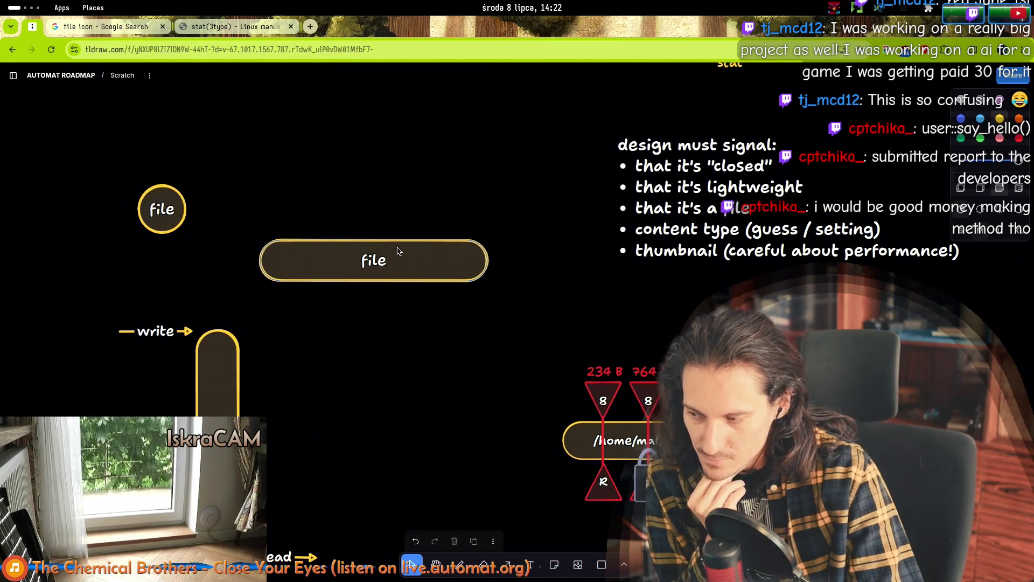
mouse_move(394, 390)
left_mouse_down()
mouse_move(314, 334)
mouse_move(255, 274)
mouse_move(487, 378)
left_mouse_up()
left_click(260, 215)
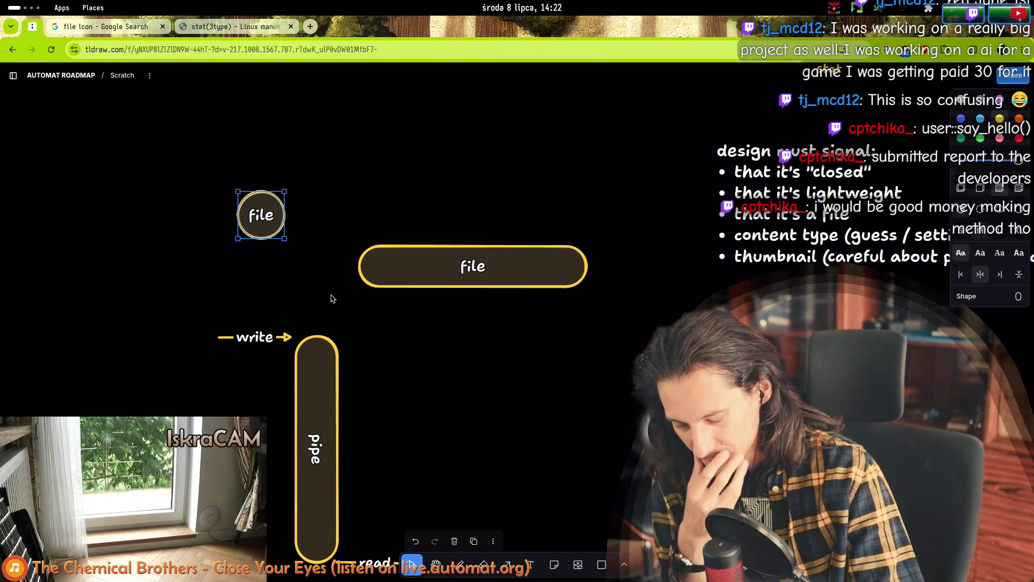
scroll(522, 367, "down", 10)
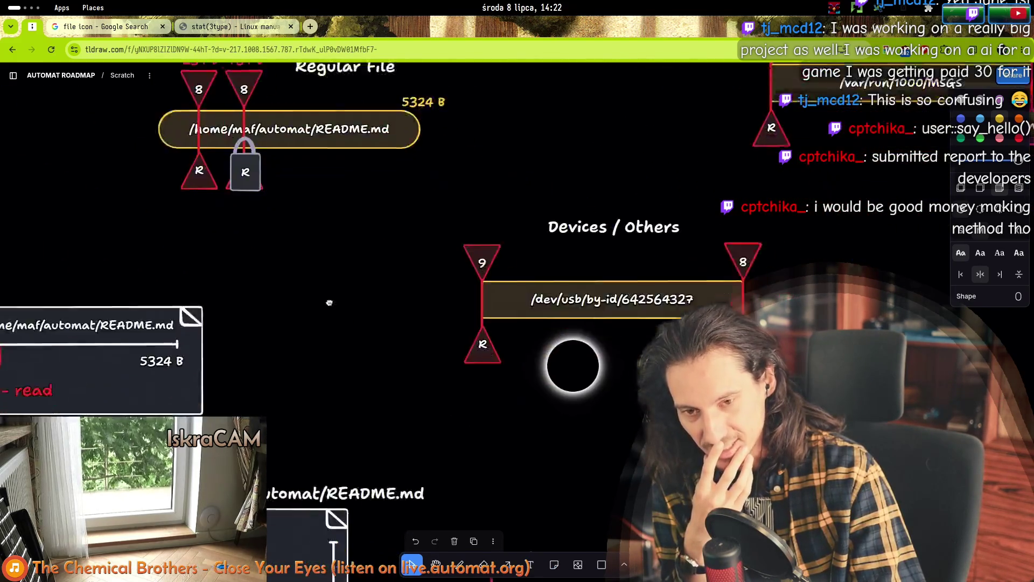
scroll(301, 317, "up", 10)
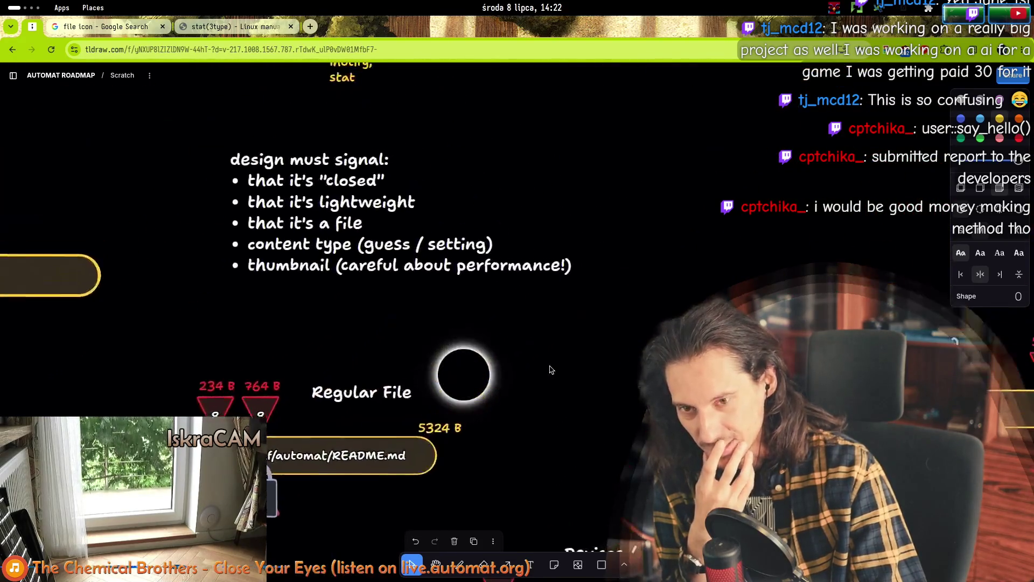
scroll(554, 365, "left", 10)
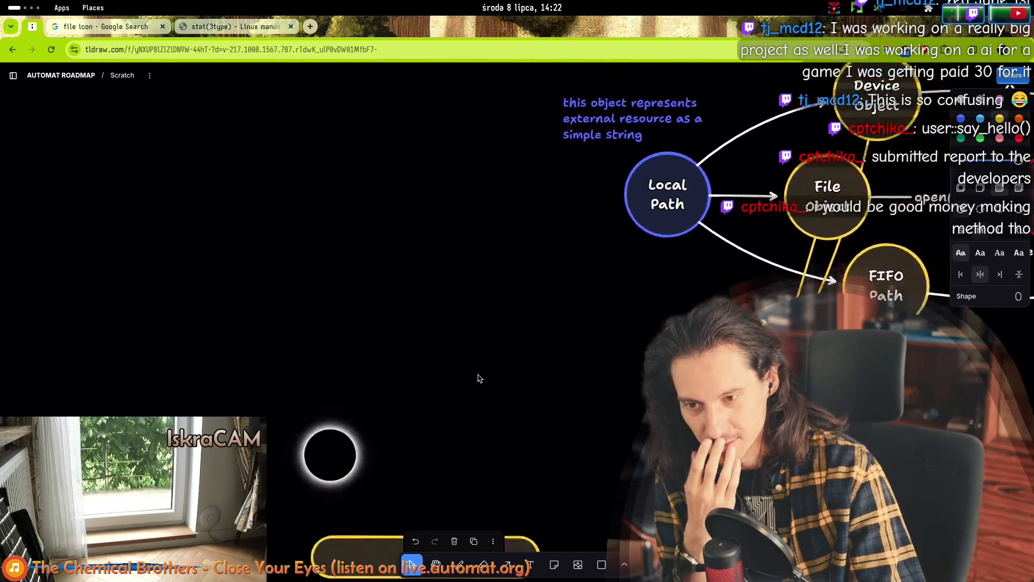
scroll(335, 214, "down", 2)
mouse_move(51, 230)
left_mouse_down()
mouse_move(222, 143)
mouse_move(218, 136)
left_mouse_up()
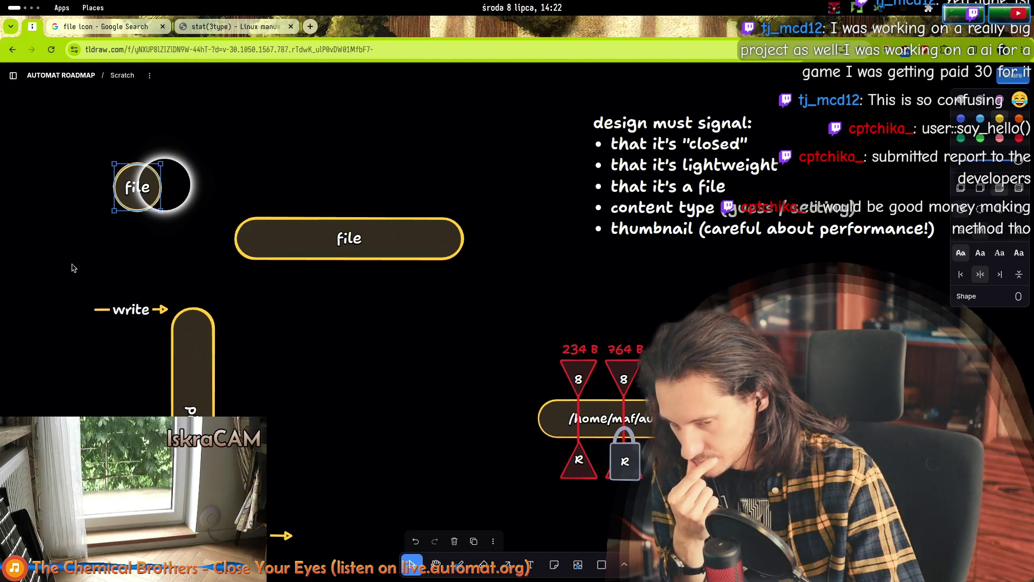
left_click(335, 343)
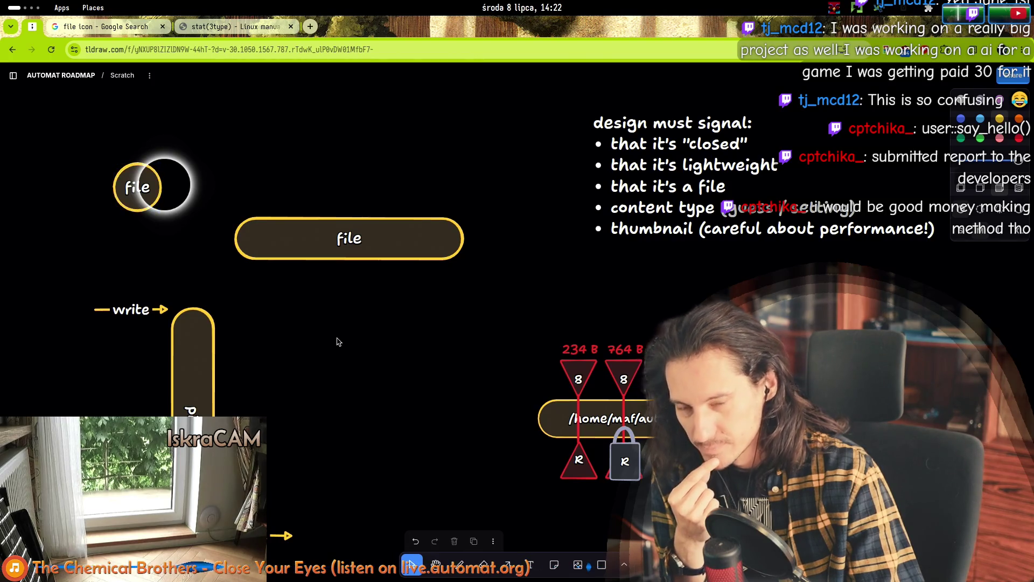
scroll(344, 323, "left", 2)
left_click(158, 224)
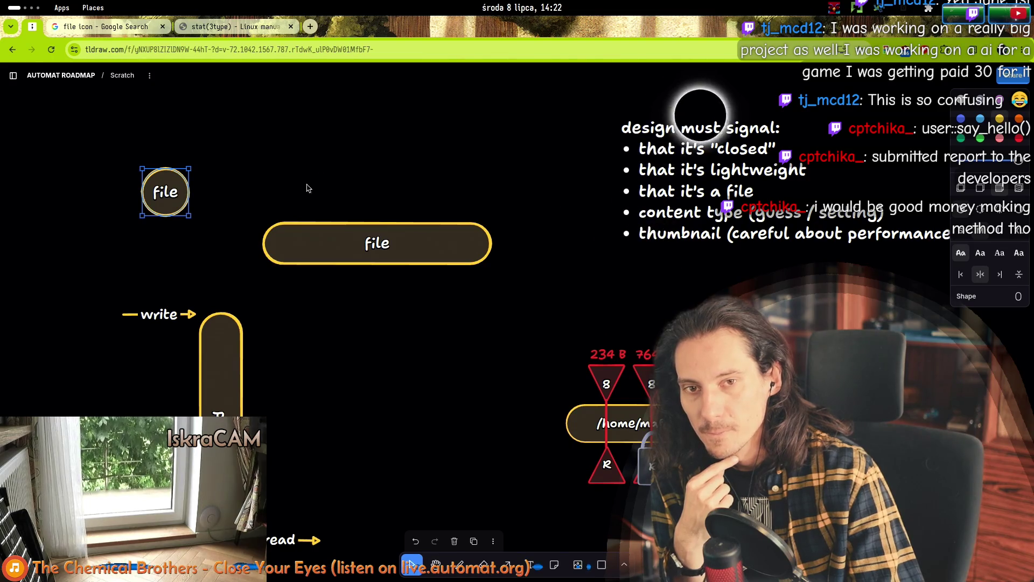
left_click_drag(565, 209, 414, 267)
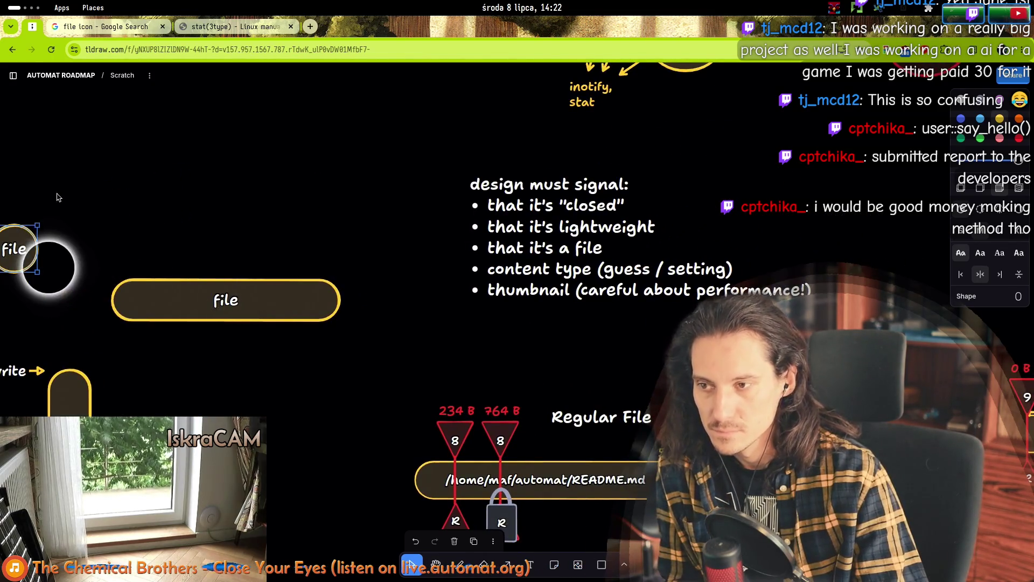
- Write a 'material:' note with bullet 'glass - signals that it's "remote"' and shift it up-left
left_click(83, 196)
type("glass /")
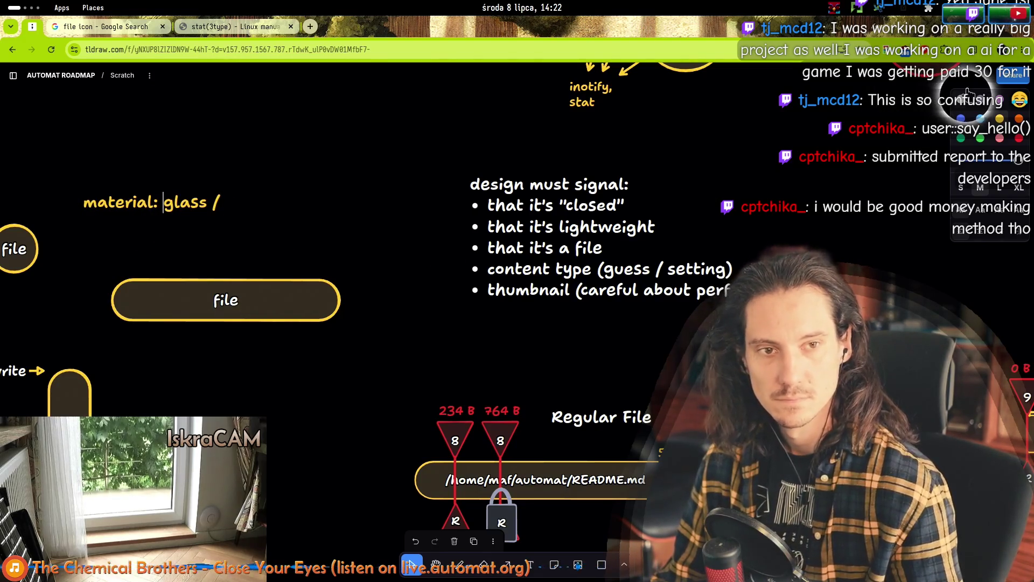
left_click(163, 201)
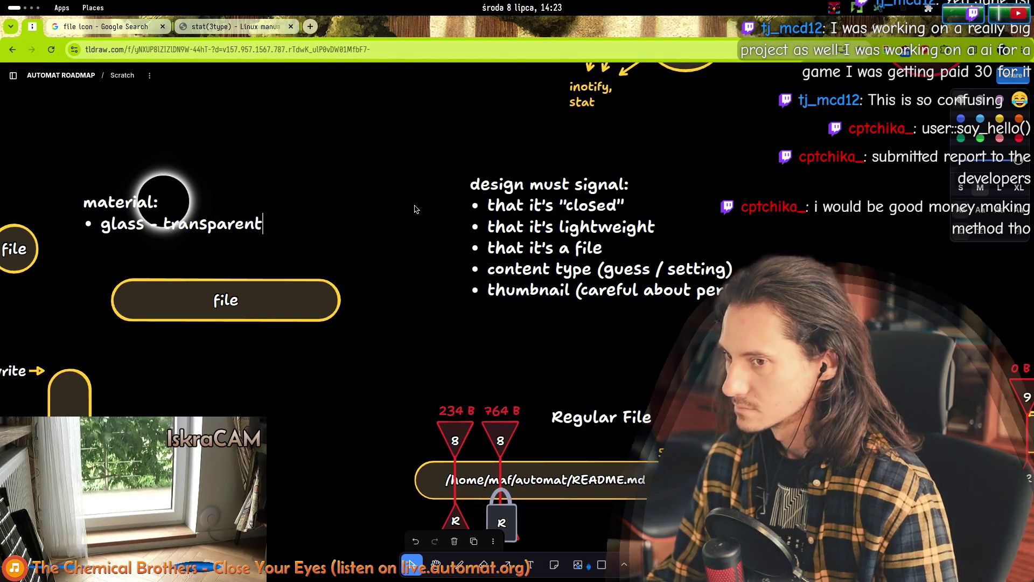
type(",")
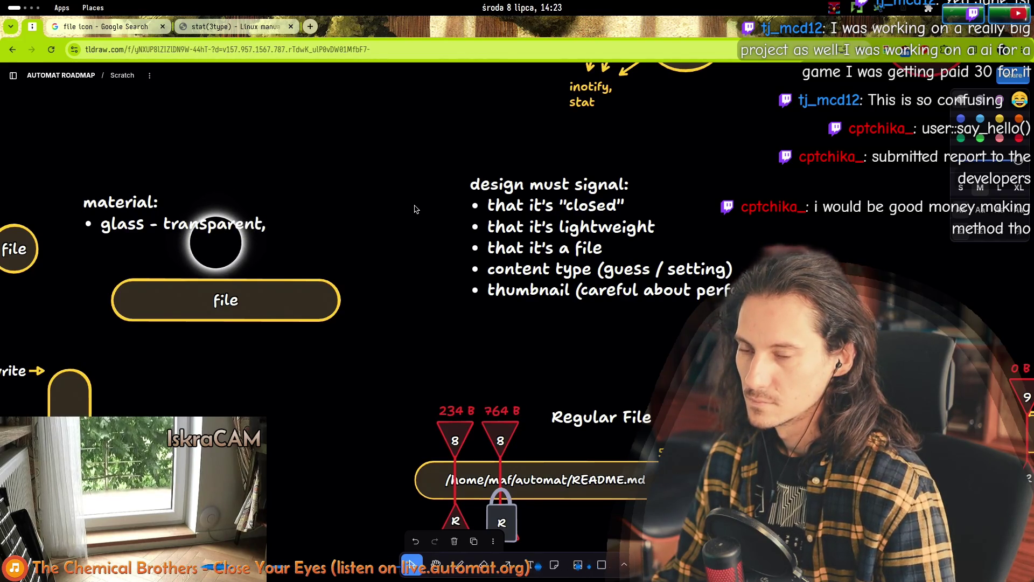
key("ctrl+shift+Left")
type("signals that it's \"remote")
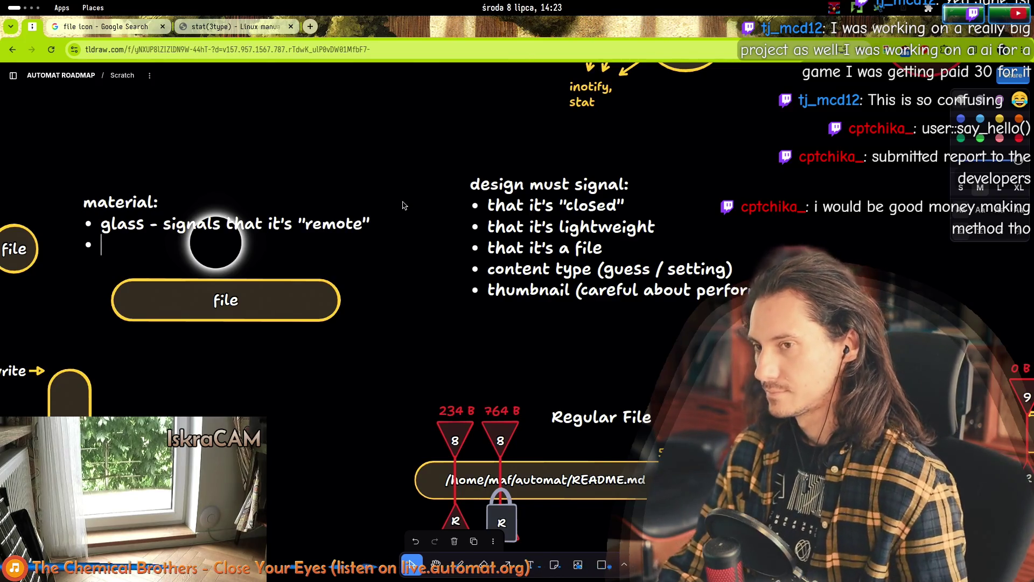
left_click_drag(109, 198, 77, 169)
- Reopen the material note for editing with the caret on its empty second bullet
scroll(161, 243, "left", 5)
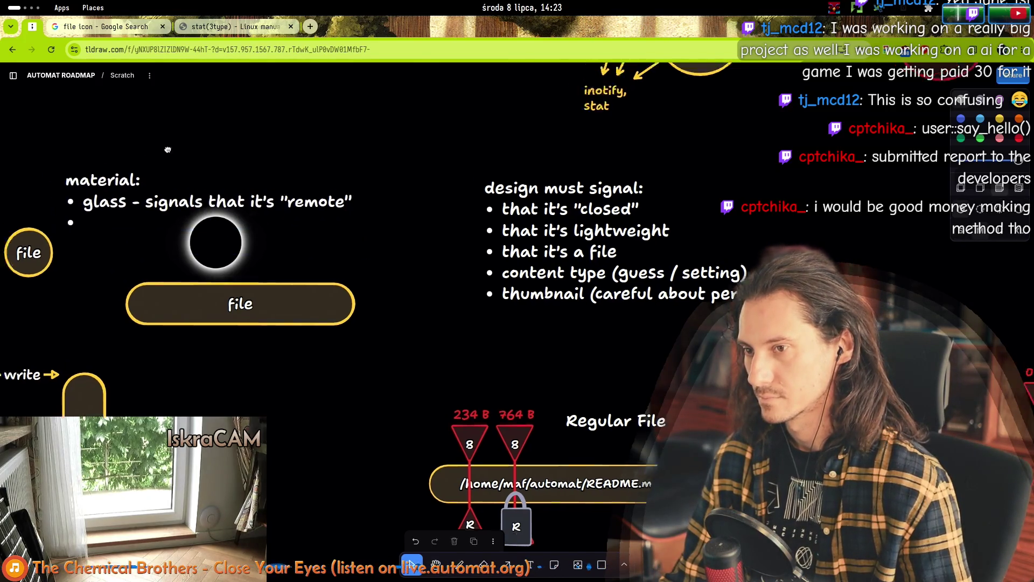
double_click(238, 243)
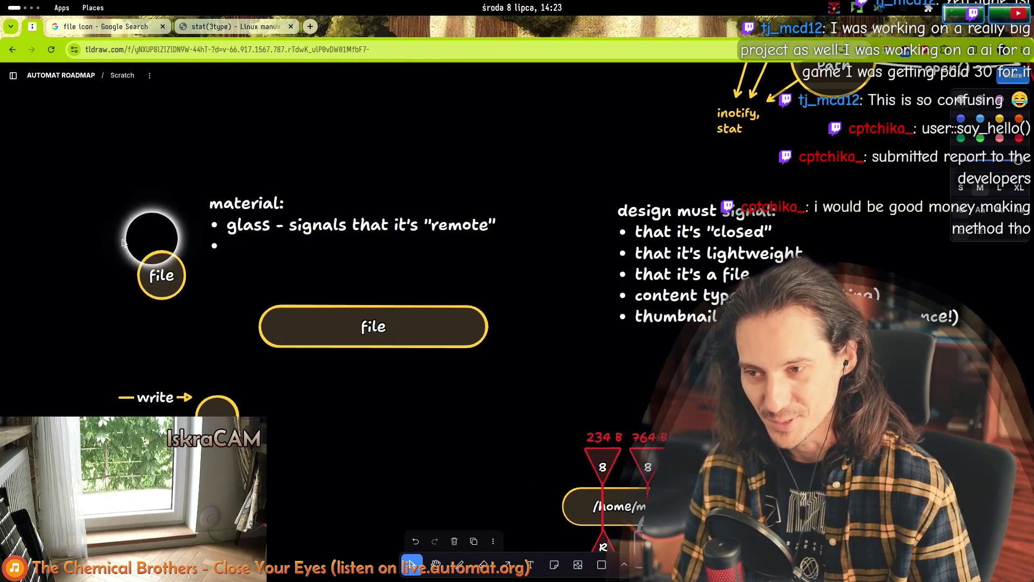
left_click(159, 285)
left_click_drag(108, 218, 188, 326)
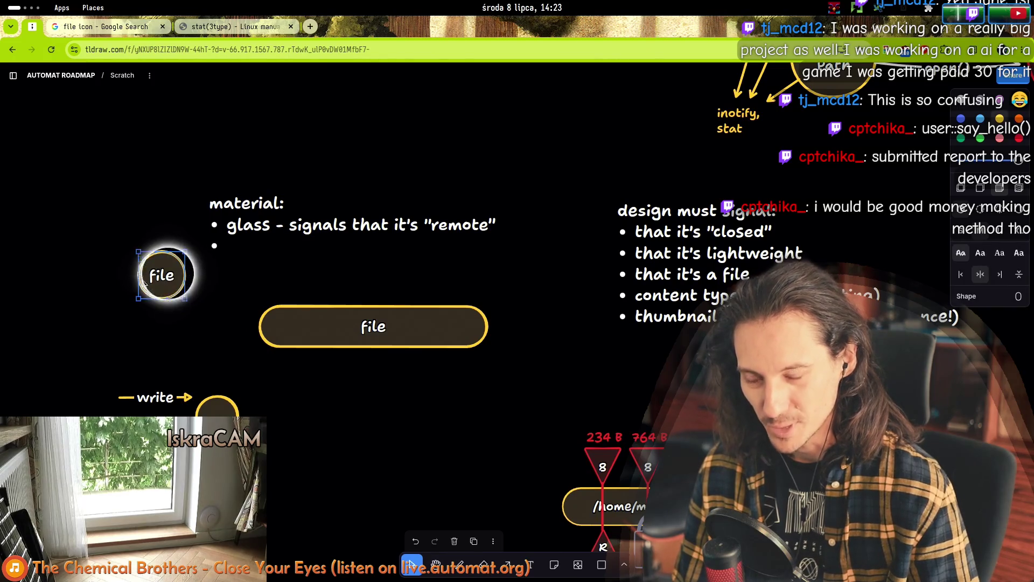
left_click_drag(104, 221, 176, 325)
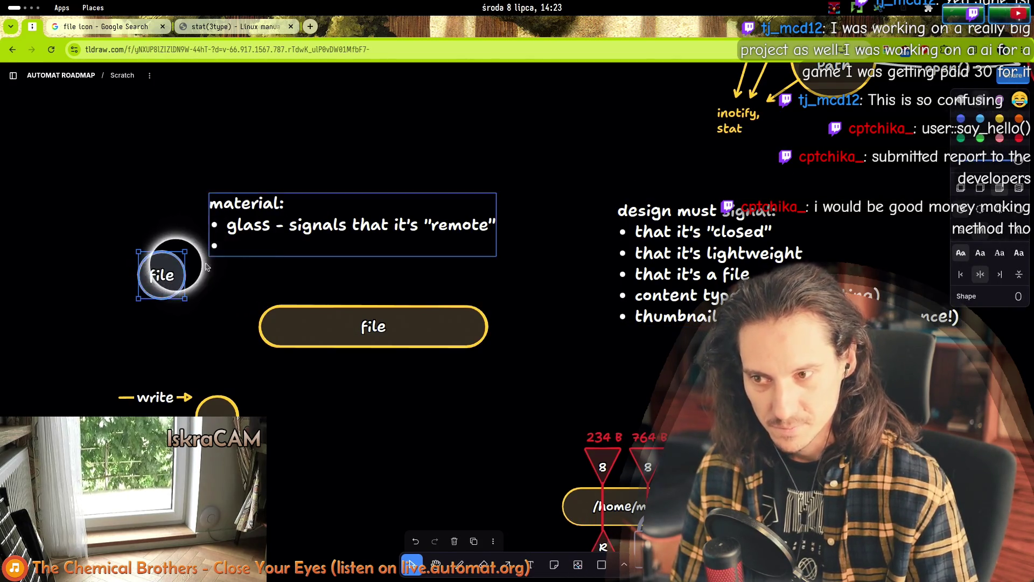
left_click_drag(110, 199, 198, 326)
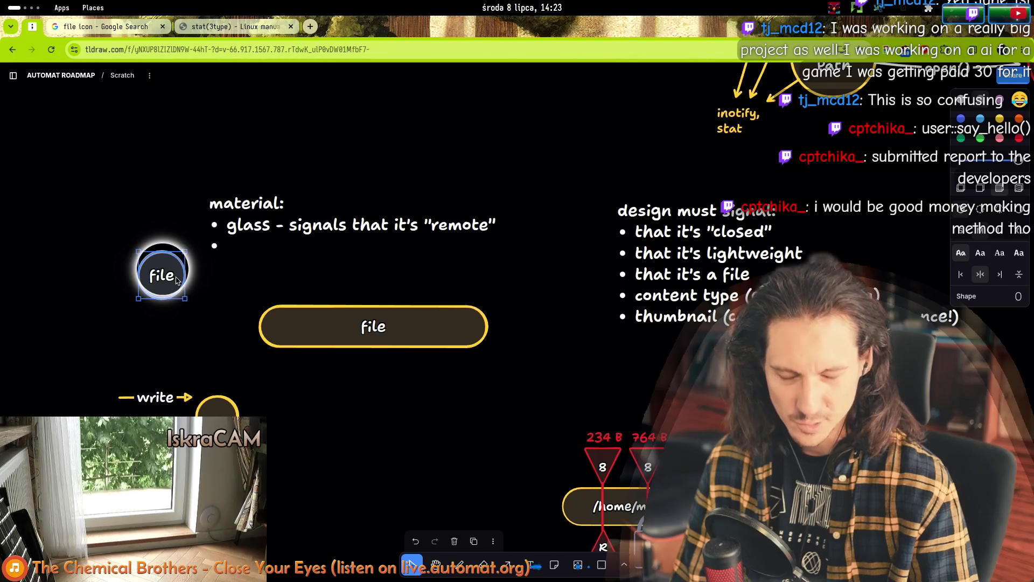
left_click(259, 238)
left_click(259, 240)
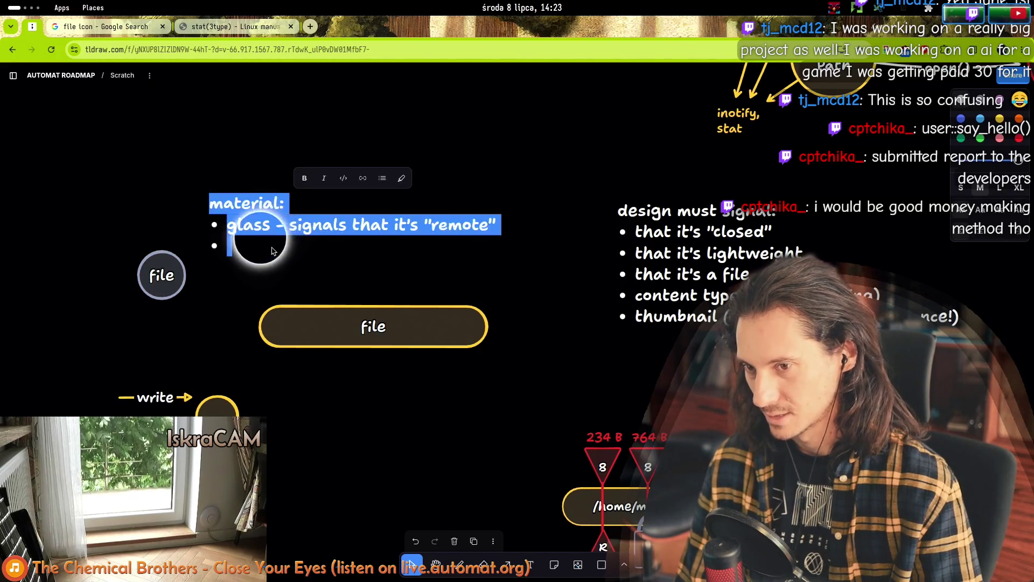
left_click(229, 246)
key("ctrl+a")
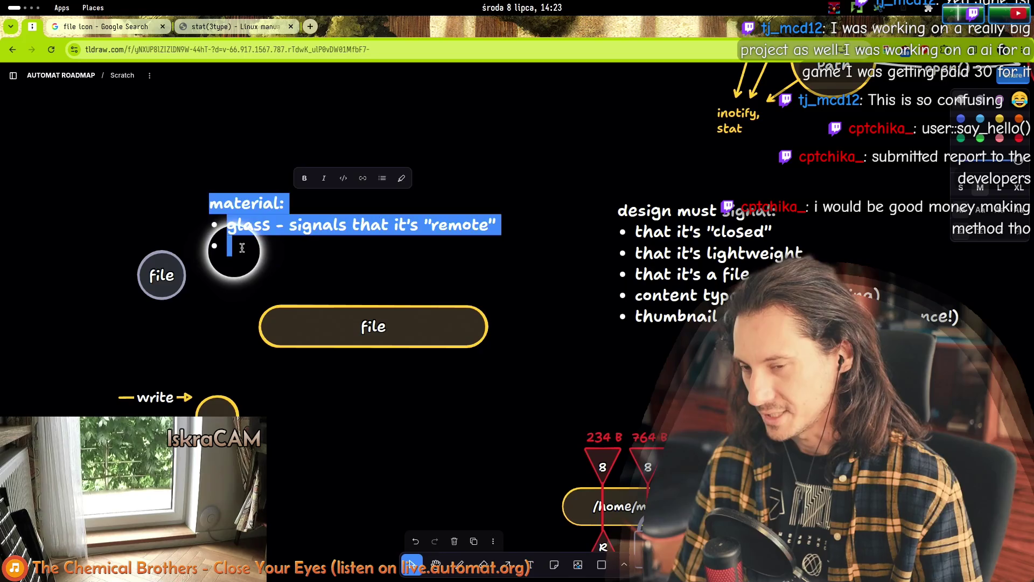
key("Escape")
key("Return")
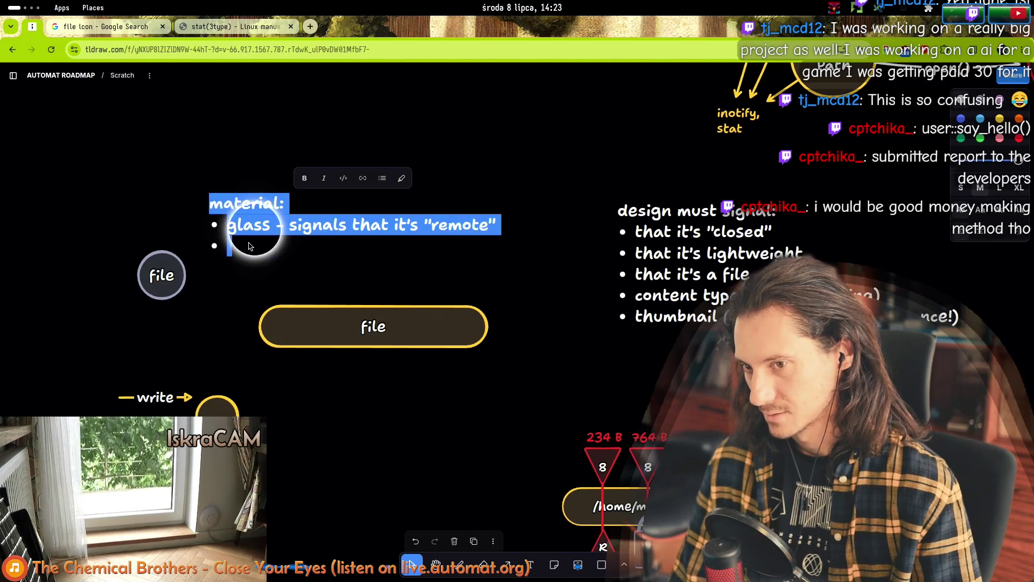
left_click(246, 244)
type("metal (")
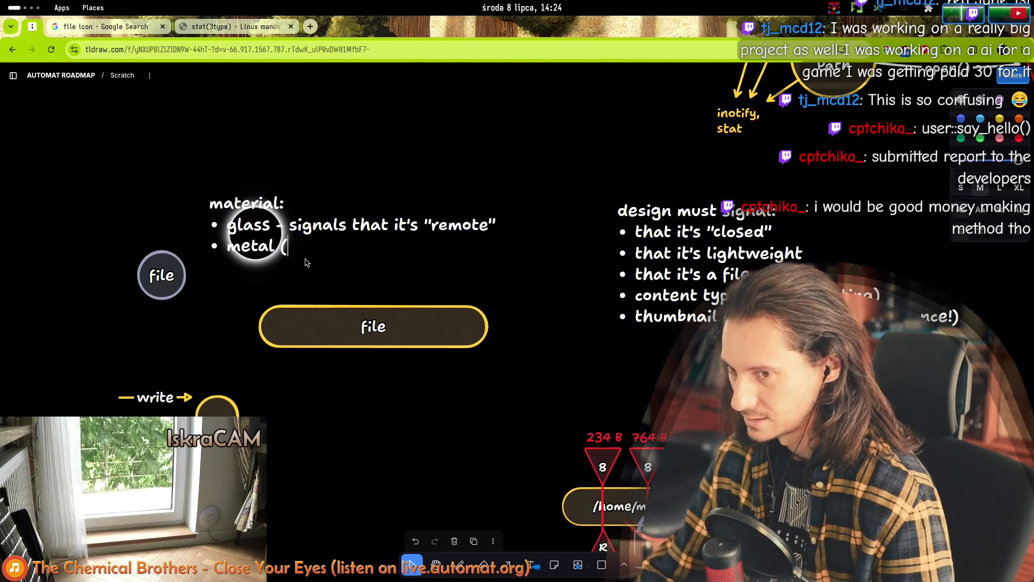
- Type the 'metal (brass / copper)' bullet with indented sub-point 'would work nicely with pipes', and move the note up
type("brazz / ")
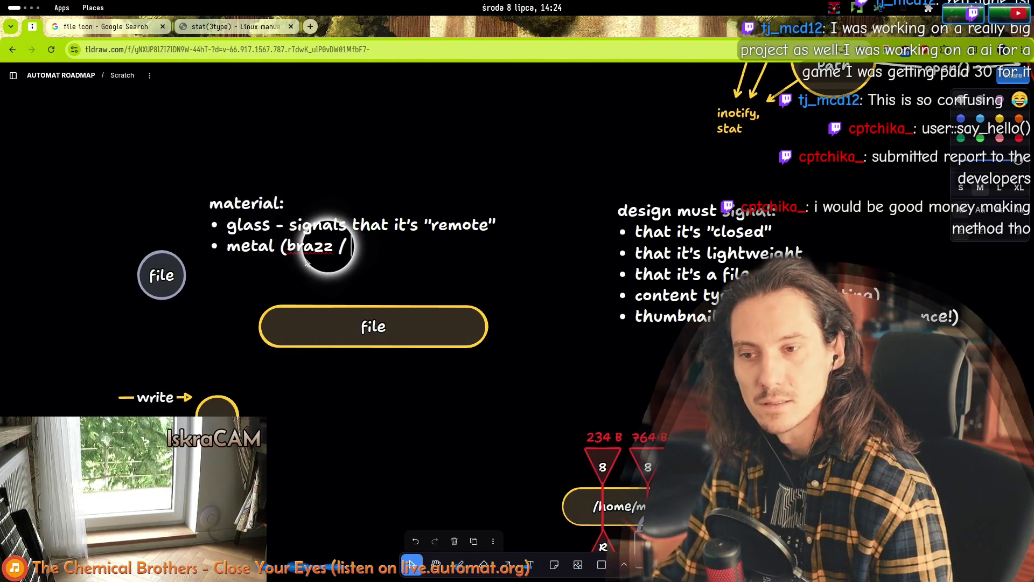
key("BackSpace")
key("BackSpace")
key("BackSpace")
key("BackSpace")
key("BackSpace")
type("ss / ")
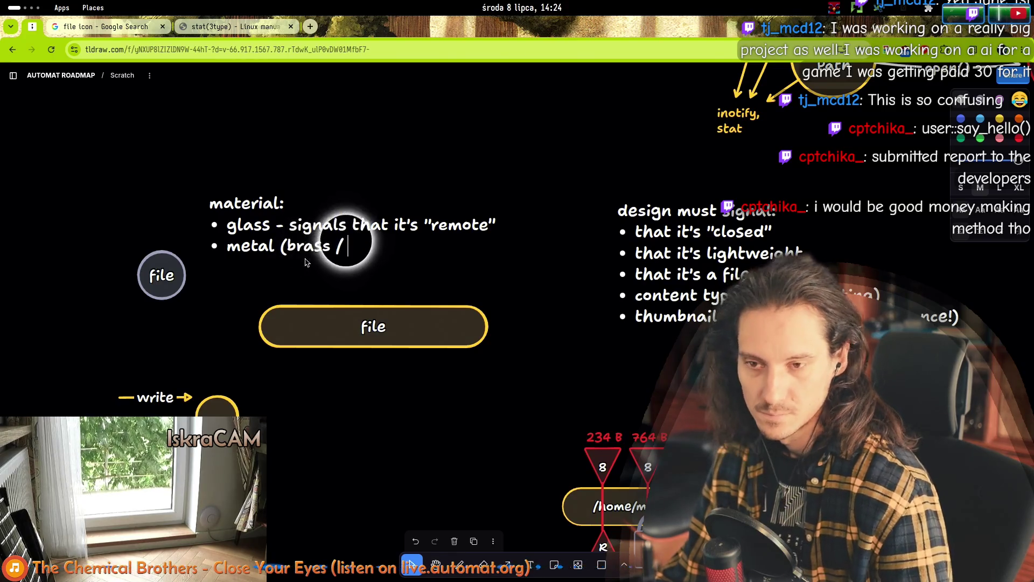
type("copper)")
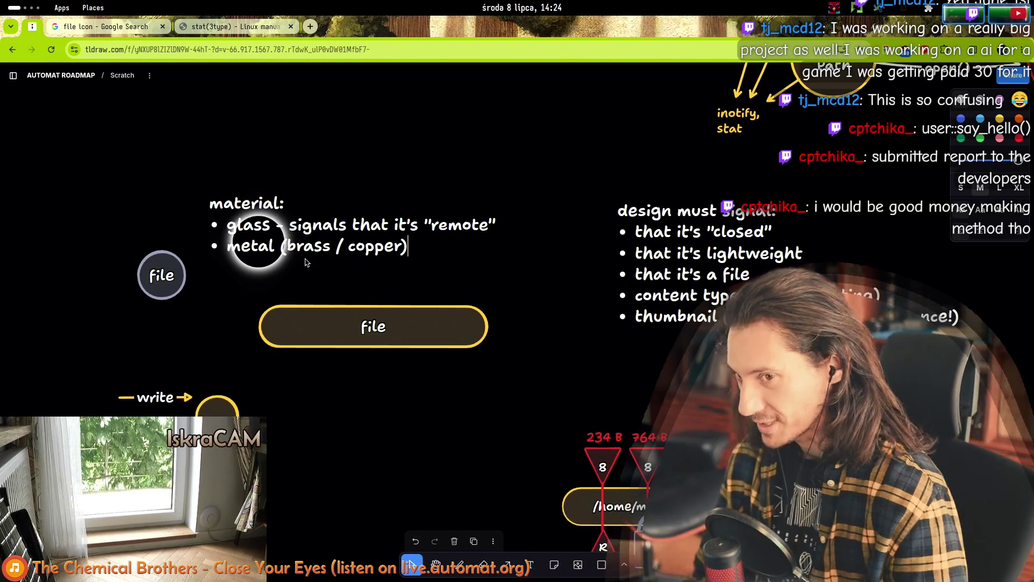
type(" - would work nicely with")
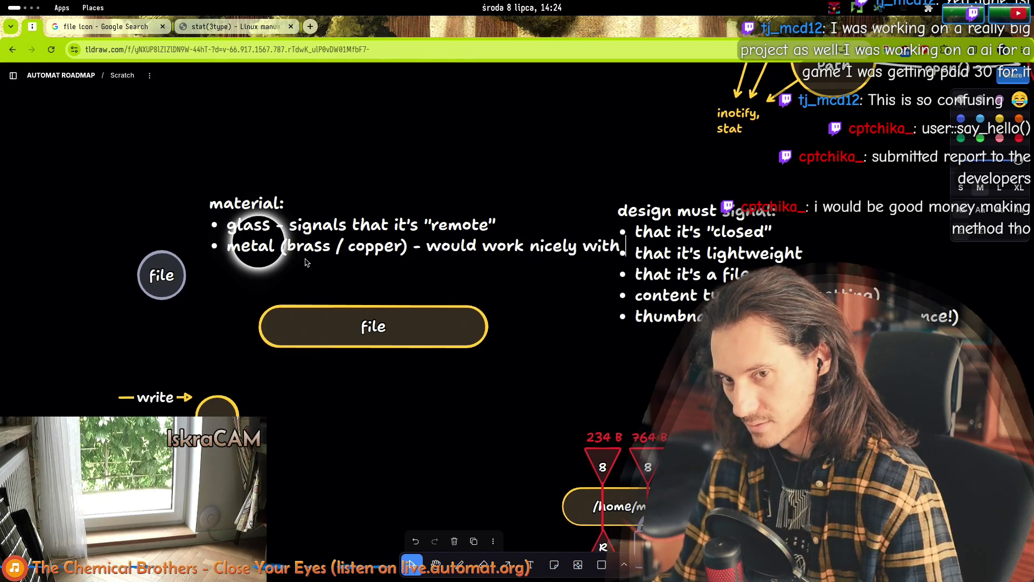
type("es")
key("ctrl+Left")
key("ctrl+Left")
key("ctrl+Left")
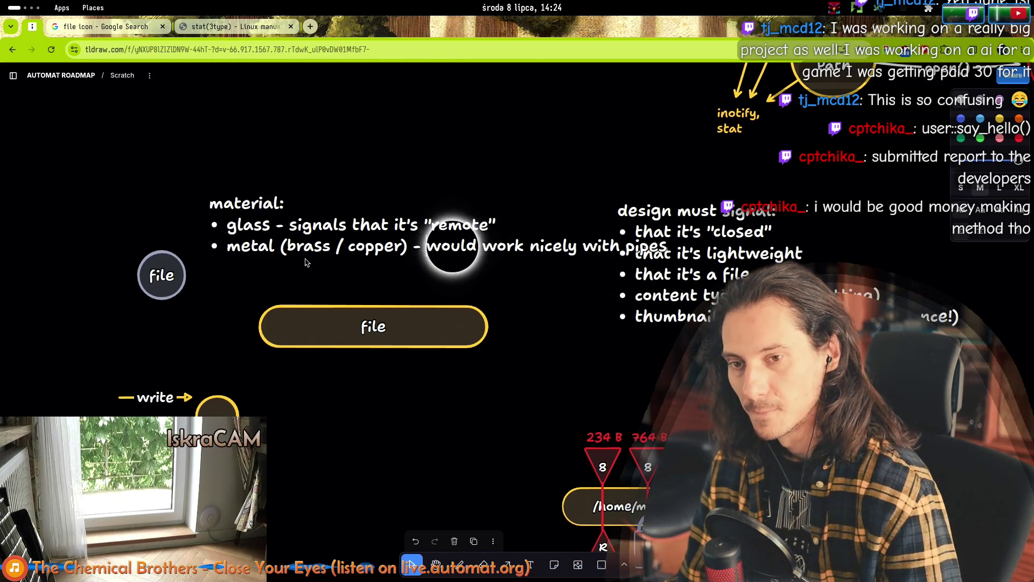
key("Return")
key("Tab")
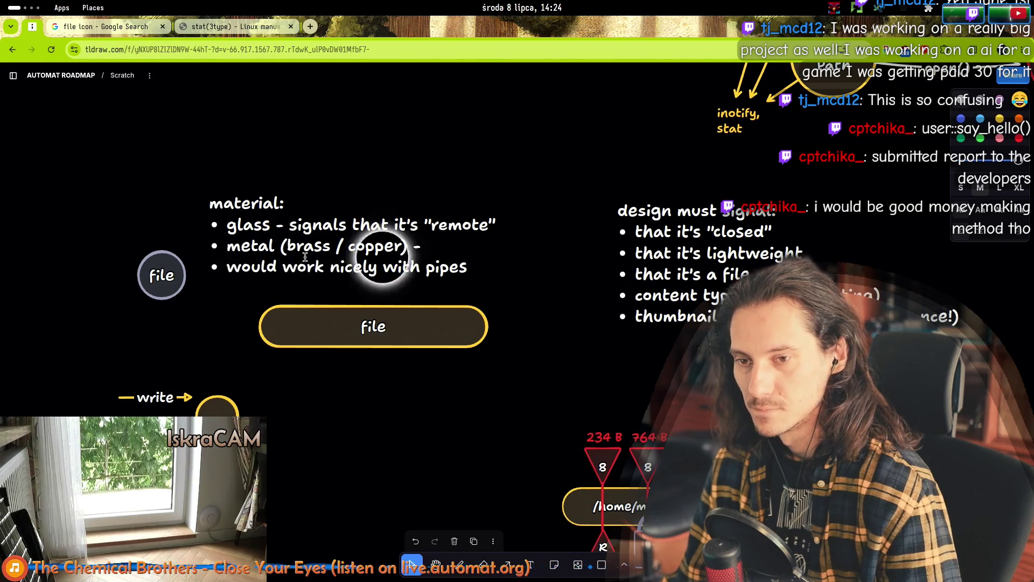
key("Up")
key("End")
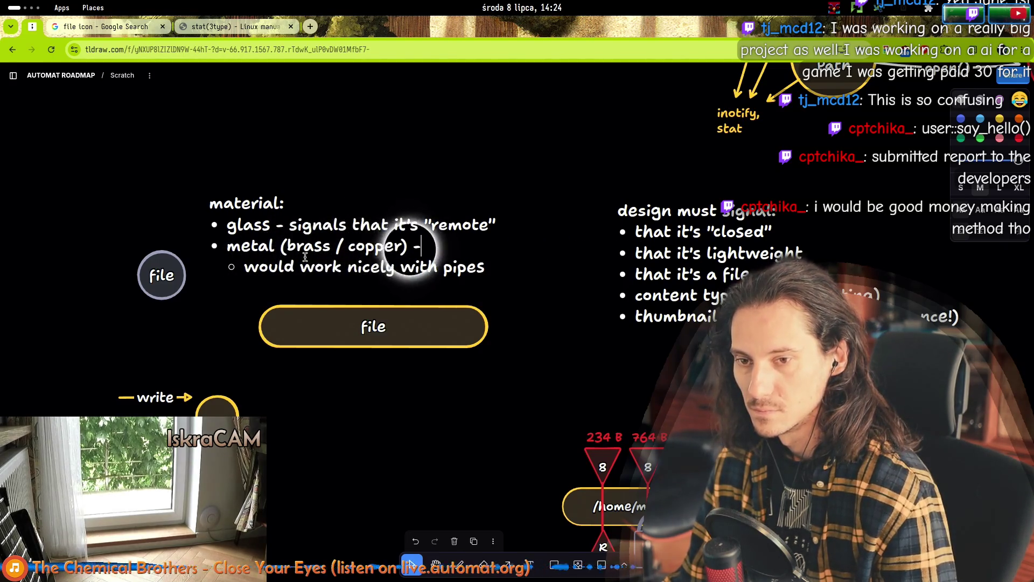
key("BackSpace")
key("BackSpace")
type("looks pretty cool")
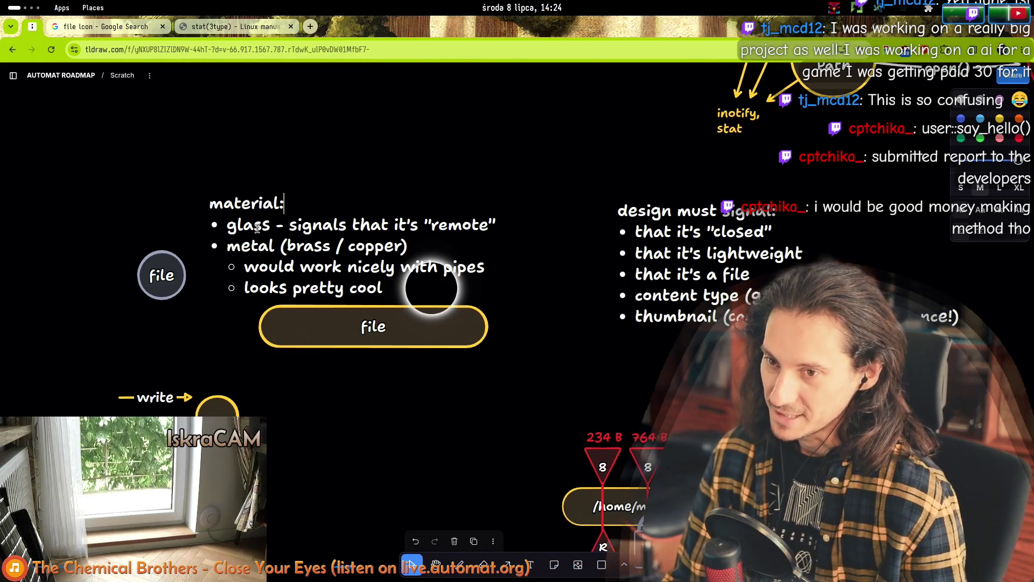
left_click_drag(240, 220, 229, 175)
double_click(296, 243)
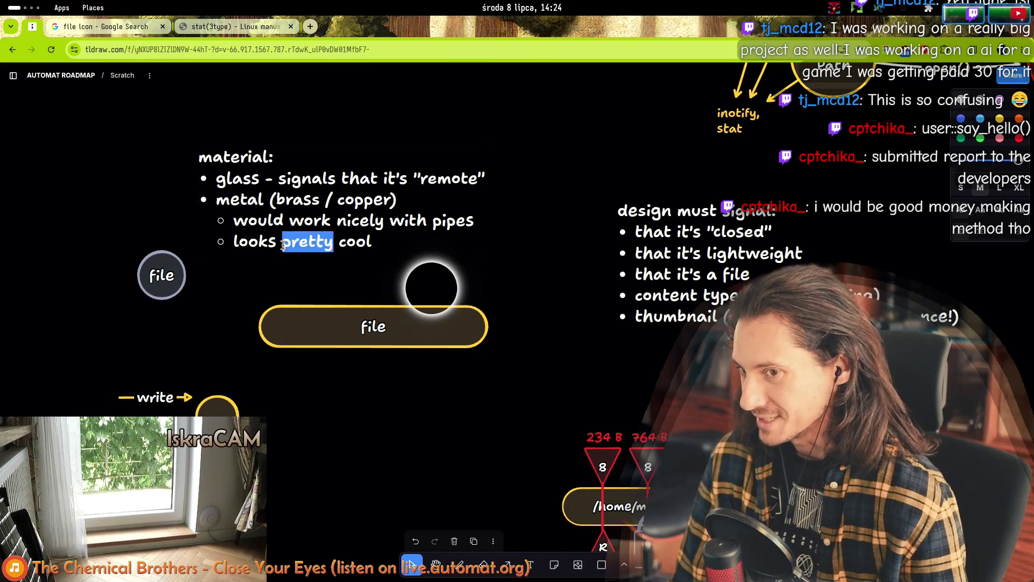
- Add an indented sub-point under glass reading 'looks pretty cool (rim lighting, specular)'
left_click(340, 241)
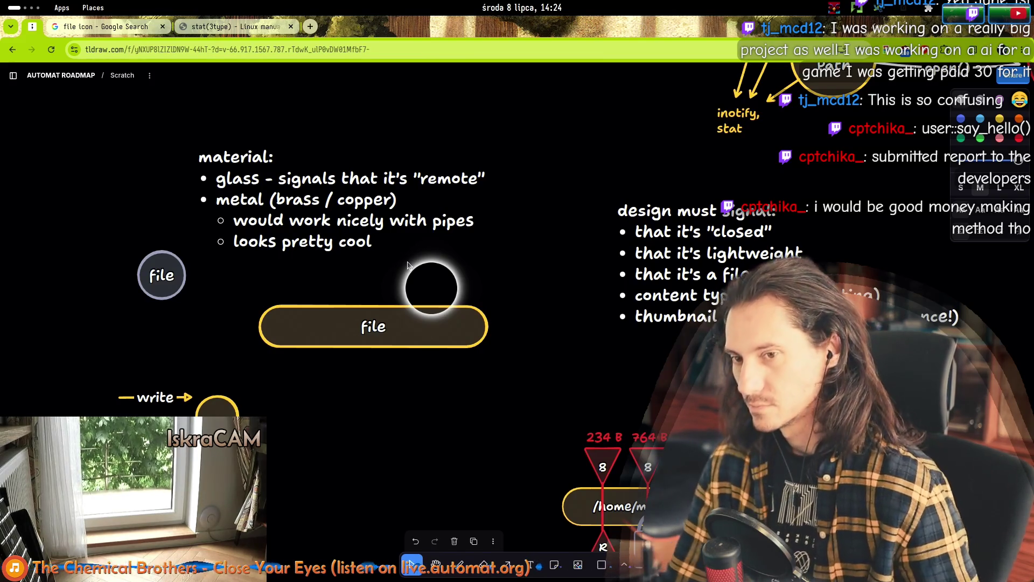
key("Up")
key("Up")
key("Up")
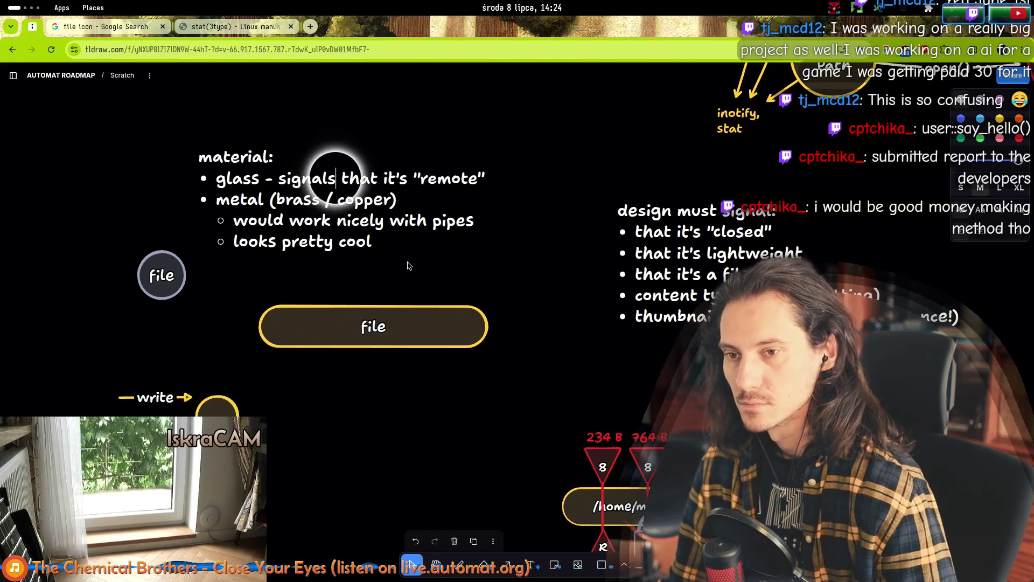
key("End")
key("Return")
key("Tab")
type("lo")
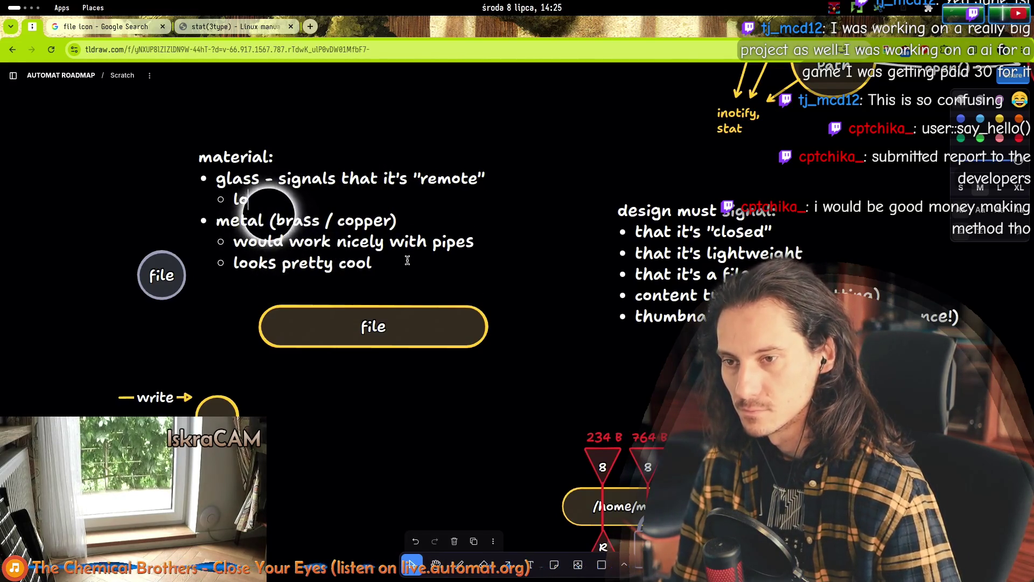
type("oks pretty cool")
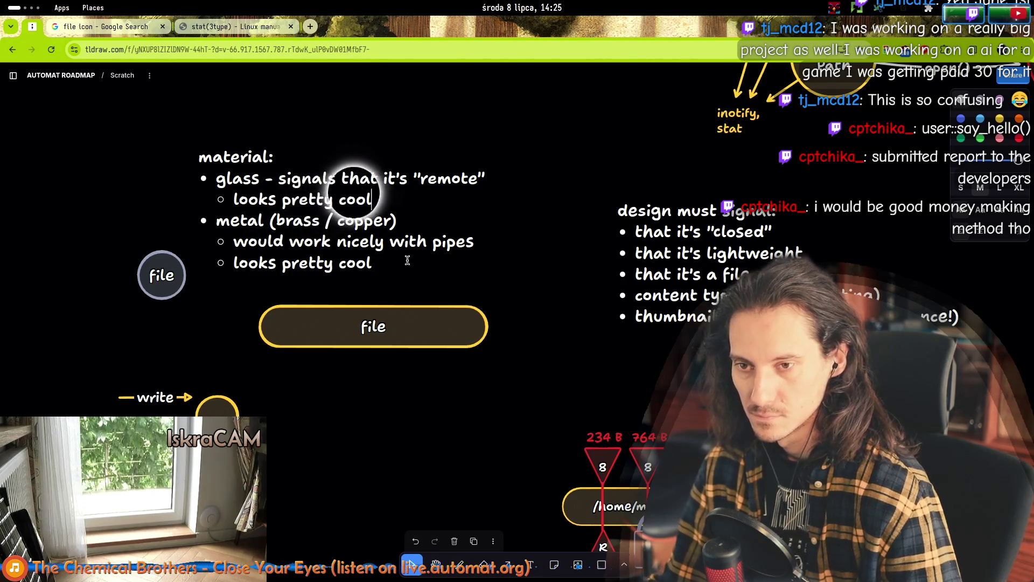
type(" (rim light")
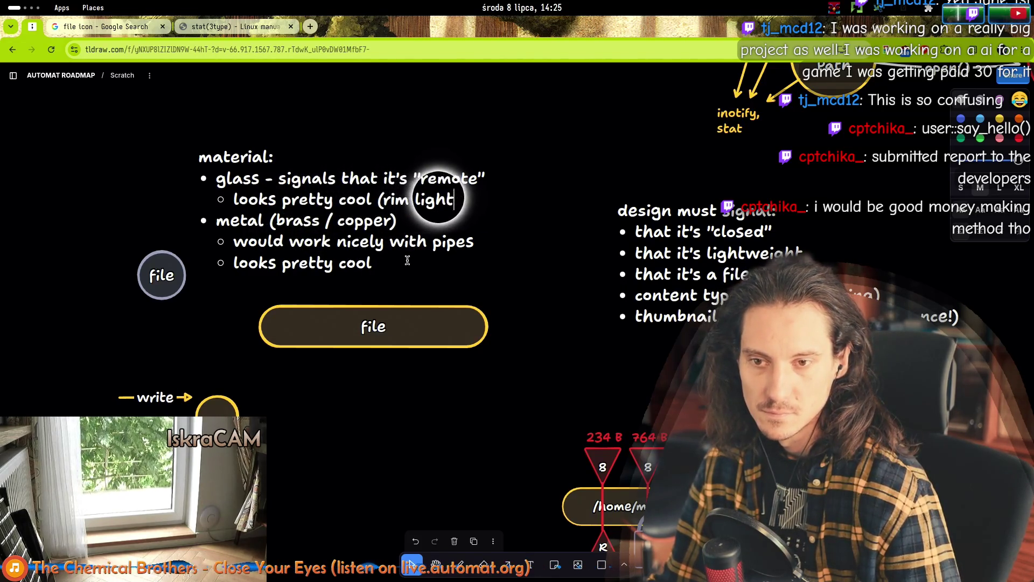
type("ing, )")
key("Left")
type(",")
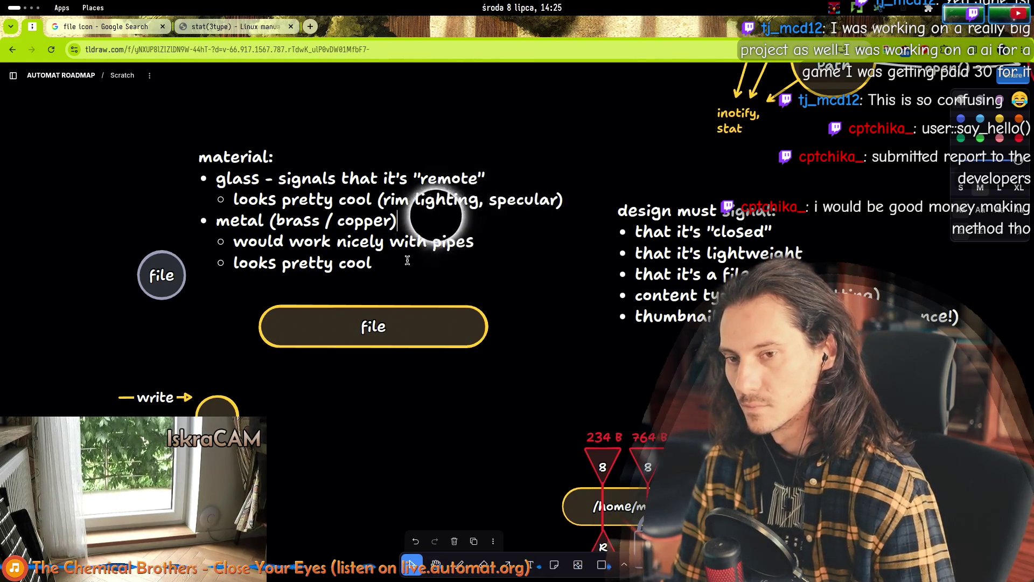
key("Escape")
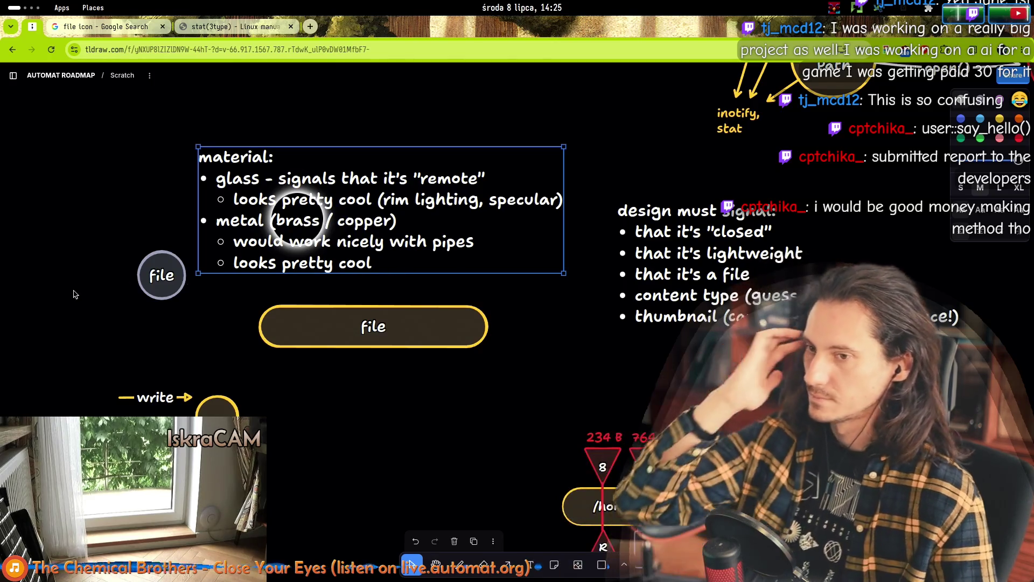
- Shift the file circle slightly left and move the material notes up and left
left_click(104, 249)
left_click_drag(152, 268, 123, 268)
mouse_move(266, 250)
left_mouse_down()
mouse_move(155, 193)
mouse_move(134, 196)
left_mouse_up()
left_click(162, 283)
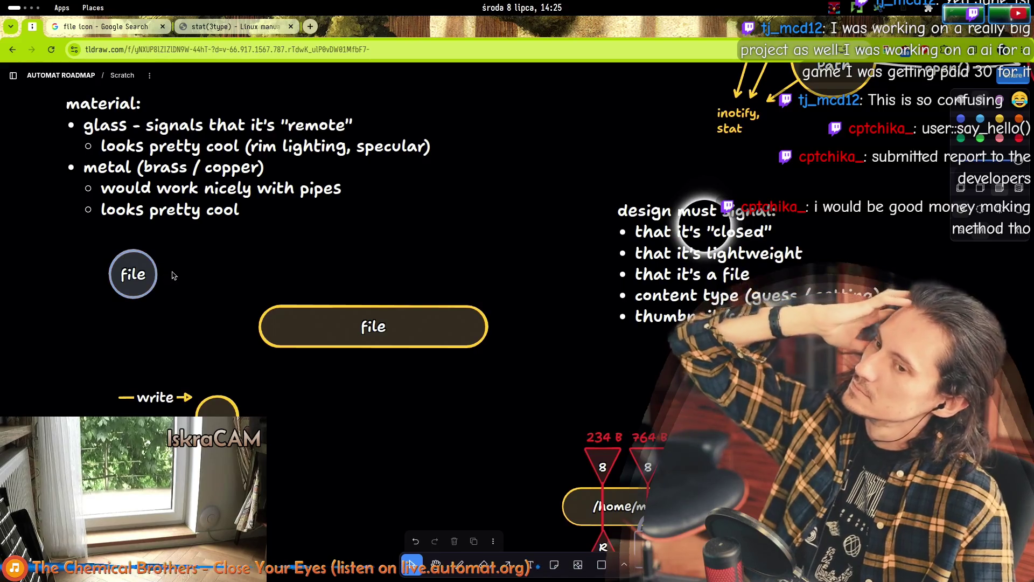
- Add an 'iconified representation' text label above the file circle
double_click(186, 272)
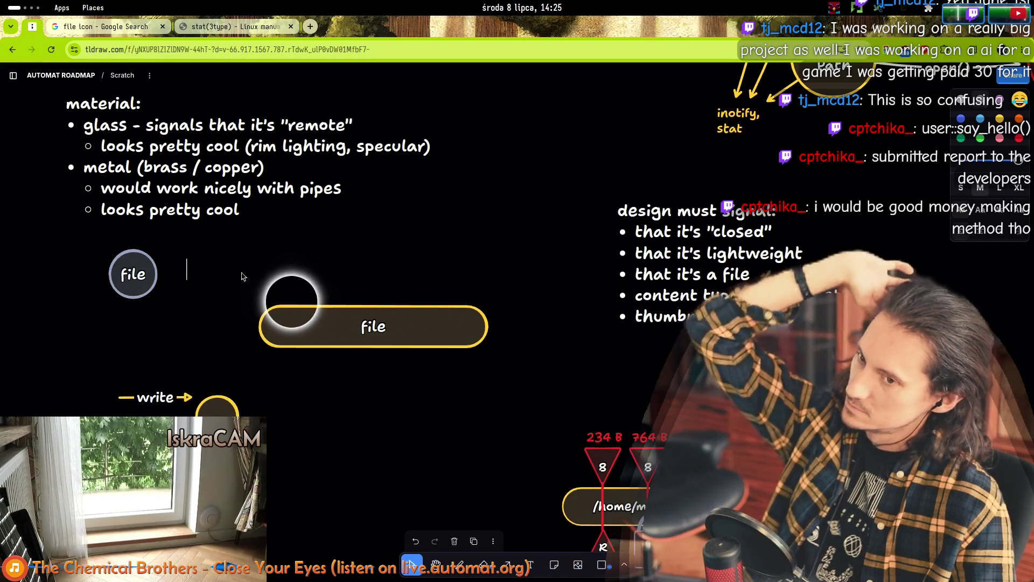
type("iconi")
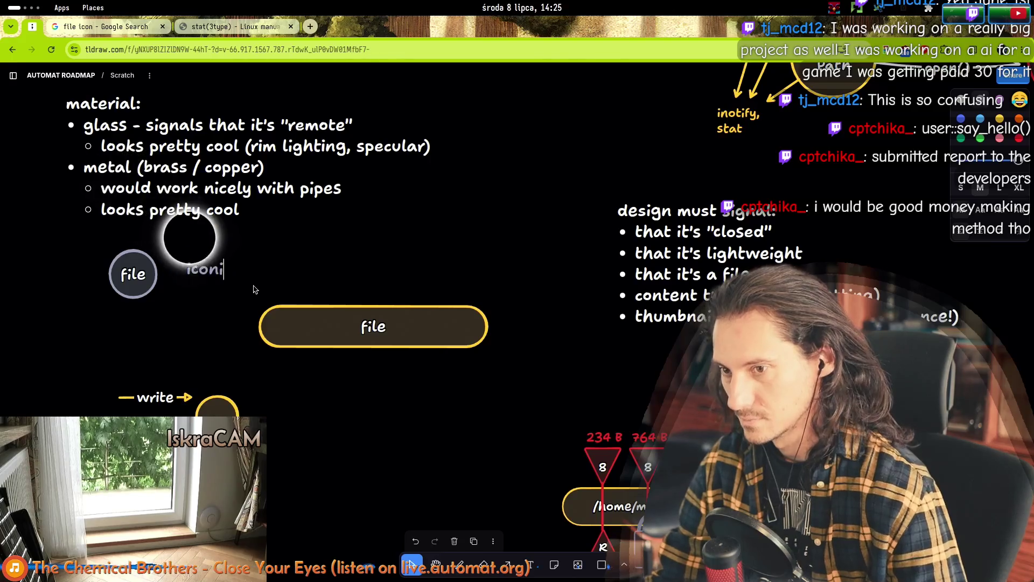
type("fied representation")
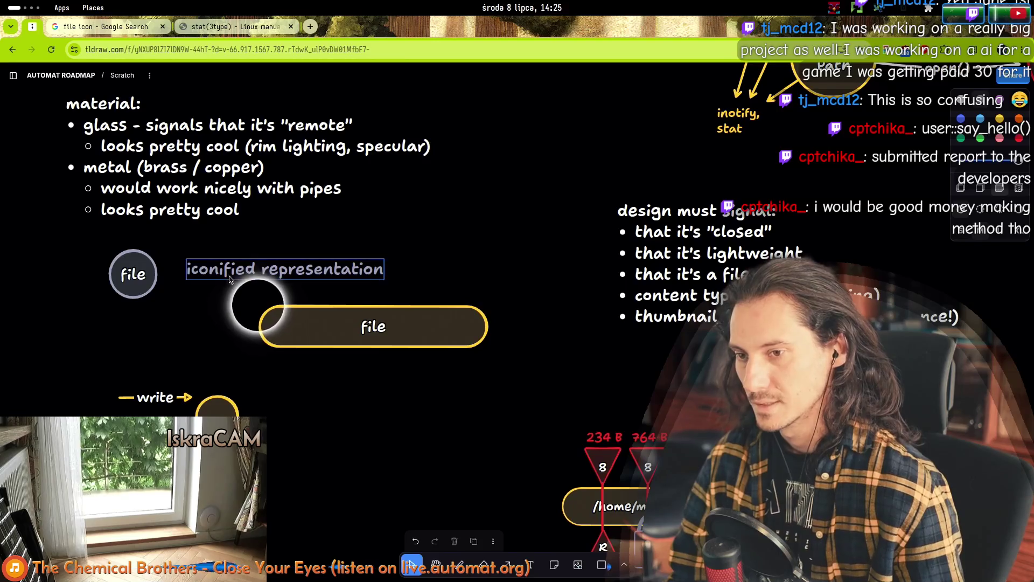
mouse_move(230, 279)
left_mouse_down()
mouse_move(203, 261)
mouse_move(151, 254)
left_mouse_up()
left_click(145, 280, "shift")
left_click(91, 278)
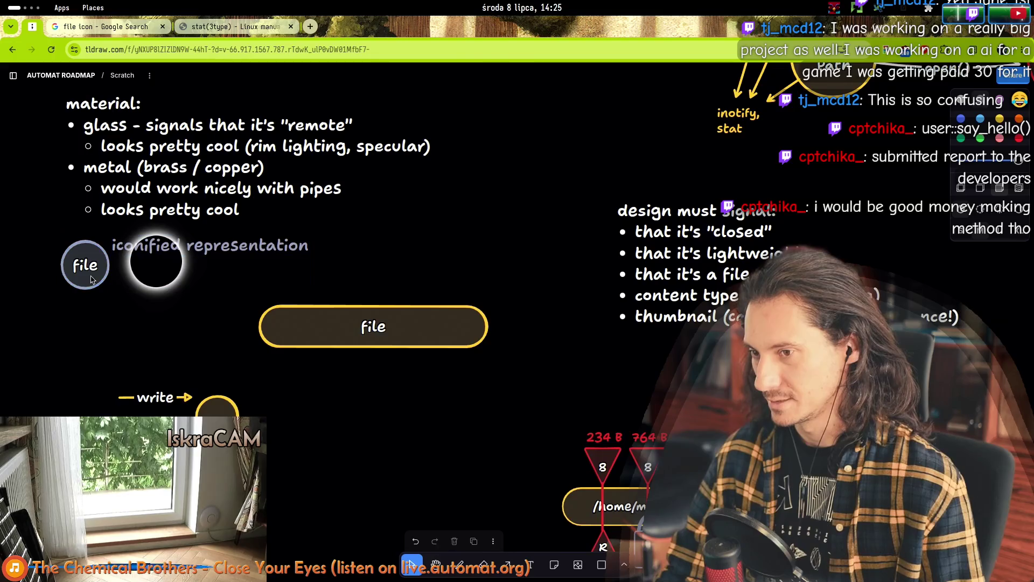
left_click(154, 261)
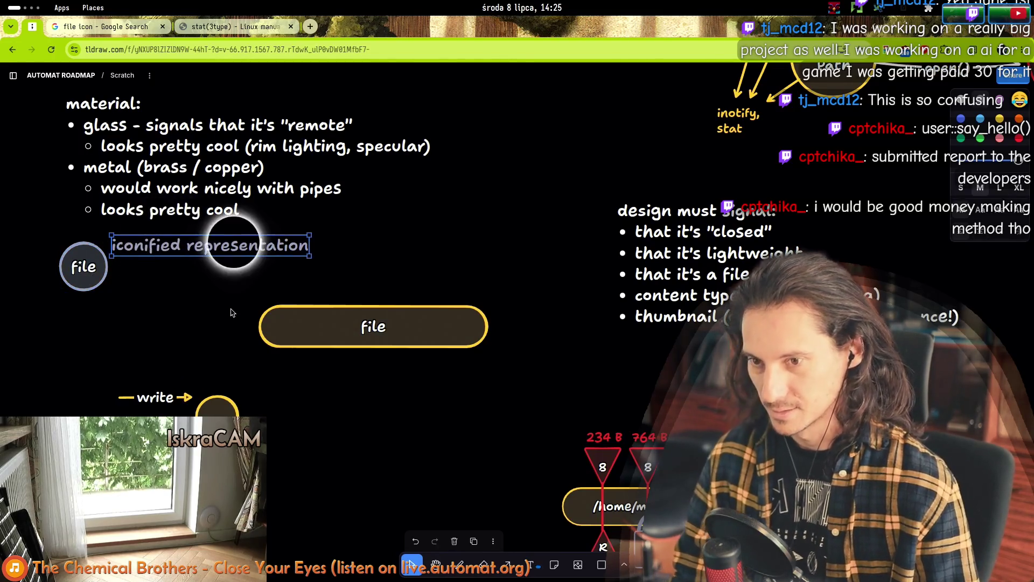
- Duplicate that label, place it above the long pill, and change it to 'regular representation'
key("ctrl+d")
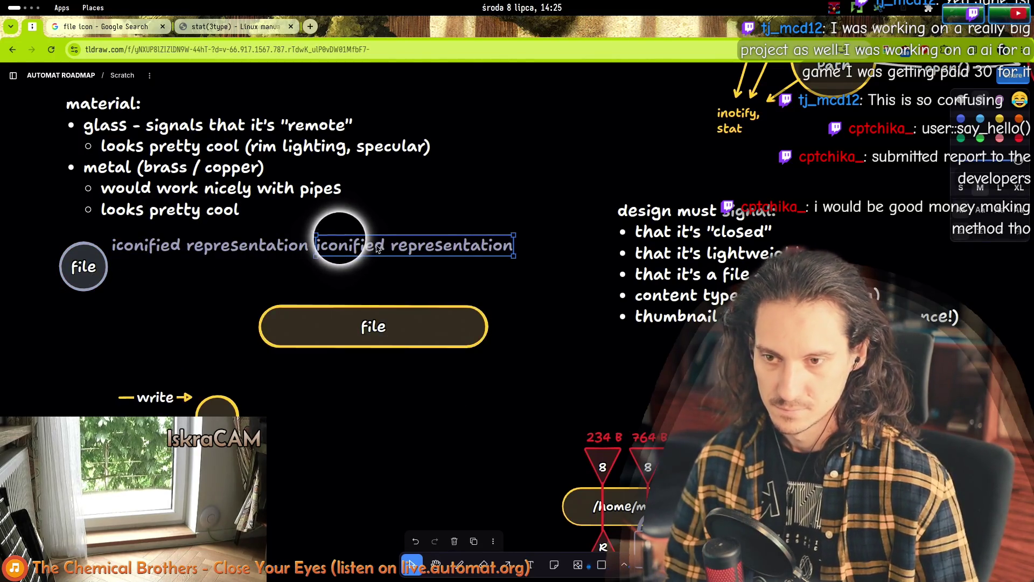
left_click_drag(377, 248, 336, 287)
double_click(334, 287)
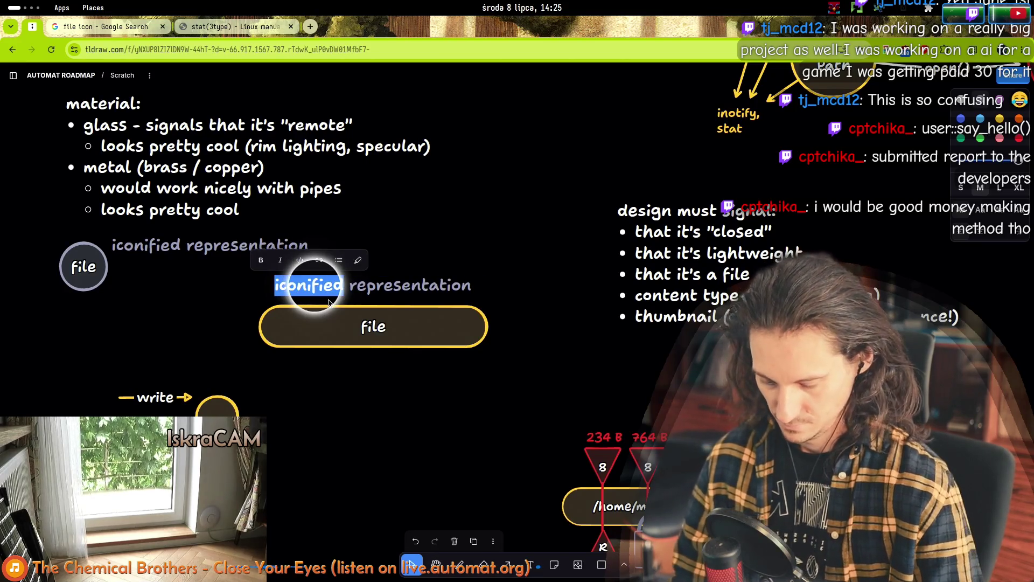
type("regular")
left_click(419, 188)
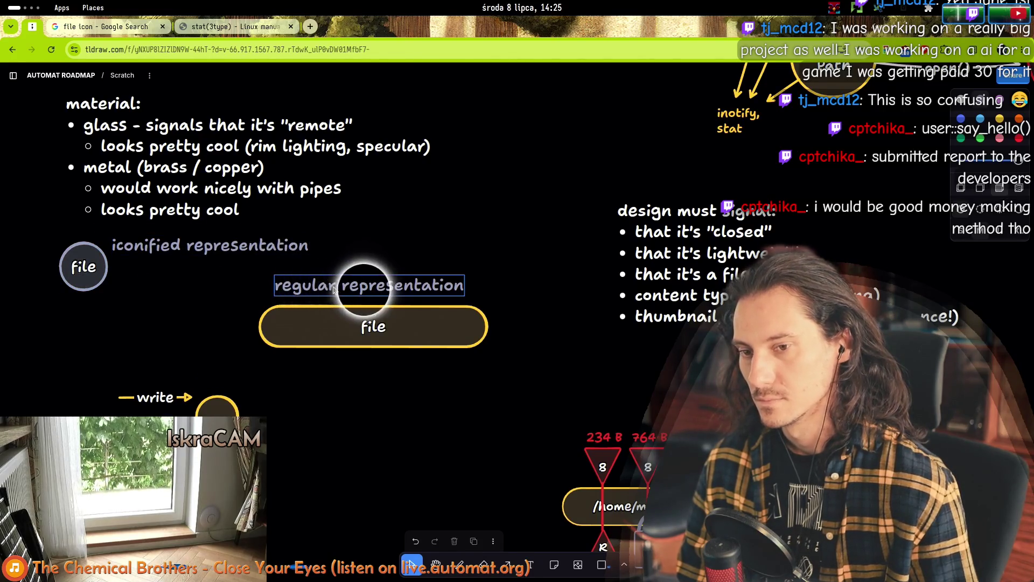
- Change the long pill's text to the path '/home/maf/...'
double_click(376, 284)
double_click(377, 325)
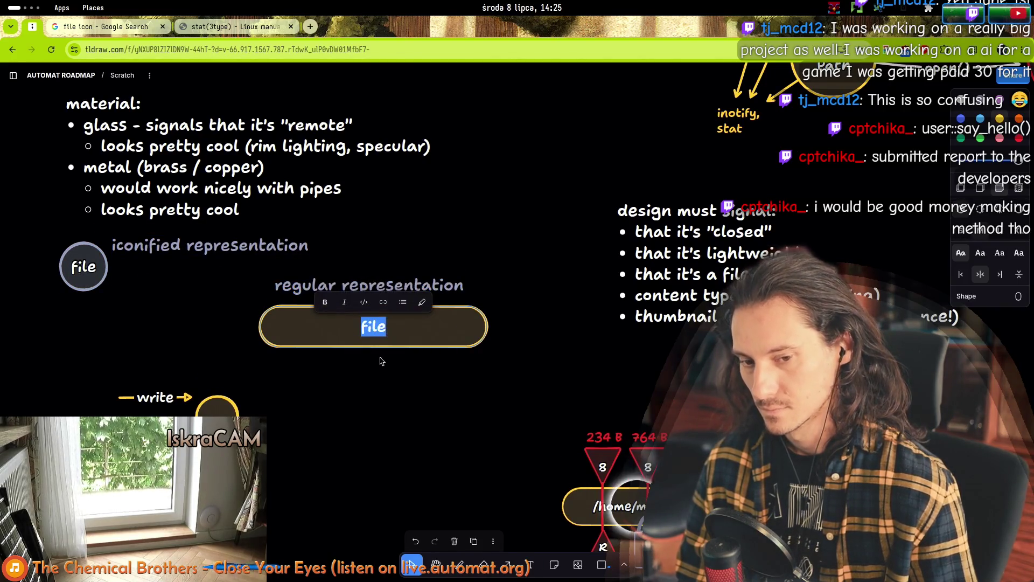
type("/home/maf/...")
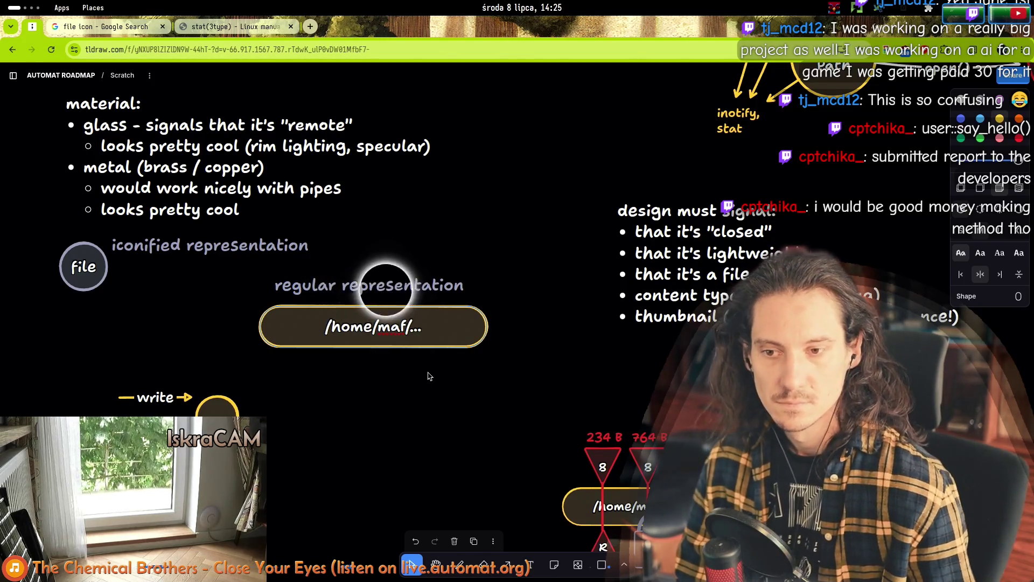
left_click(405, 395)
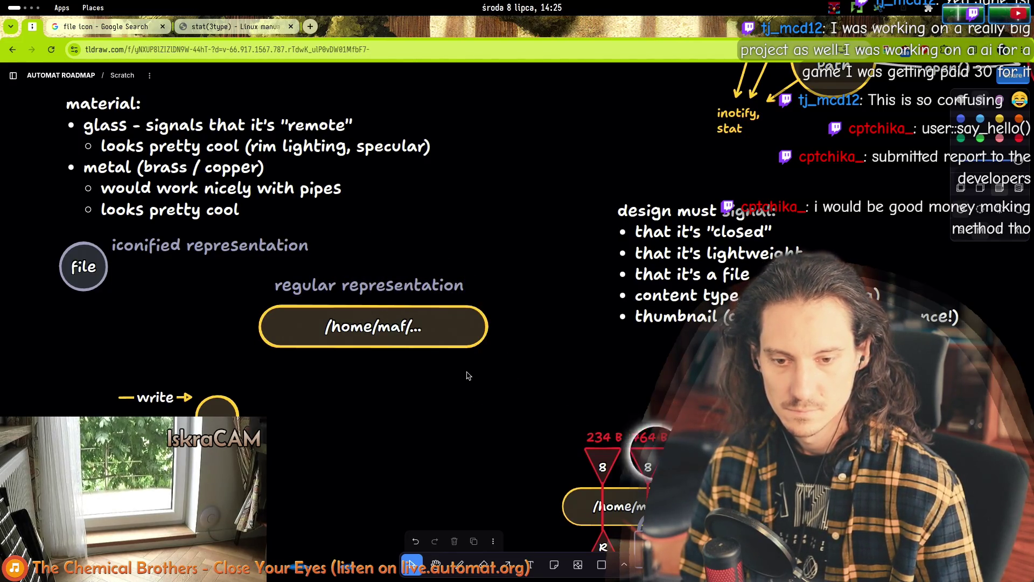
- Move the write arrow to the top of the pipe, pointing into it
scroll(468, 376, "down", 5)
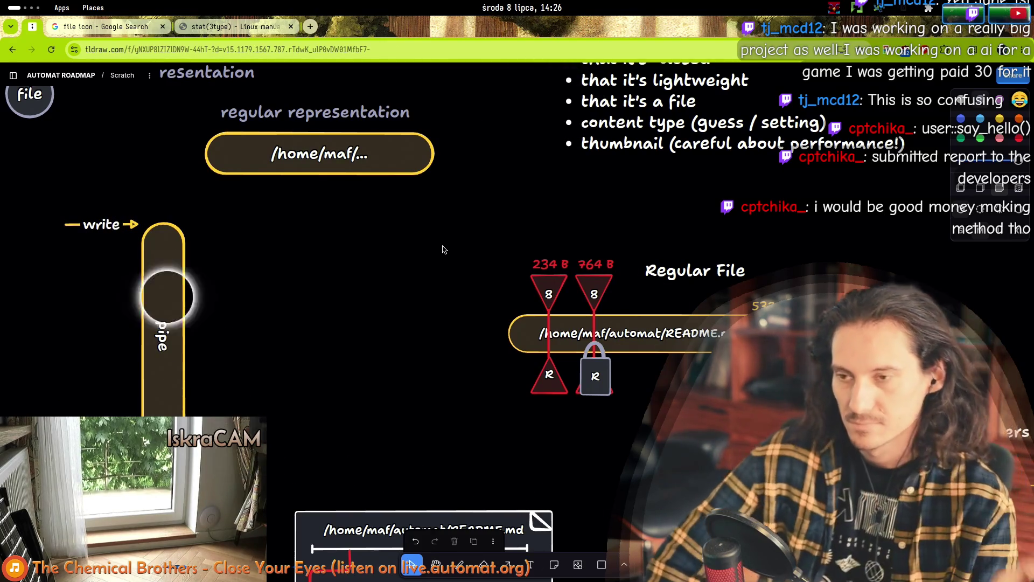
left_click(65, 224)
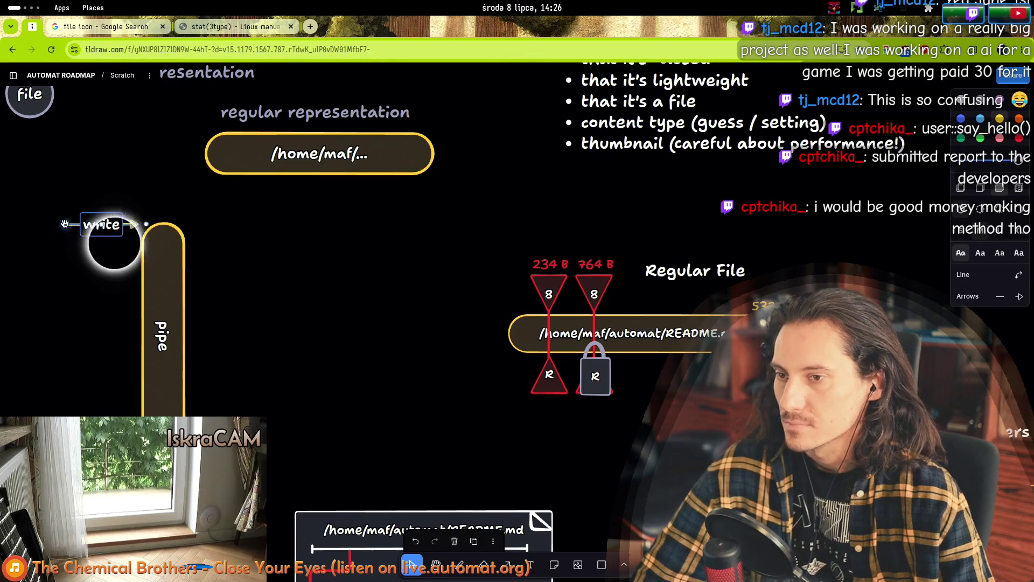
mouse_move(64, 224)
left_mouse_down()
mouse_move(162, 226)
mouse_move(153, 229)
left_mouse_up()
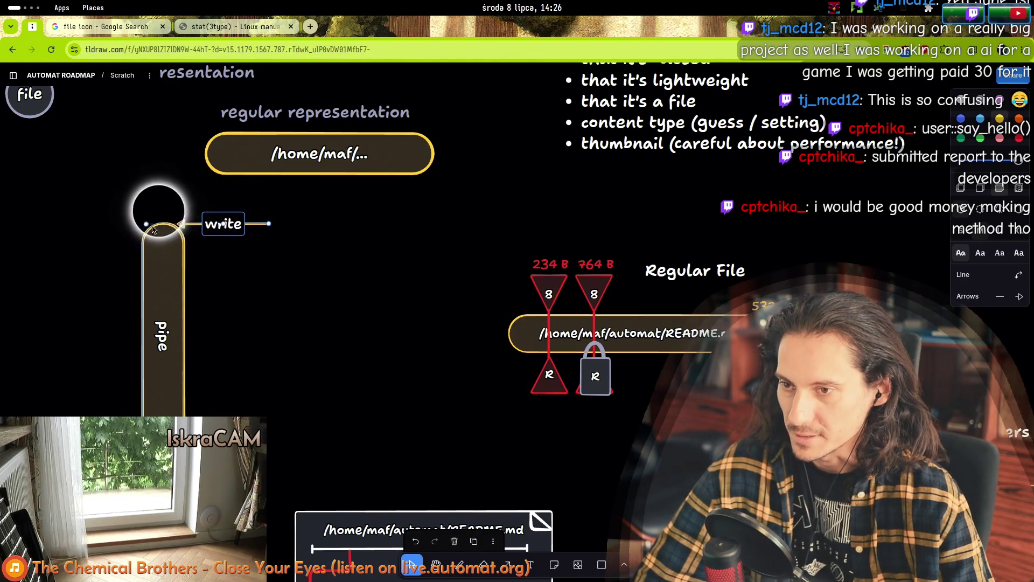
key("Escape")
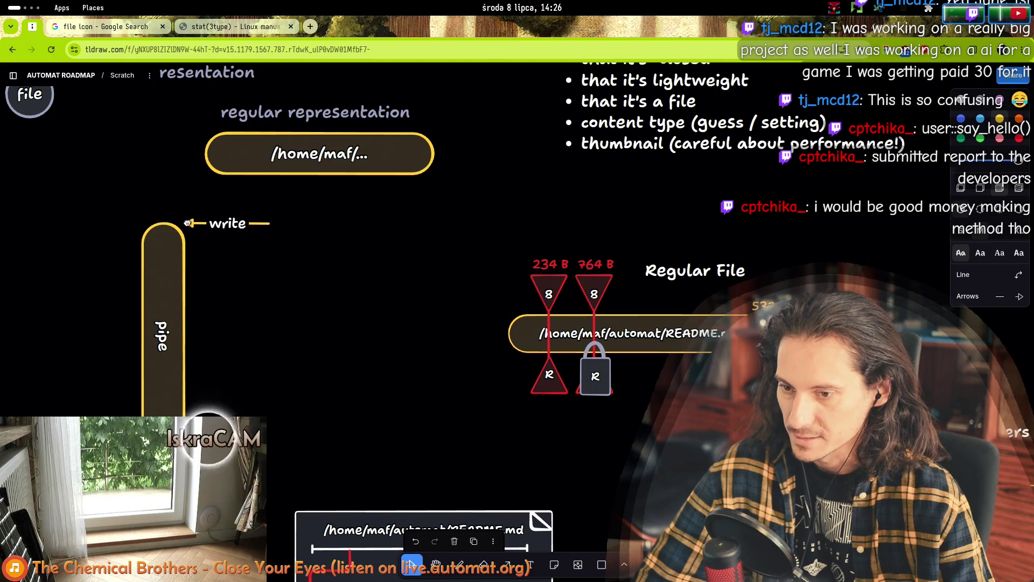
left_click(177, 226)
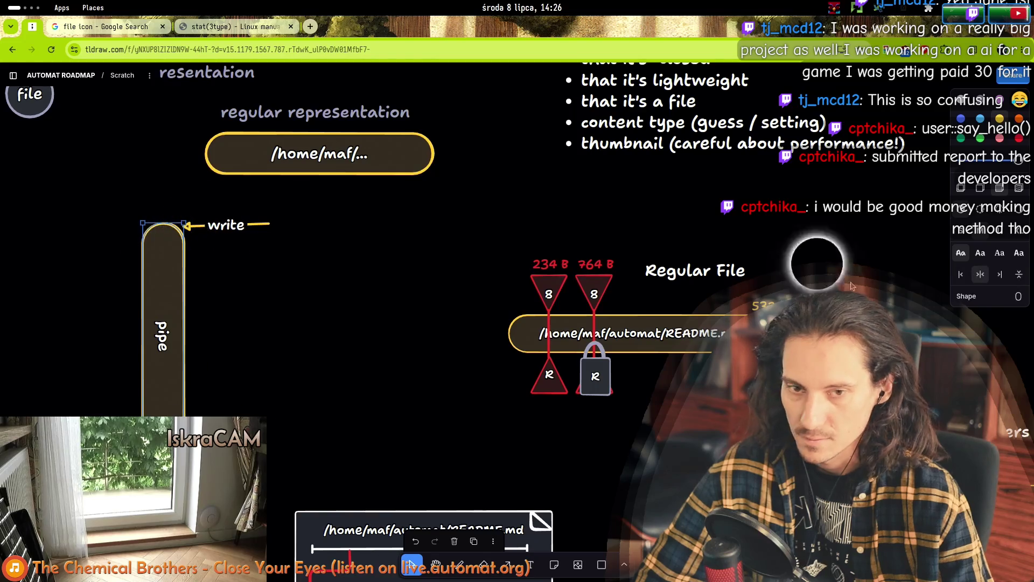
- Try a rectangle shape for the pipe, then revert it to the rounded pill
left_click(1018, 296)
left_click(863, 261)
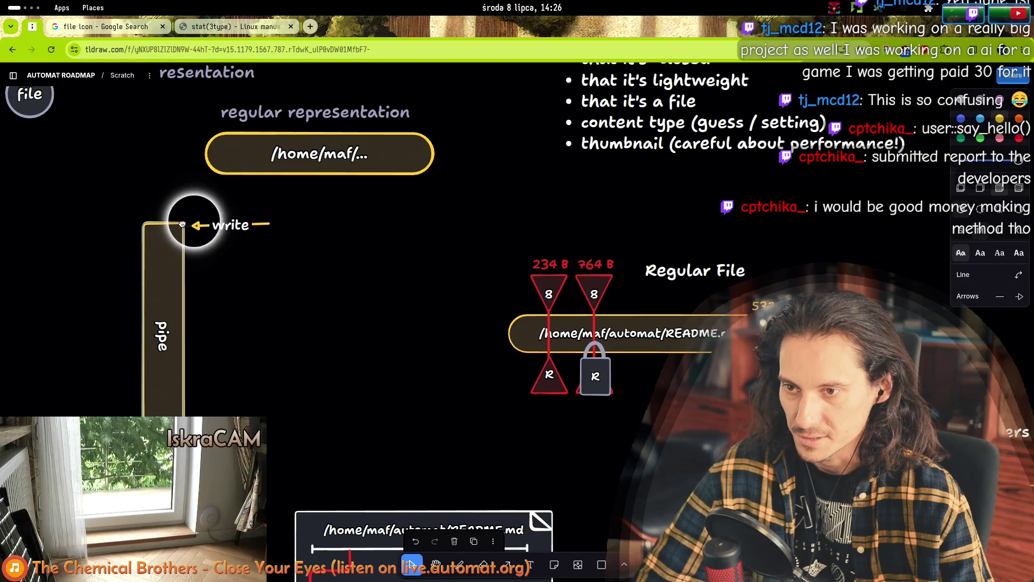
left_click(1018, 296)
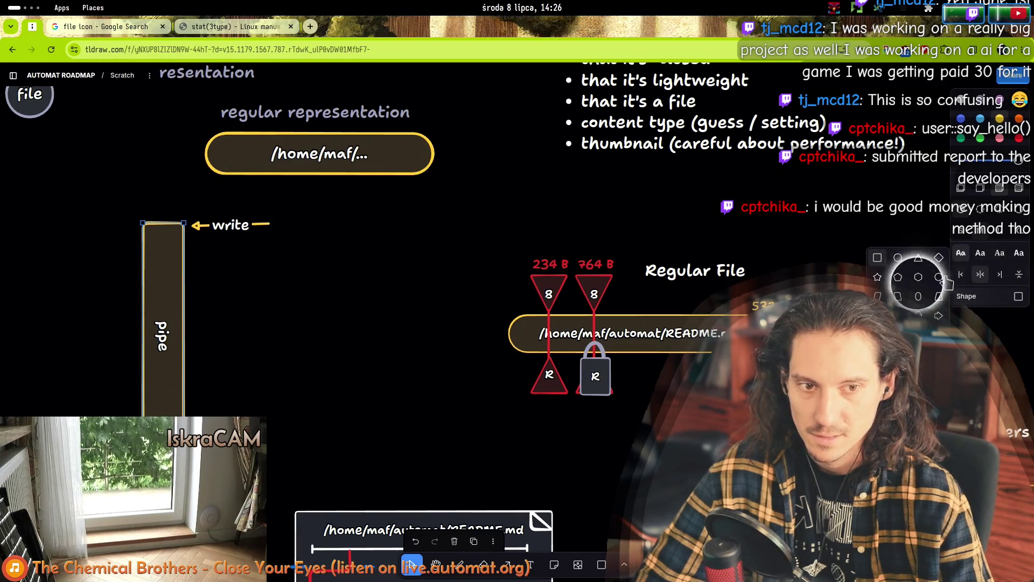
left_click(919, 296)
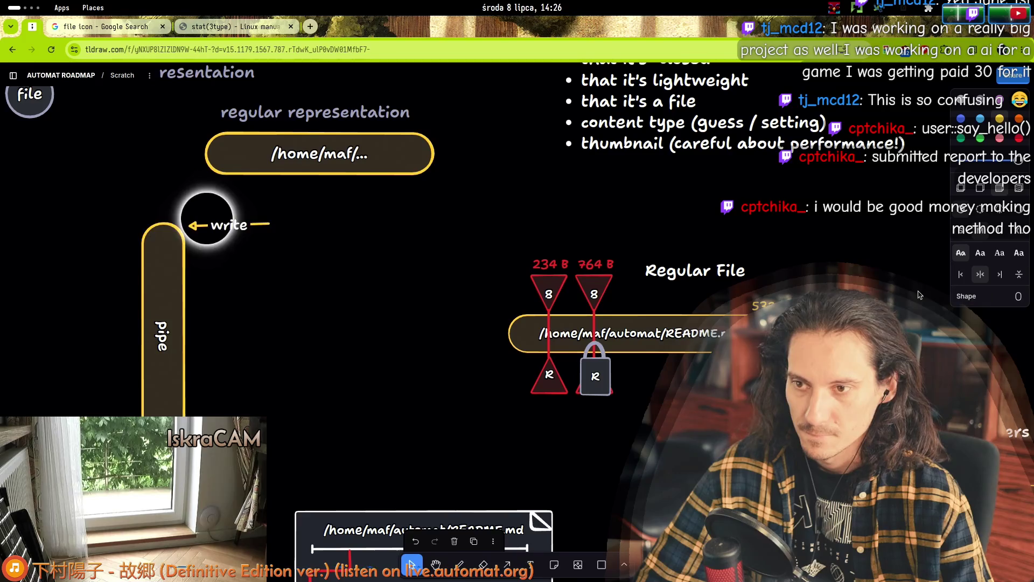
left_click(307, 287)
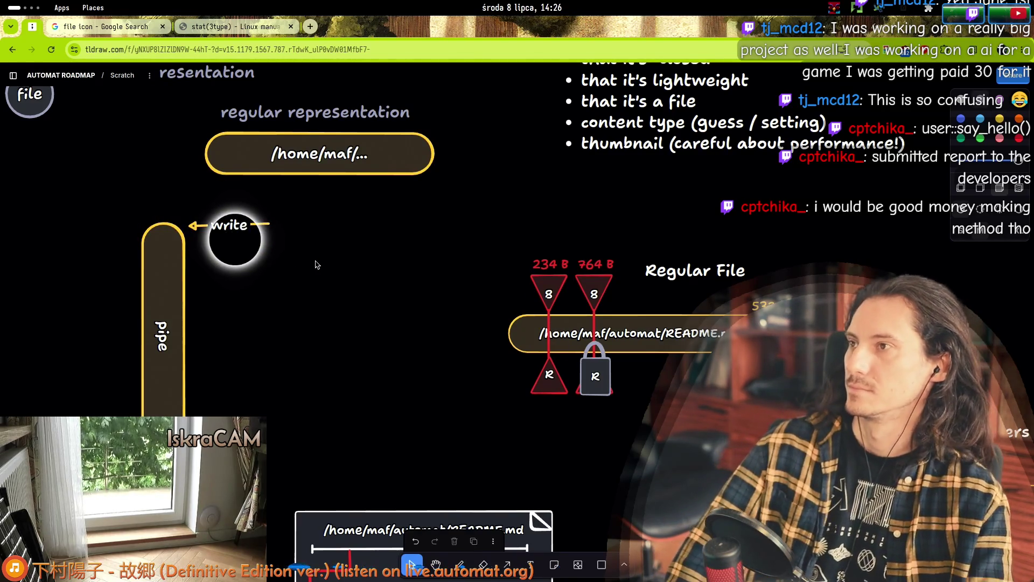
left_click(264, 225)
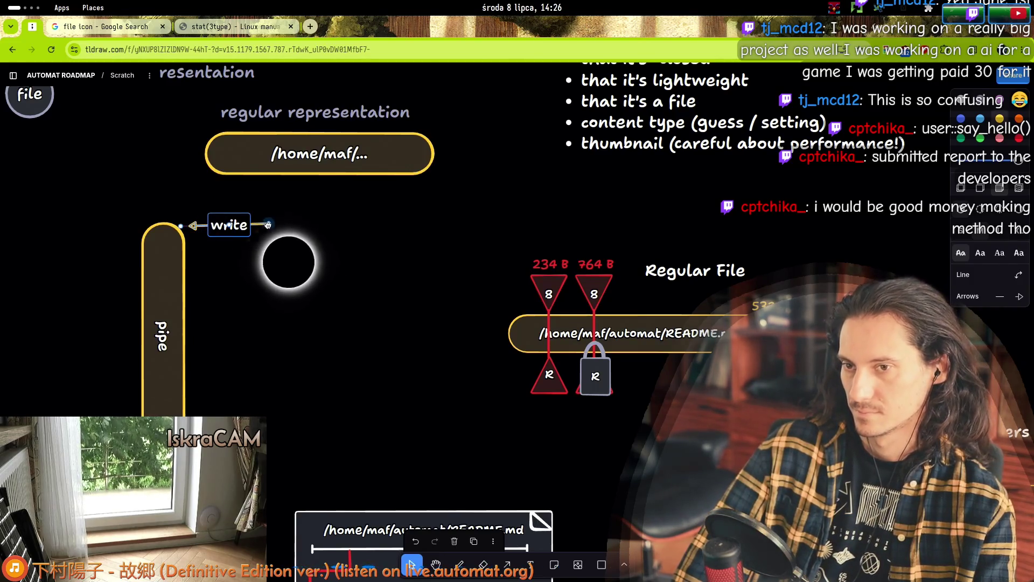
scroll(280, 173, "up", 3)
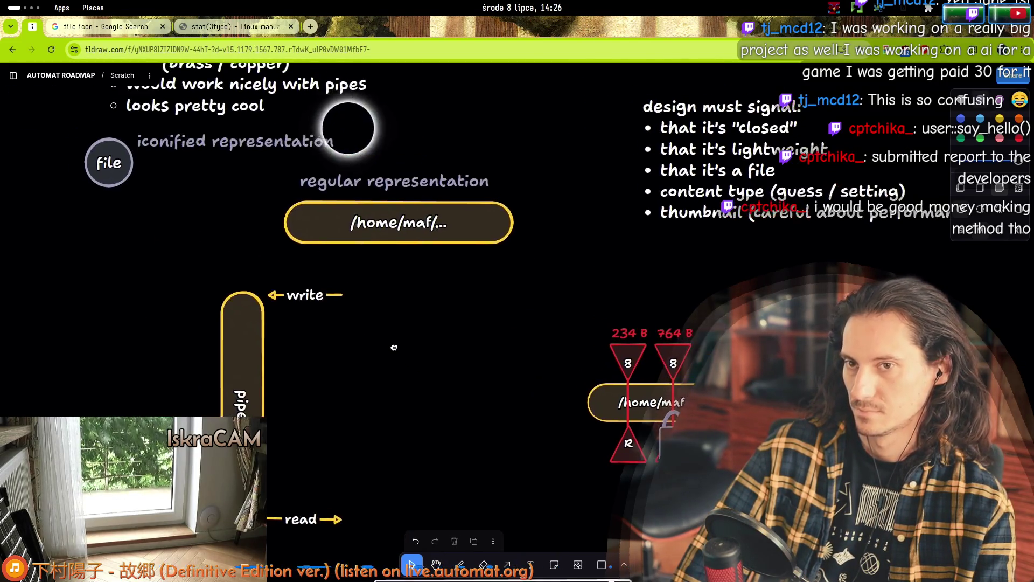
double_click(406, 183)
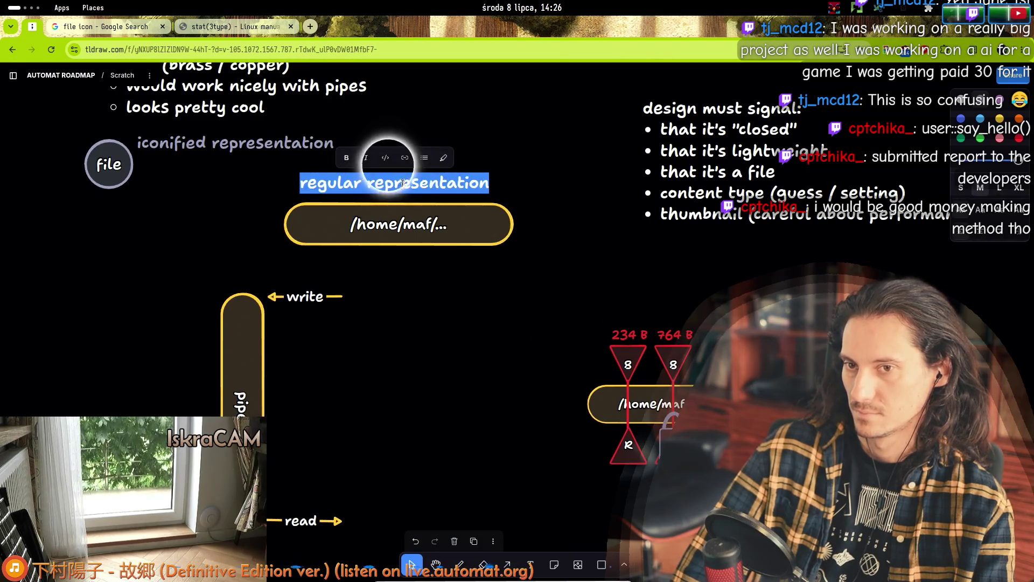
- Change the pill's label to 'Regular File' and center it over the pill
double_click(415, 182)
double_click(330, 183)
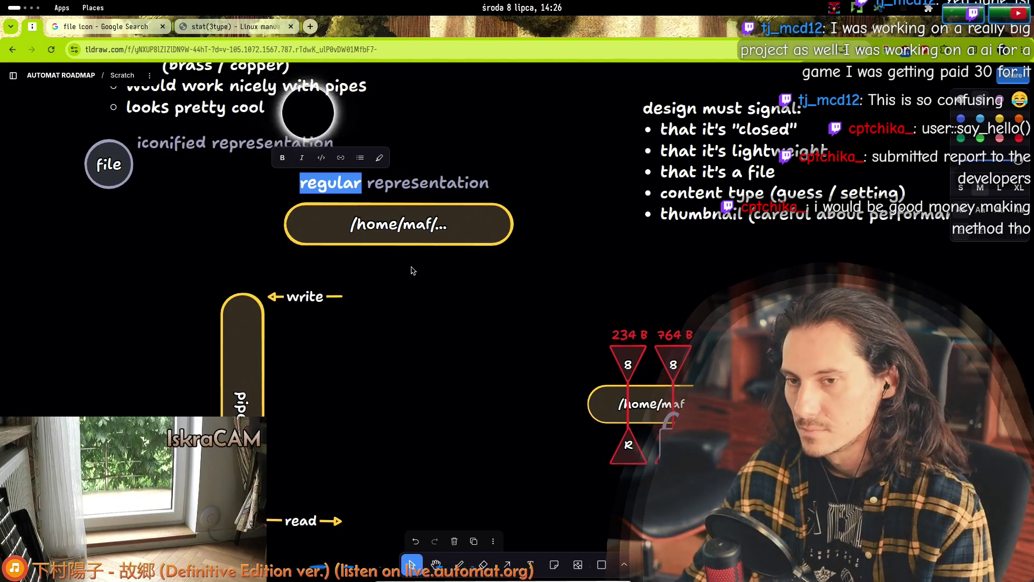
type("Regular File")
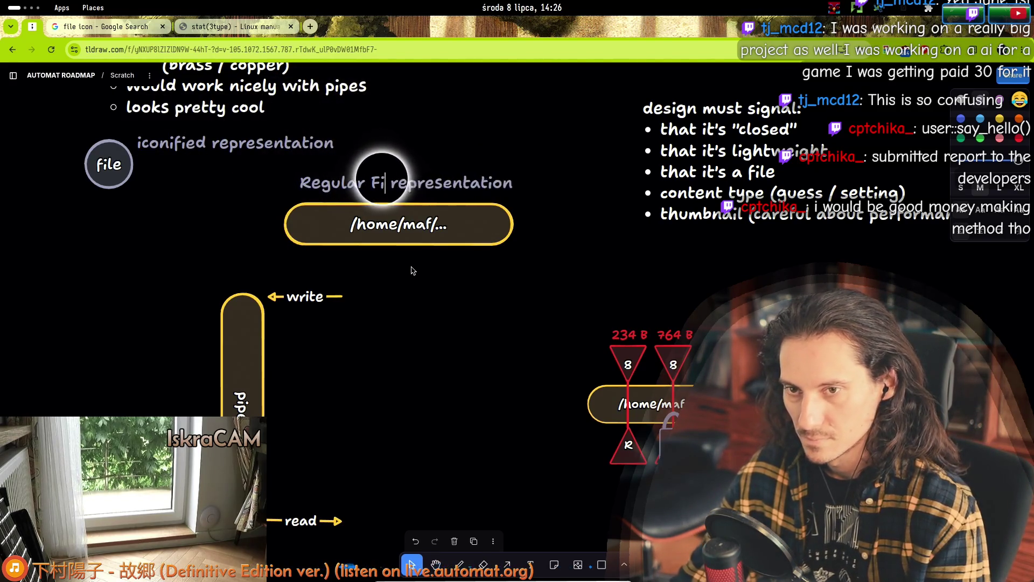
key("shift+End")
key("BackSpace")
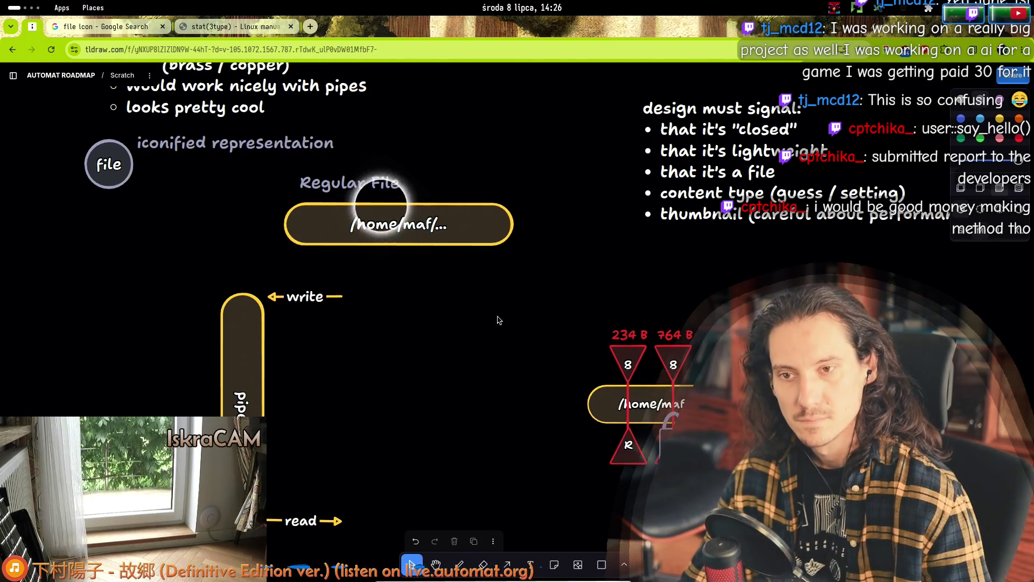
key("Escape")
left_click_drag(383, 186, 417, 186)
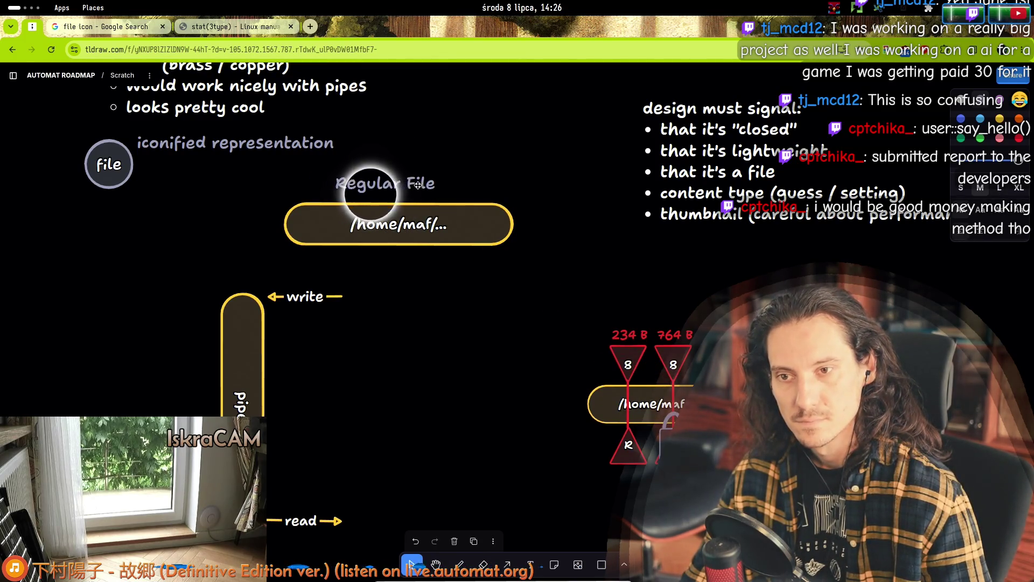
- Add a 'Pipe' text label beside the vertical pipe
double_click(160, 392)
type("Pipe")
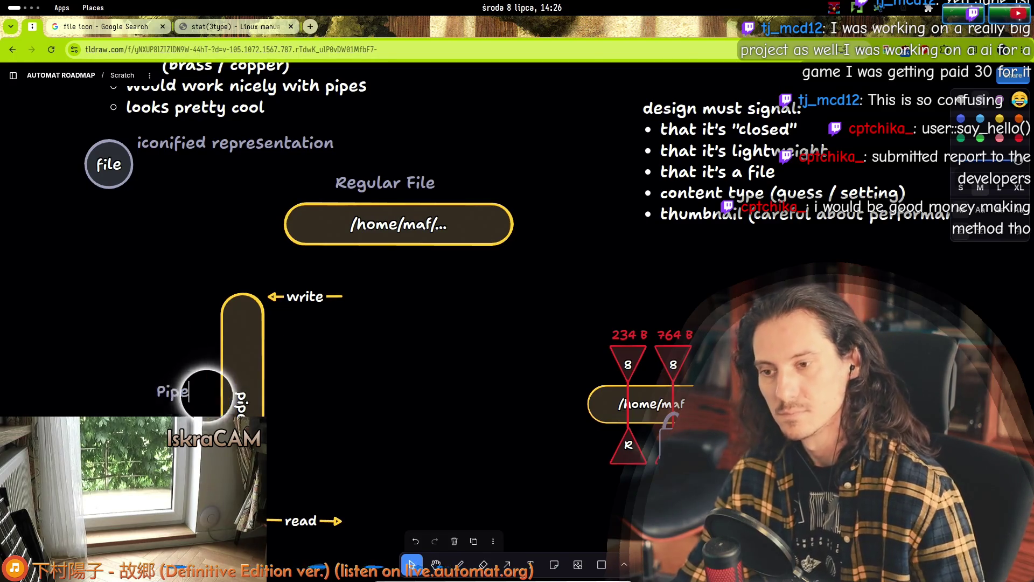
left_click(357, 386)
left_click_drag(178, 399, 194, 401)
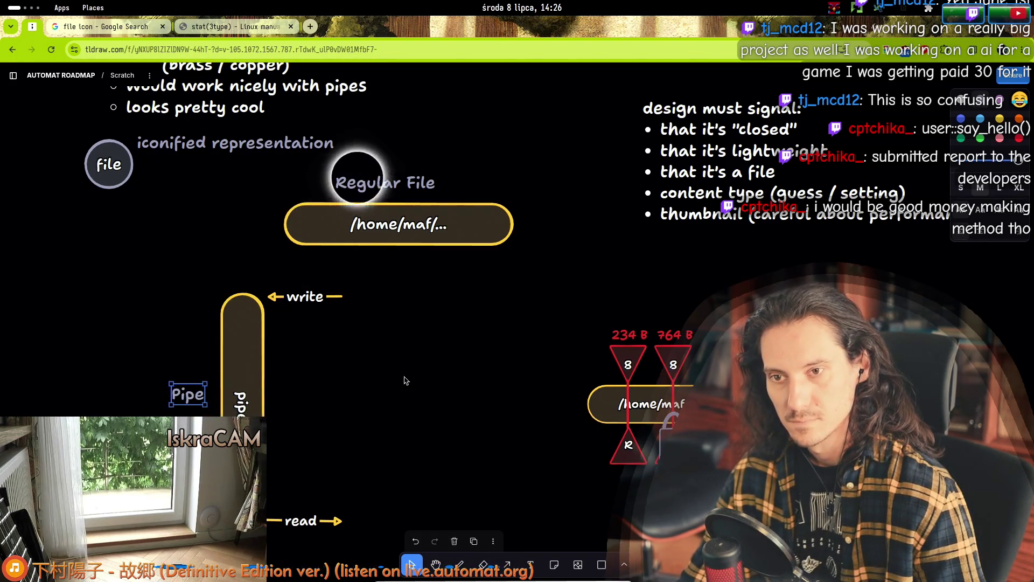
left_click(296, 487)
- Box-select the pipe with its label and arrows and move the group left
mouse_move(344, 544)
left_mouse_down()
mouse_move(265, 271)
mouse_move(143, 261)
left_mouse_up()
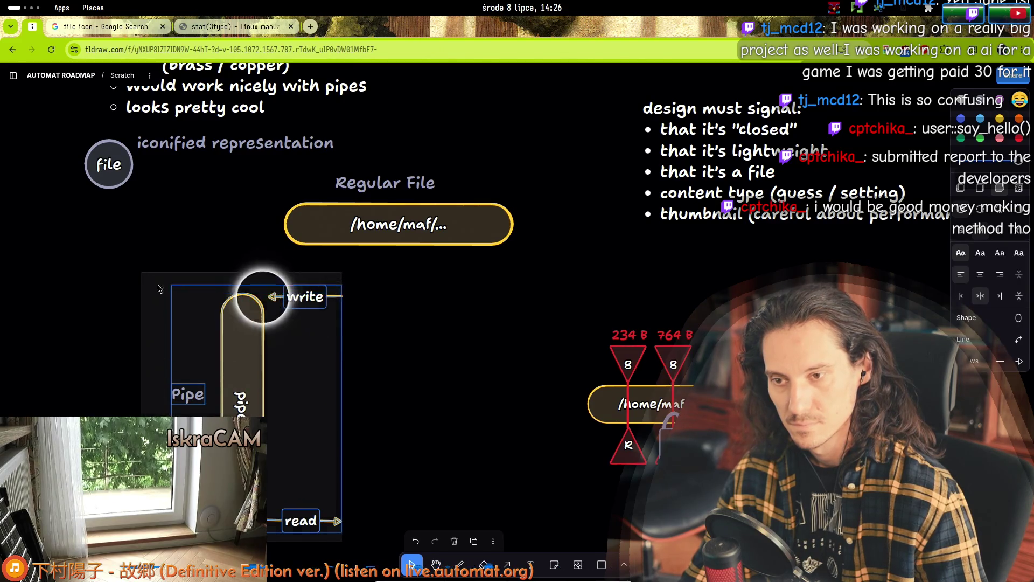
mouse_move(241, 326)
left_mouse_down()
mouse_move(106, 302)
mouse_move(84, 308)
left_mouse_up()
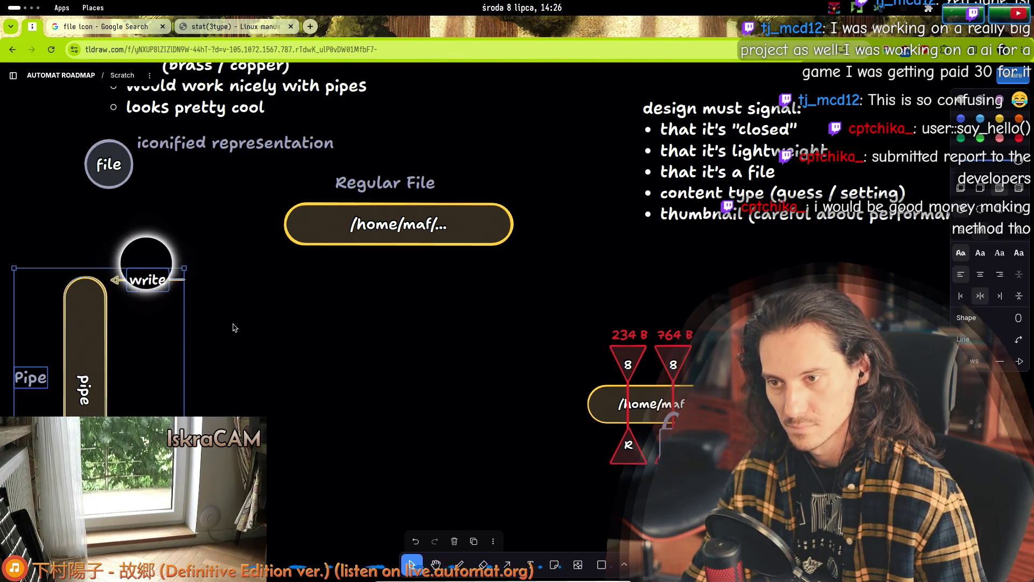
left_click(185, 280)
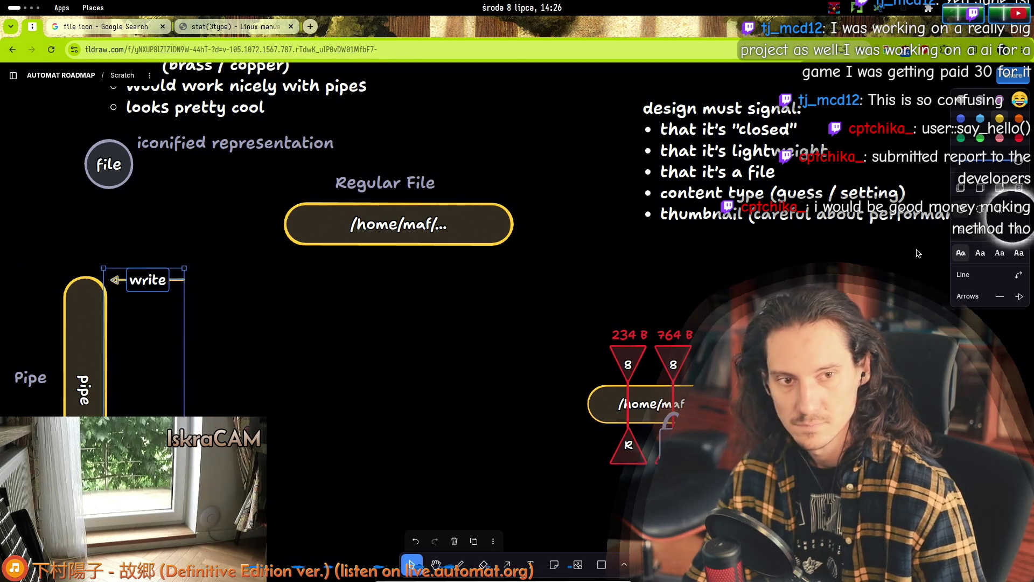
key("Escape")
- After checking the write arrow at the pipe's top, open the toolbar's extra-shapes grid
scroll(423, 328, "left", 4)
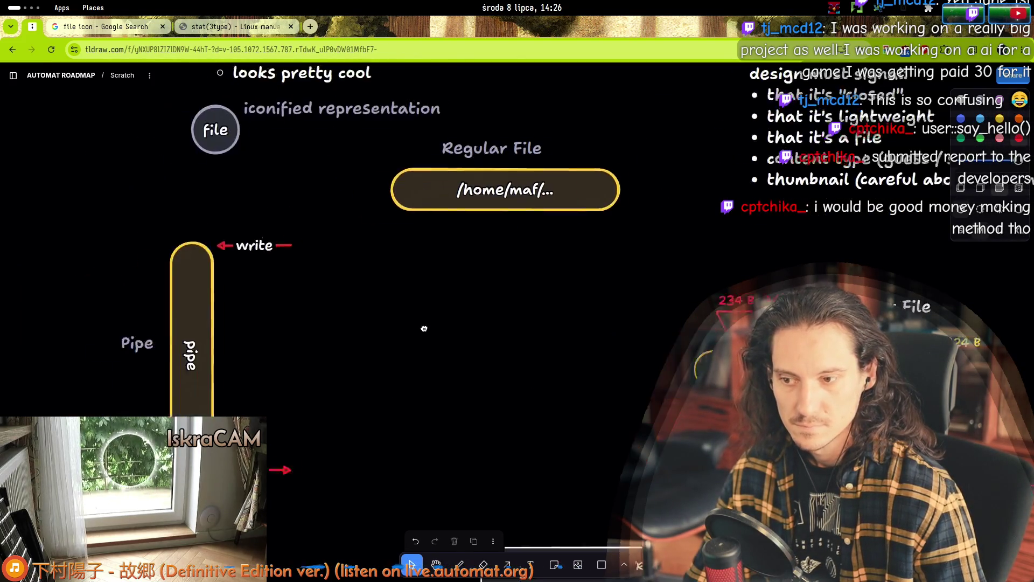
left_click(240, 229)
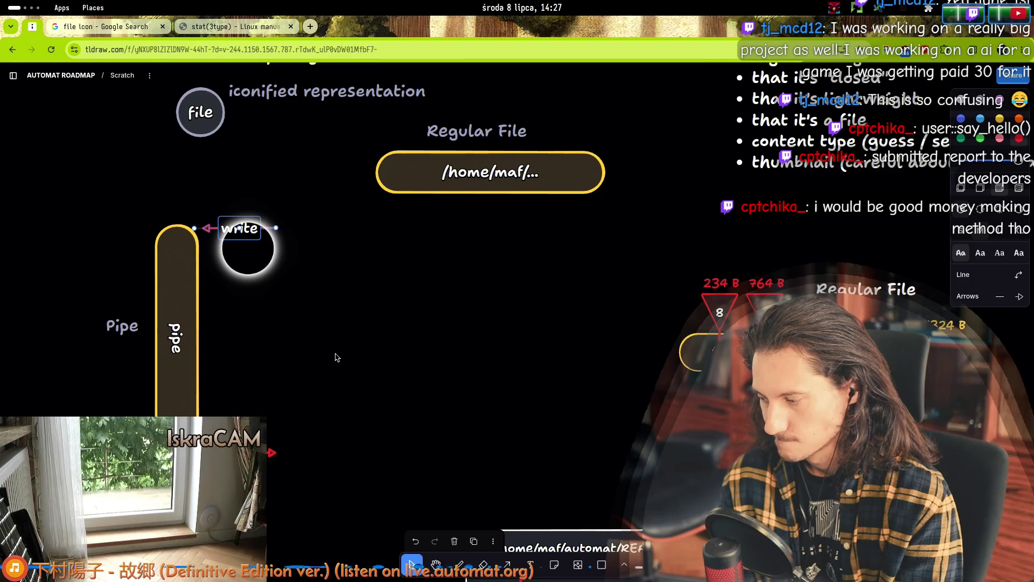
left_click(377, 335)
left_click(624, 566)
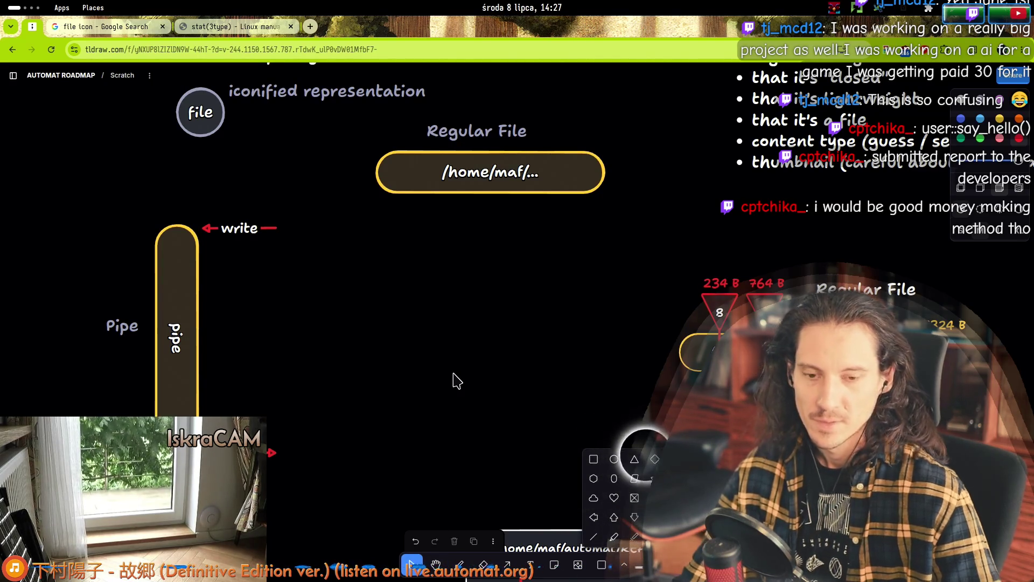
- Draw a diamond at the end of the write arrow and label it 8
left_click(654, 459)
left_click_drag(284, 215, 319, 246)
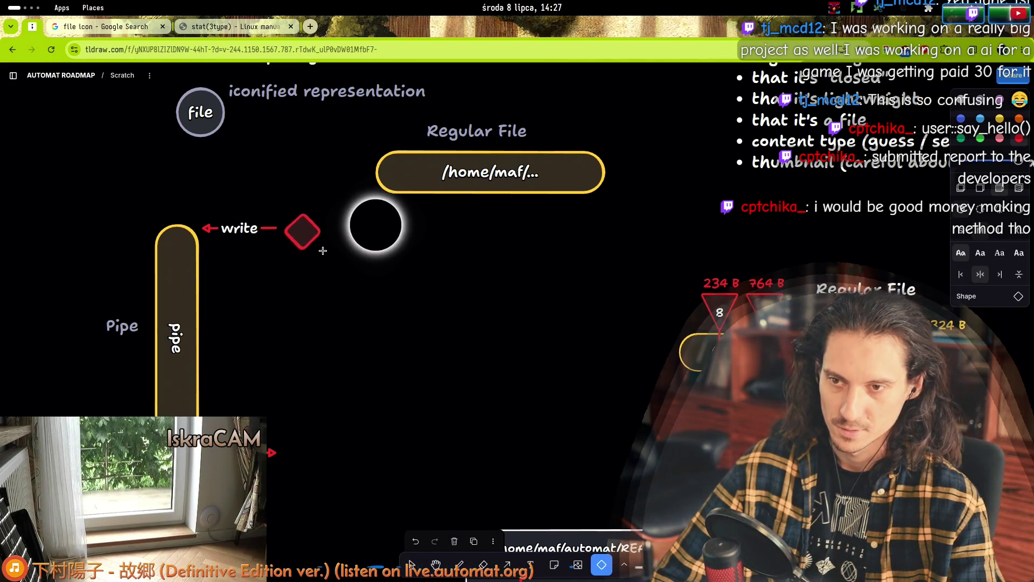
key("v")
left_click(303, 246)
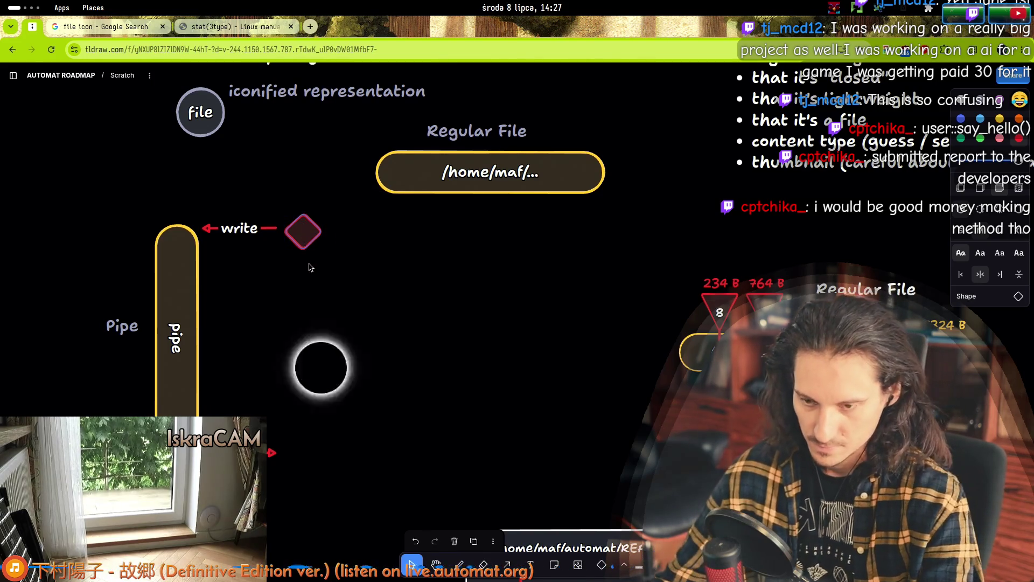
type("8")
key("Escape")
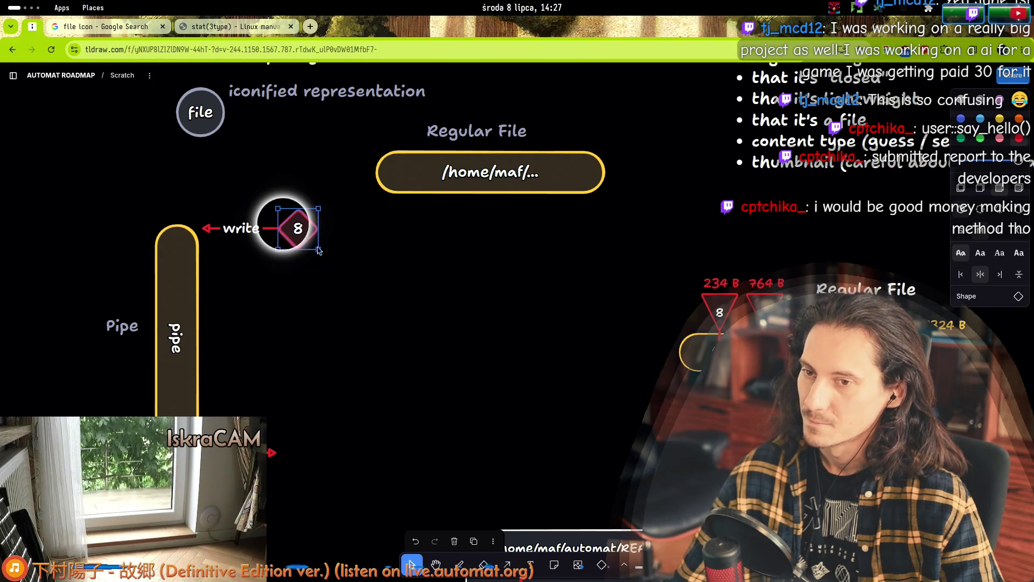
- Duplicate the 8 diamond, move the copy to the read arrow, and relabel it 9
key("ctrl+d")
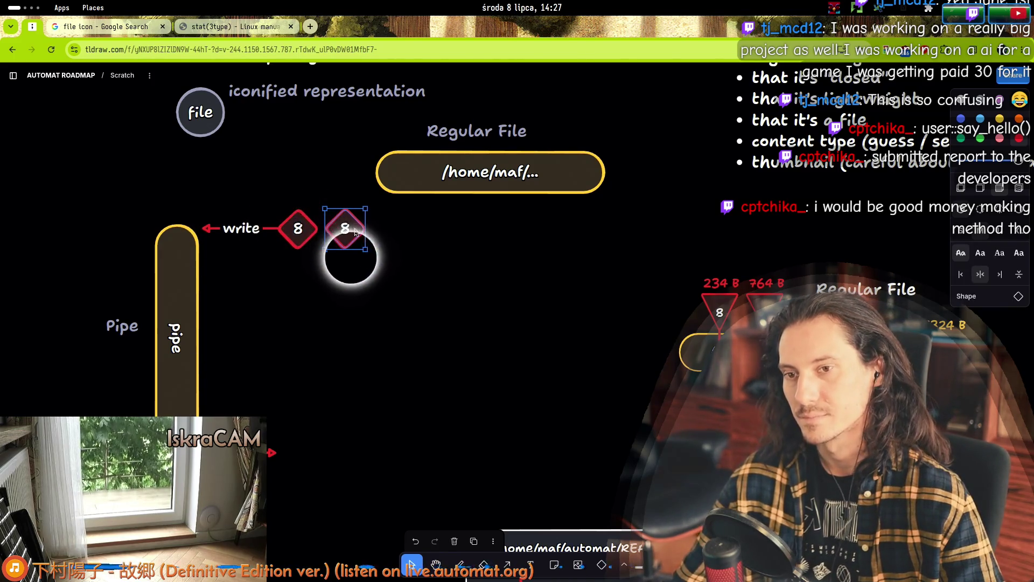
mouse_move(347, 230)
left_mouse_down()
mouse_move(337, 457)
mouse_move(309, 453)
left_mouse_up()
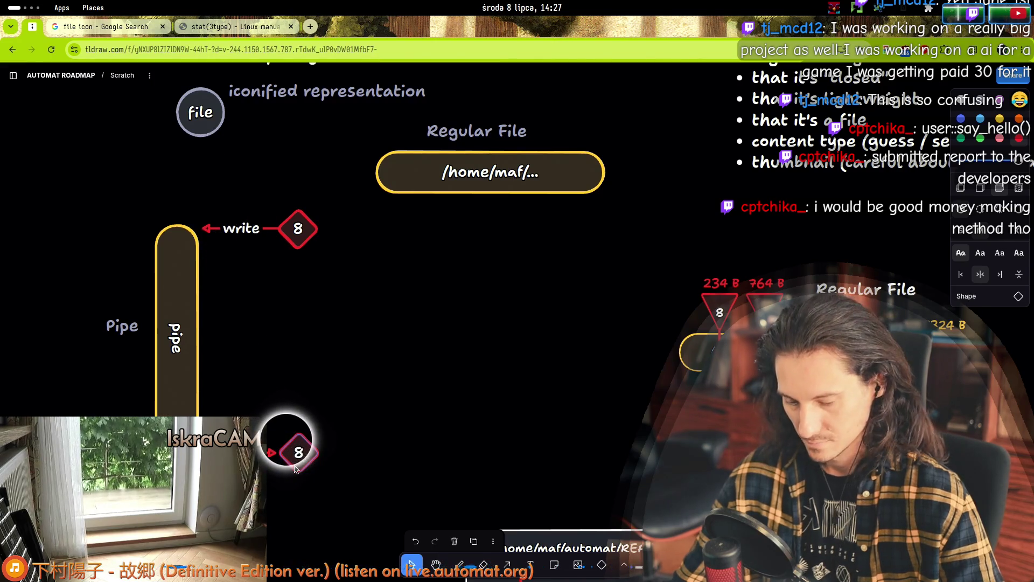
double_click(295, 468)
type("9")
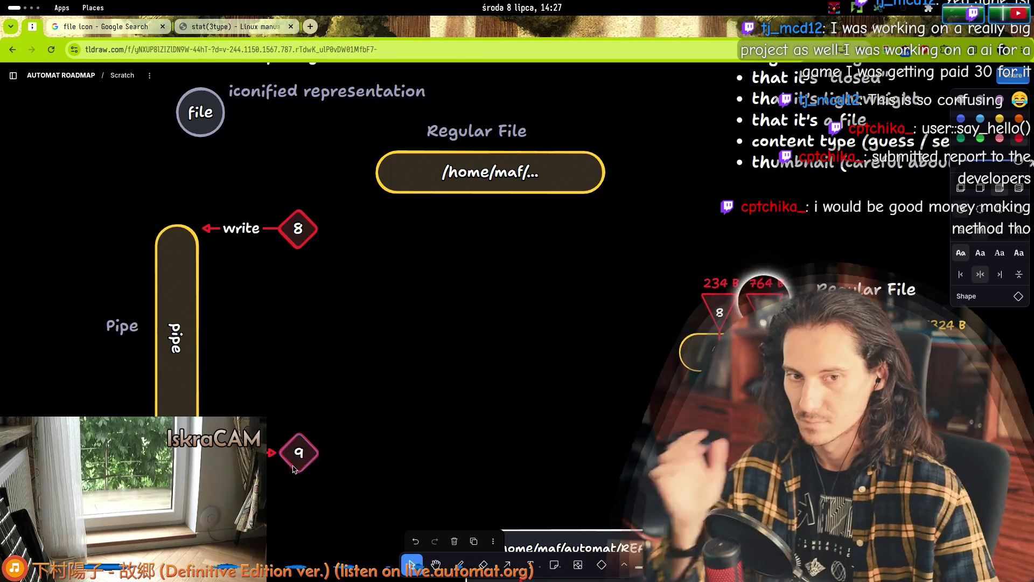
left_click(311, 455)
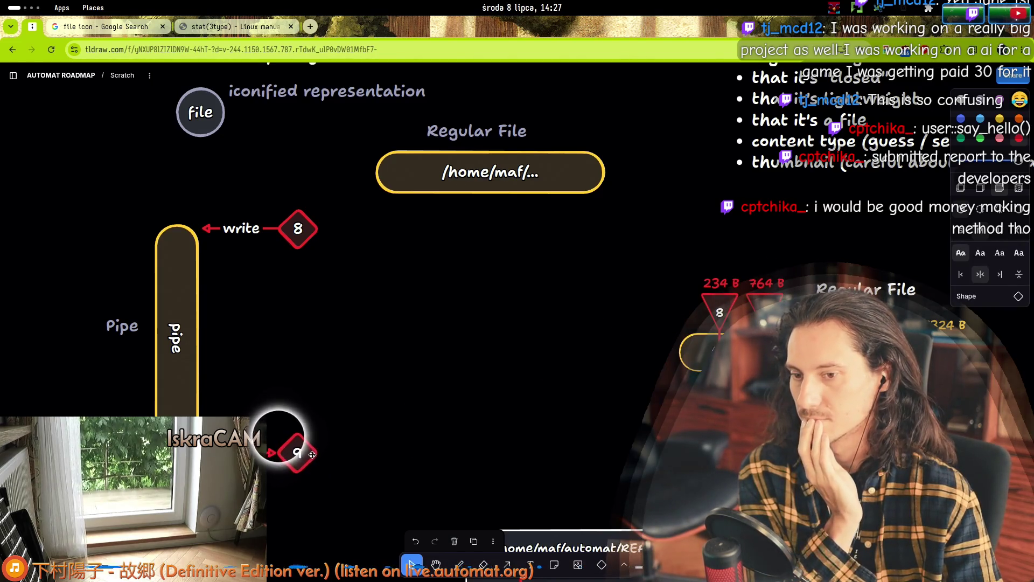
left_click(415, 396)
scroll(468, 359, "right", 5)
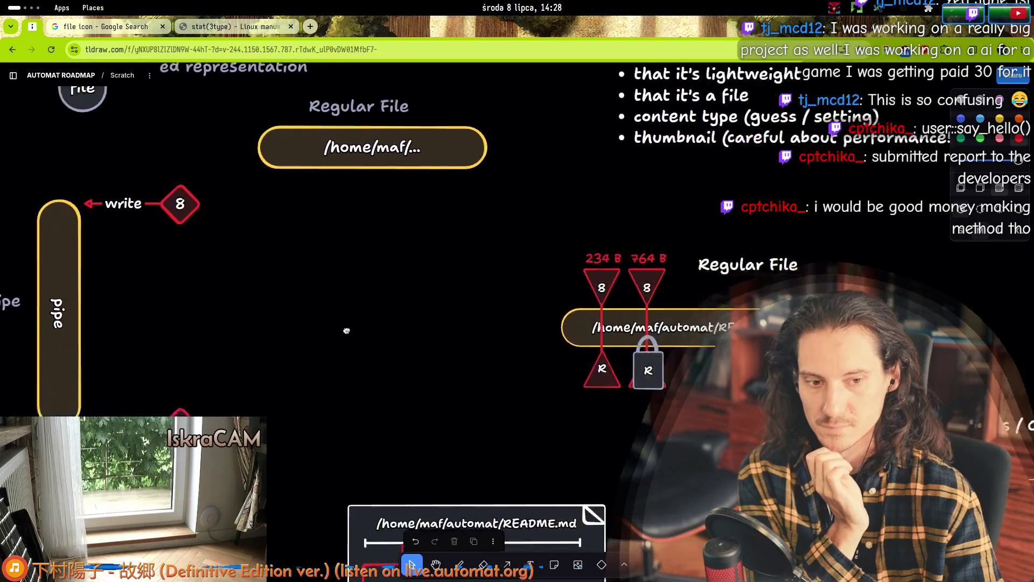
- Delete the text inside the pipe
scroll(530, 365, "left", 6)
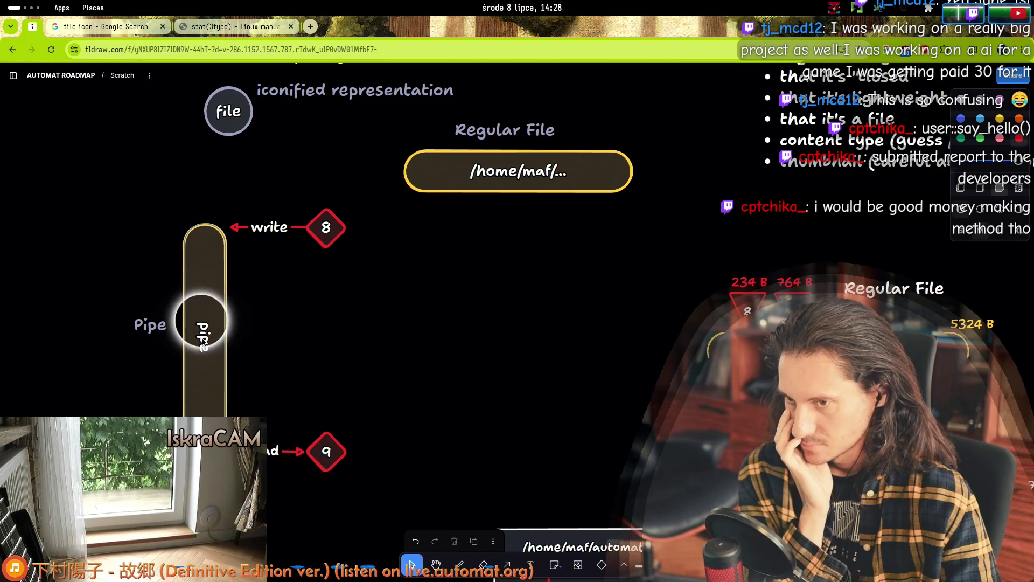
double_click(211, 347)
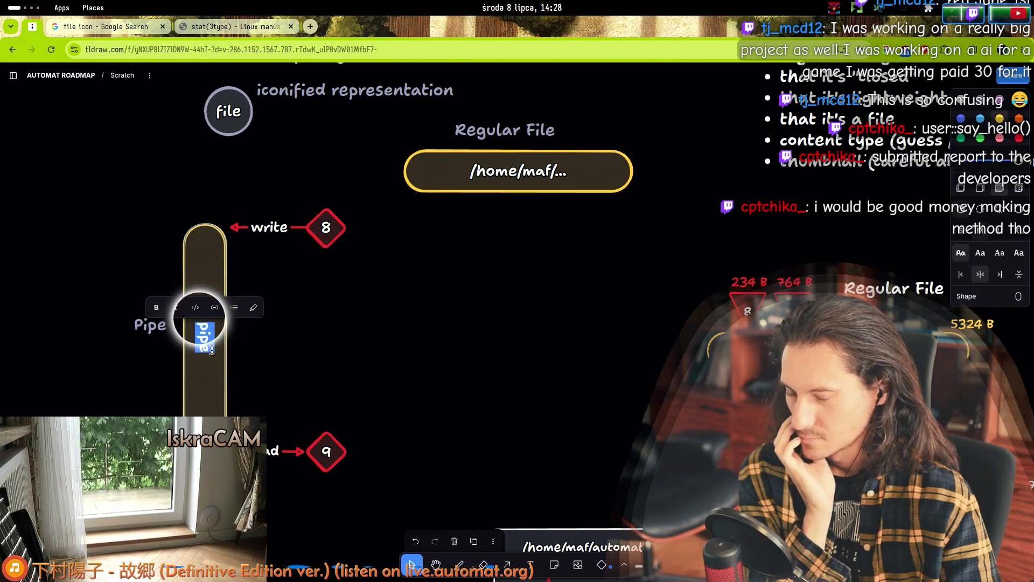
left_click(345, 369)
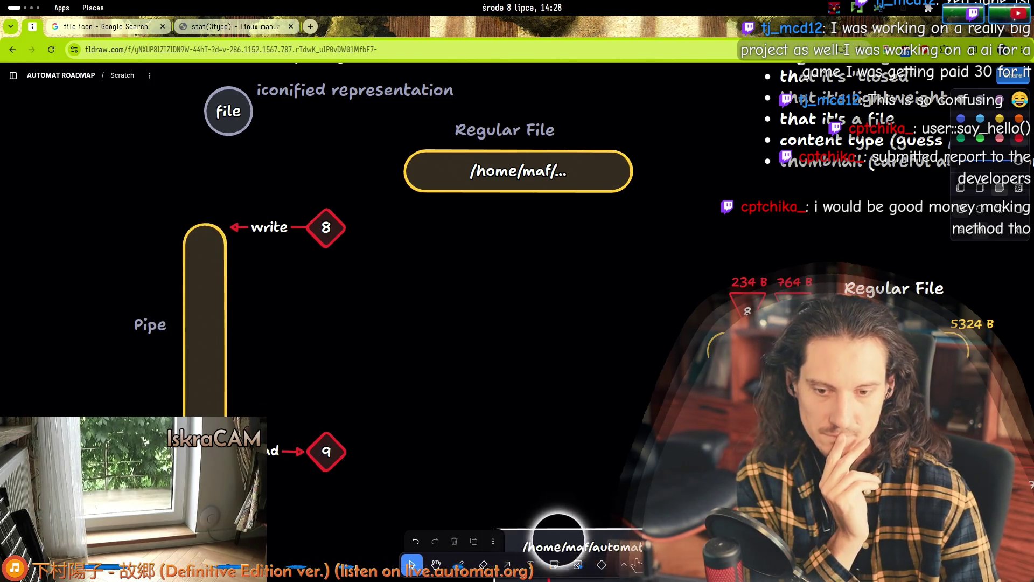
- Draw a short horizontal straight line across the pipe near its top
left_click(625, 564)
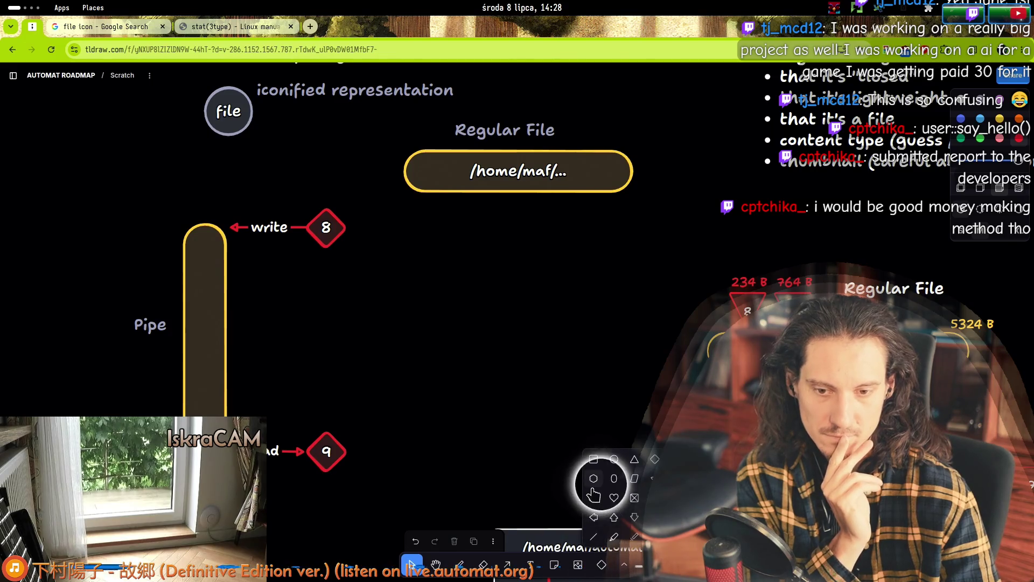
left_click(593, 537)
left_click_drag(183, 289, 223, 289)
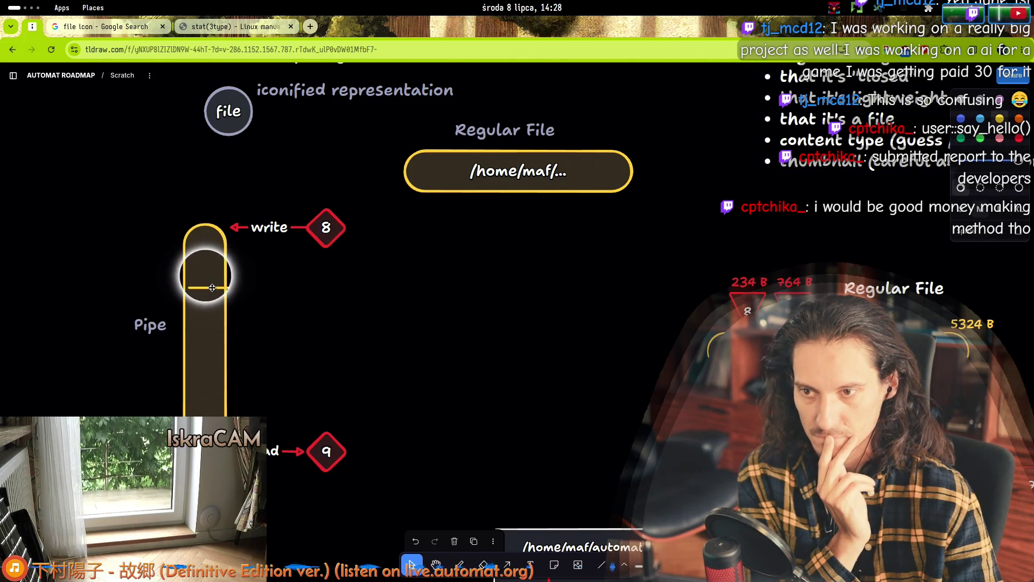
left_click(203, 235)
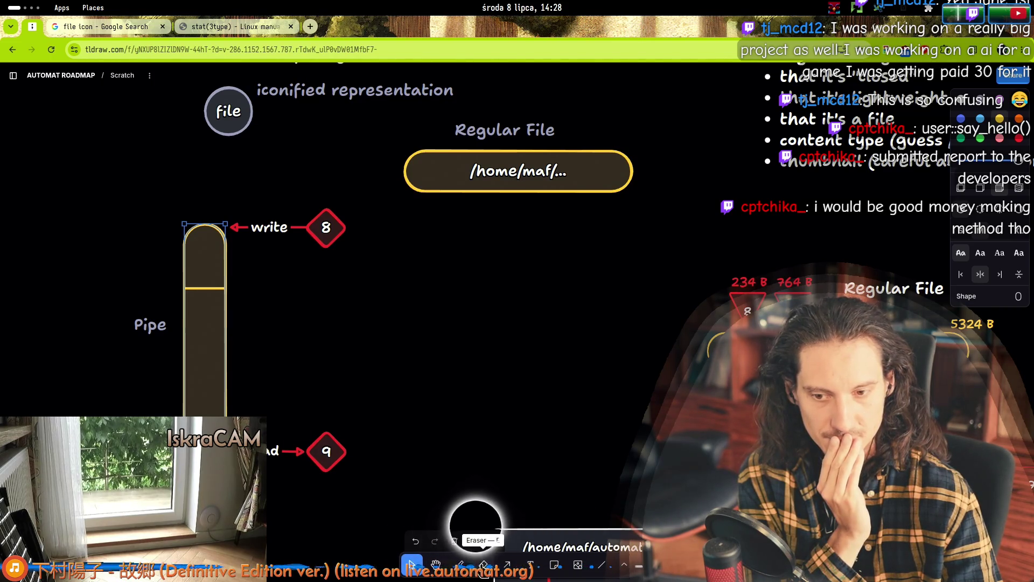
left_click(460, 564)
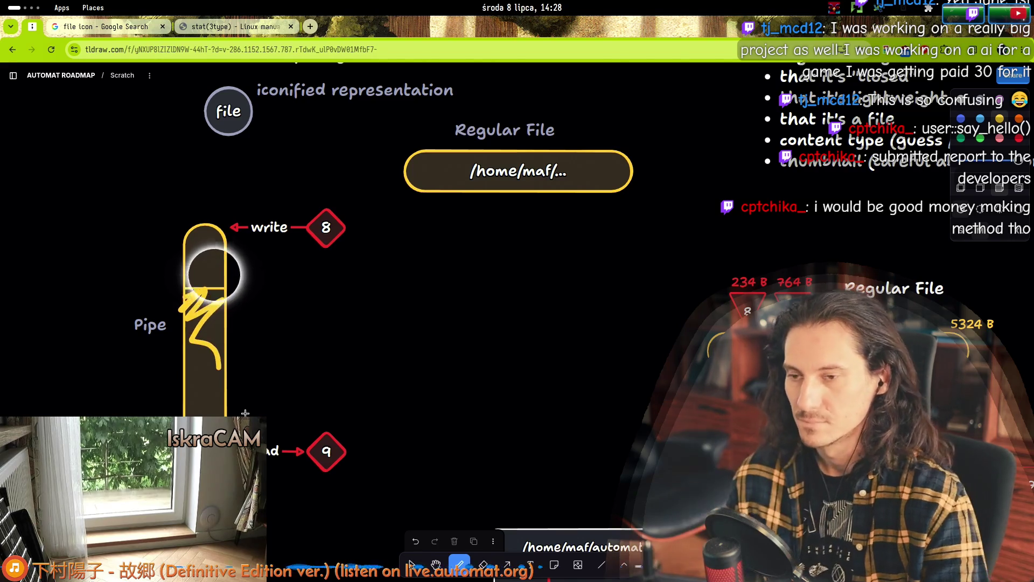
- Replace the first scribble with a zigzag spring filling the pipe below the line
key("ctrl+z")
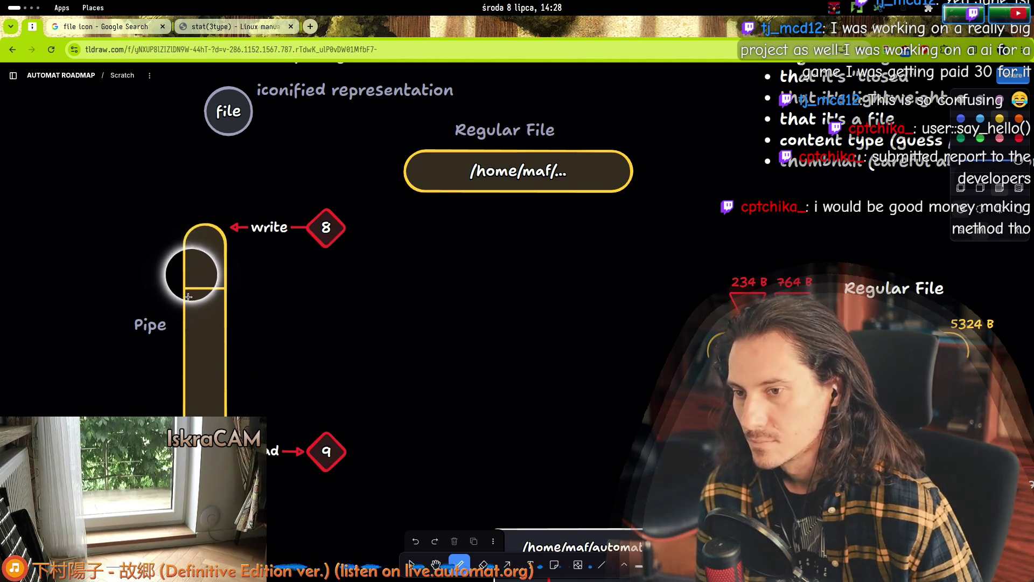
mouse_move(188, 297)
left_mouse_down()
mouse_move(208, 295)
mouse_move(198, 326)
mouse_move(214, 362)
left_mouse_up()
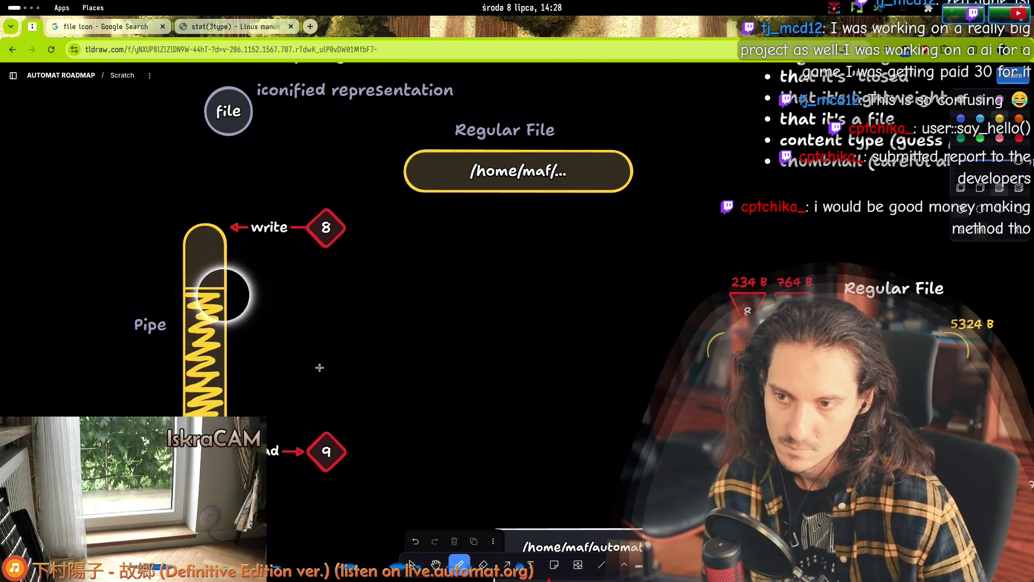
key("v")
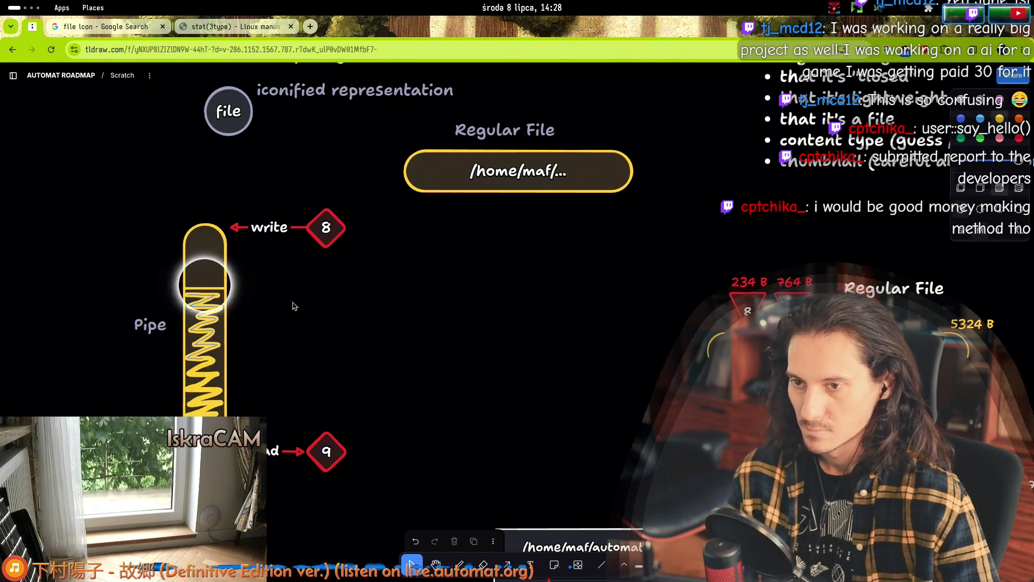
mouse_move(351, 281)
left_mouse_down()
mouse_move(270, 396)
mouse_move(314, 463)
mouse_move(395, 330)
mouse_move(387, 293)
left_mouse_up()
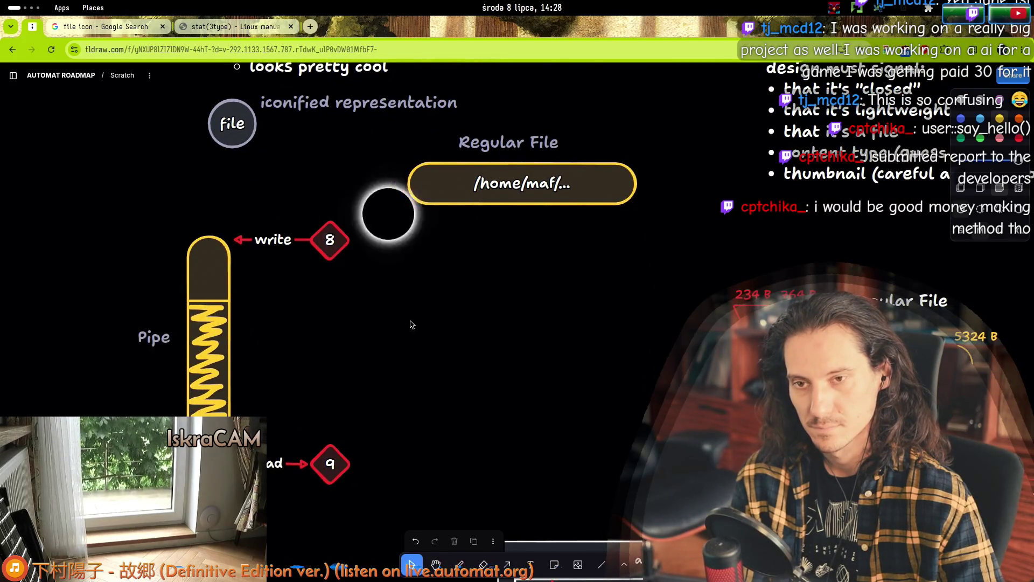
- Select only the 8 diamond at the write arrow and rotate it slightly
scroll(377, 323, "right", 3)
scroll(377, 323, "up", 2)
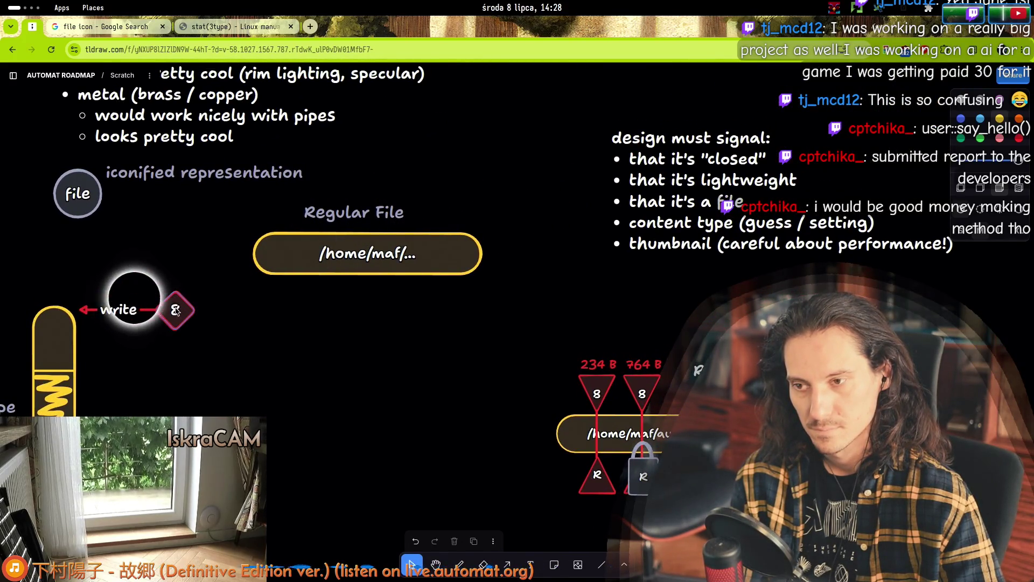
scroll(264, 355, "down", 4)
scroll(264, 355, "left", 1)
left_click(168, 411)
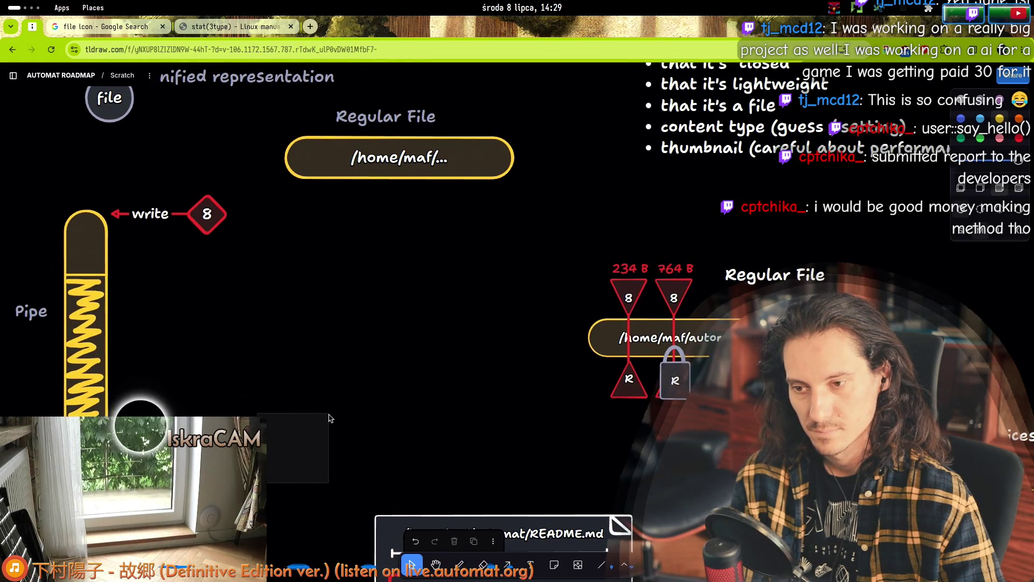
left_click(229, 406)
left_click(204, 349)
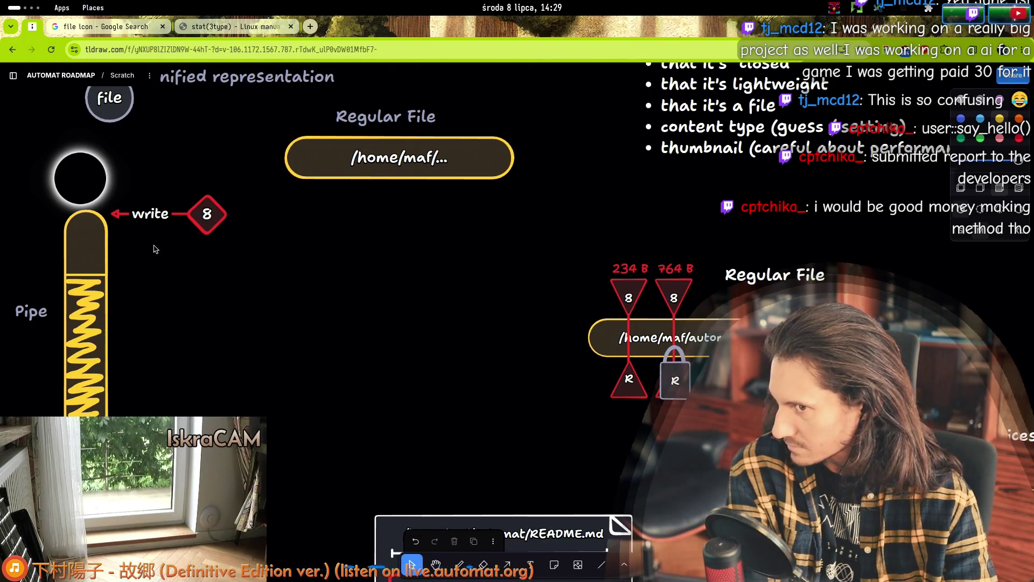
mouse_move(247, 188)
left_mouse_down()
mouse_move(113, 262)
mouse_move(238, 264)
mouse_move(224, 201)
left_mouse_up()
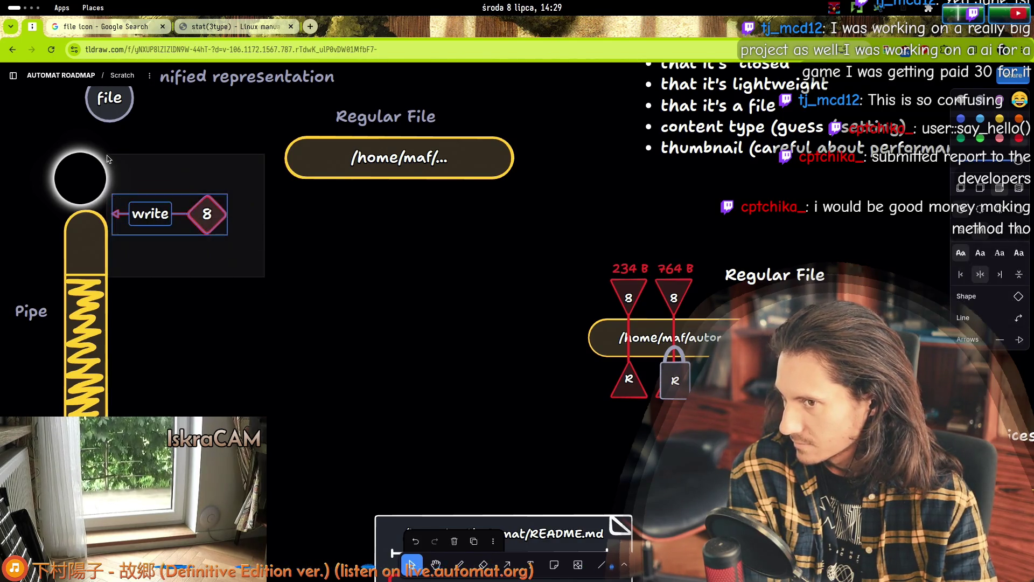
left_click(254, 272)
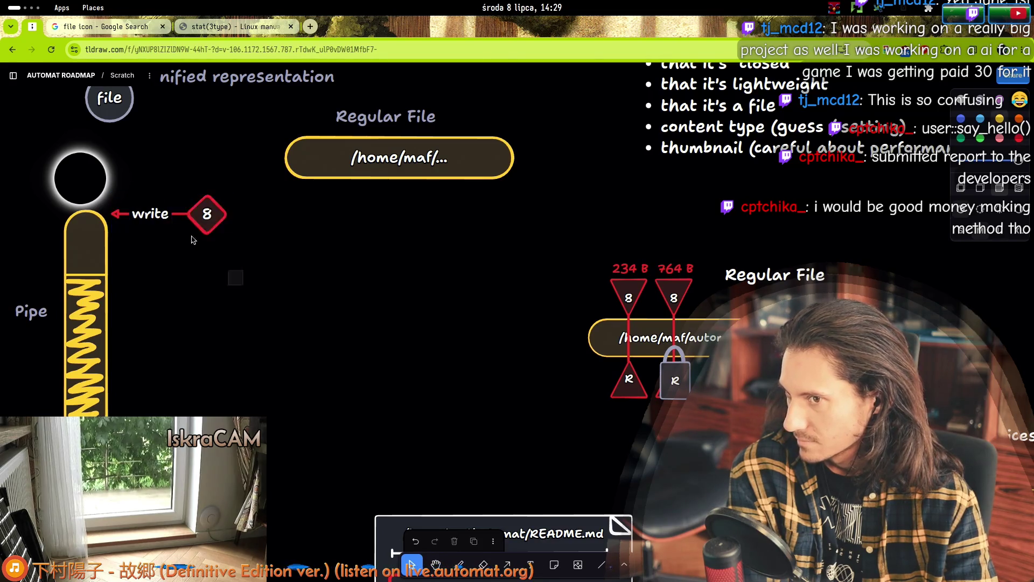
left_click_drag(226, 247, 162, 202)
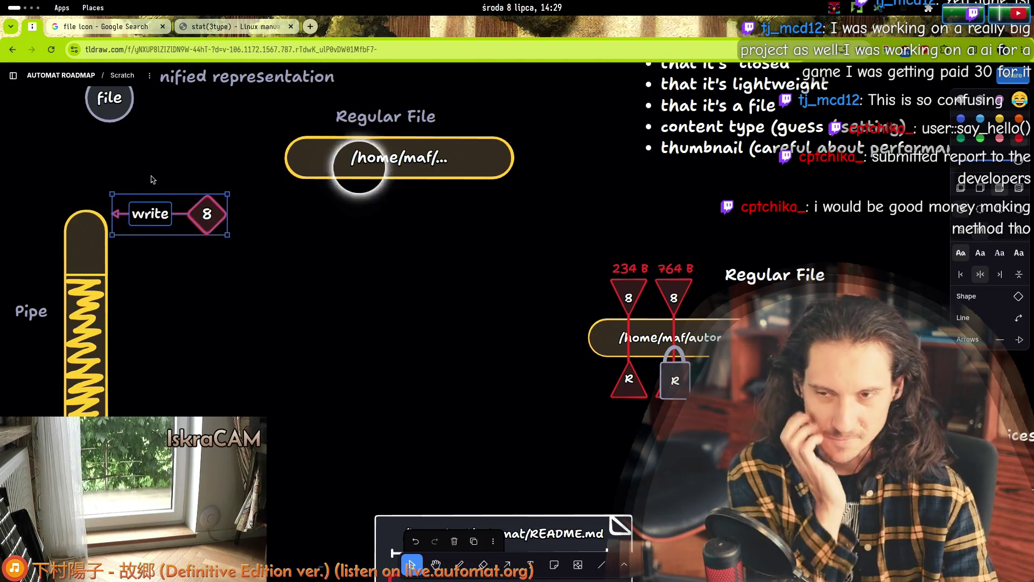
left_click(210, 216)
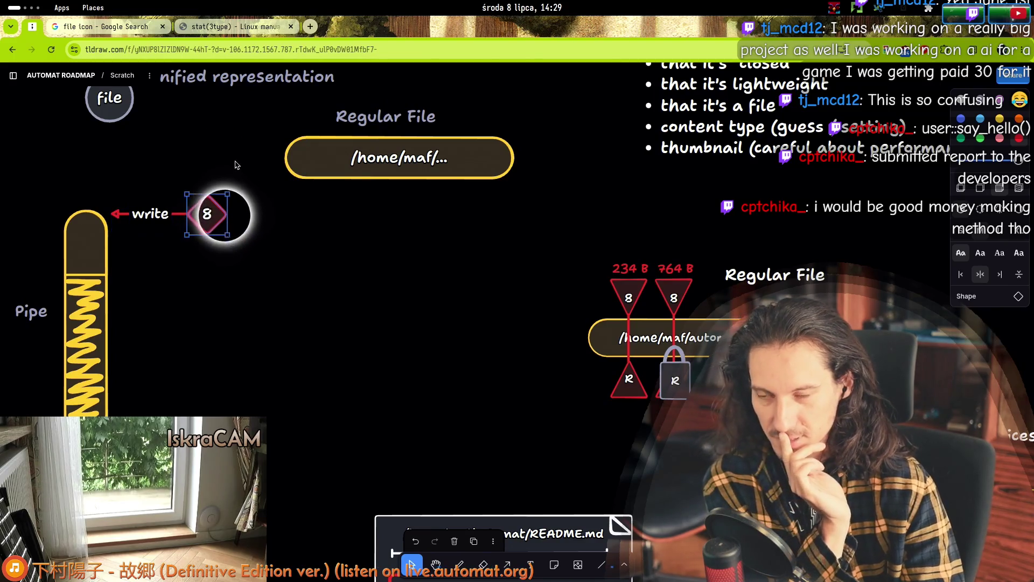
mouse_move(195, 270)
left_mouse_down()
mouse_move(224, 269)
mouse_move(207, 148)
mouse_move(233, 212)
mouse_move(211, 297)
mouse_move(226, 289)
mouse_move(217, 322)
left_mouse_up()
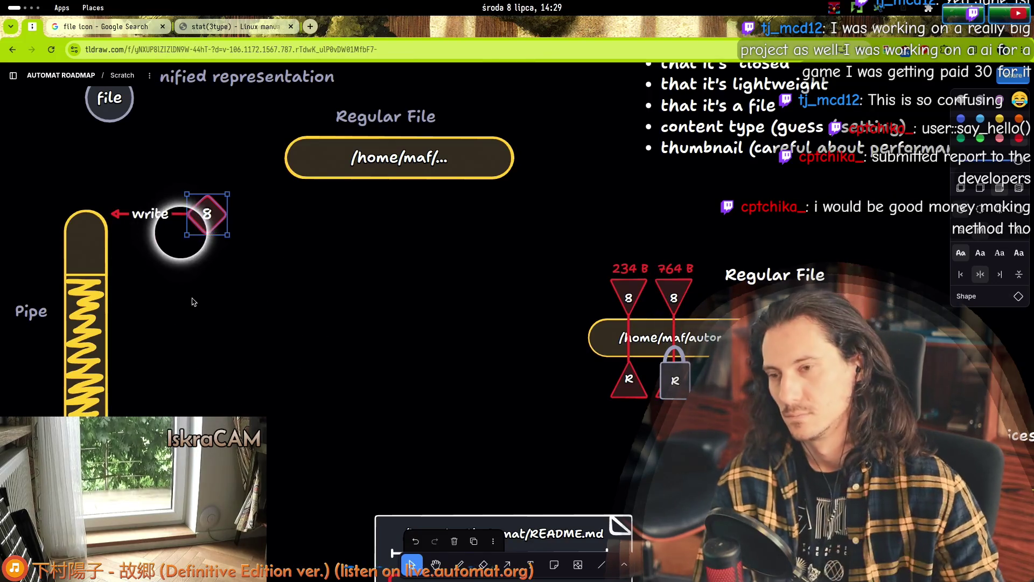
left_click(327, 338)
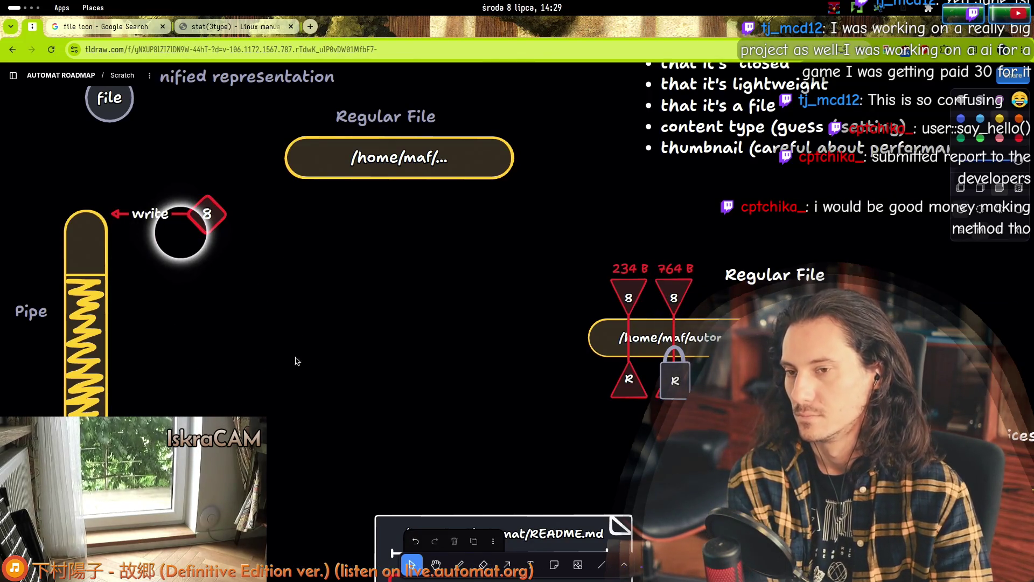
mouse_move(331, 291)
left_mouse_down()
mouse_move(383, 437)
mouse_move(384, 516)
mouse_move(351, 318)
mouse_move(312, 393)
mouse_move(341, 461)
left_mouse_up()
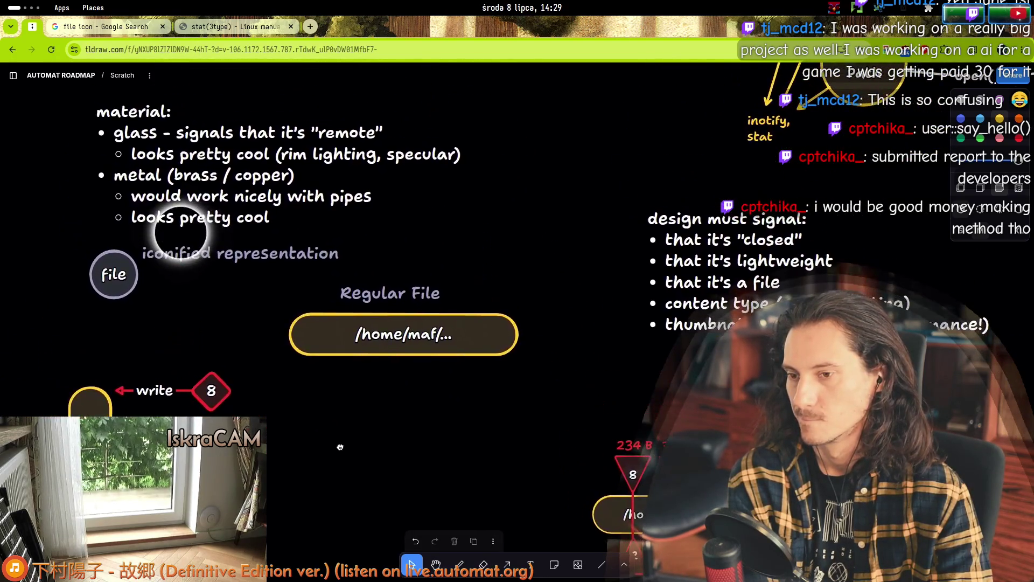
mouse_move(58, 123)
left_mouse_down()
mouse_move(178, 227)
mouse_move(224, 288)
left_mouse_up()
left_click(195, 332)
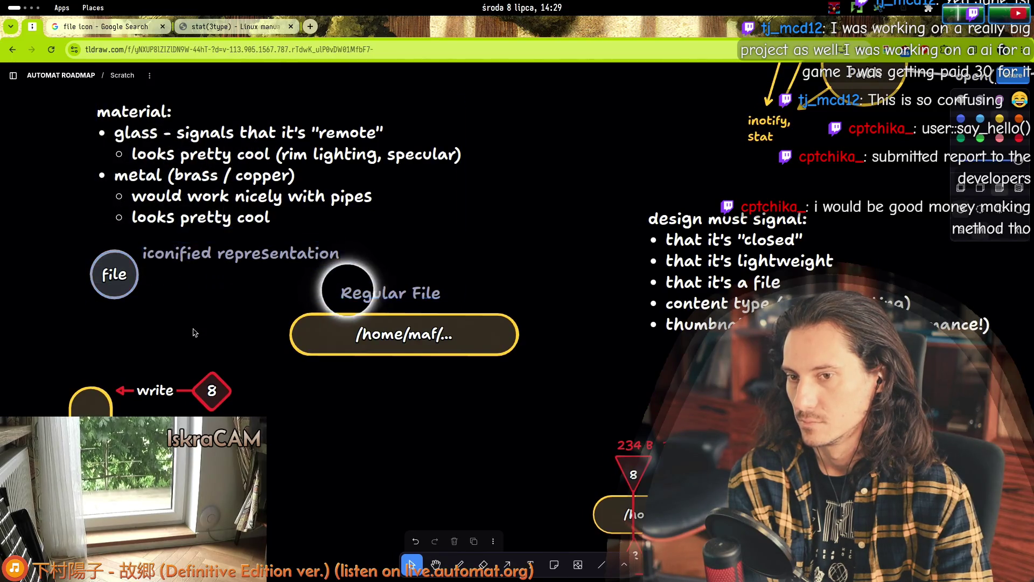
left_click_drag(114, 276, 116, 271)
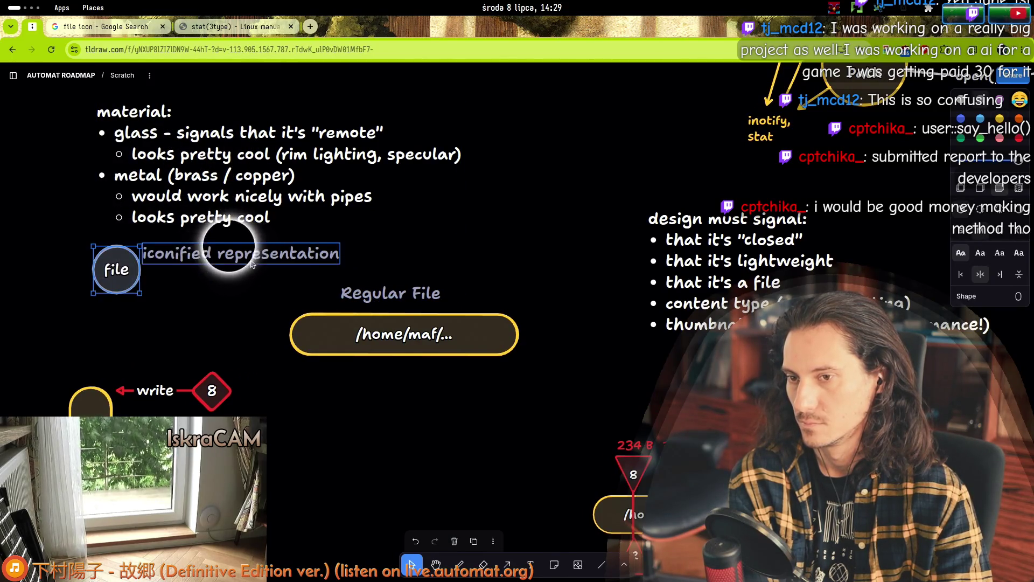
left_click_drag(249, 254, 244, 249)
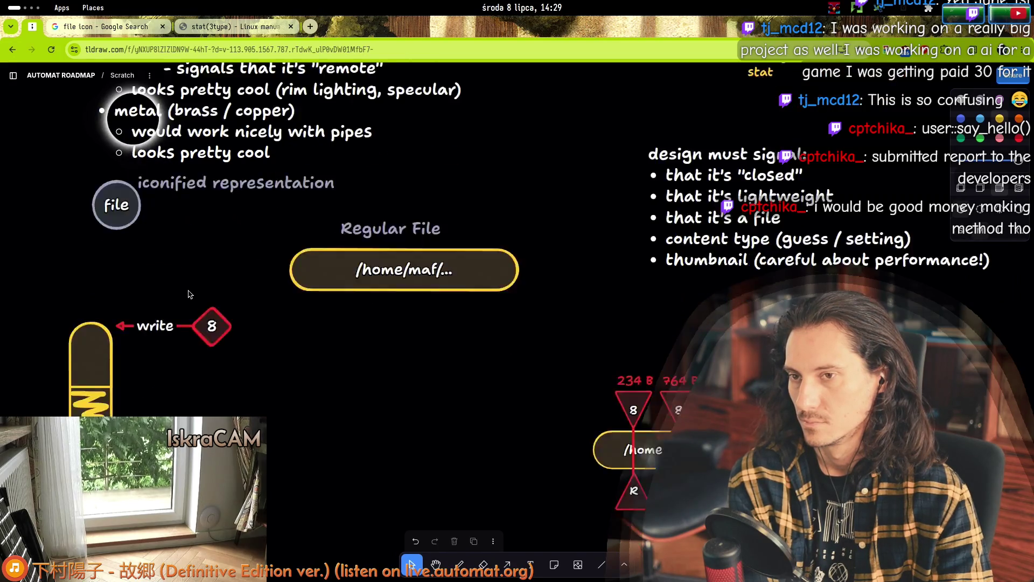
key("ctrl+z")
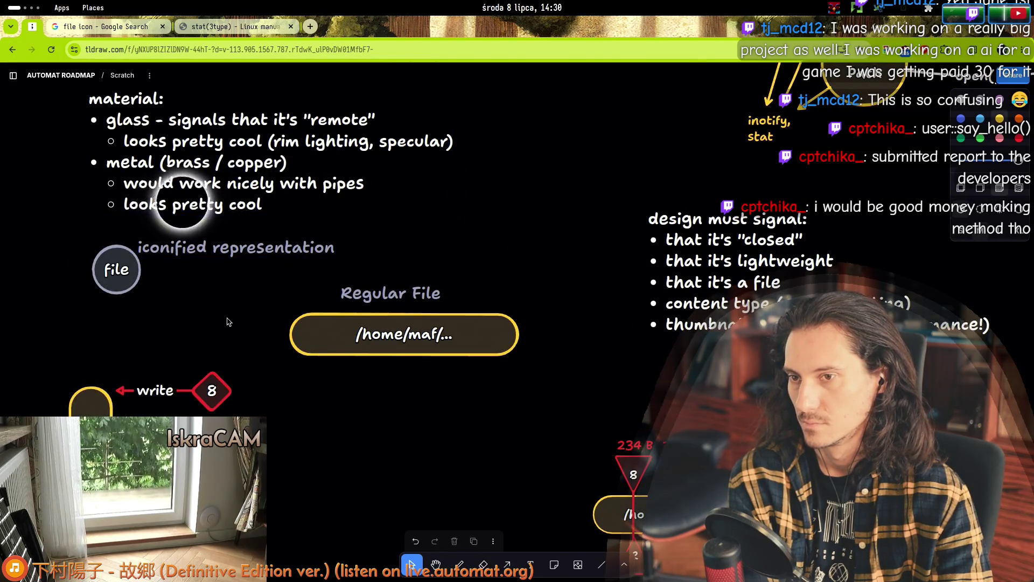
scroll(266, 284, "up", 2)
scroll(248, 312, "down", 3)
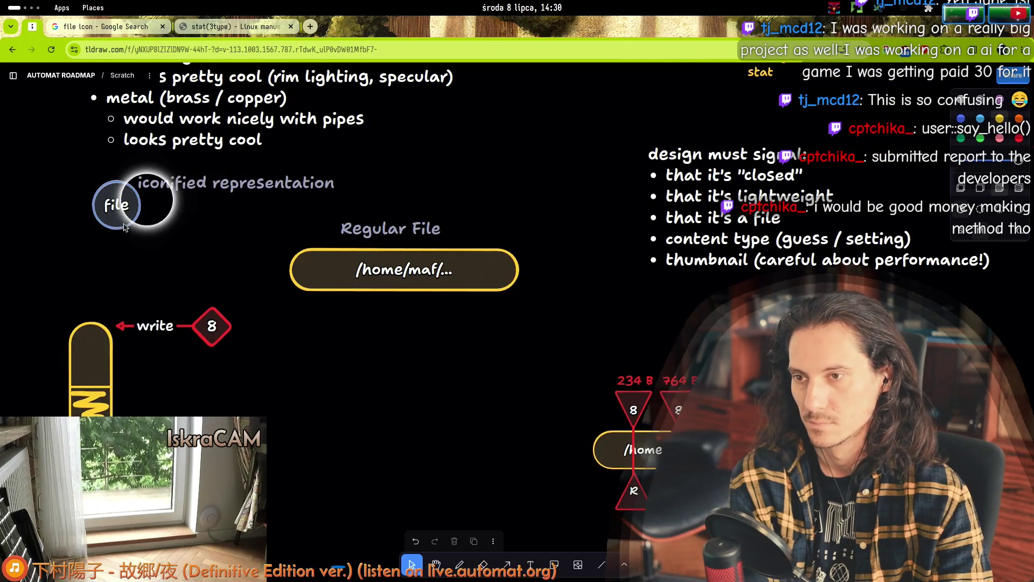
left_click_drag(116, 205, 114, 209)
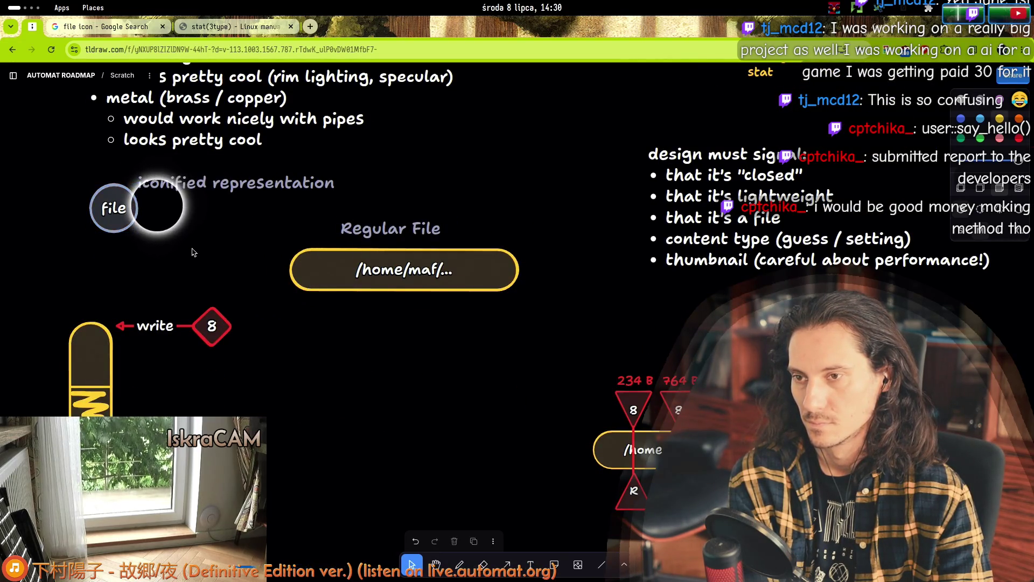
scroll(242, 324, "up", 2)
scroll(215, 226, "down", 6)
scroll(264, 221, "down", 2)
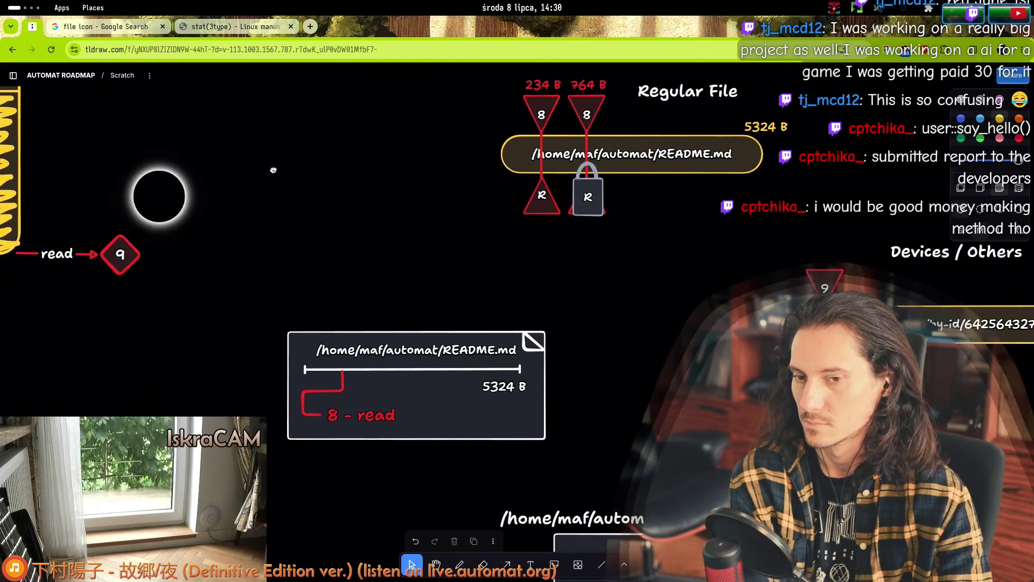
scroll(273, 166, "up", 6)
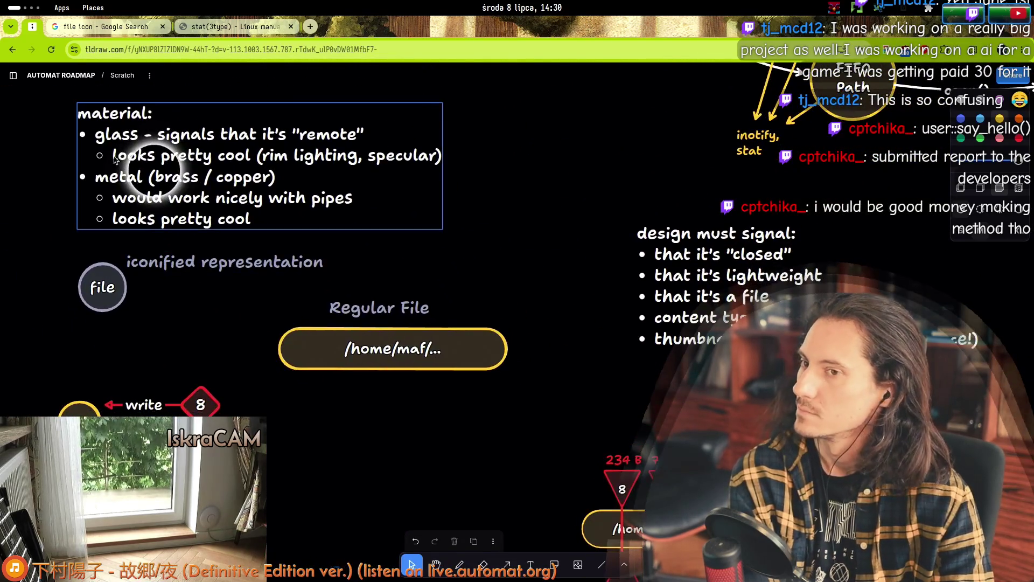
scroll(208, 277, "down", 8)
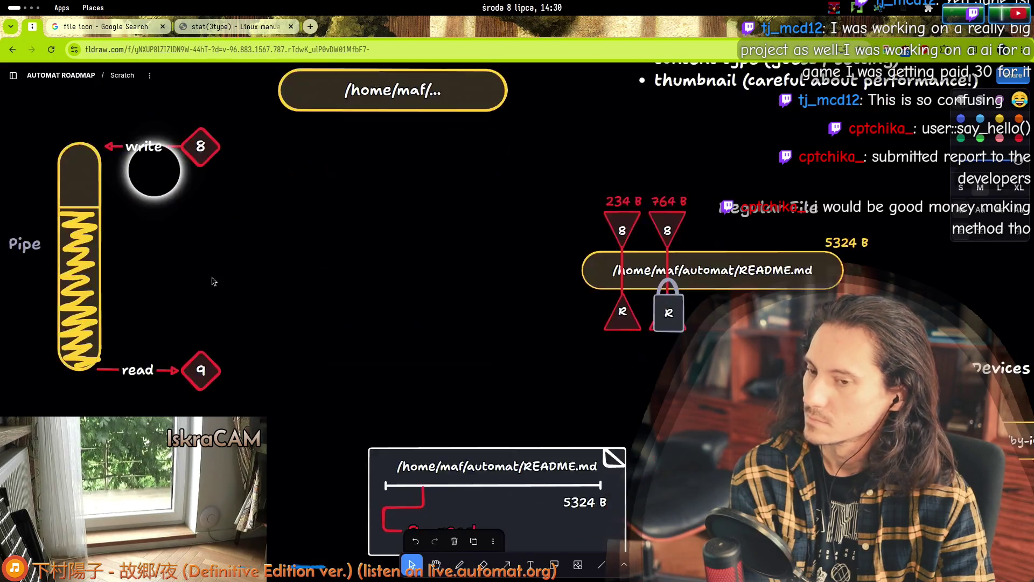
scroll(280, 291, "up", 10)
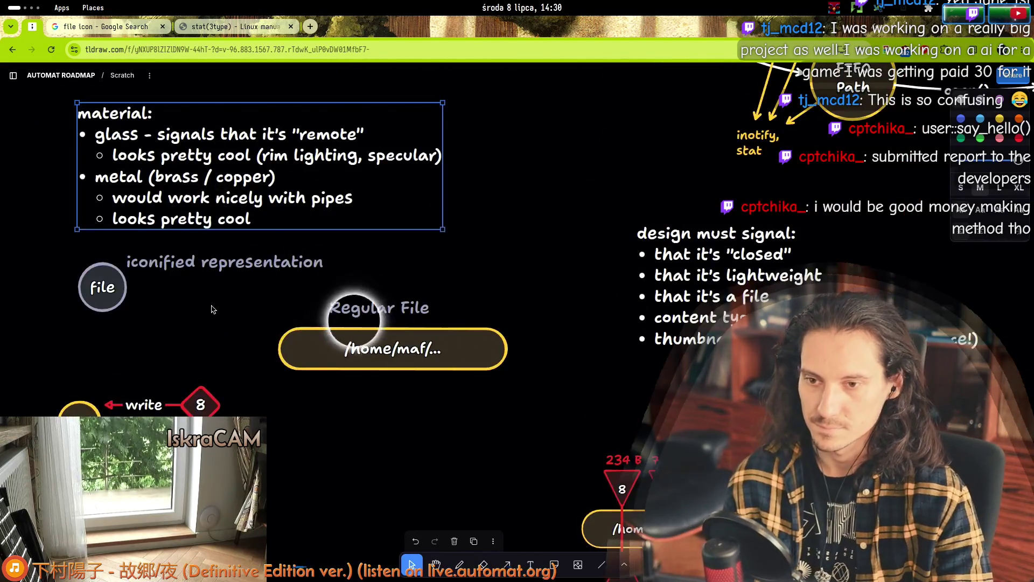
scroll(330, 134, "up", 2)
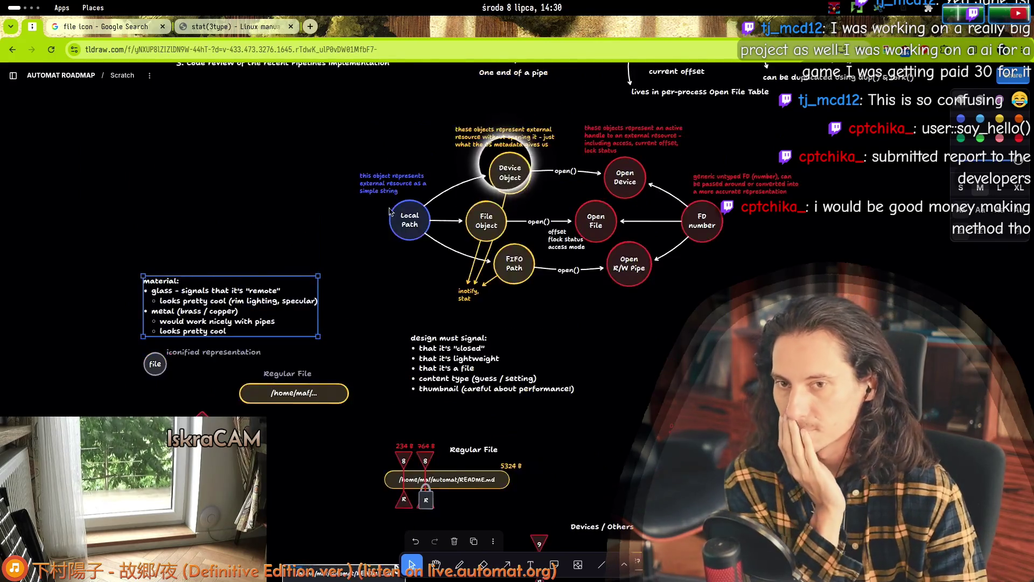
left_click(330, 133)
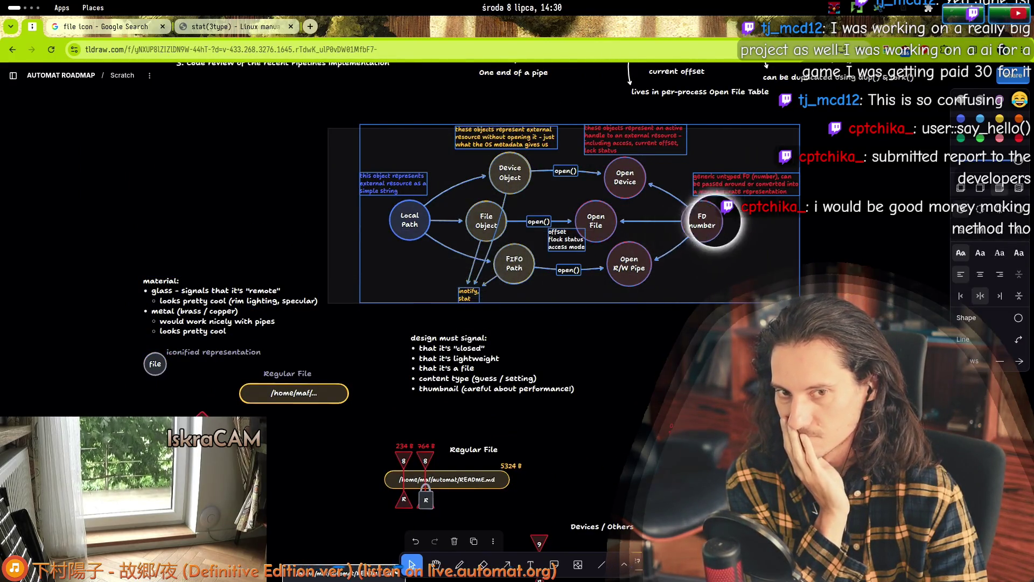
scroll(215, 238, "down", 6)
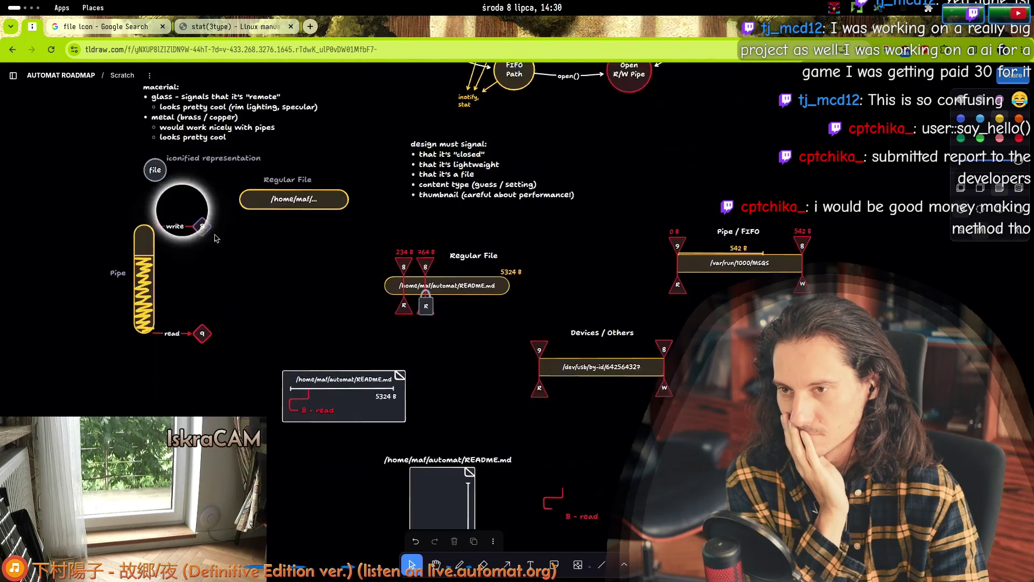
scroll(216, 259, "up", 4)
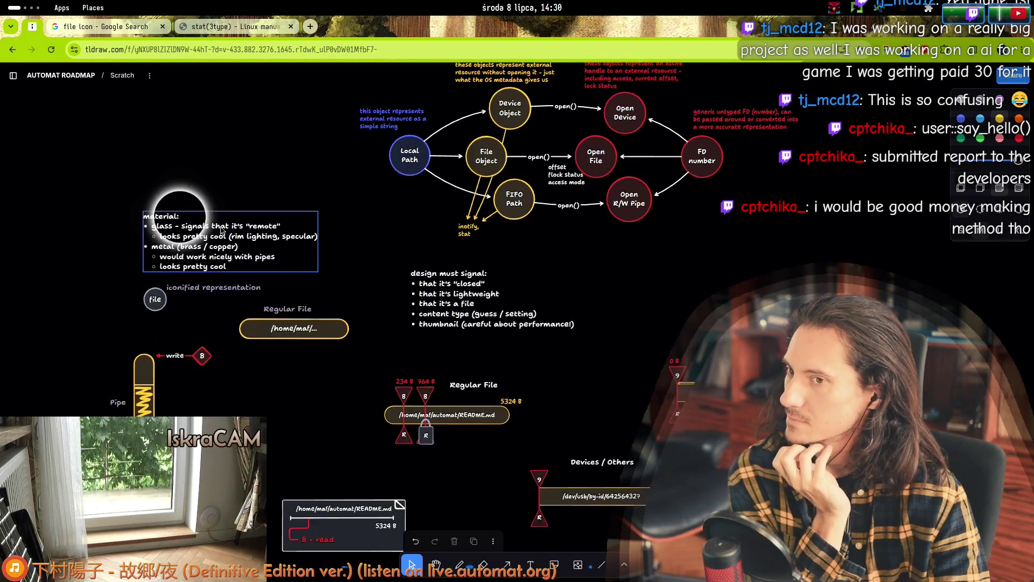
scroll(294, 180, "up", 4)
left_click(348, 210)
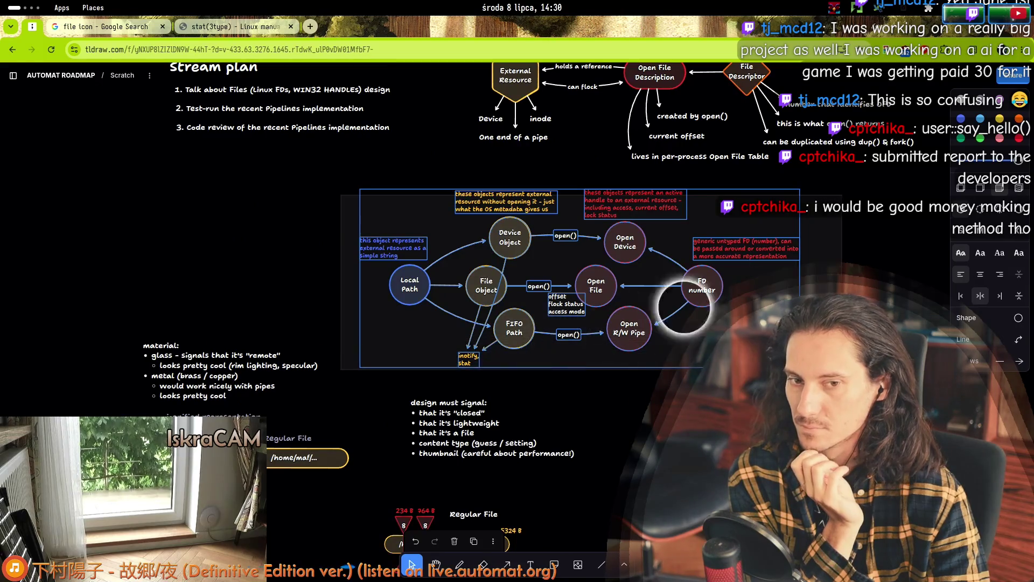
left_click(345, 217)
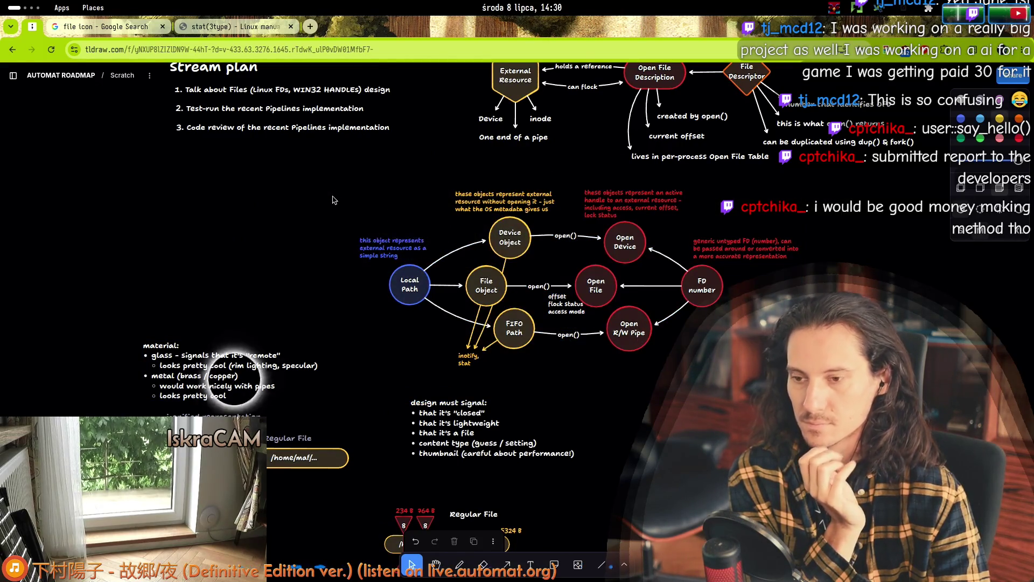
scroll(262, 322, "down", 6)
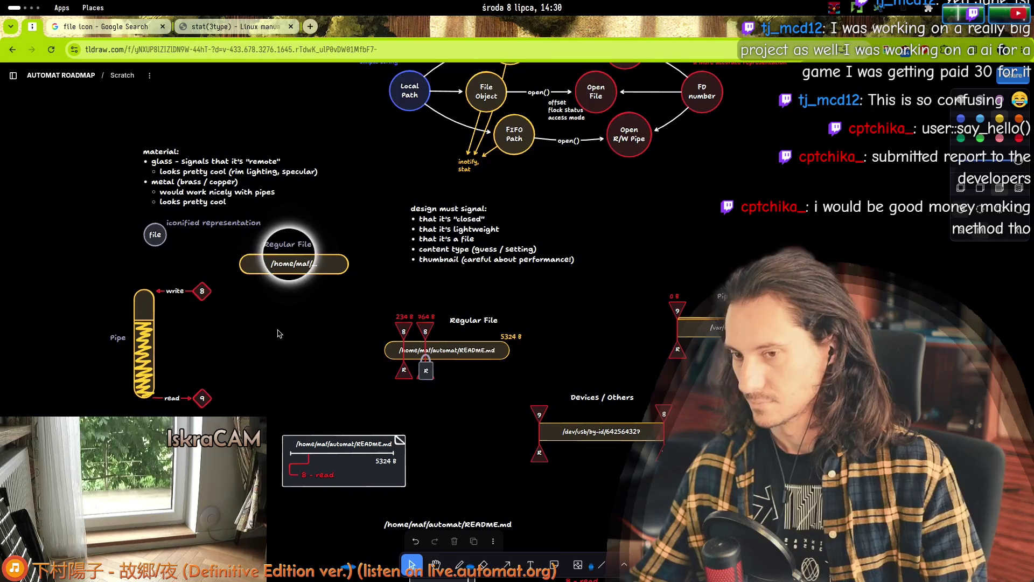
scroll(302, 300, "up", 3)
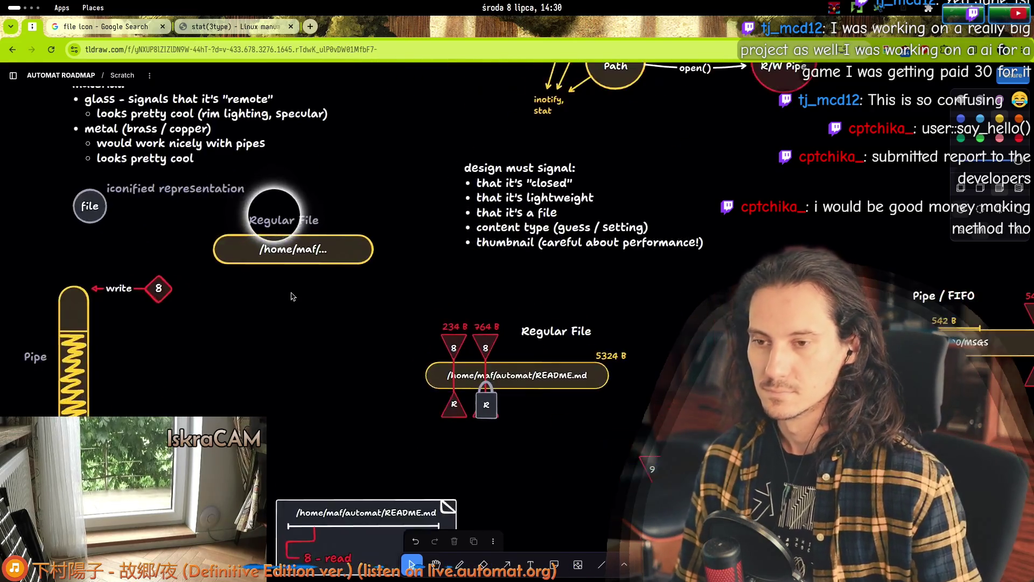
- Edit the Regular File pill's text to read '/home/.../README.md'
left_click(260, 253)
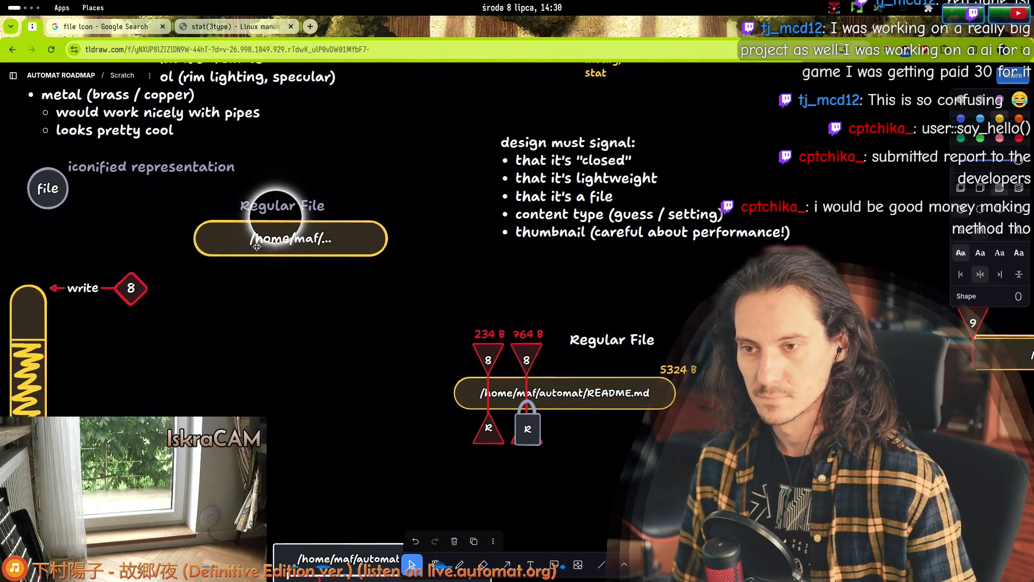
left_click(308, 309)
left_click(299, 249)
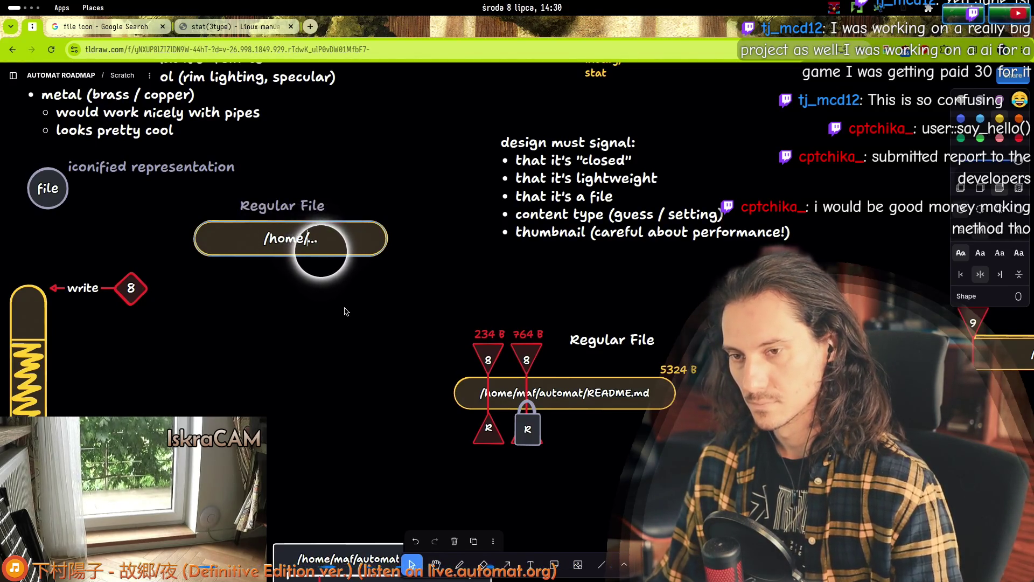
type("/README.md")
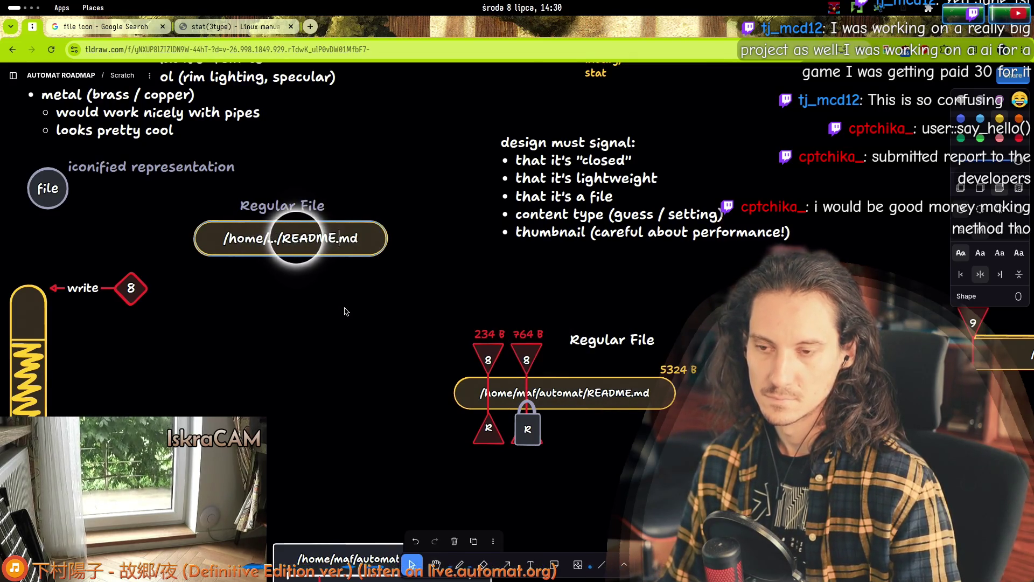
left_click(335, 296)
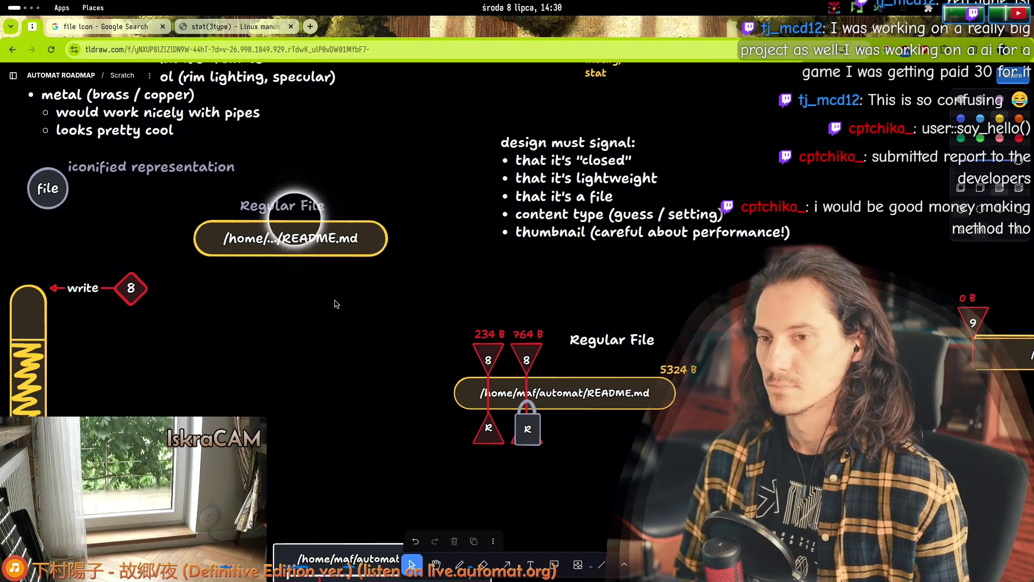
scroll(356, 345, "up", 3)
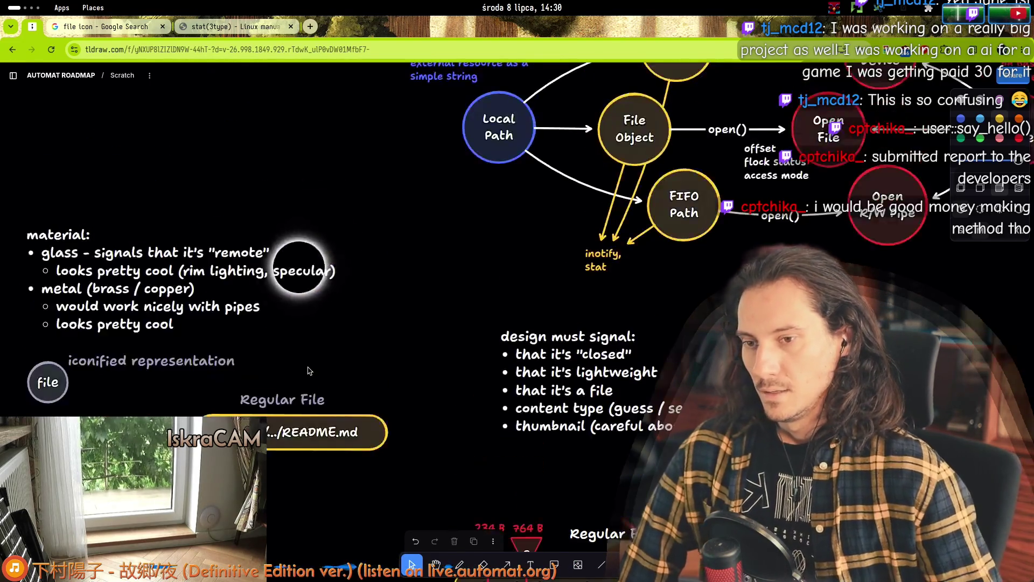
scroll(360, 361, "down", 3)
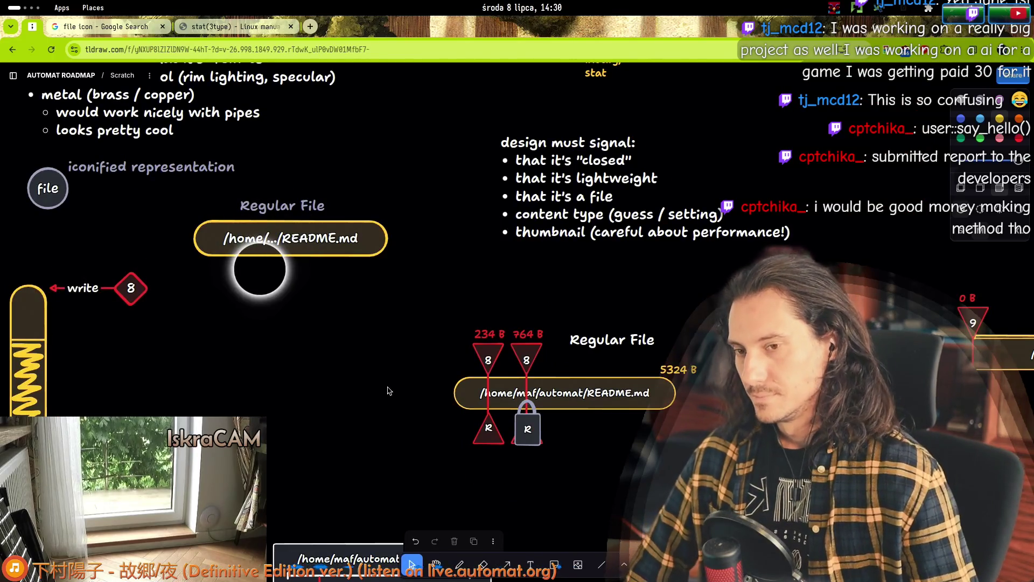
scroll(385, 387, "up", 2)
scroll(367, 382, "down", 5)
scroll(345, 375, "up", 3)
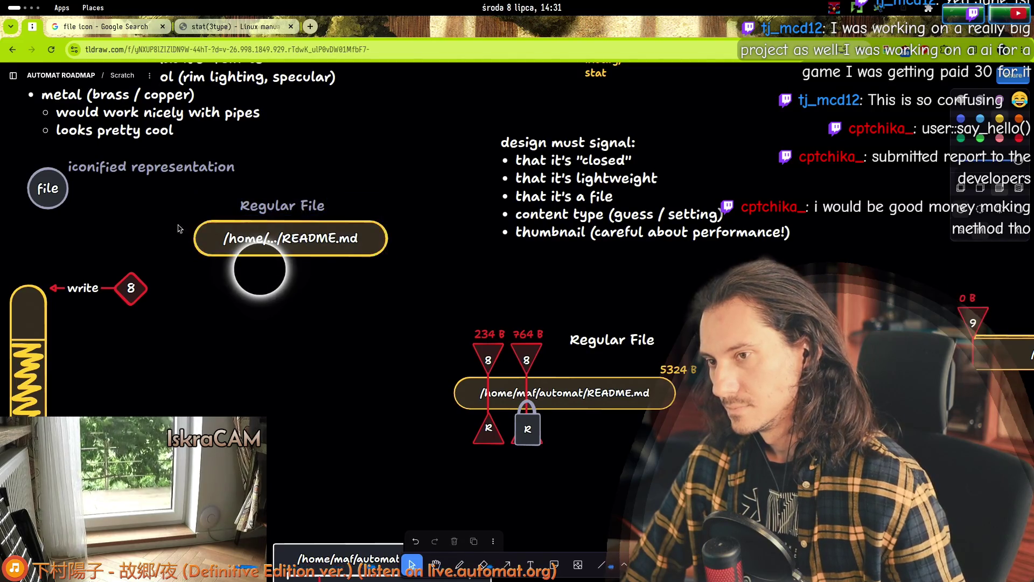
scroll(237, 332, "up", 5)
scroll(367, 345, "down", 5)
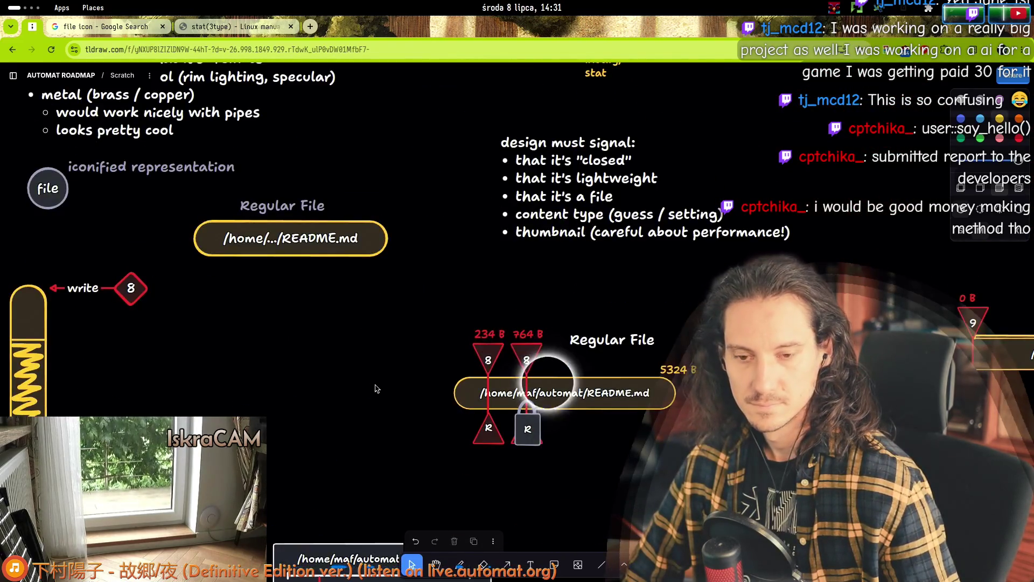
scroll(364, 415, "down", 2)
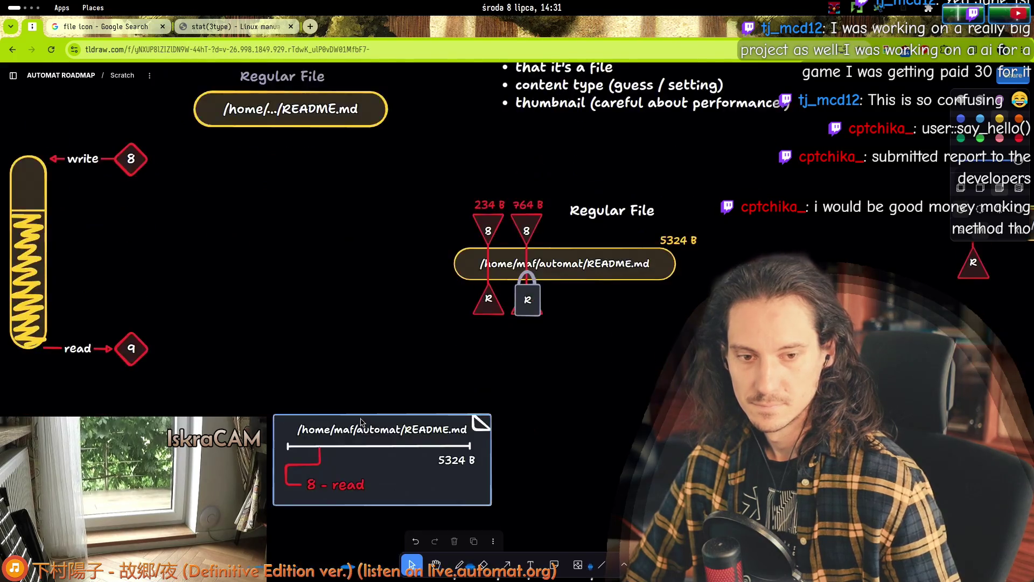
scroll(331, 303, "down", 2)
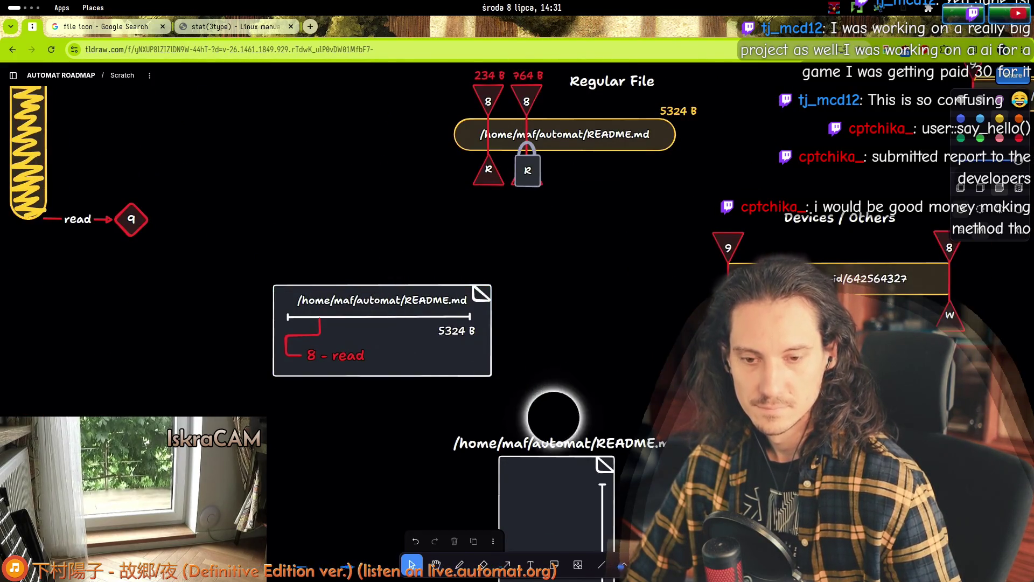
scroll(235, 290, "up", 5)
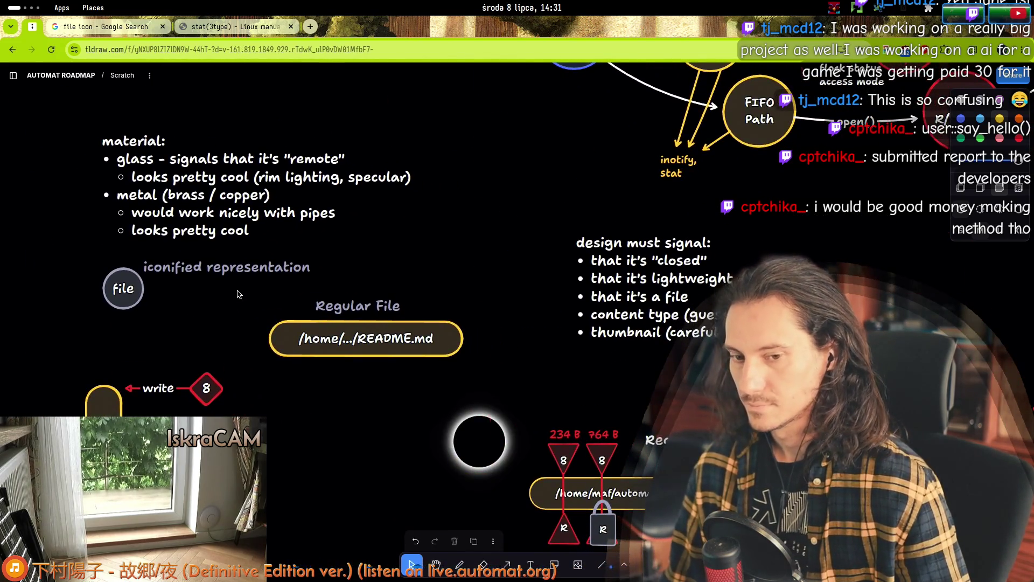
scroll(238, 294, "down", 5)
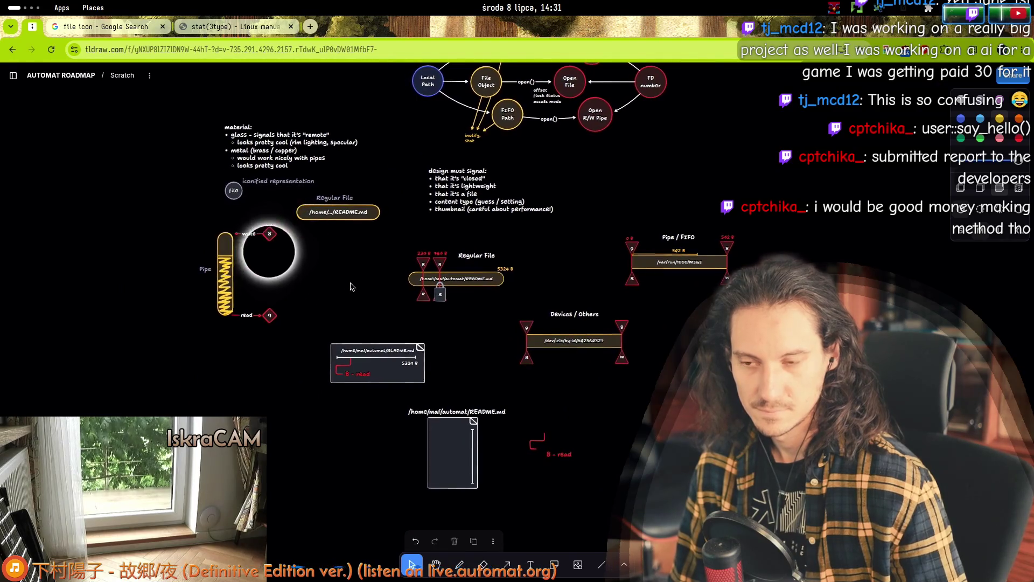
scroll(291, 304, "up", 2)
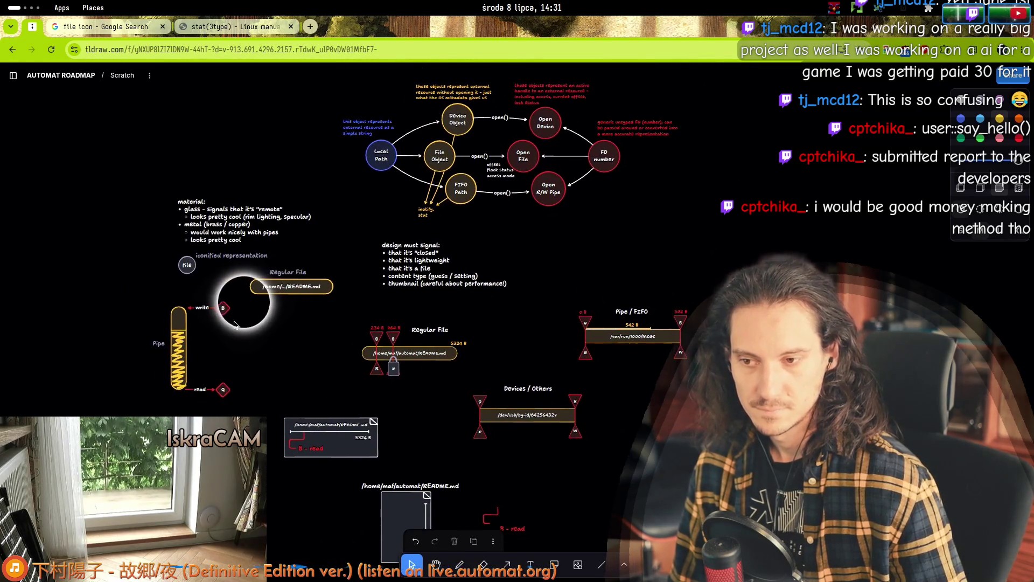
scroll(237, 326, "up", 5)
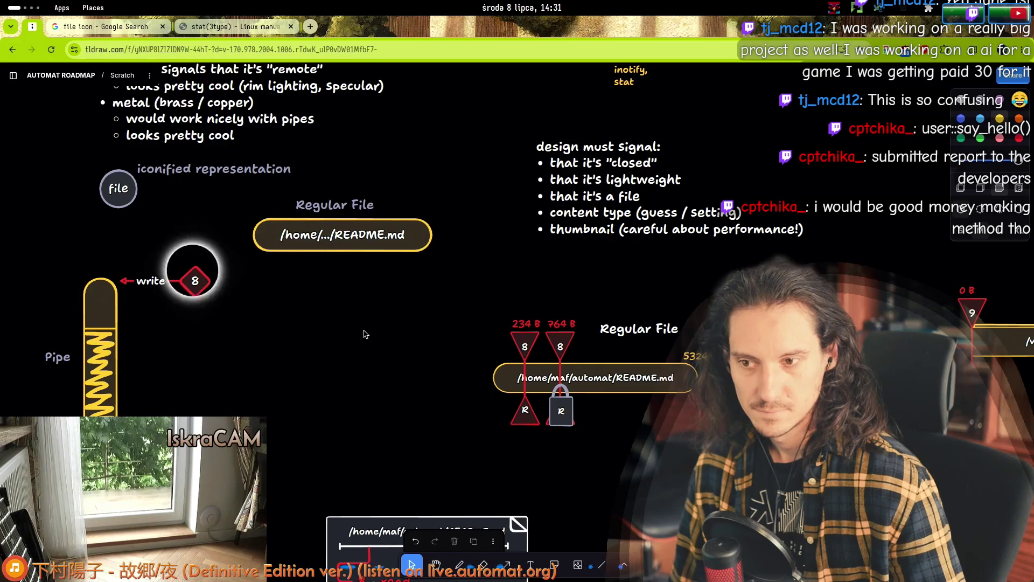
scroll(364, 334, "up", 4)
scroll(364, 334, "right", 6)
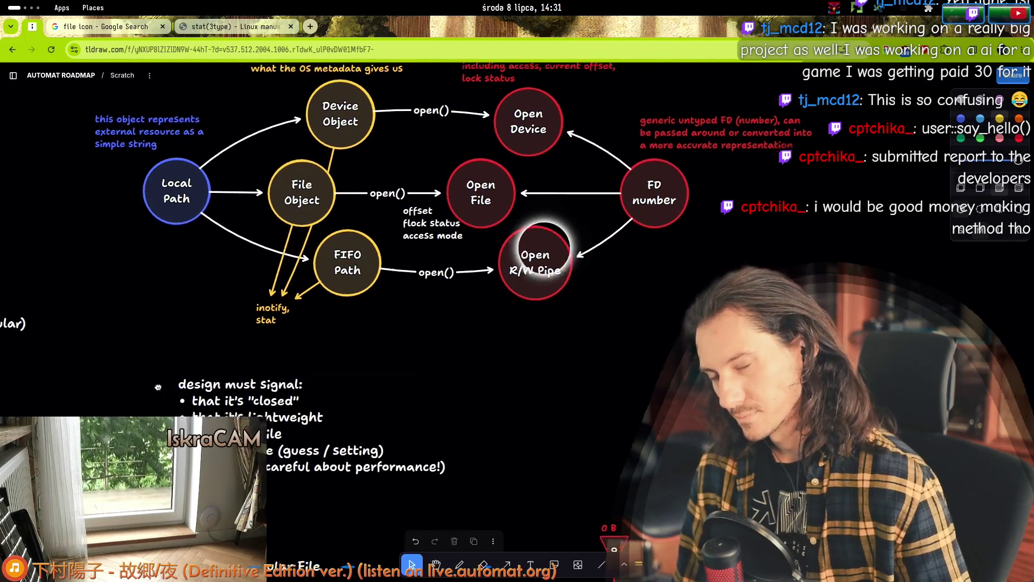
scroll(158, 387, "down", 4)
scroll(158, 386, "left", 8)
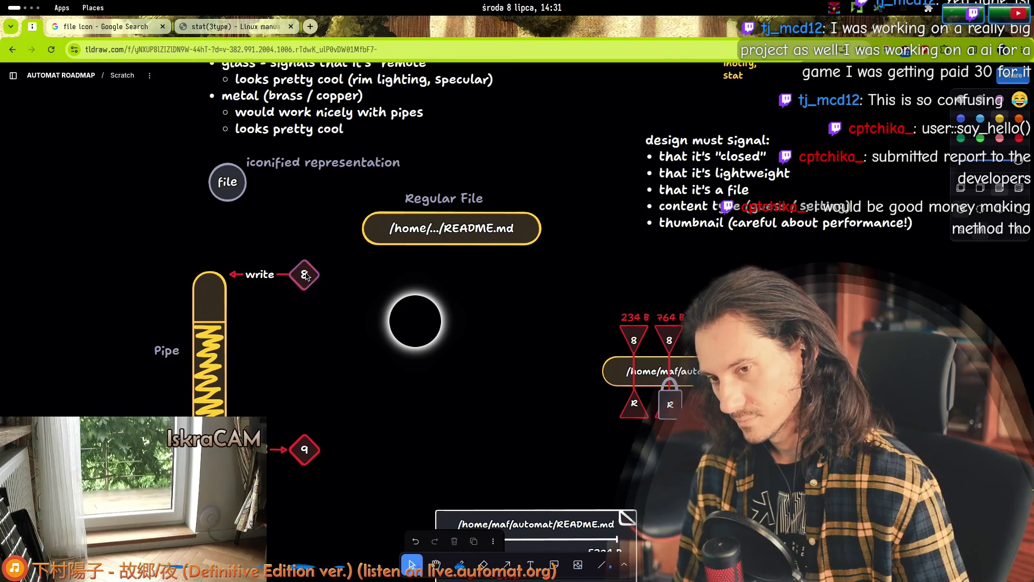
left_click(306, 462)
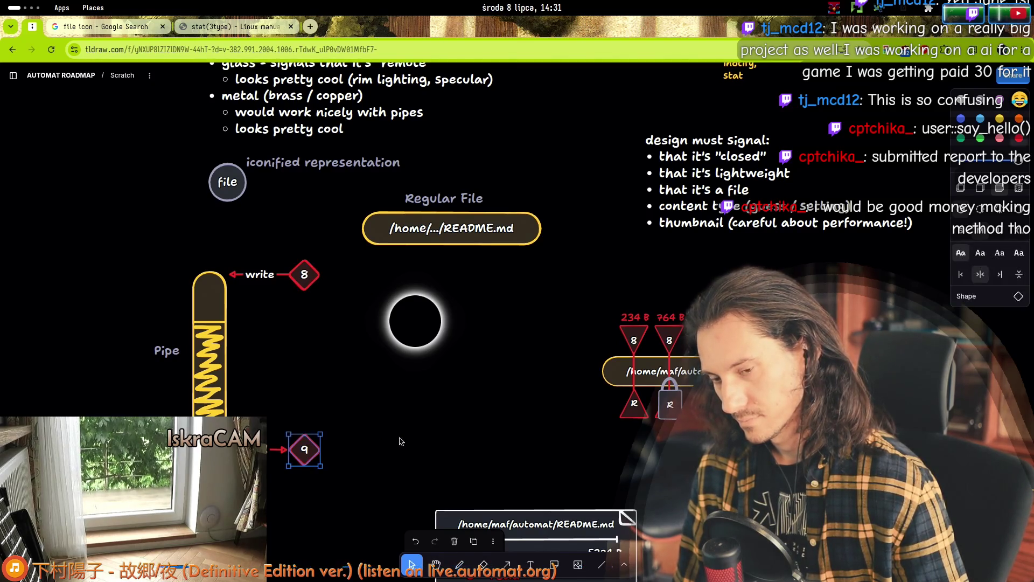
- Alt-drag a copy of the 9 diamond and place it right of the pipe
scroll(374, 467, "up", 3)
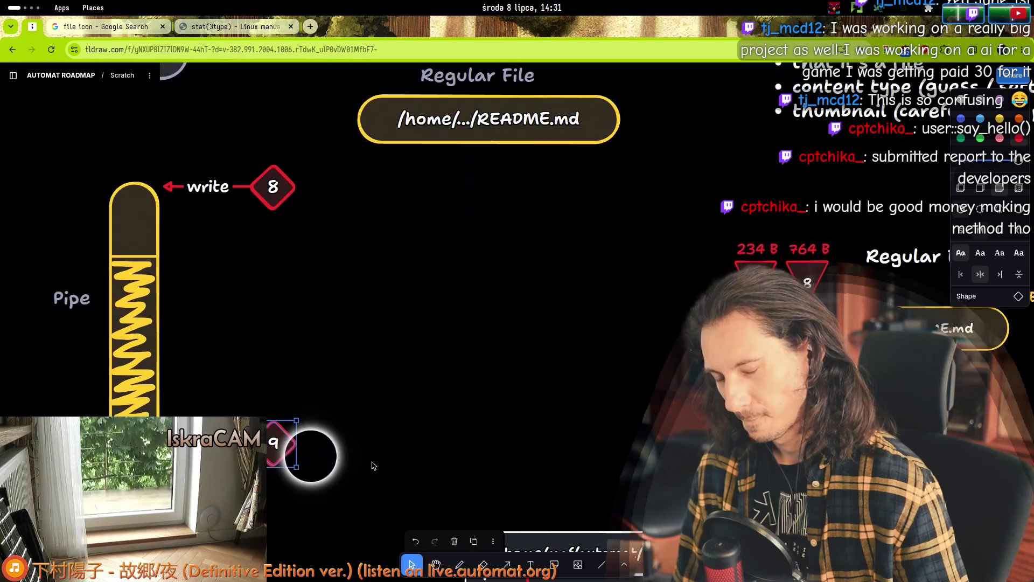
mouse_move(282, 452)
left_mouse_down()
mouse_move(336, 453)
mouse_move(482, 391)
mouse_move(461, 363)
left_mouse_up()
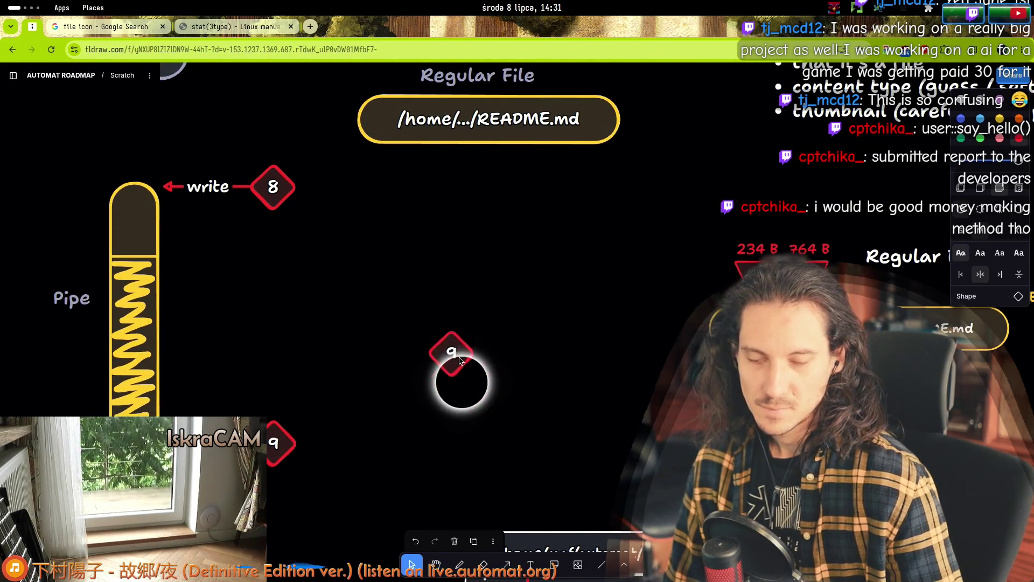
left_click_drag(401, 297, 520, 434)
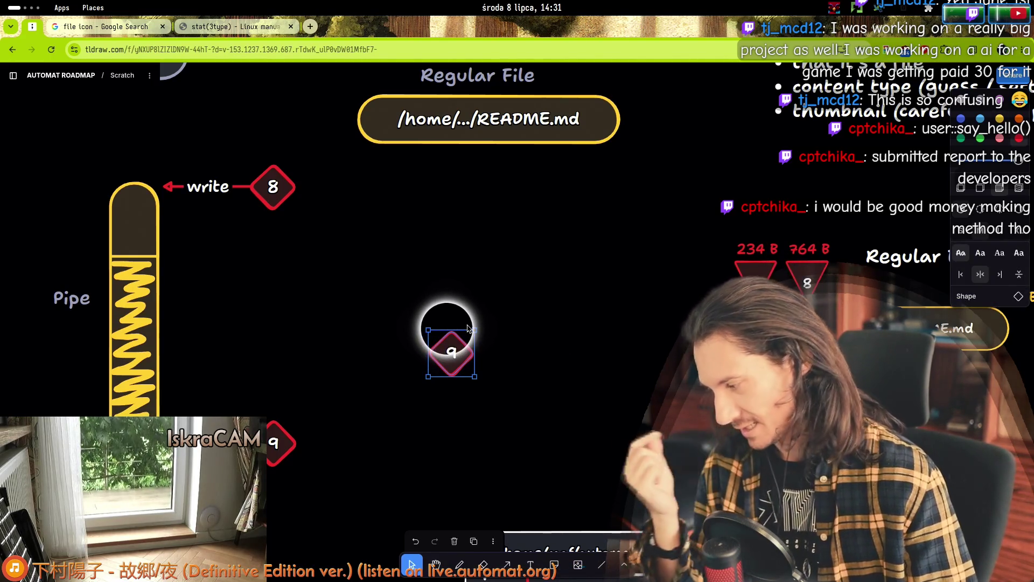
scroll(450, 350, "up", 3)
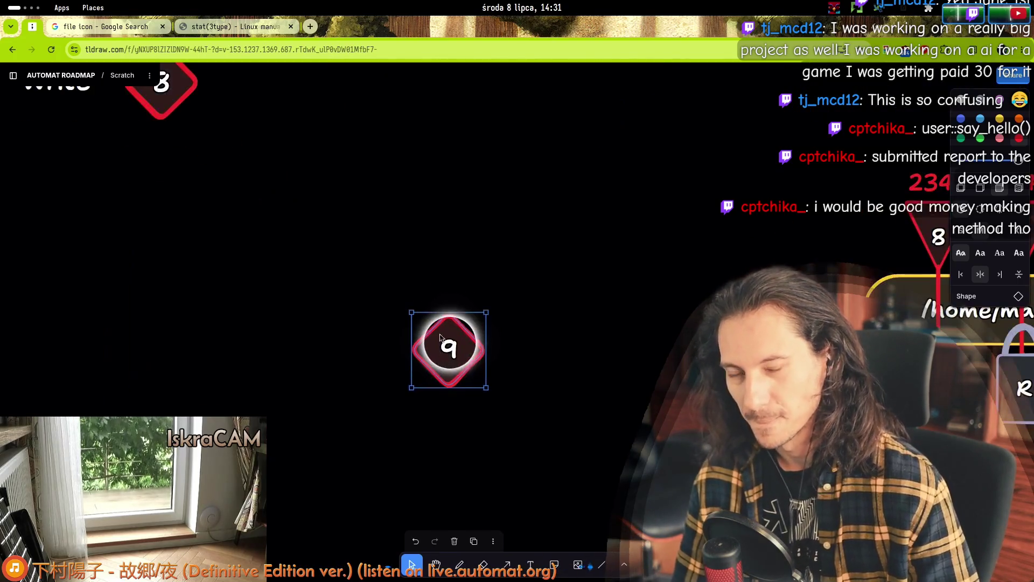
scroll(436, 311, "down", 3)
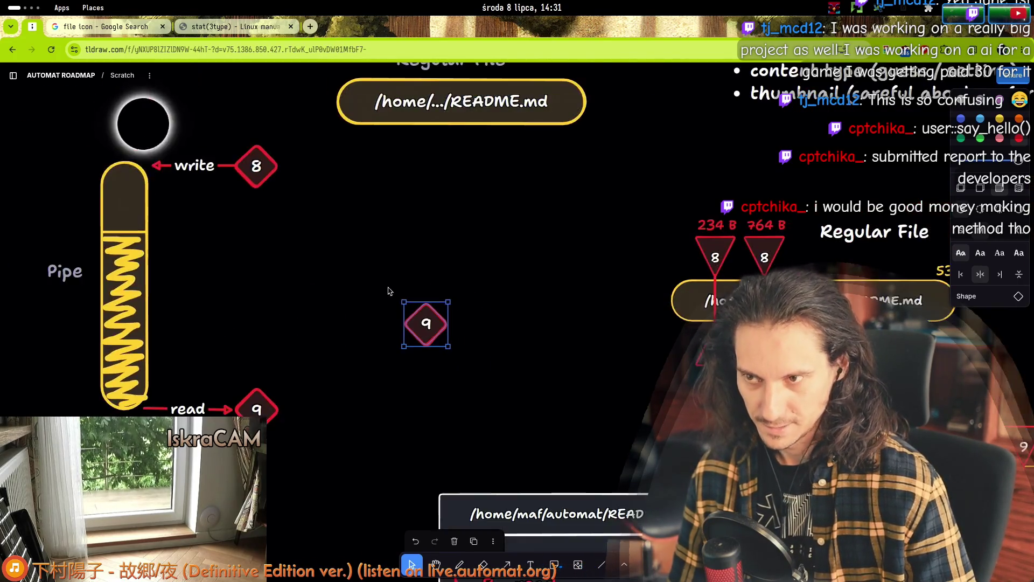
- Check the write arrow, pan around the sketch, then switch to the Automat window
left_click(160, 167)
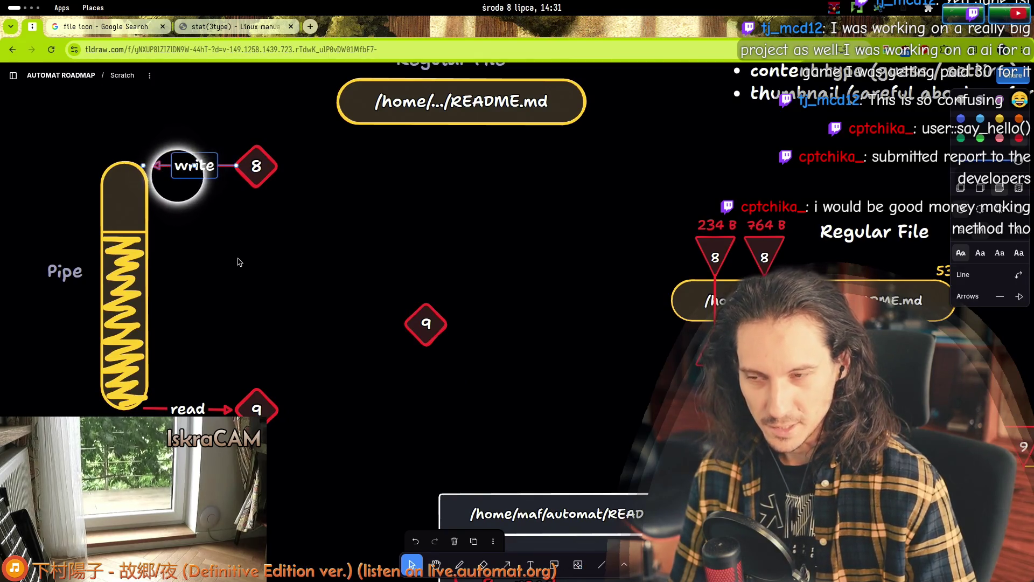
scroll(243, 302, "right", 10)
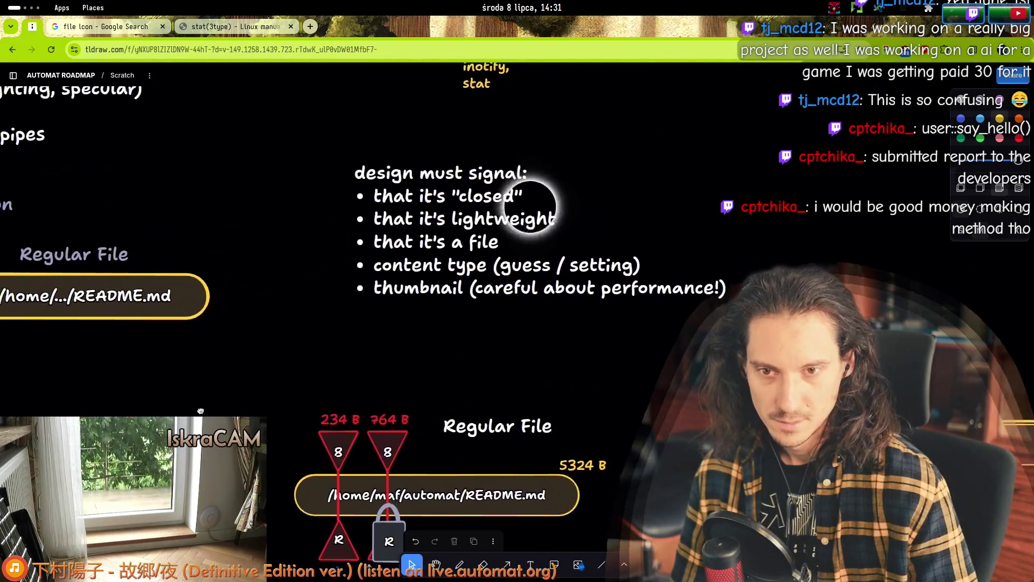
scroll(531, 207, "down", 5)
scroll(525, 247, "down", 5)
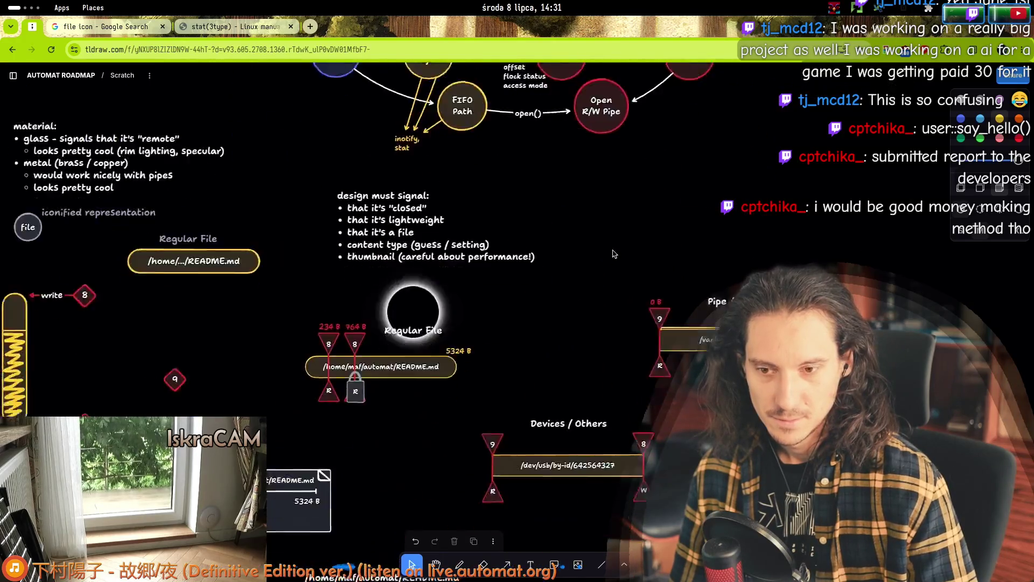
scroll(538, 280, "down", 3)
scroll(458, 323, "up", 3)
key("alt+Tab")
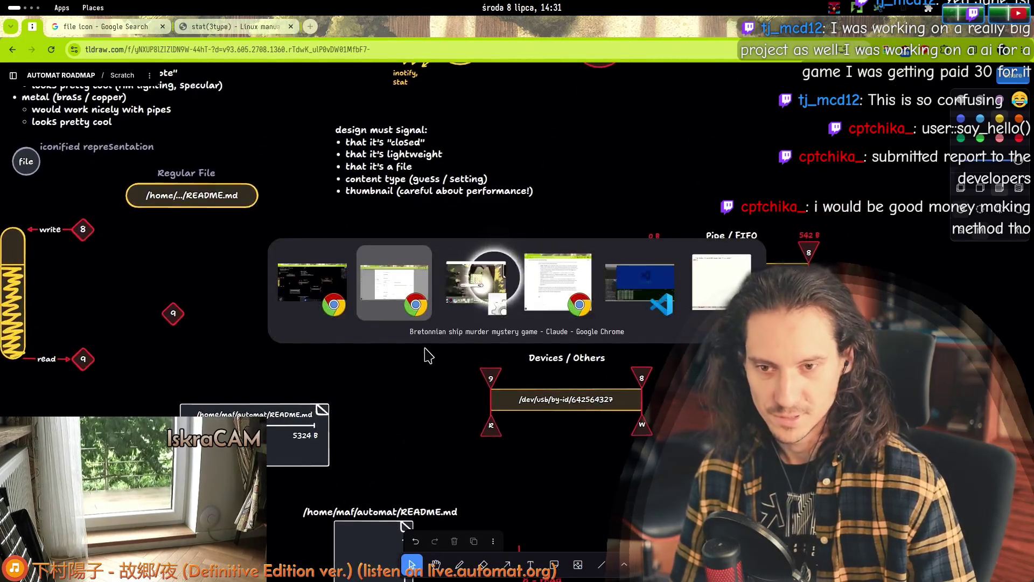
key("alt+Tab")
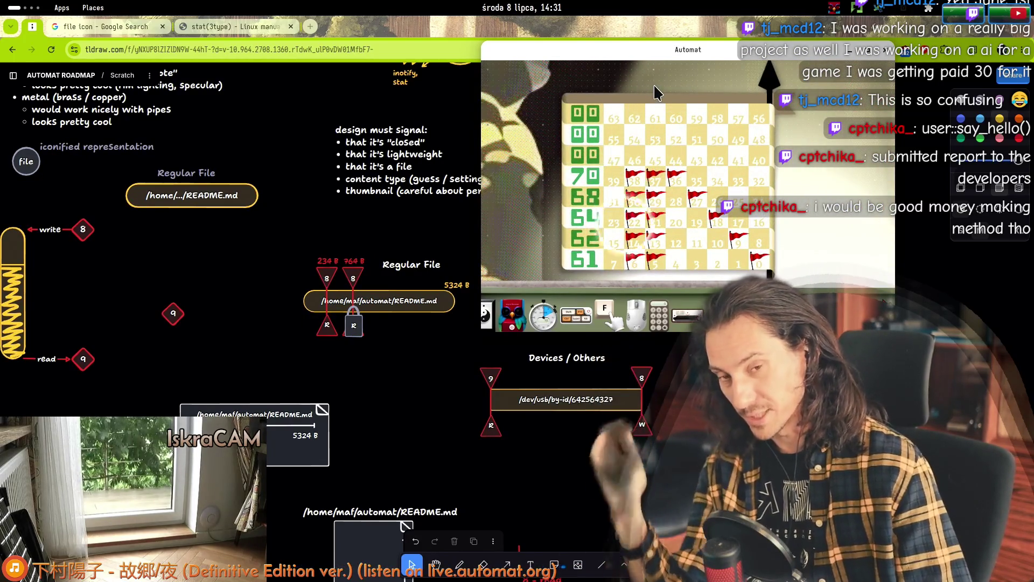
- Glance at the Automat flag board, then box-select the loose 9 diamond back in tldraw
type("ghdhn")
scroll(676, 254, "down", 2)
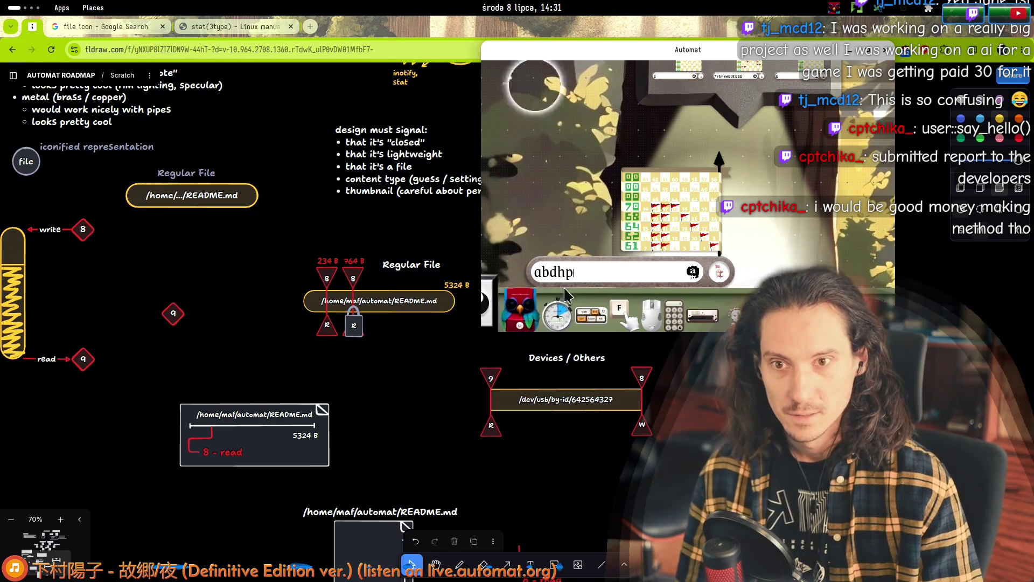
left_click_drag(223, 259, 138, 359)
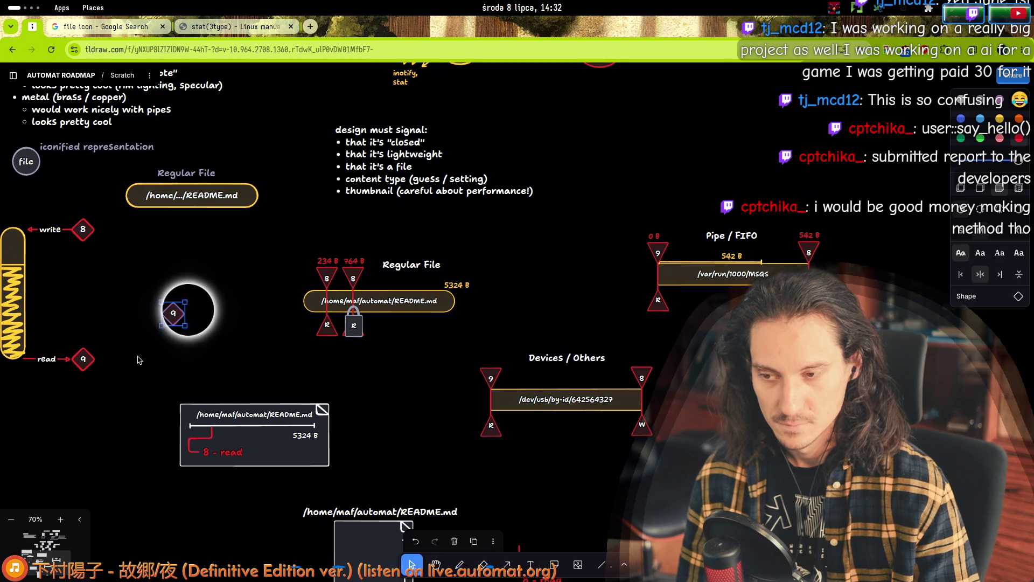
- Reposition the write-side 8 diamond slightly higher above the pipe
scroll(324, 313, "left", 5)
scroll(324, 313, "up", 5)
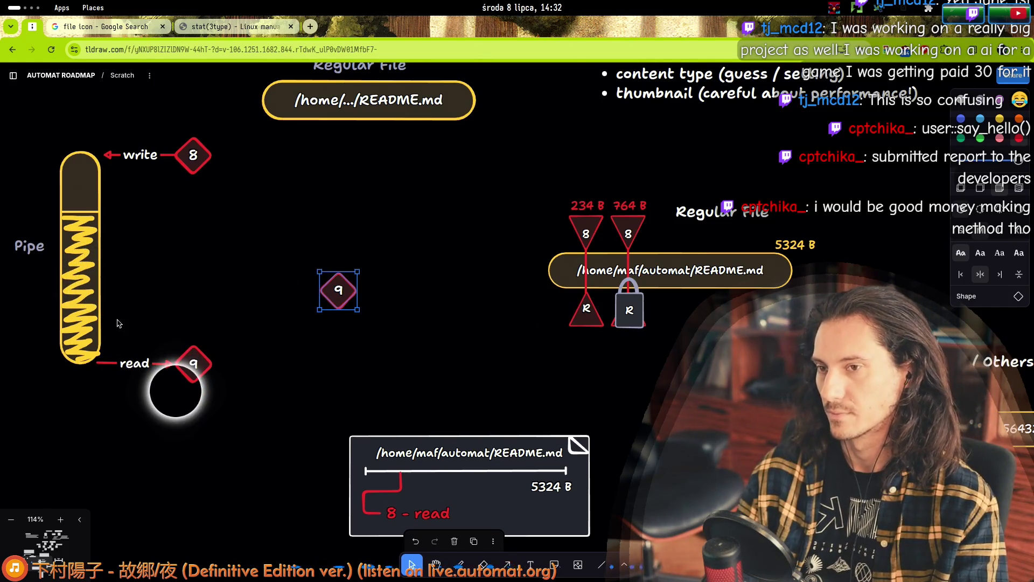
left_click(145, 267)
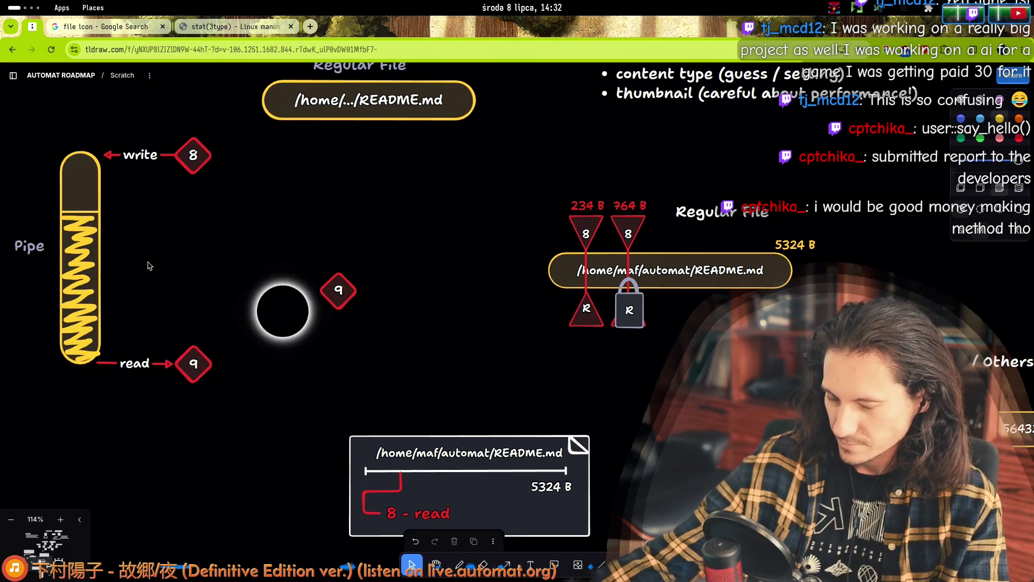
left_click_drag(160, 257, 290, 300)
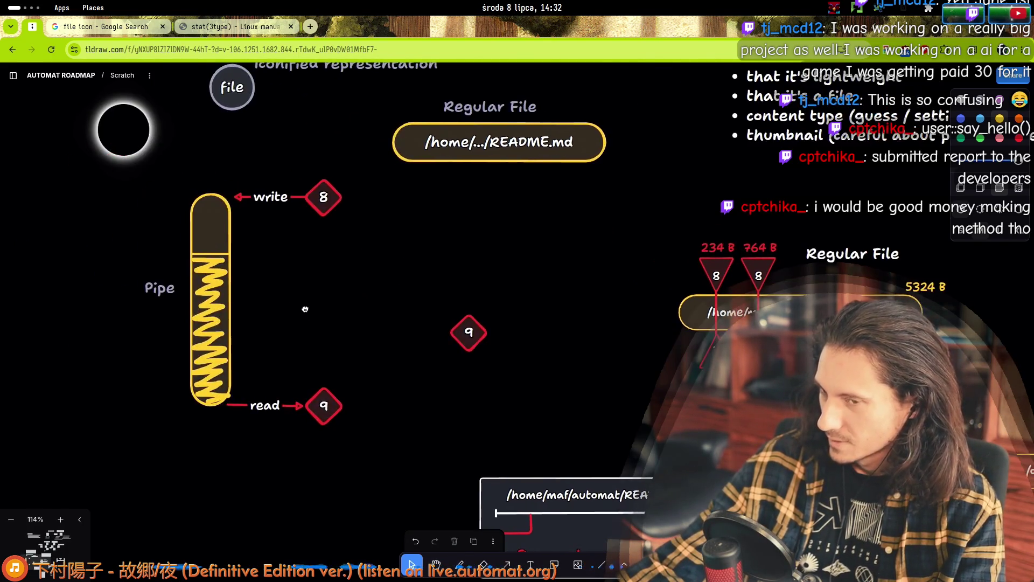
mouse_move(235, 162)
left_mouse_down()
mouse_move(353, 375)
mouse_move(360, 467)
mouse_move(263, 162)
left_mouse_up()
key("Escape")
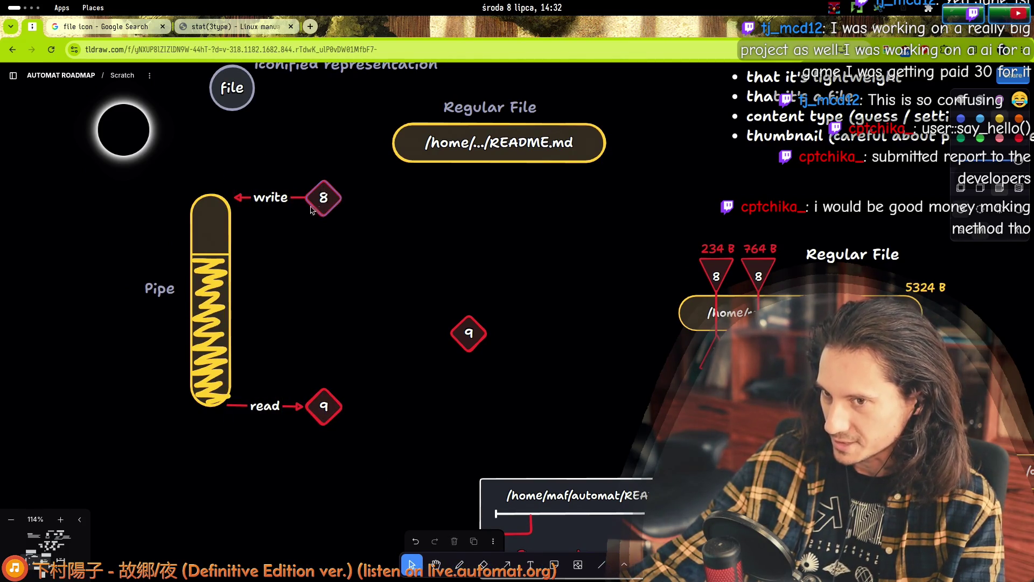
mouse_move(337, 204)
left_mouse_down()
mouse_move(318, 163)
mouse_move(335, 194)
left_mouse_up()
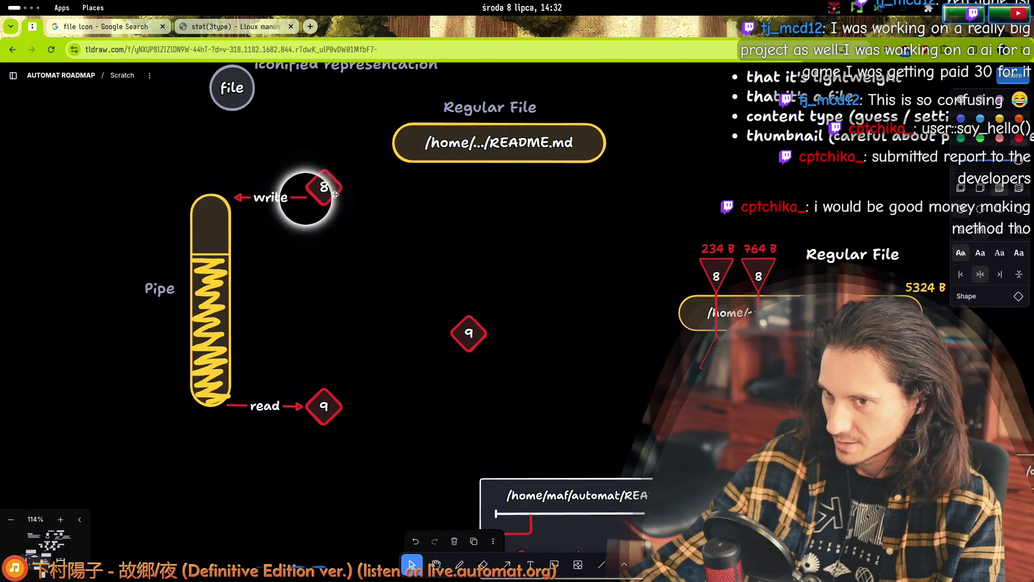
left_click_drag(221, 143, 223, 144)
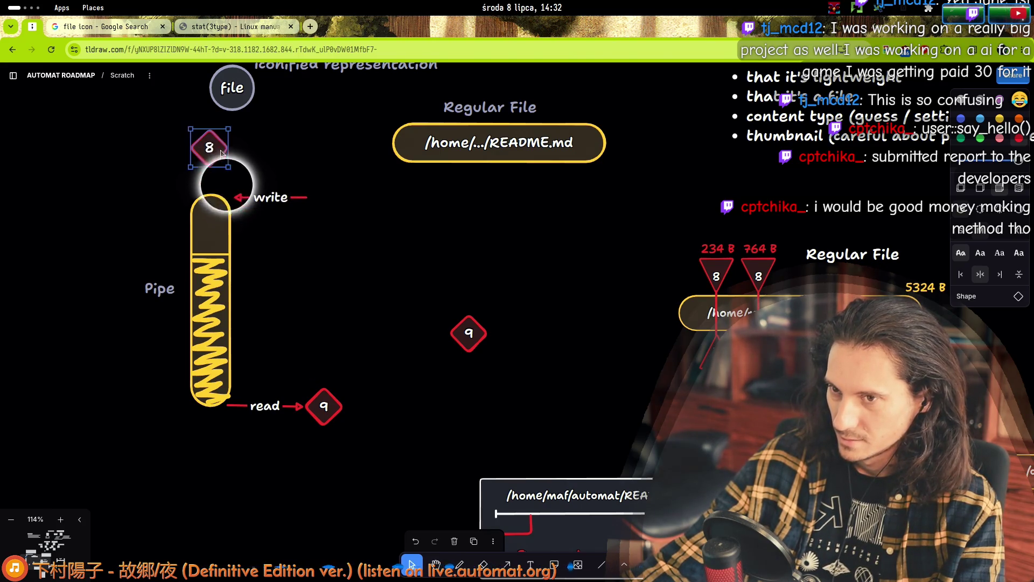
- Move the 9 diamond below the pipe and rebind the read arrow from the pipe bottom to it
mouse_move(333, 407)
left_mouse_down()
mouse_move(213, 465)
mouse_move(220, 471)
left_mouse_up()
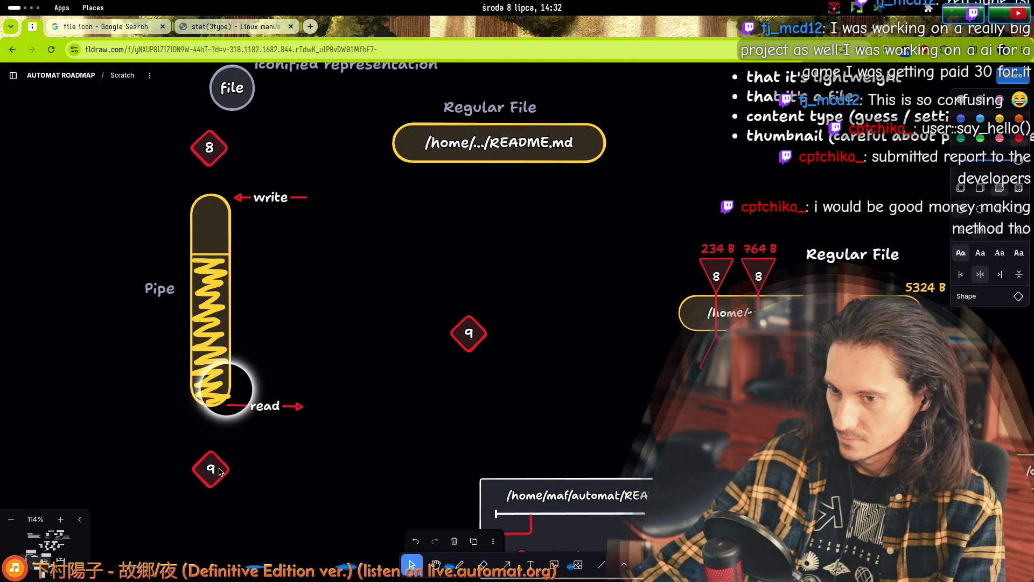
left_click(293, 412)
mouse_move(300, 409)
left_mouse_down()
mouse_move(213, 460)
mouse_move(211, 452)
left_mouse_up()
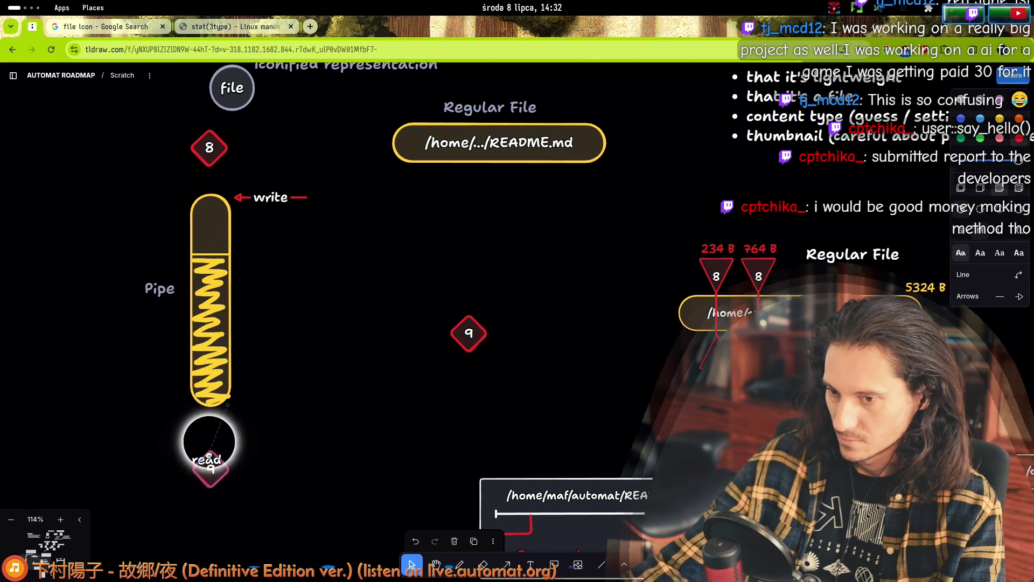
left_click_drag(226, 407, 210, 403)
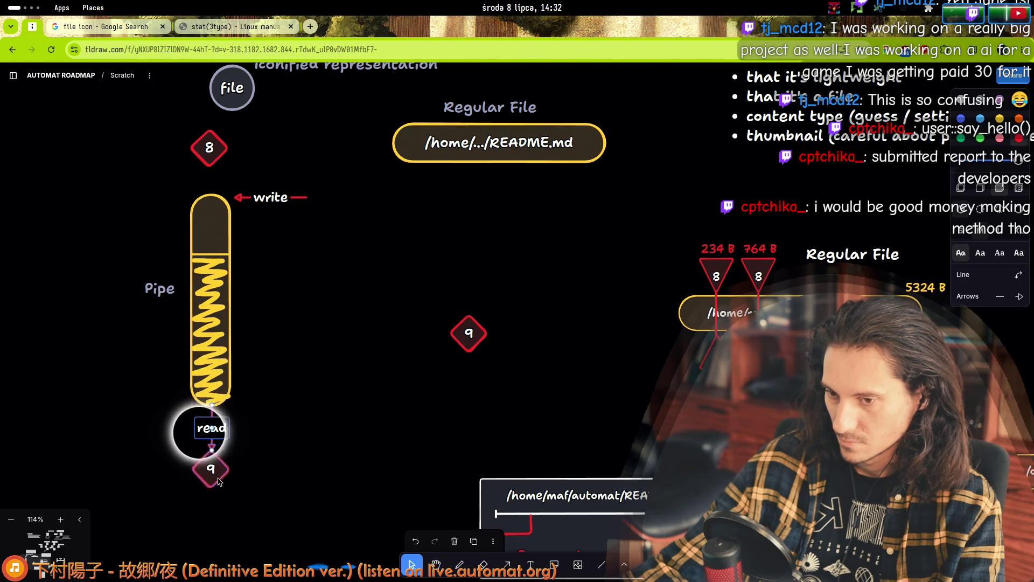
left_click_drag(210, 467, 211, 470)
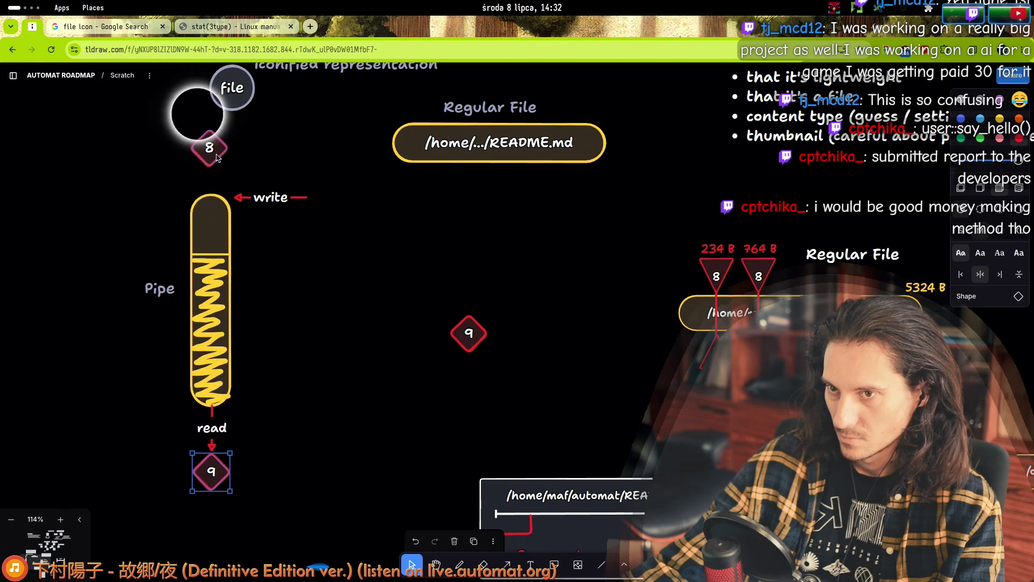
- Attach the write arrow's tail to the 8 diamond and verify both arrow bindings
left_click_drag(304, 198, 209, 142)
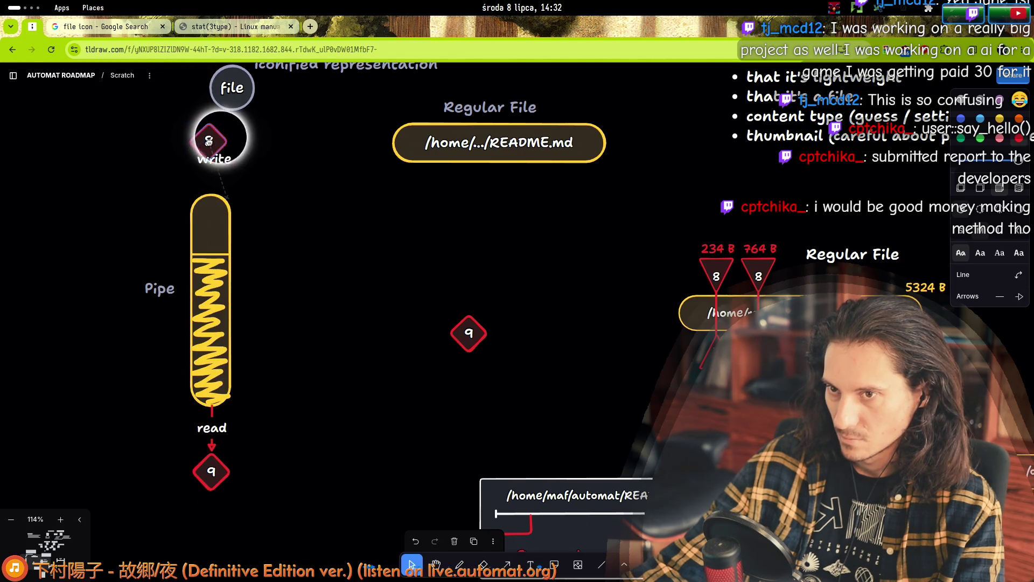
left_click(212, 200)
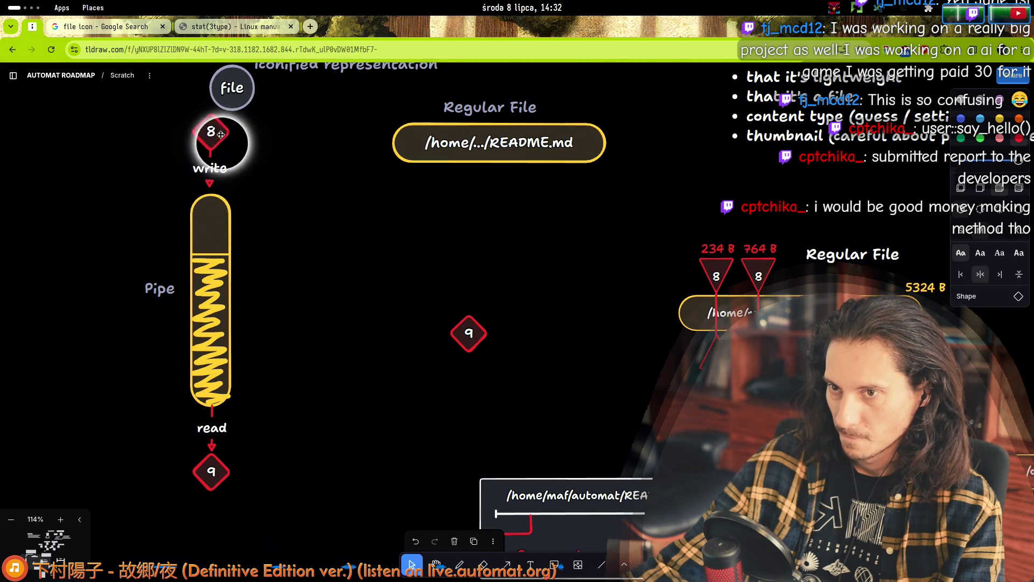
left_click(214, 450)
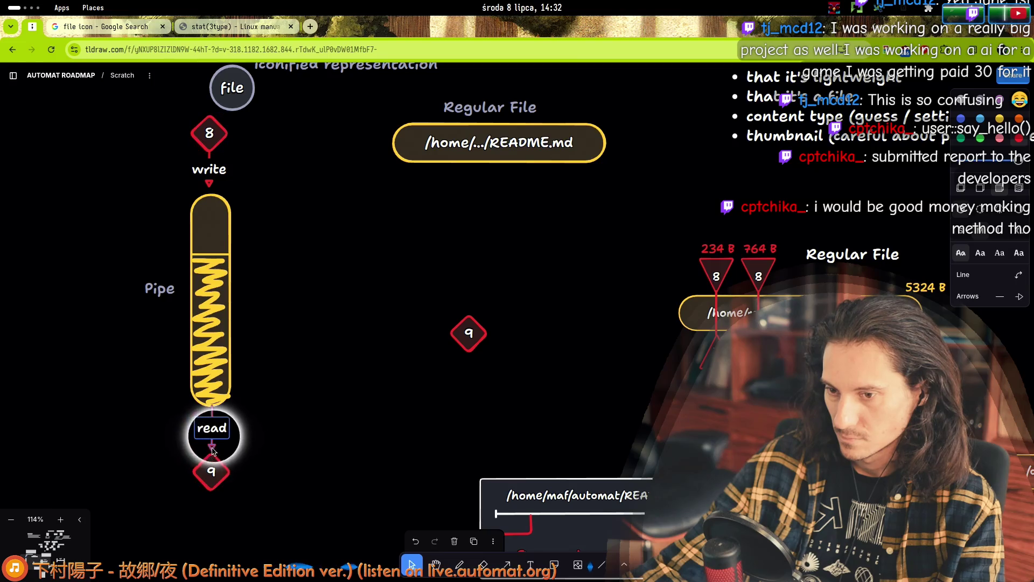
left_click(225, 476)
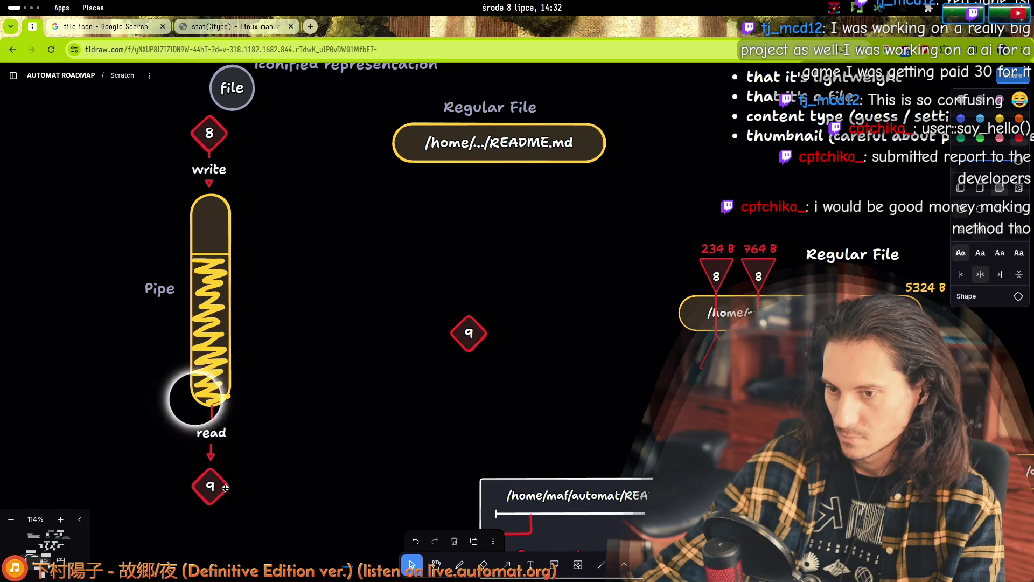
left_click(294, 447)
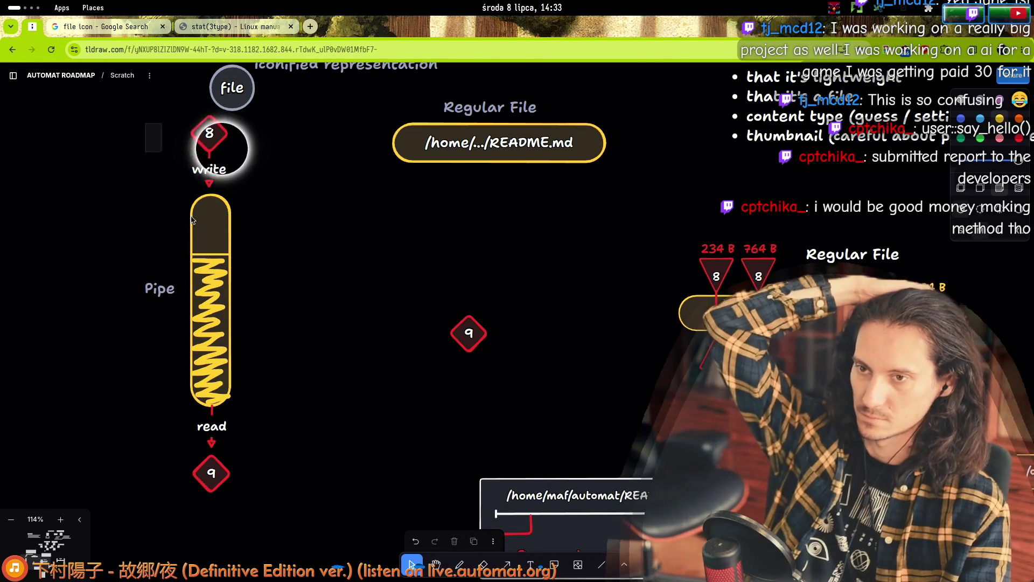
- Shift the whole pipe assembly down and to the left
left_click(193, 220)
left_click_drag(192, 220, 181, 260)
left_click(315, 311)
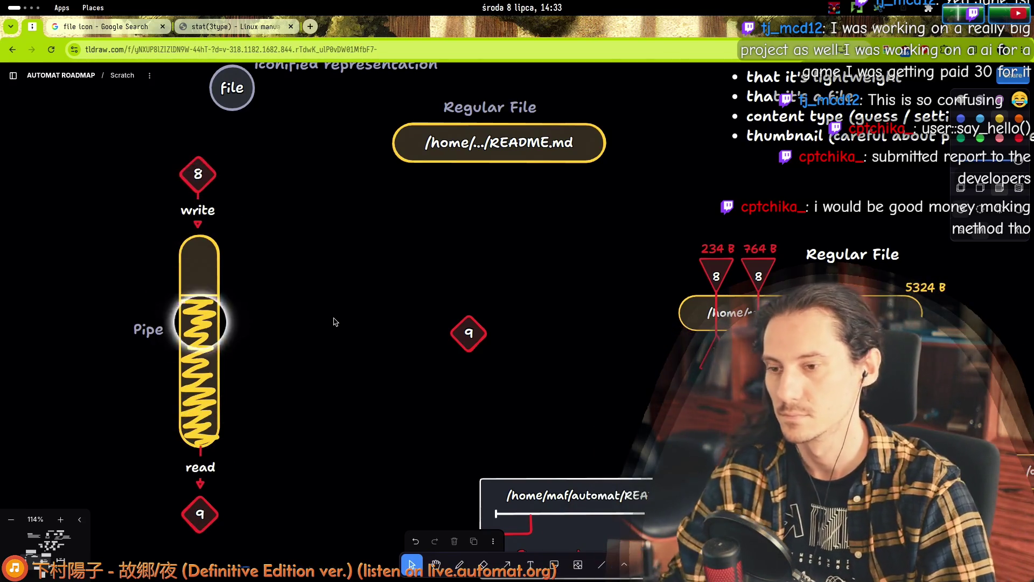
- Zoom out to review the whole open() diagram, then zoom back in
scroll(308, 414, "down", 5)
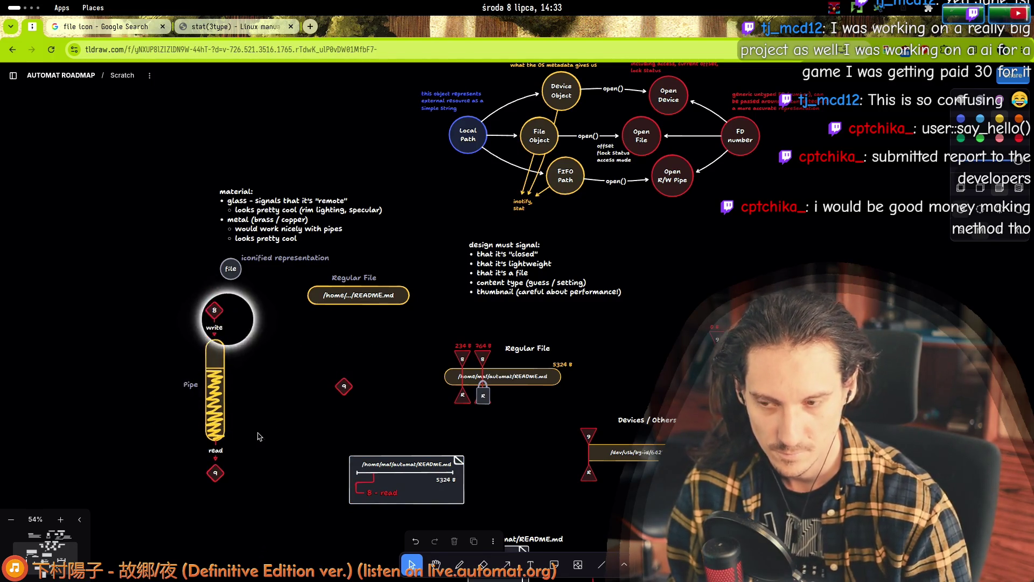
scroll(300, 413, "up", 2)
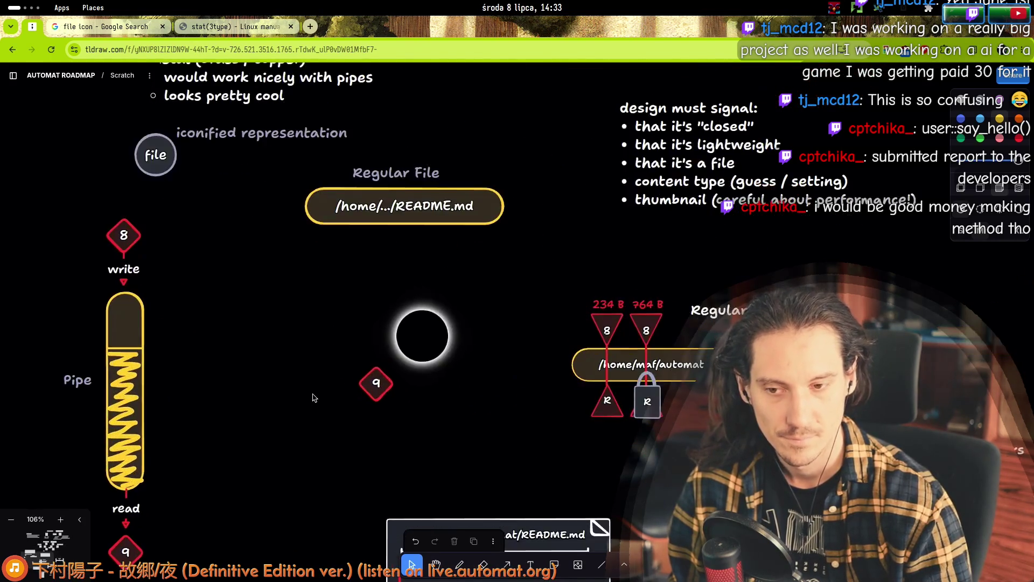
scroll(284, 400, "down", 2)
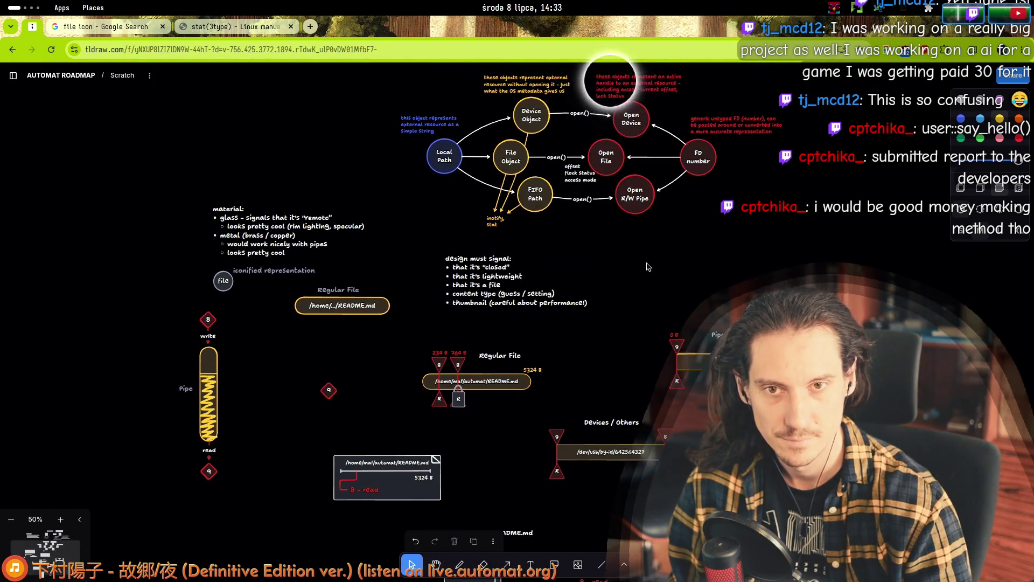
mouse_move(538, 291)
left_mouse_down()
mouse_move(552, 338)
mouse_move(540, 341)
left_mouse_up()
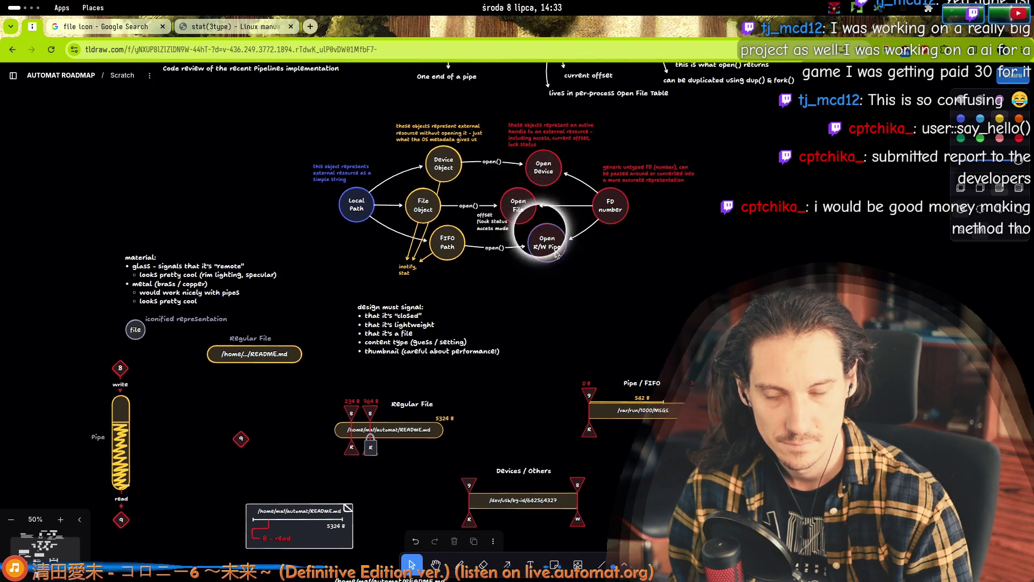
scroll(185, 430, "down", 3)
scroll(243, 426, "up", 3)
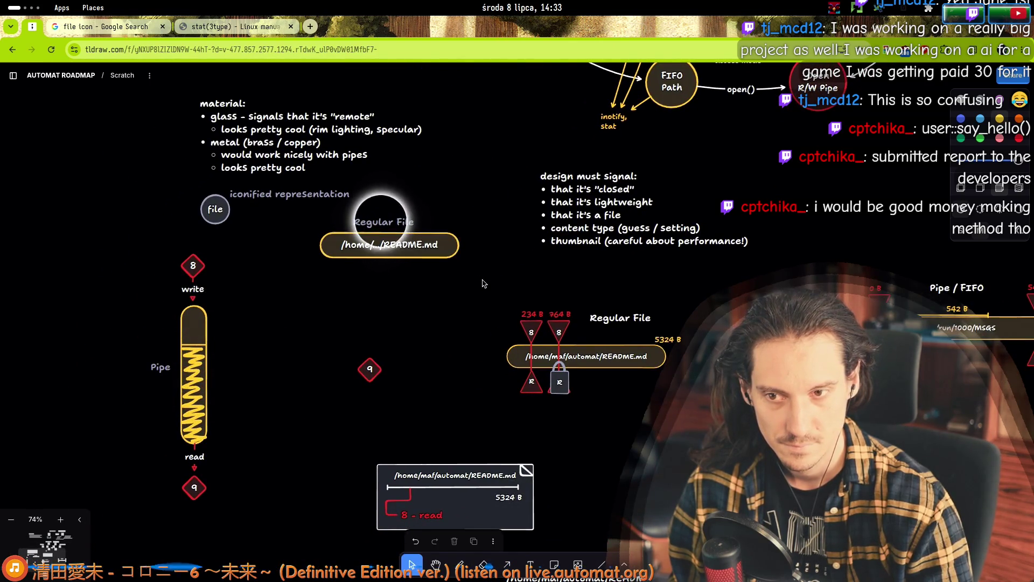
- Move the Regular File pill down-left toward the pipe and marquee-select the diamonds and labels
left_click(372, 225)
mouse_move(372, 225)
left_mouse_down()
mouse_move(340, 354)
mouse_move(340, 276)
left_mouse_up()
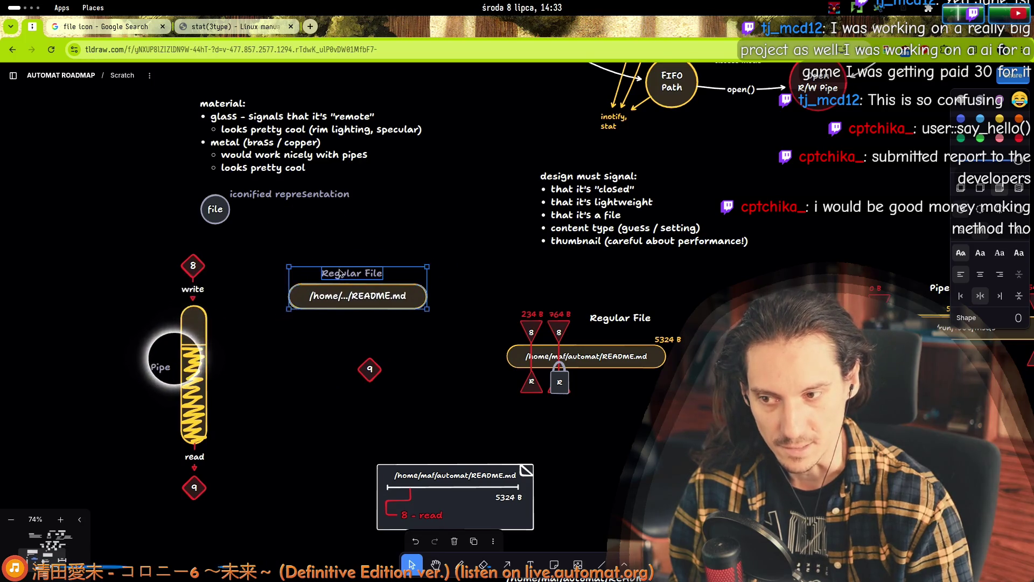
left_click_drag(388, 385, 162, 258)
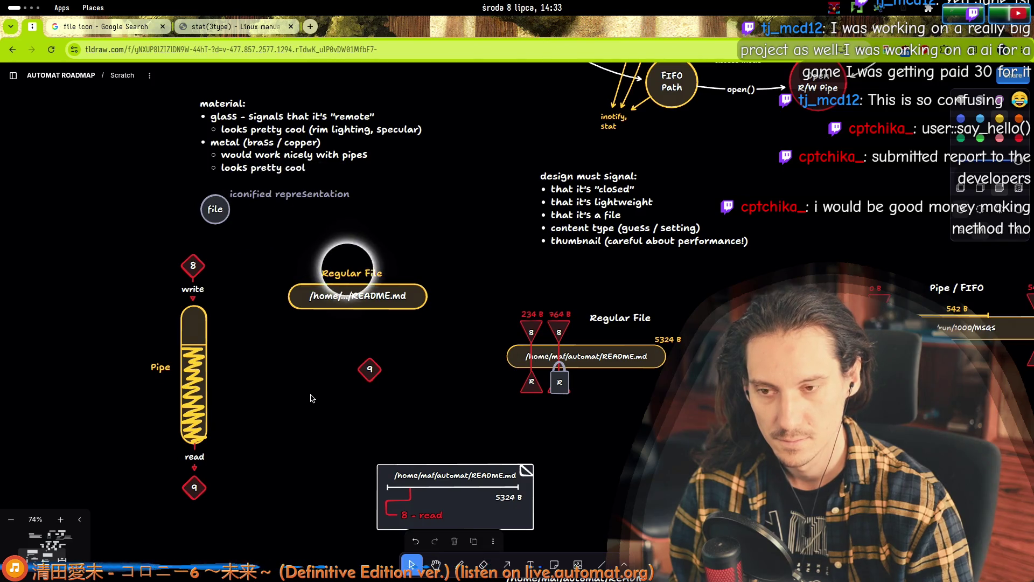
scroll(384, 354, "up", 3)
- Draw a red arrow labelled r/w from the 9 diamond up to the README.md pill
scroll(384, 354, "up", 1)
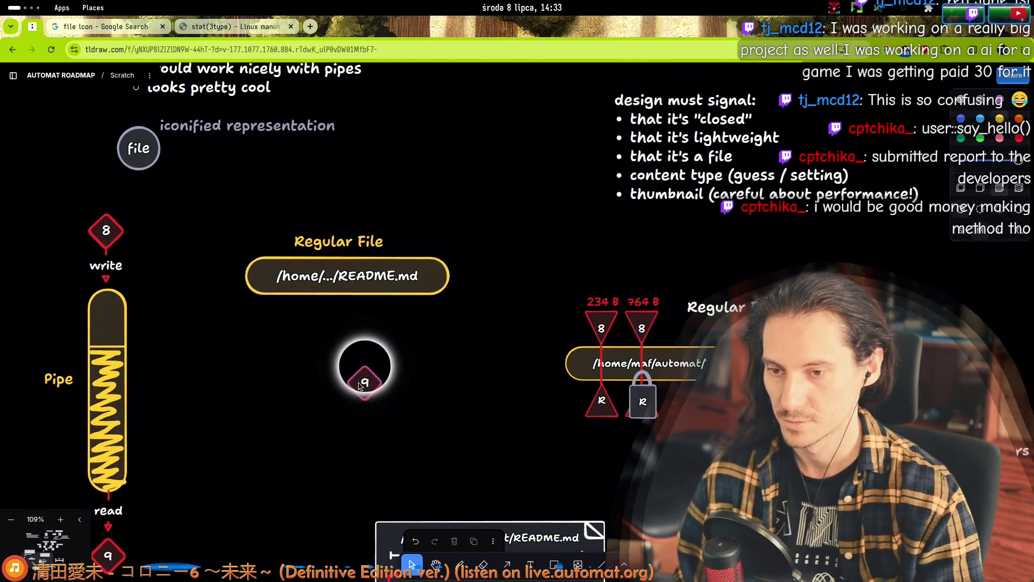
left_click_drag(365, 386, 304, 375)
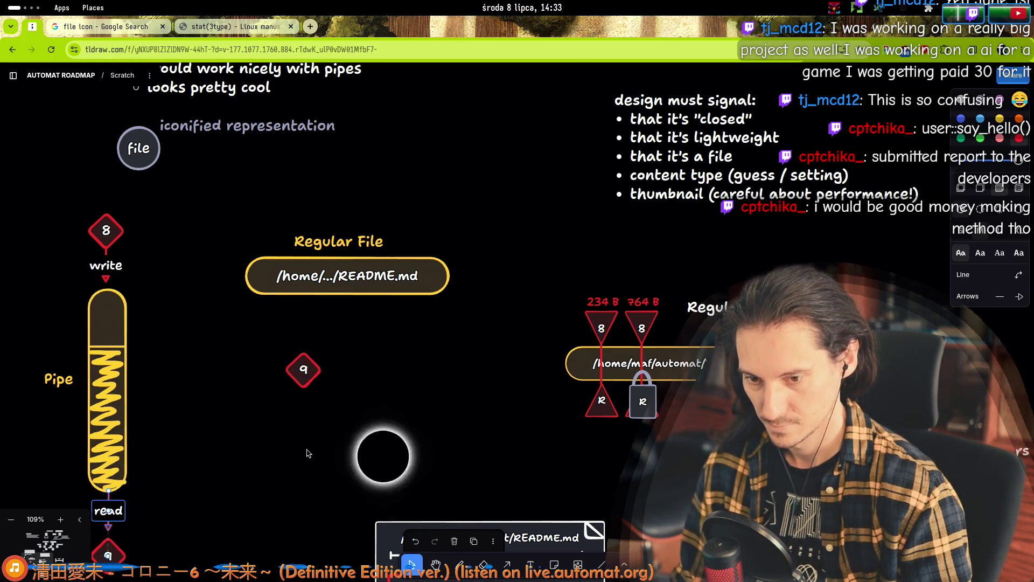
key("a")
left_click_drag(305, 358, 302, 269)
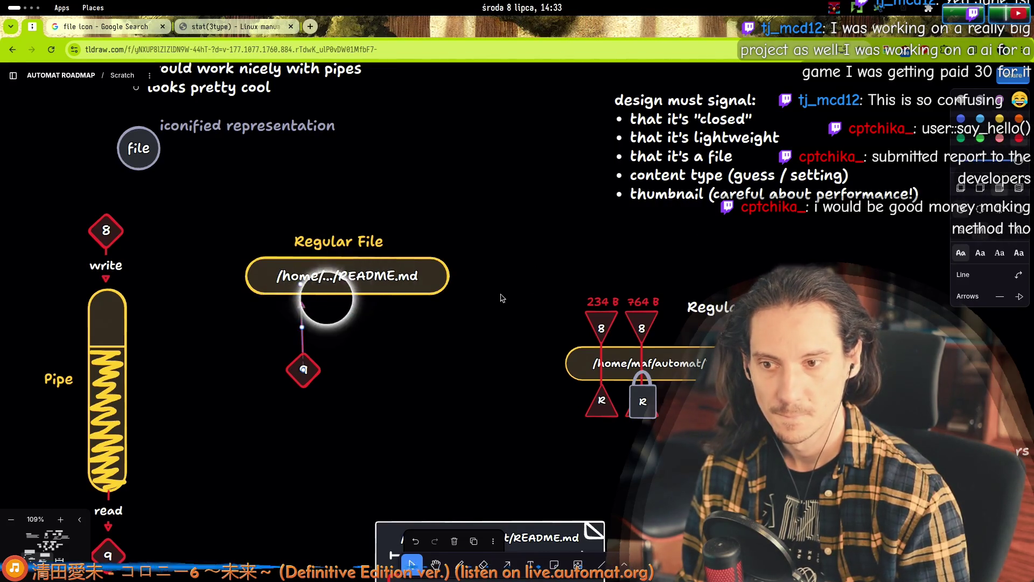
left_click(325, 384)
left_click_drag(316, 377, 265, 389)
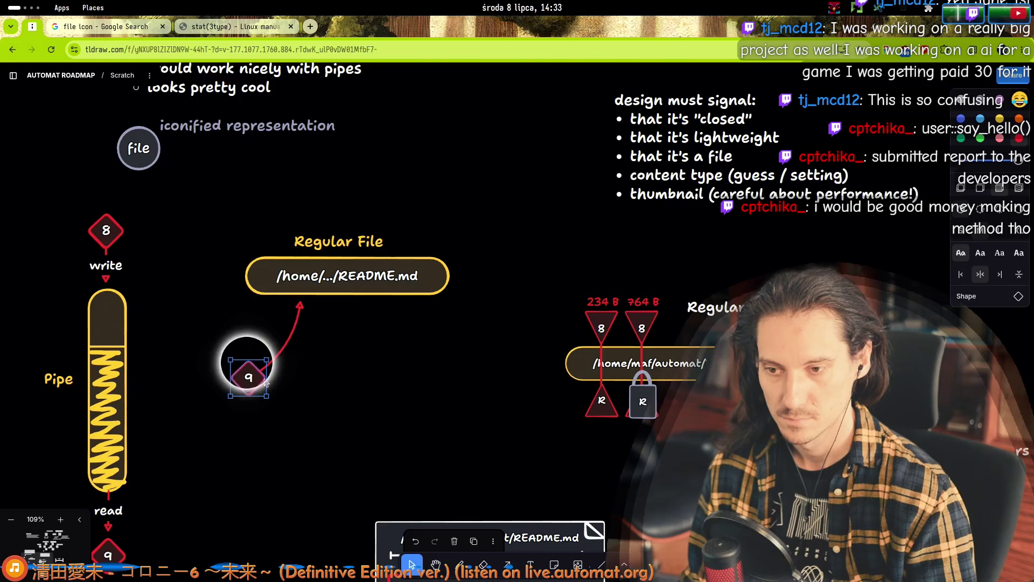
left_click(286, 348)
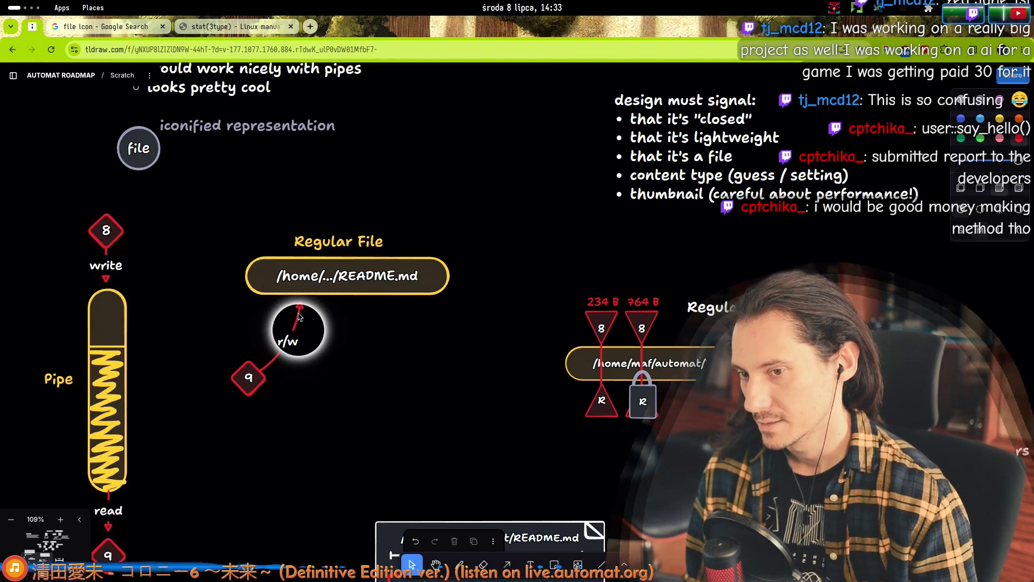
left_click(281, 352)
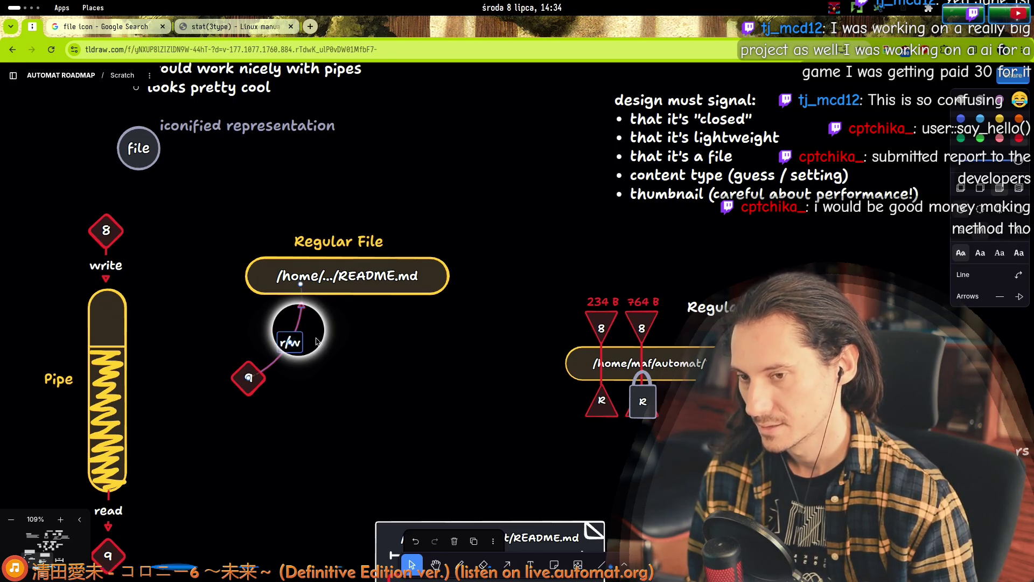
key("Escape")
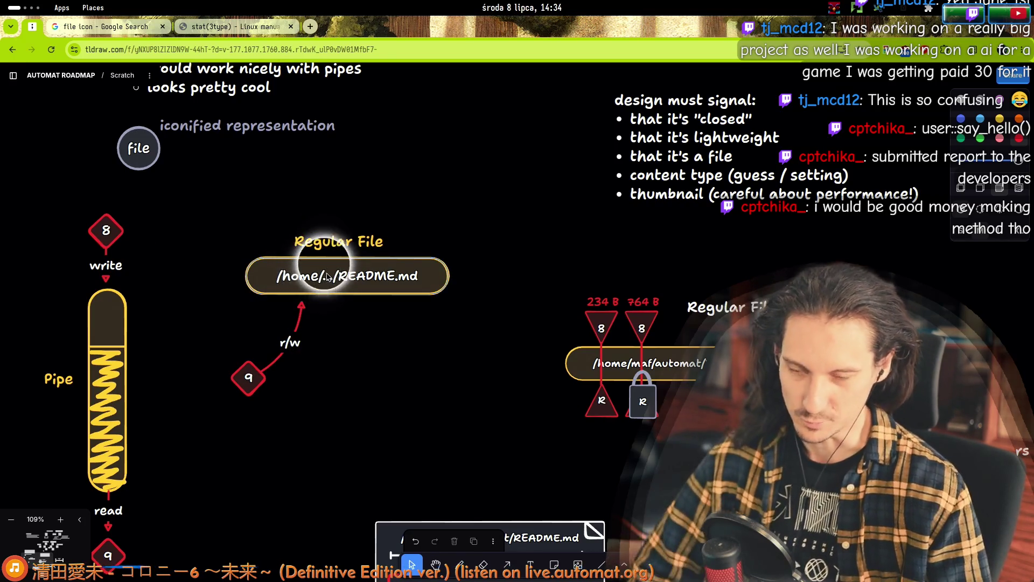
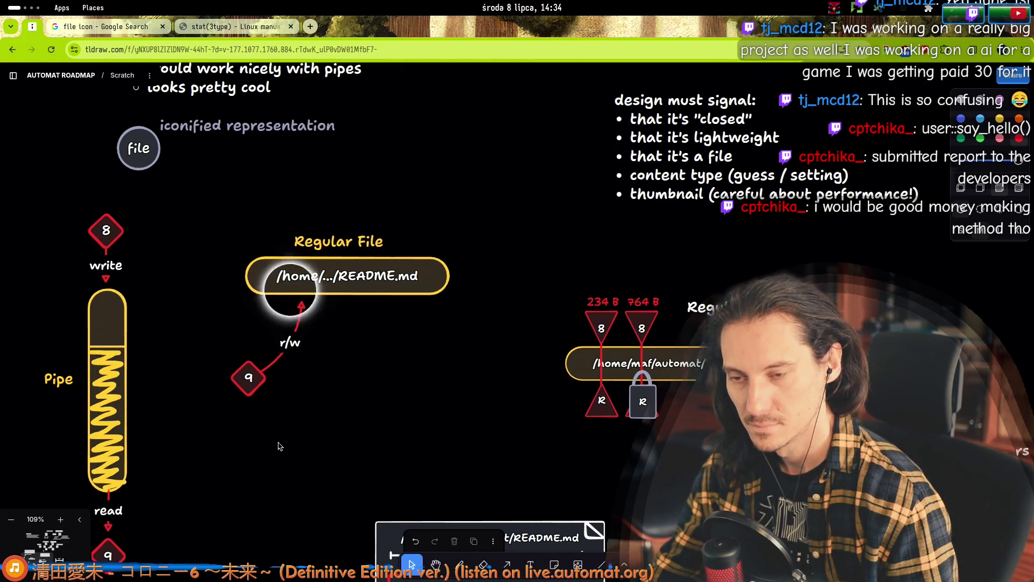
- Duplicate the README.md pill, try rotating the copy vertical, then delete it
scroll(387, 272, "down", 1)
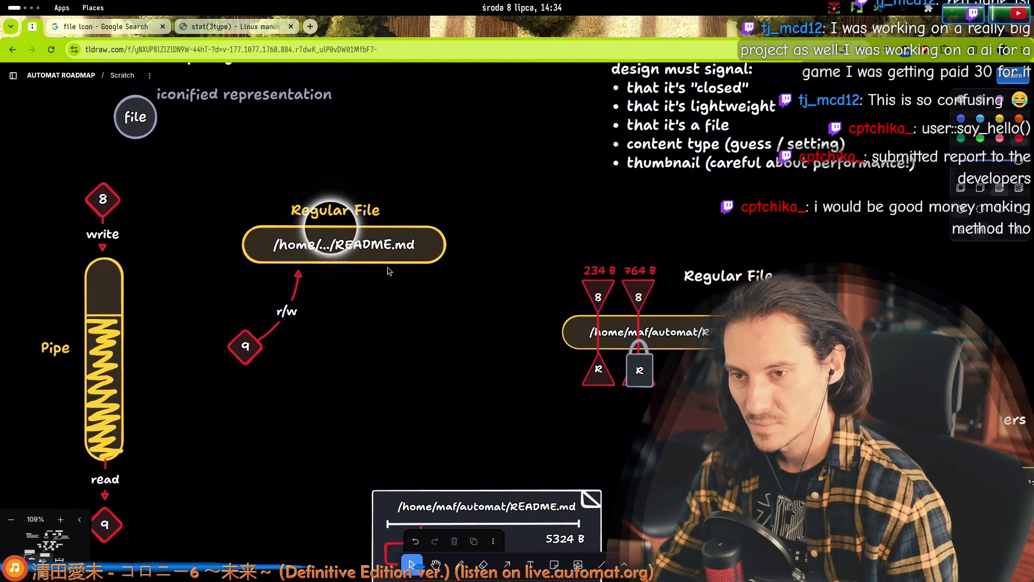
left_click(395, 259)
key("ctrl+d")
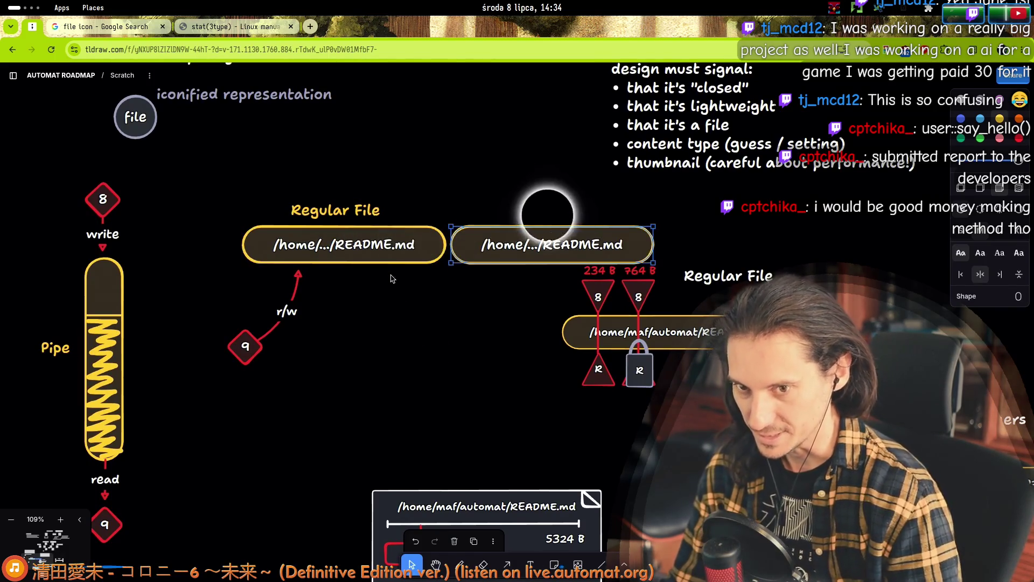
mouse_move(658, 221)
left_mouse_down()
mouse_move(536, 237)
mouse_move(557, 240)
mouse_move(348, 381)
left_mouse_up()
left_click(426, 355)
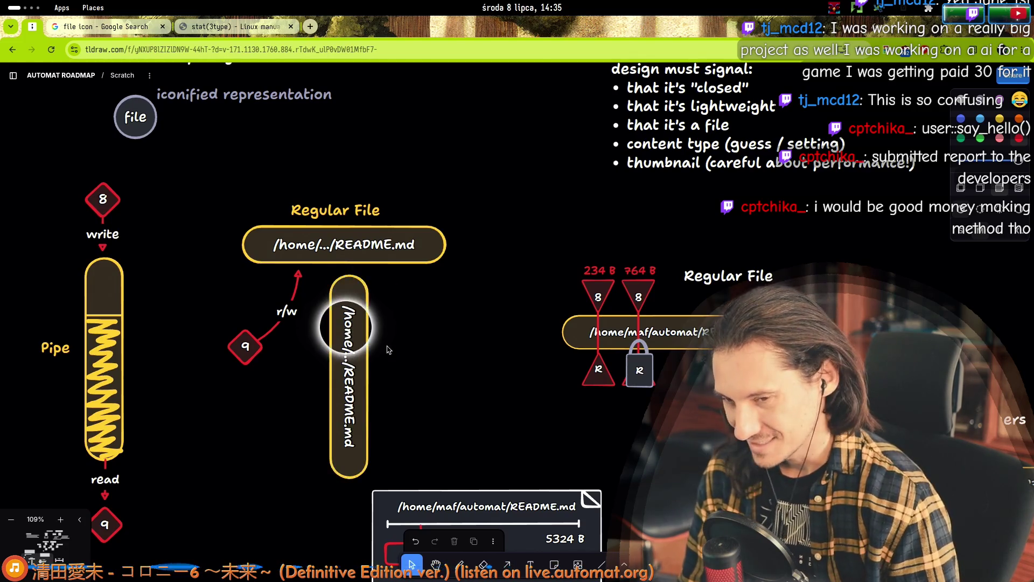
left_click_drag(369, 366, 354, 343)
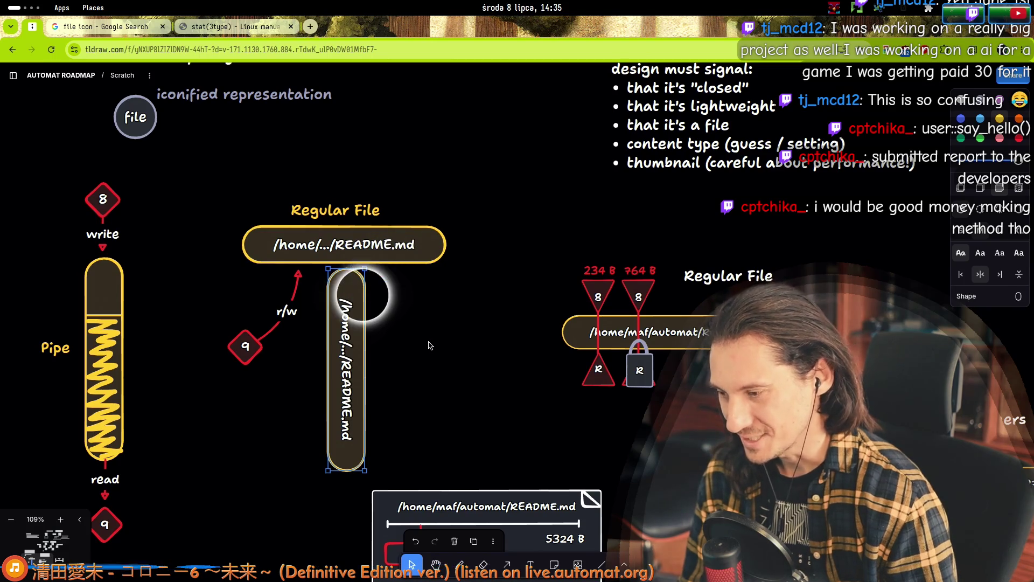
key("Delete")
type("Latin-based langu")
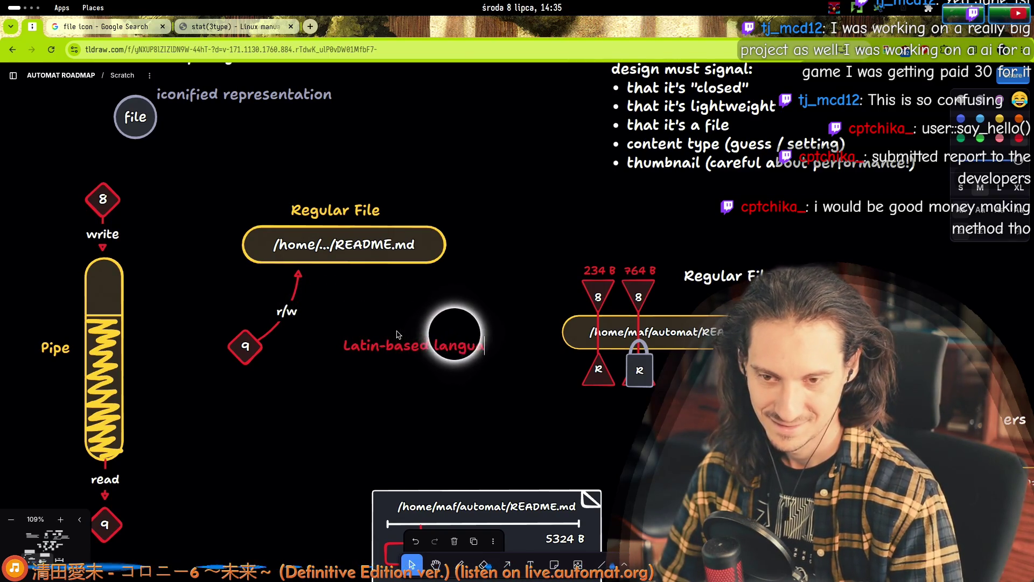
- Write the red note that Latin-based languages read left-to-right, top-to-bottom, as bullets
type("ages read")
key("Return")
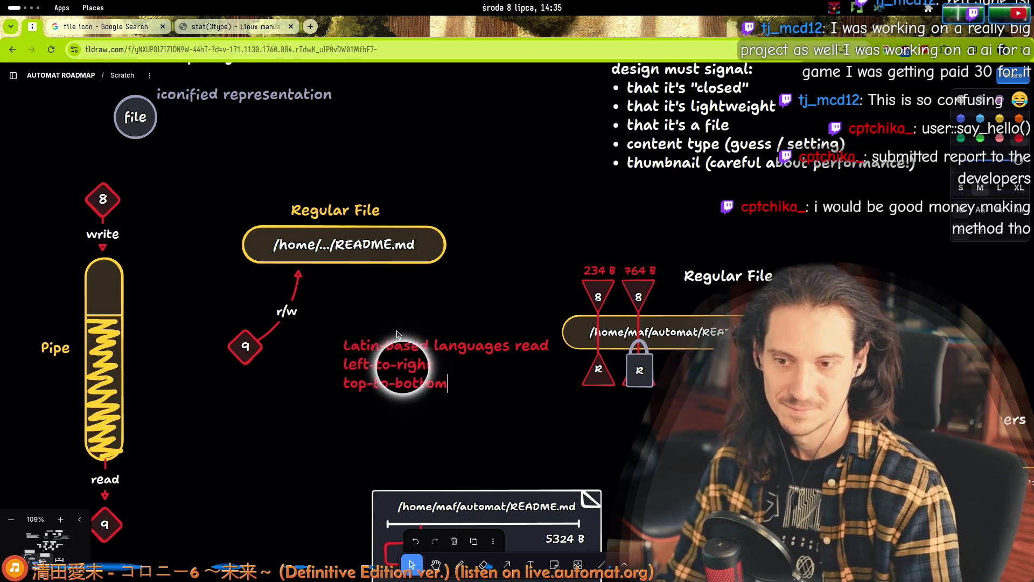
double_click(346, 363)
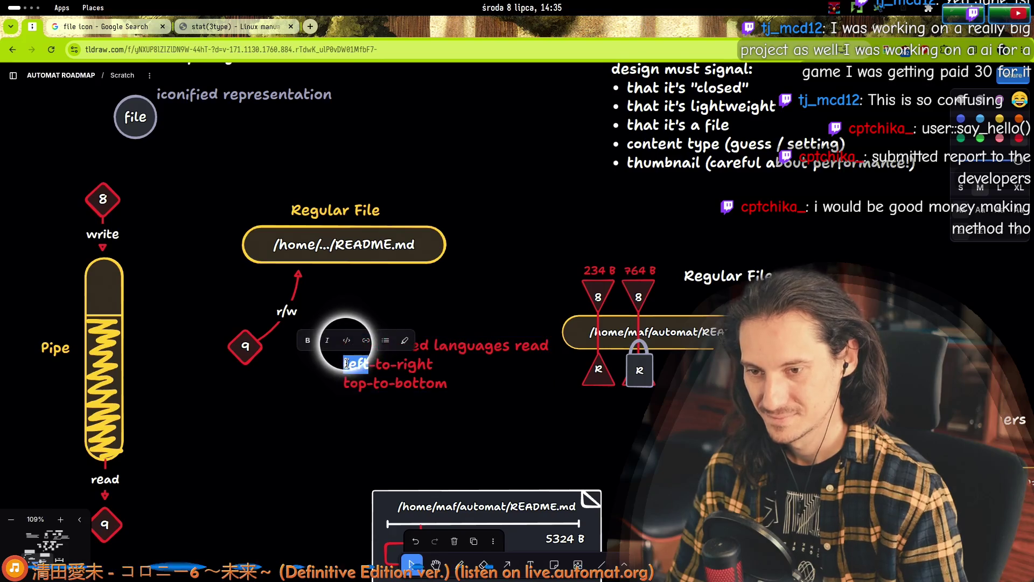
left_click(351, 363)
type("- ")
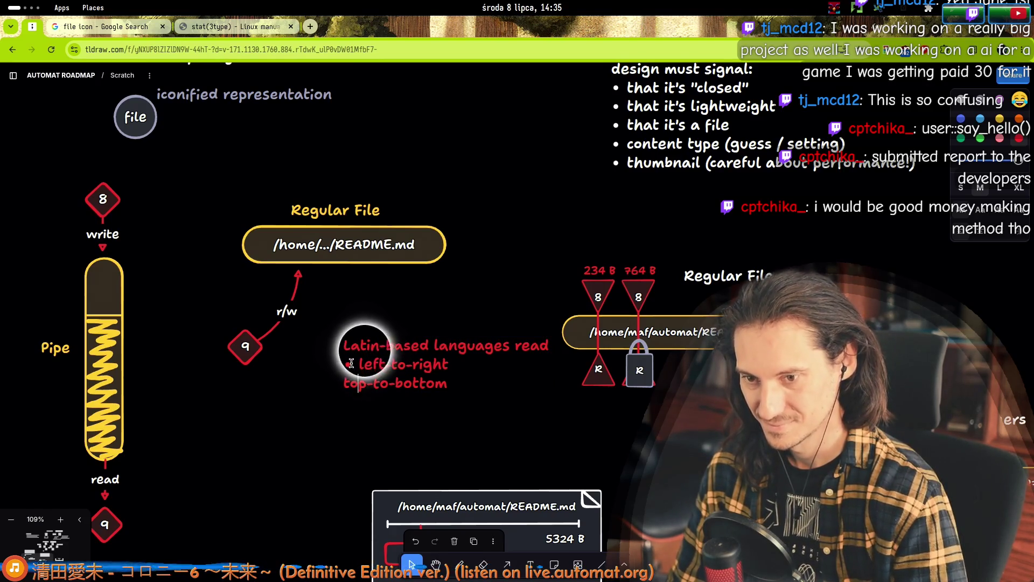
type("-")
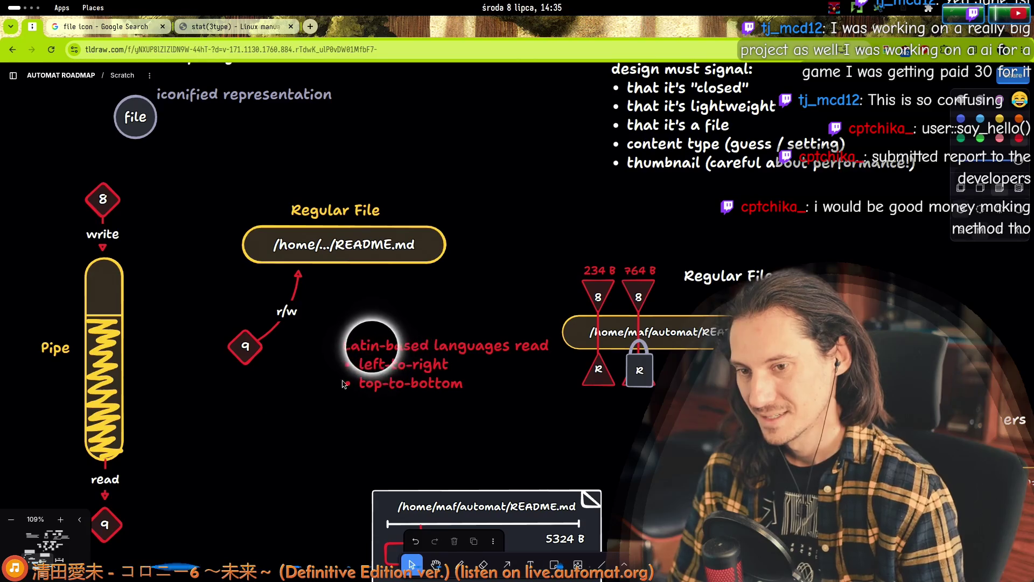
key("Escape")
- Add 'Computer addresses increase' with a right-to-left bullet beneath it
left_click_drag(395, 354, 209, 425)
double_click(251, 455)
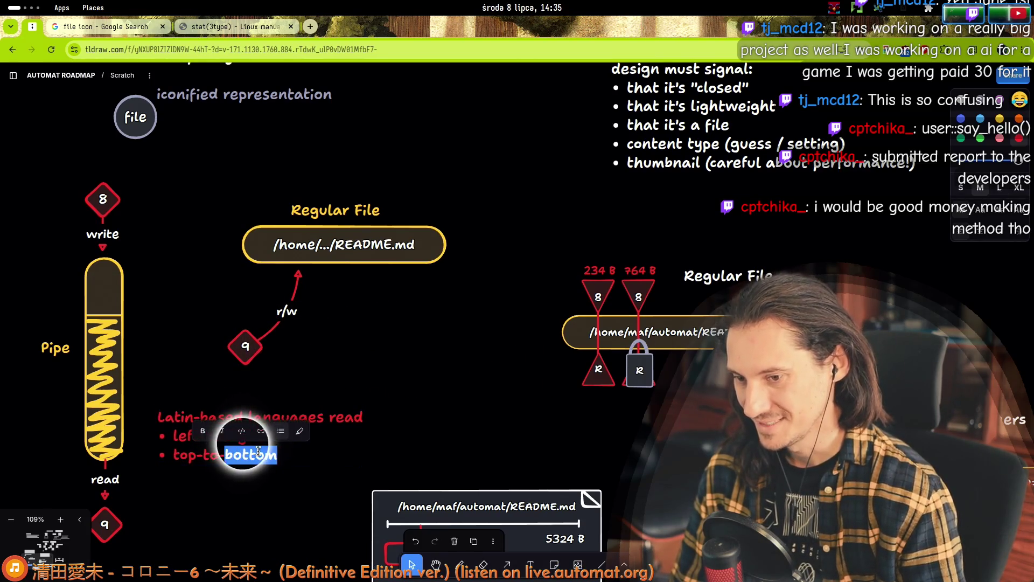
key("End")
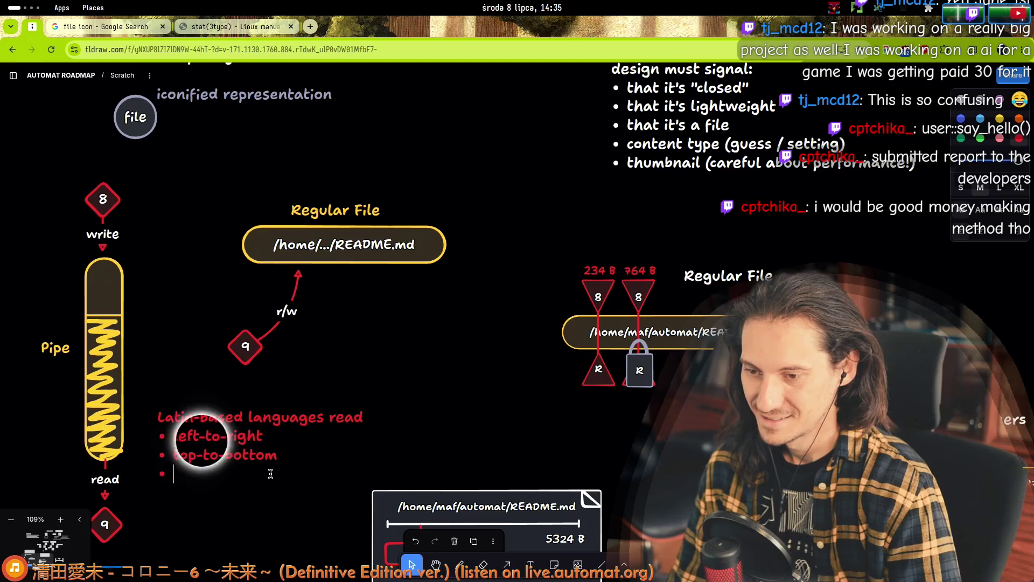
key("Return")
key("BackSpace")
key("BackSpace")
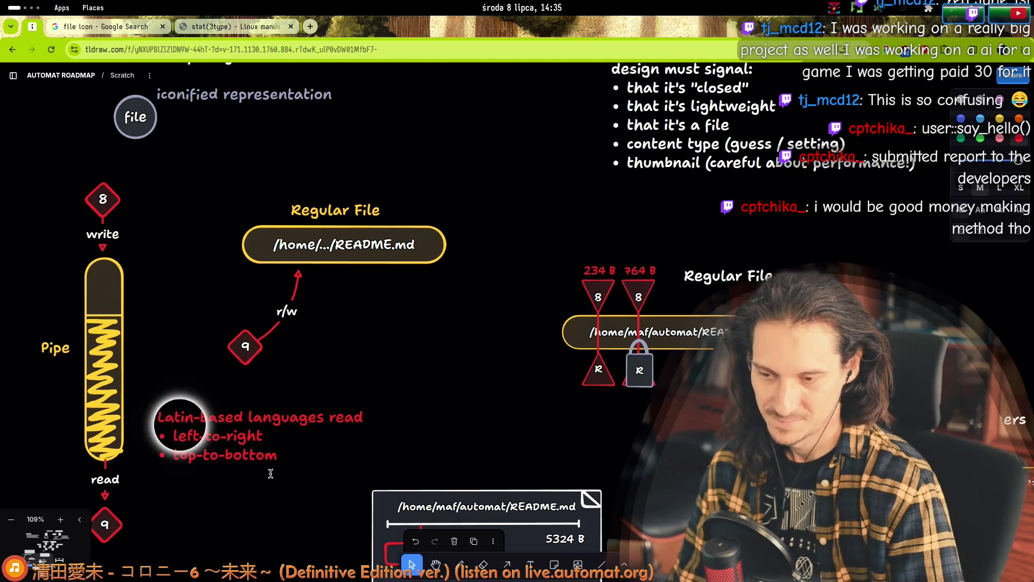
type("Com")
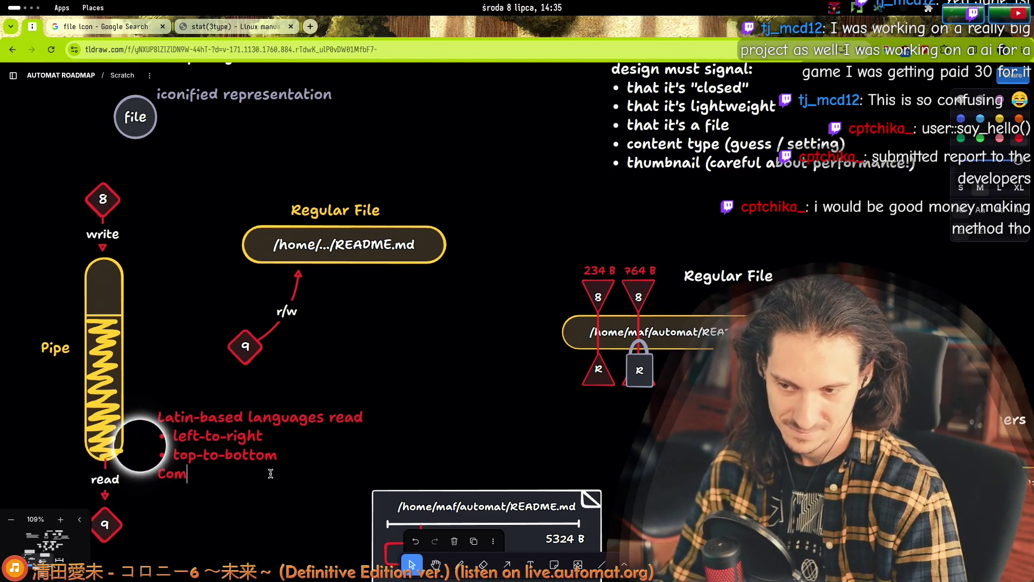
type("po addresses")
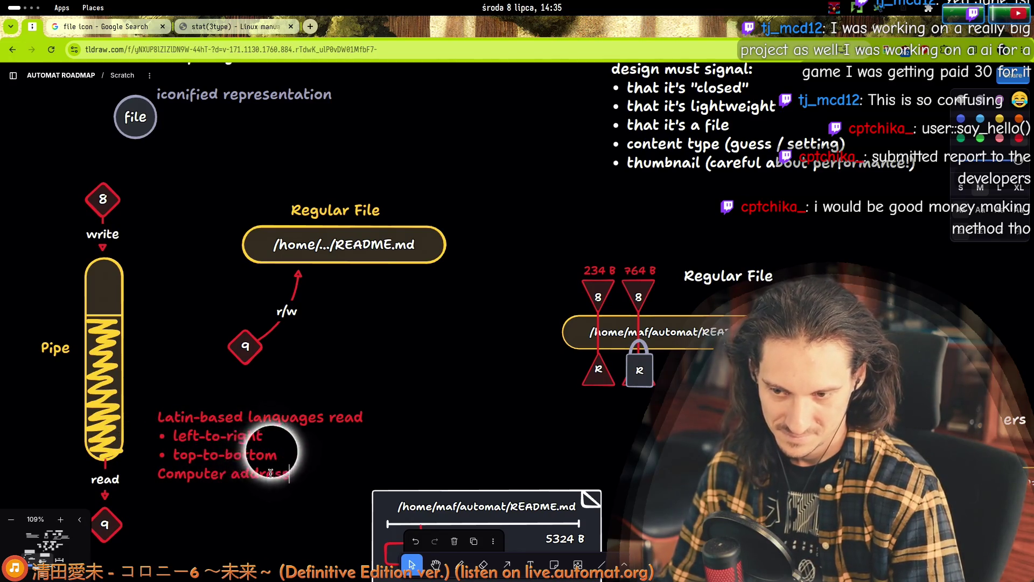
type(" increase")
key("Return")
type("- right-")
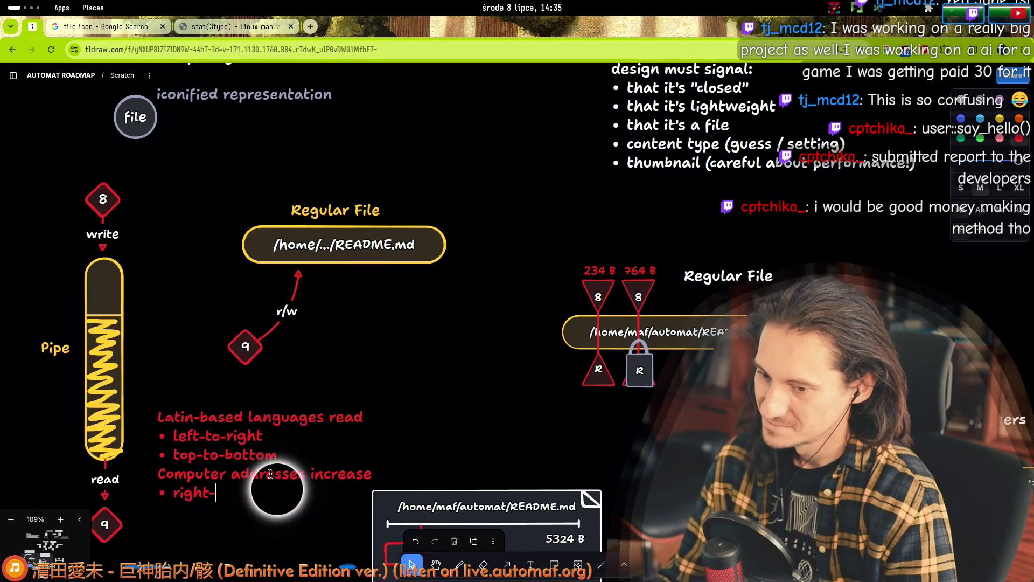
type("to-left")
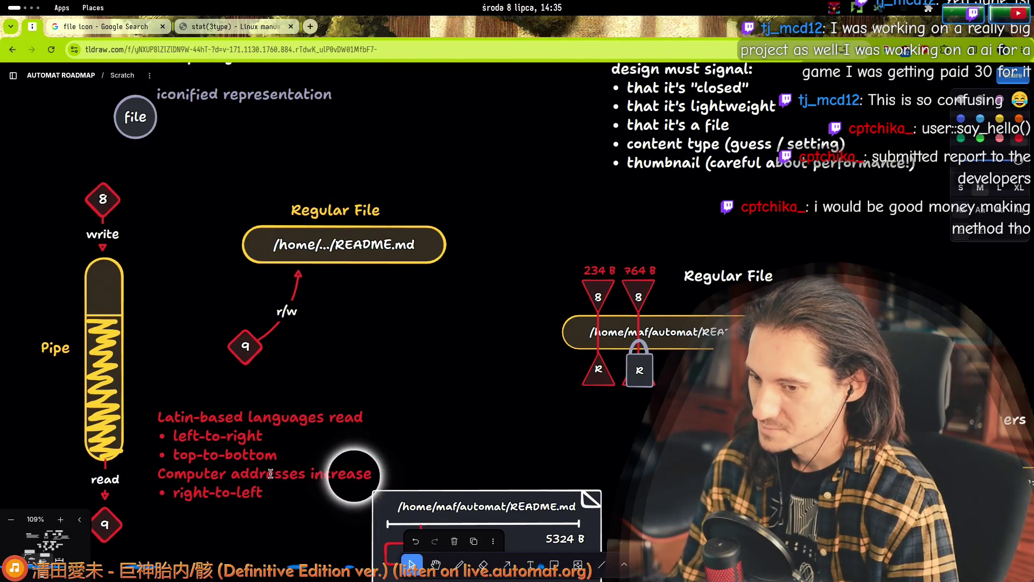
type(" (shift left /")
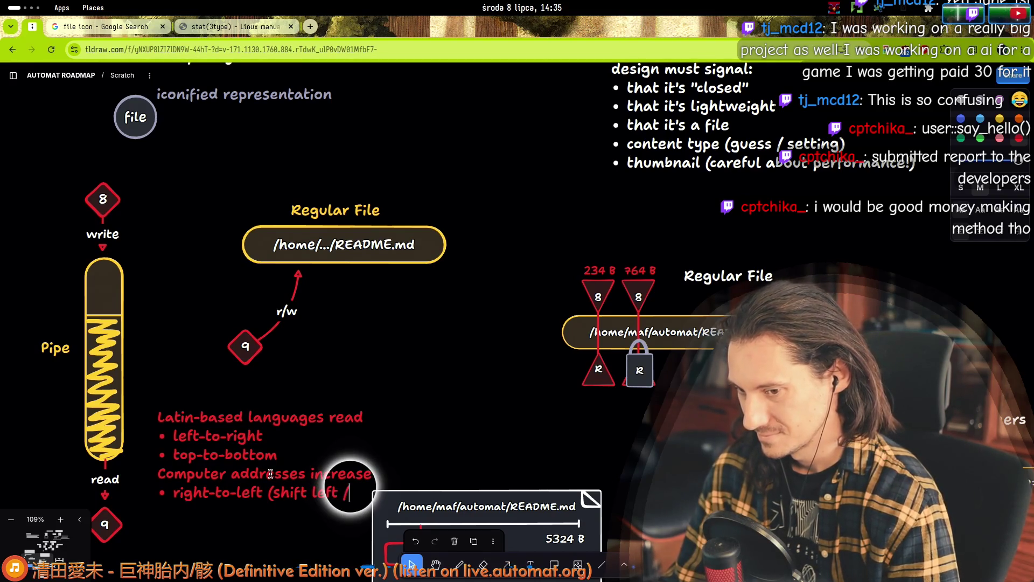
type(" right)")
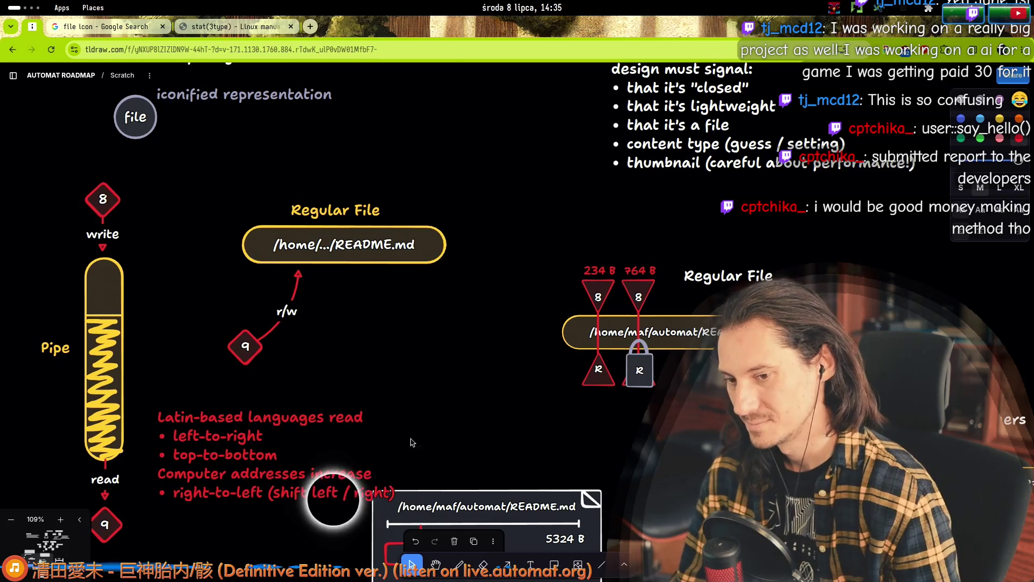
key("Escape")
- Fix the 'addresses' wording and move the red note left beside the pipe
left_click_drag(257, 438, 370, 404)
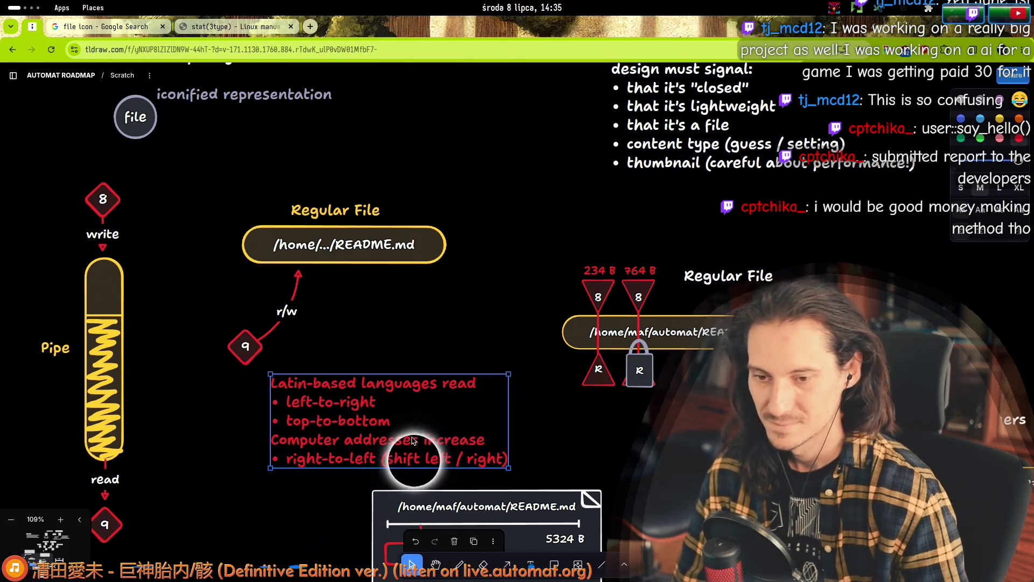
left_click_drag(346, 447, 344, 450)
type("• bottom-to-top (low/high a")
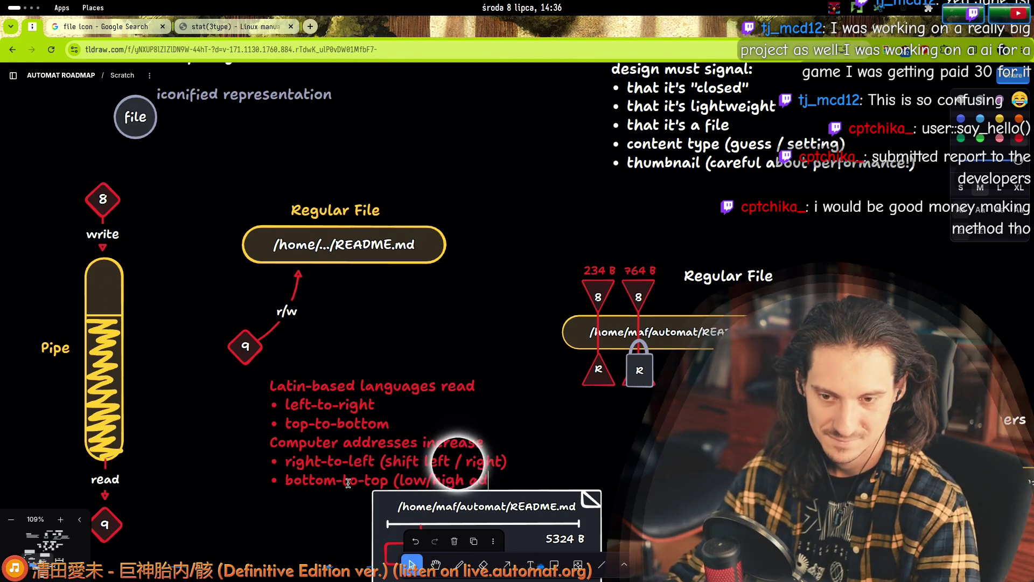
type("dresses)")
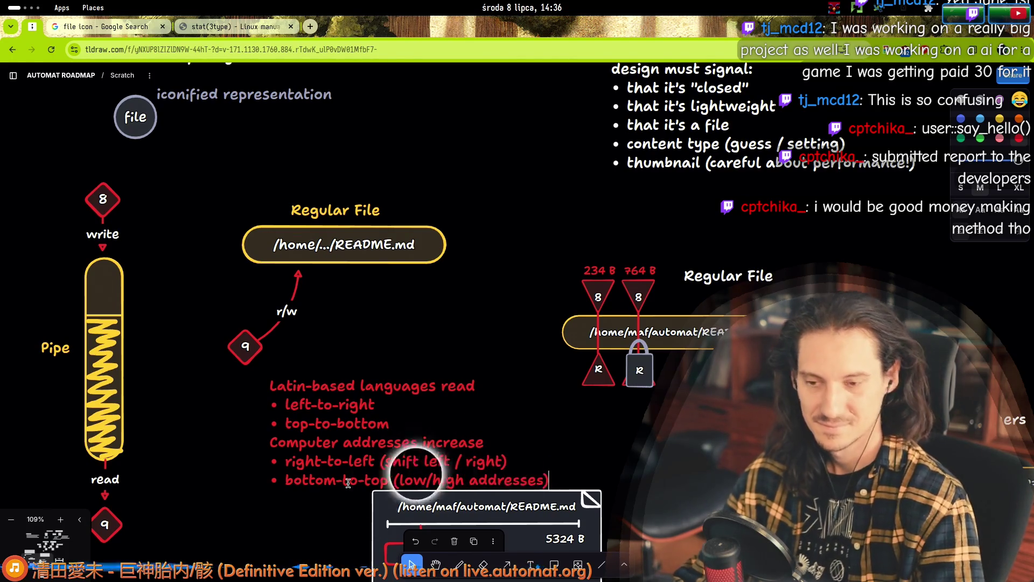
key("Escape")
left_click_drag(341, 425, 242, 434)
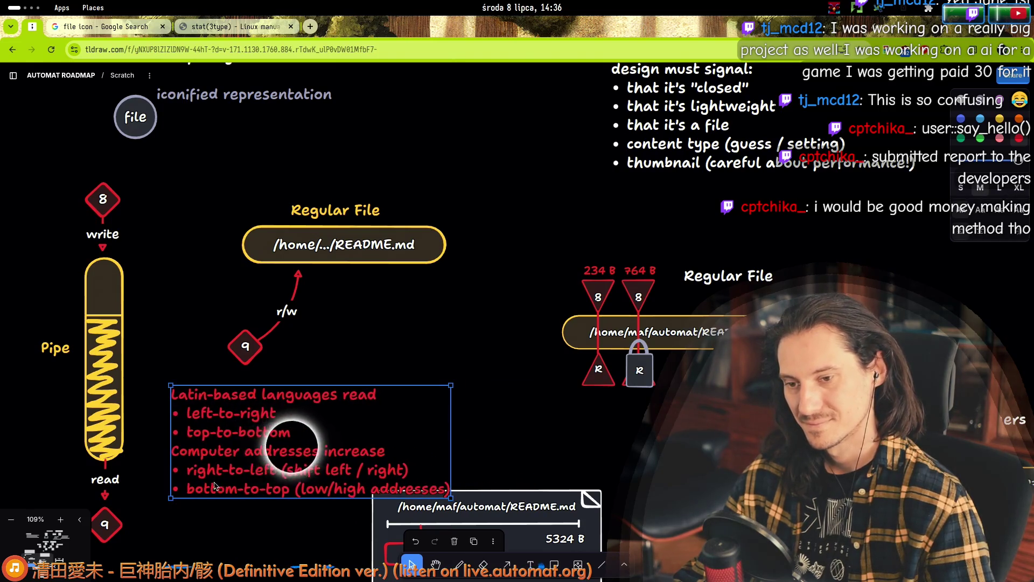
scroll(291, 380, "down", 5)
mouse_move(287, 397)
left_mouse_down()
mouse_move(205, 434)
mouse_move(131, 439)
left_mouse_up()
scroll(132, 439, "down", 3)
left_click_drag(178, 350, 285, 436)
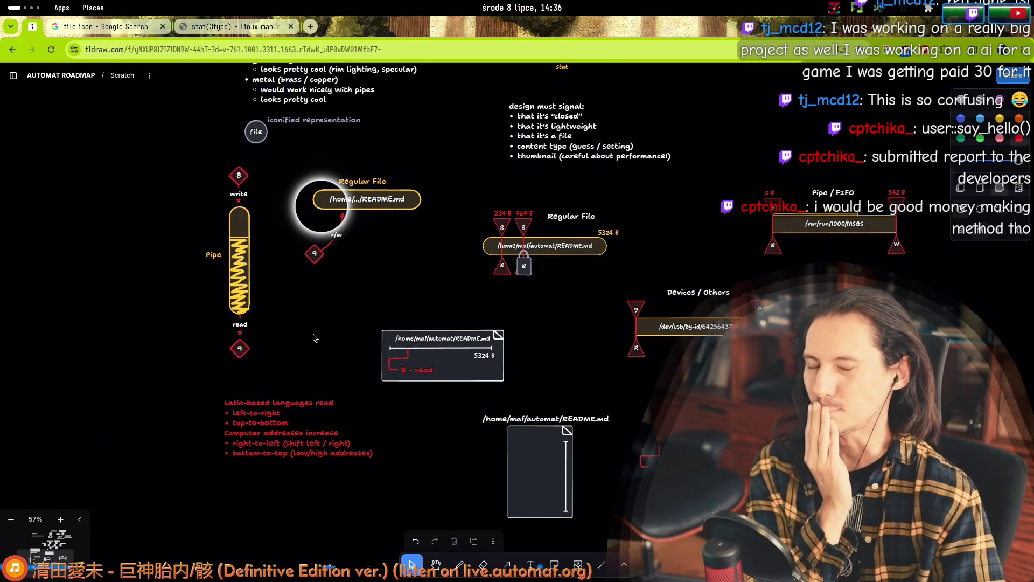
scroll(270, 370, "down", 3)
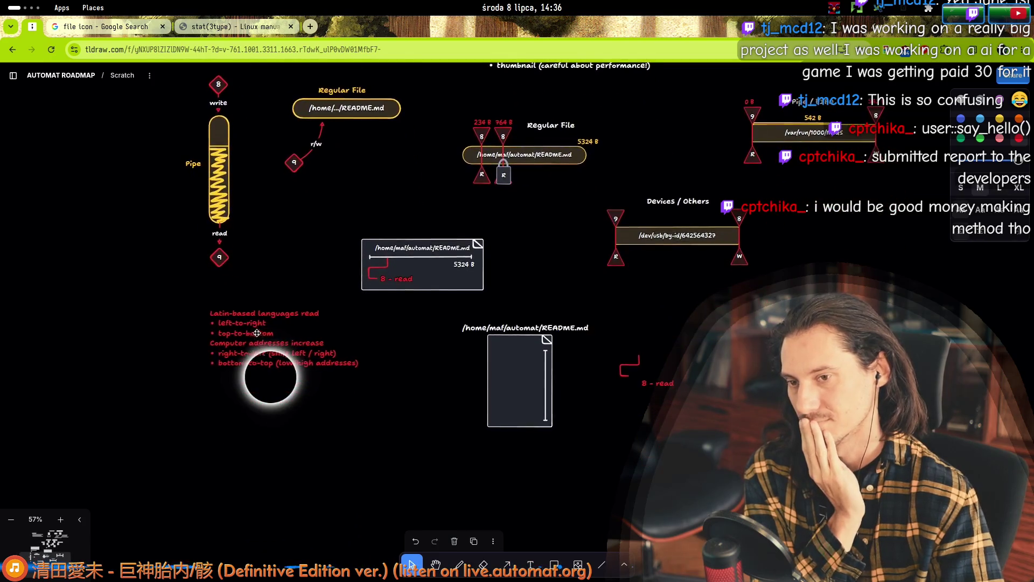
left_click(270, 371)
scroll(270, 377, "up", 5)
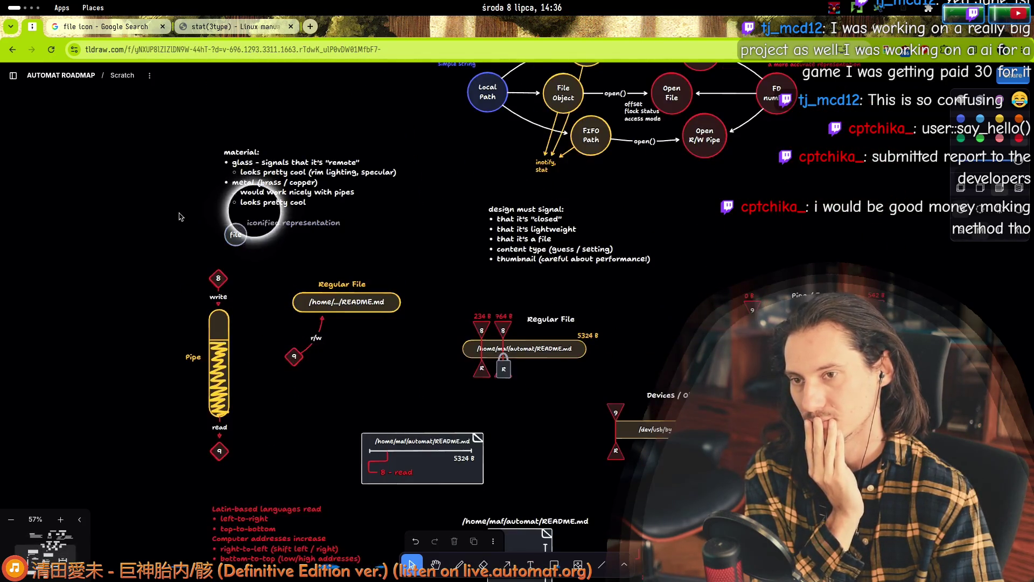
left_click(254, 215)
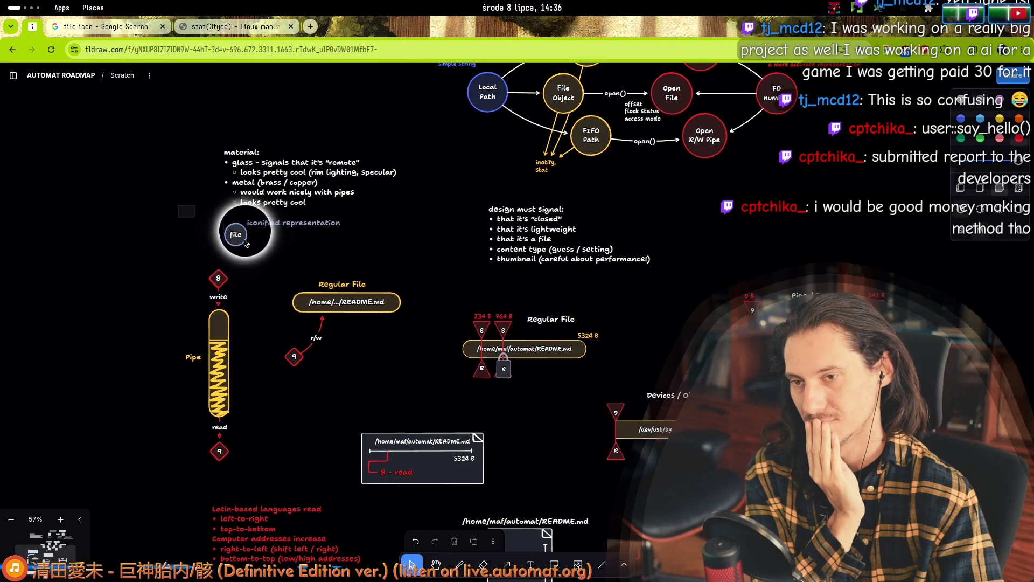
left_click(290, 222)
left_click(236, 234)
key("Escape")
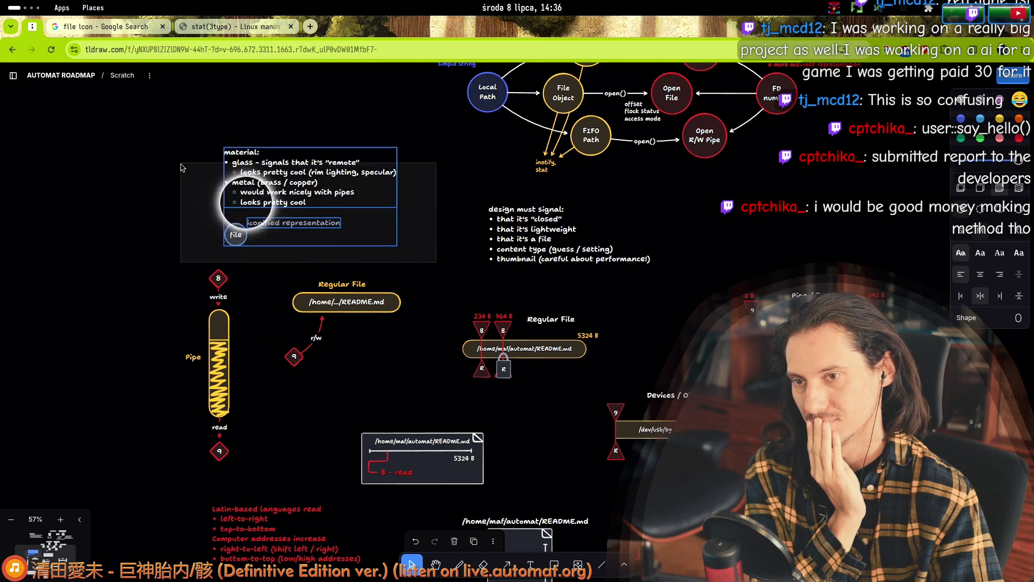
key("Escape")
scroll(173, 157, "down", 5)
scroll(357, 335, "up", 8)
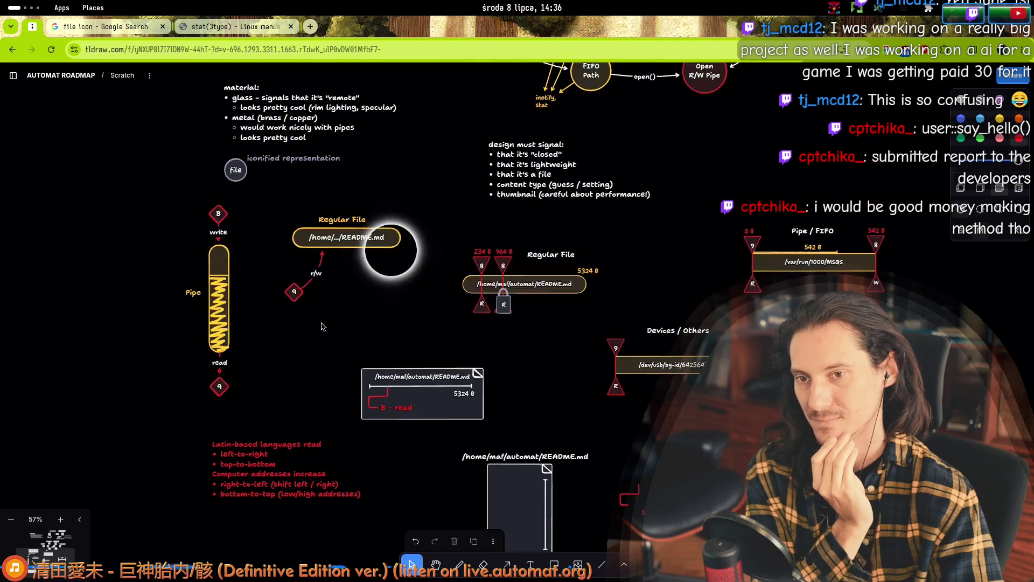
left_click(357, 335)
scroll(357, 335, "down", 5)
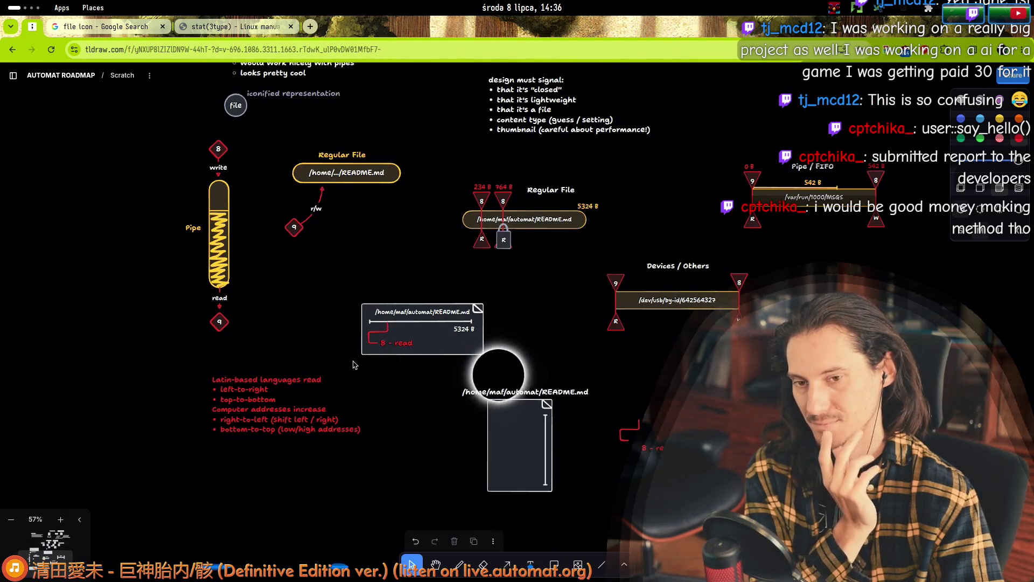
scroll(340, 359, "up", 4)
left_click(253, 299)
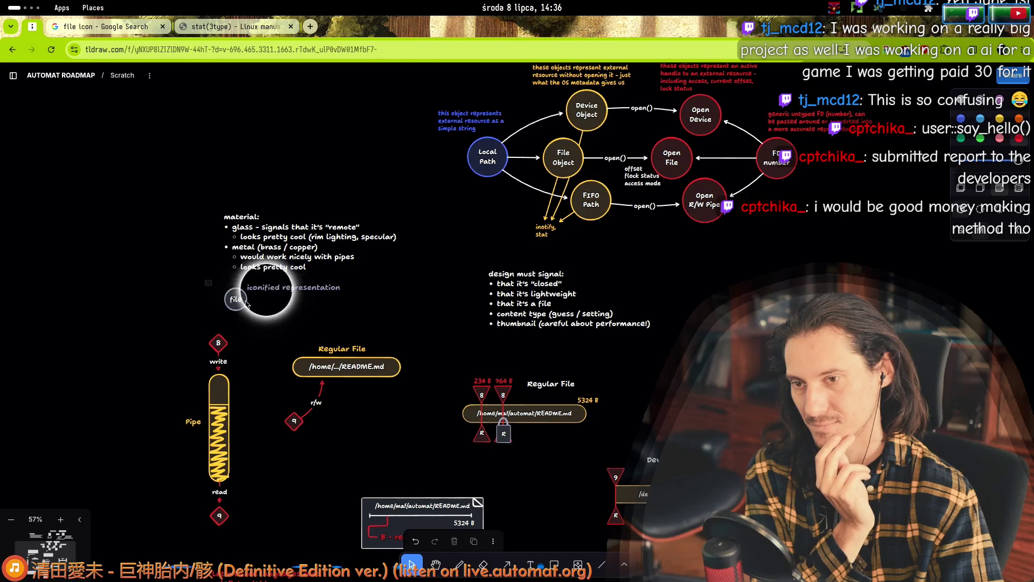
left_click(202, 294)
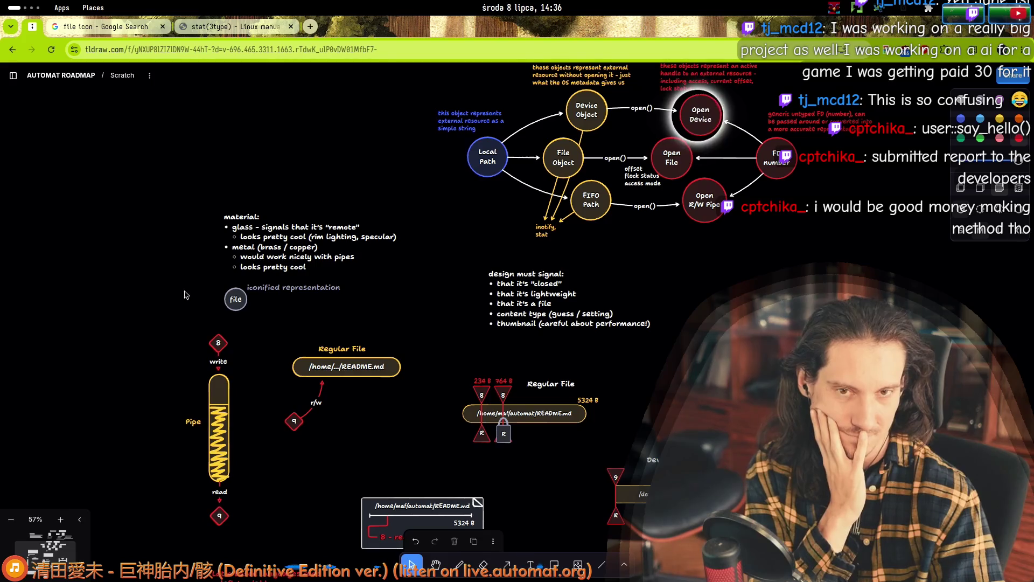
scroll(192, 269, "down", 3)
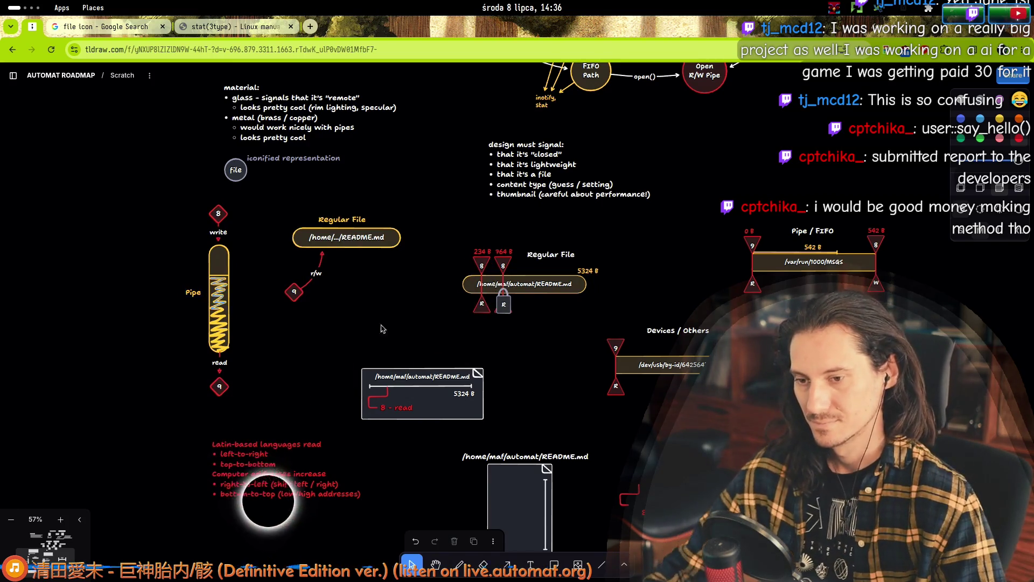
scroll(243, 366, "down", 5)
scroll(265, 269, "up", 5, "ctrl")
scroll(273, 257, "up", 3)
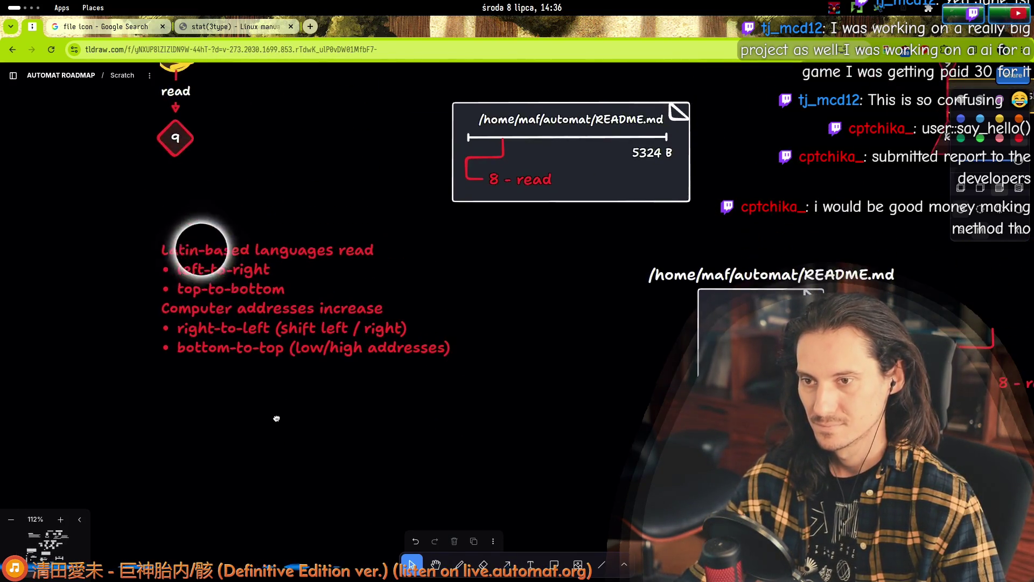
- Insert a blank line before 'Computer addresses increase' and start a new 'left-to-right (' bullet
left_click(215, 280)
double_click(216, 280)
left_click(178, 308)
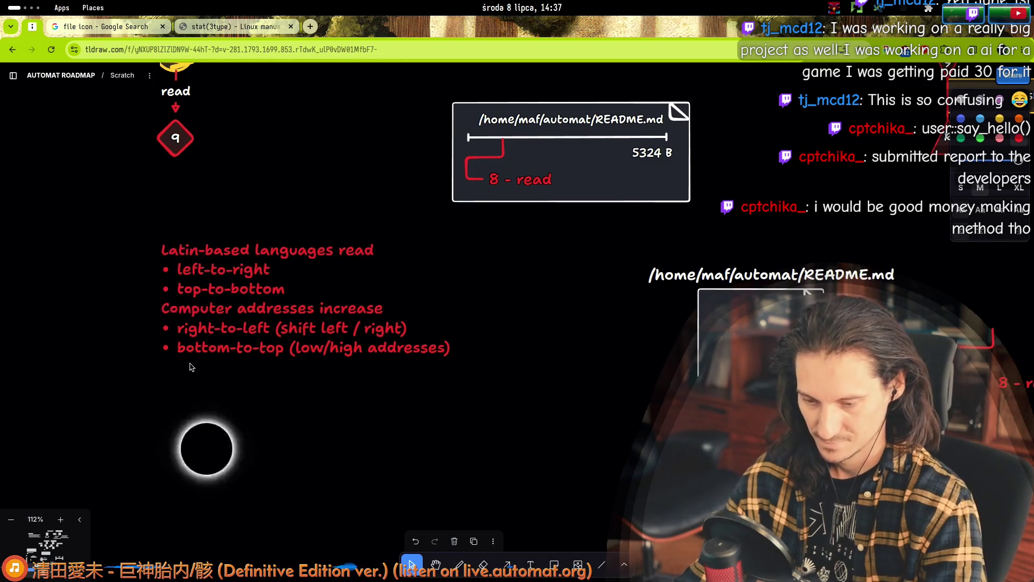
key("Return")
key("ctrl+End")
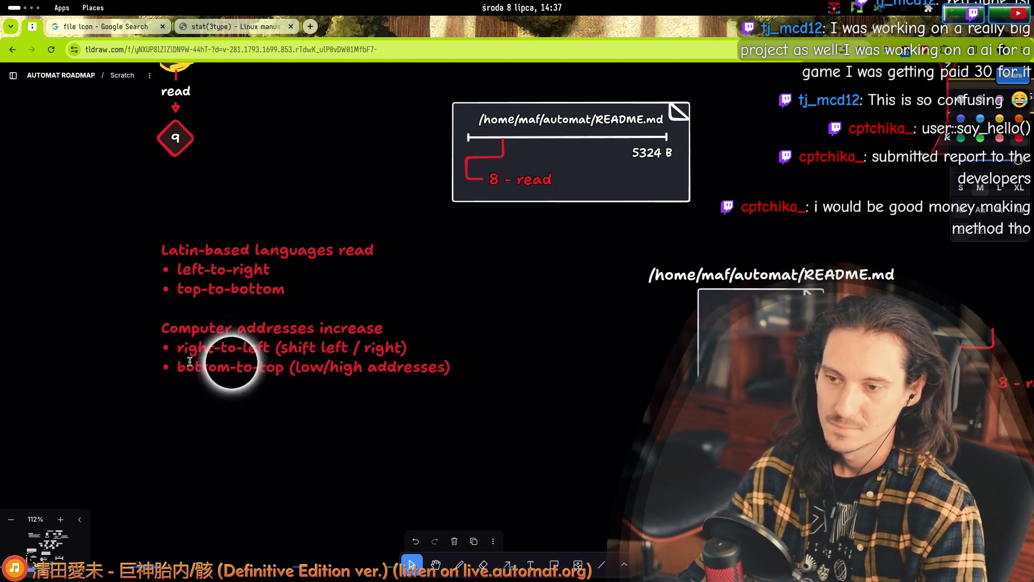
key("Return")
type("eft-to")
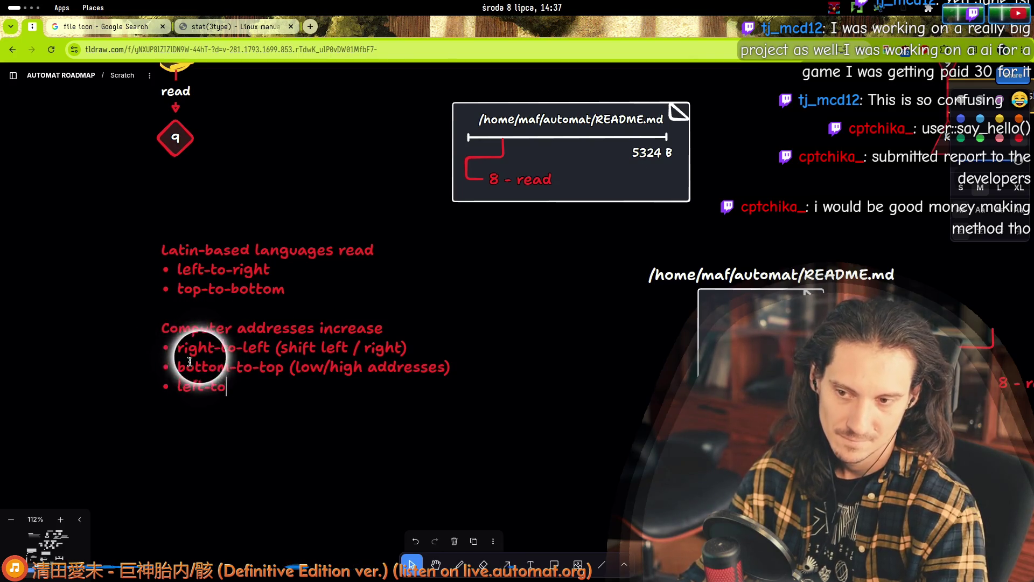
type("-right")
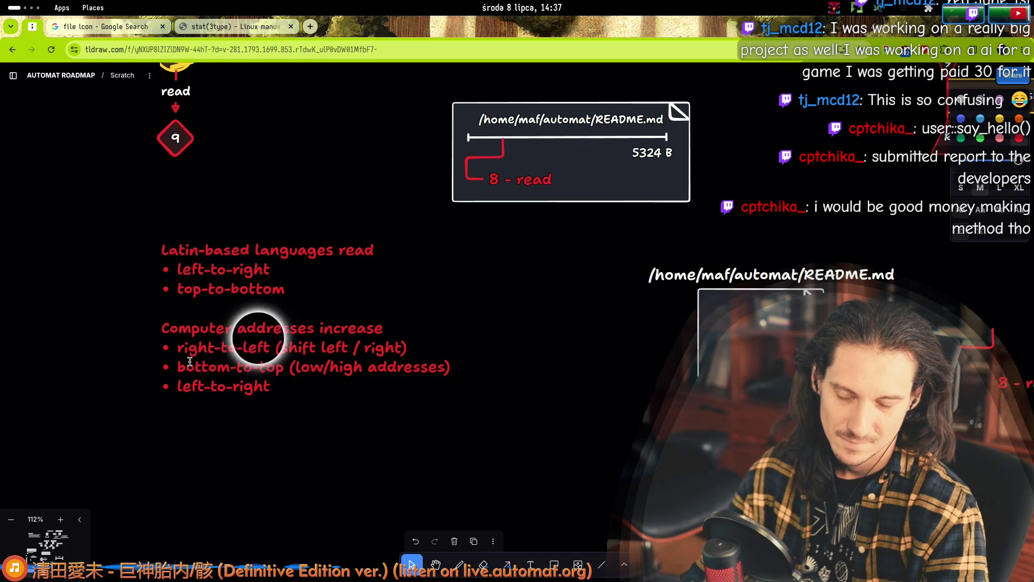
type(" (")
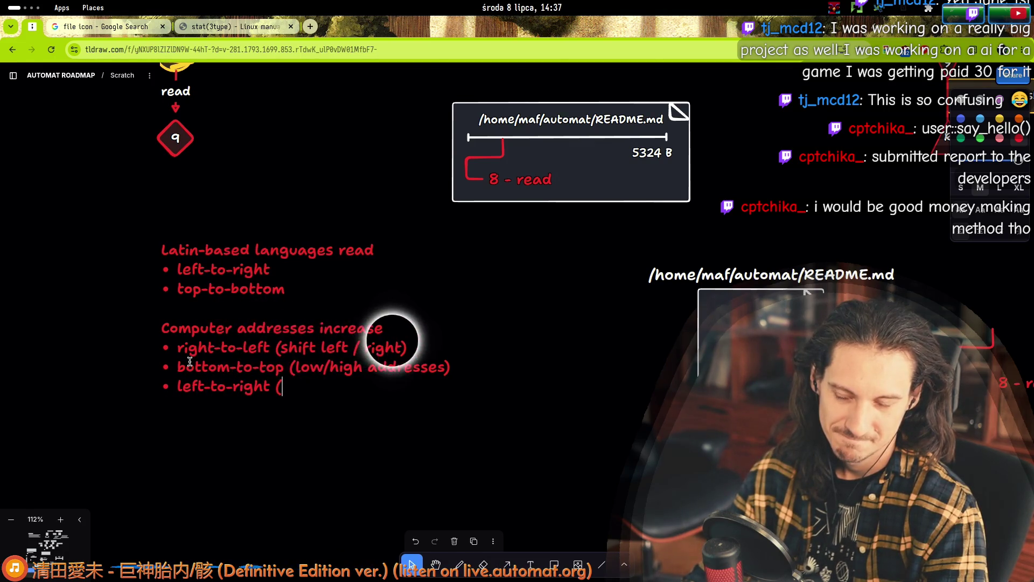
- Finish the last bullet as 'left-to-right (when written in text)'
key("shift+Home")
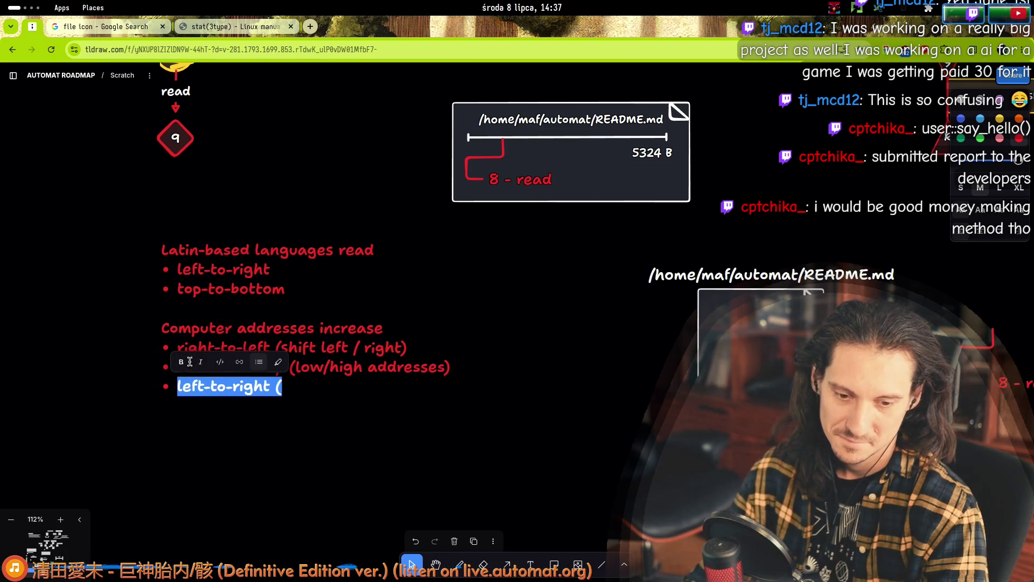
key("End")
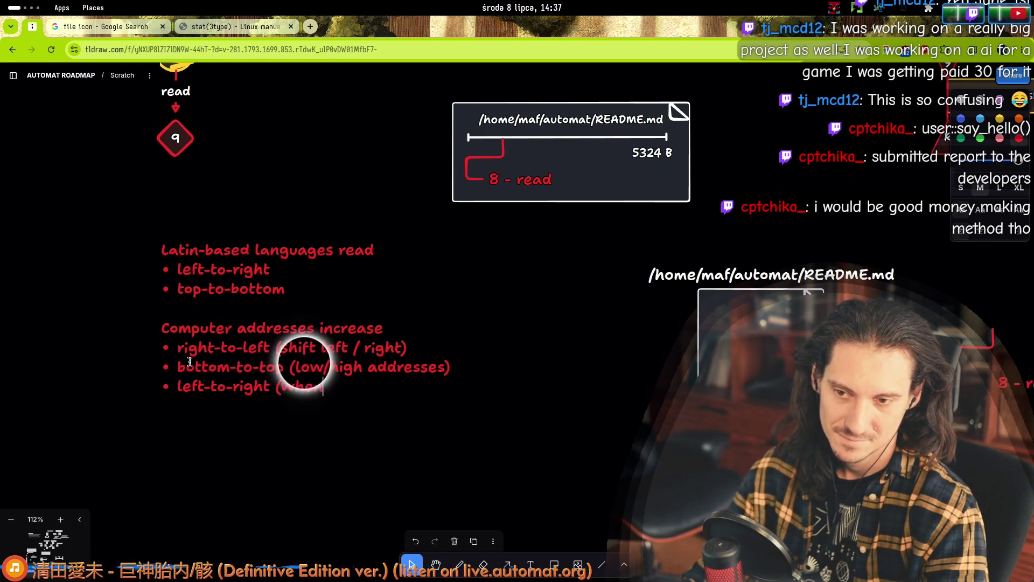
type("written in ")
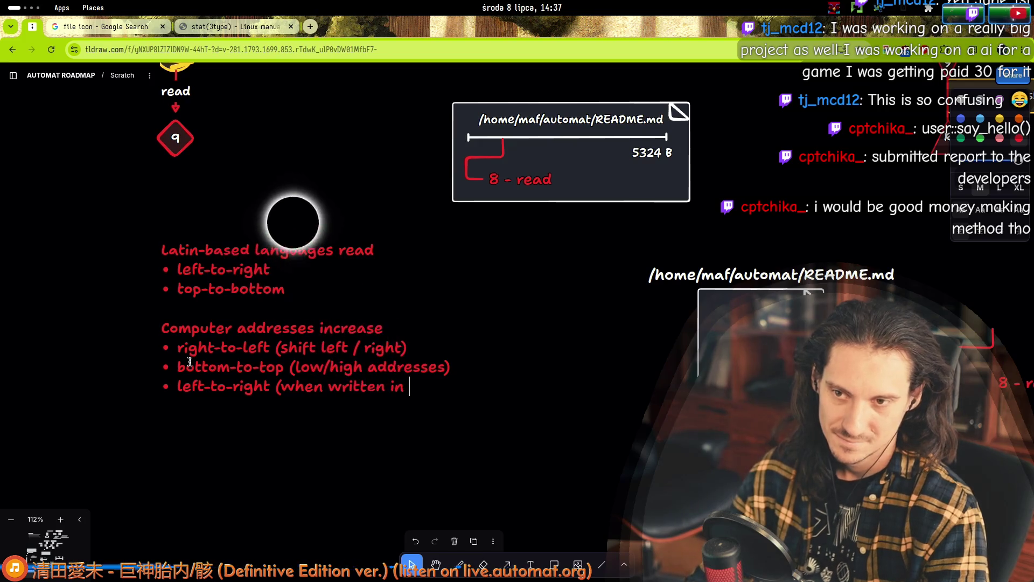
type("English)")
key("Left")
key("Left")
key("Left")
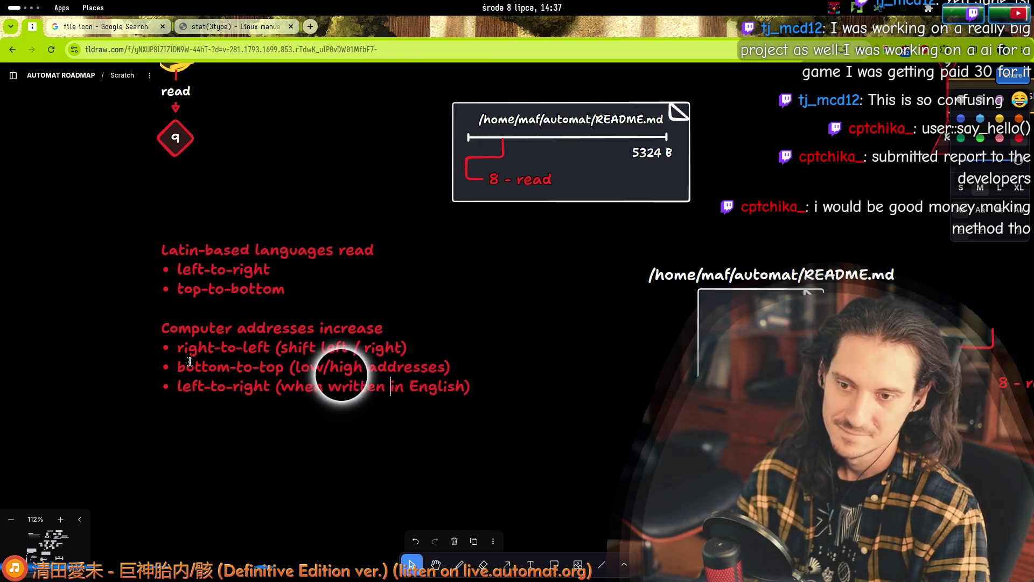
type("only")
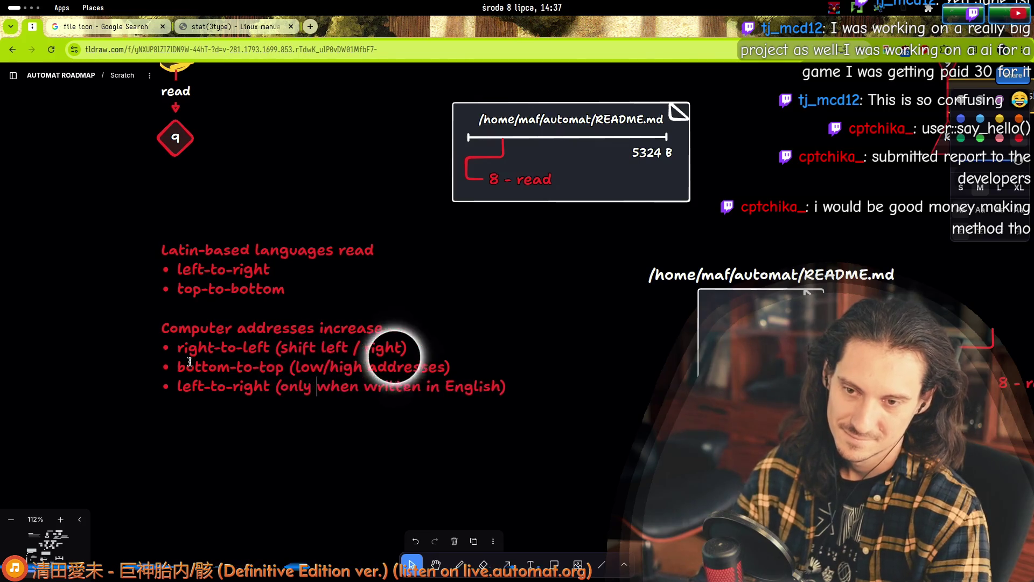
key("ctrl+Right")
key("ctrl+Right")
key("ctrl+Right")
key("ctrl+shift+Right")
type("text")
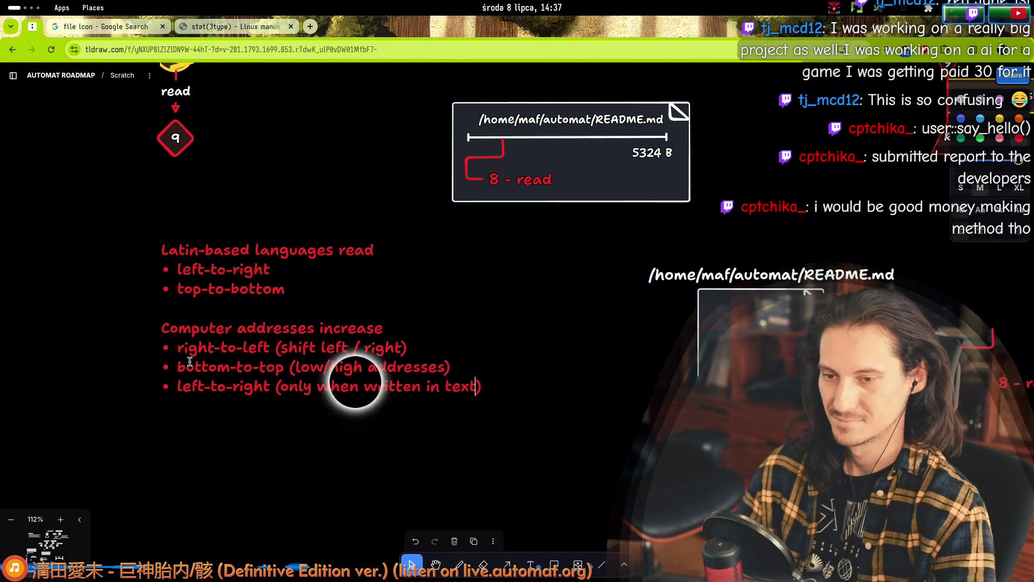
key("Escape")
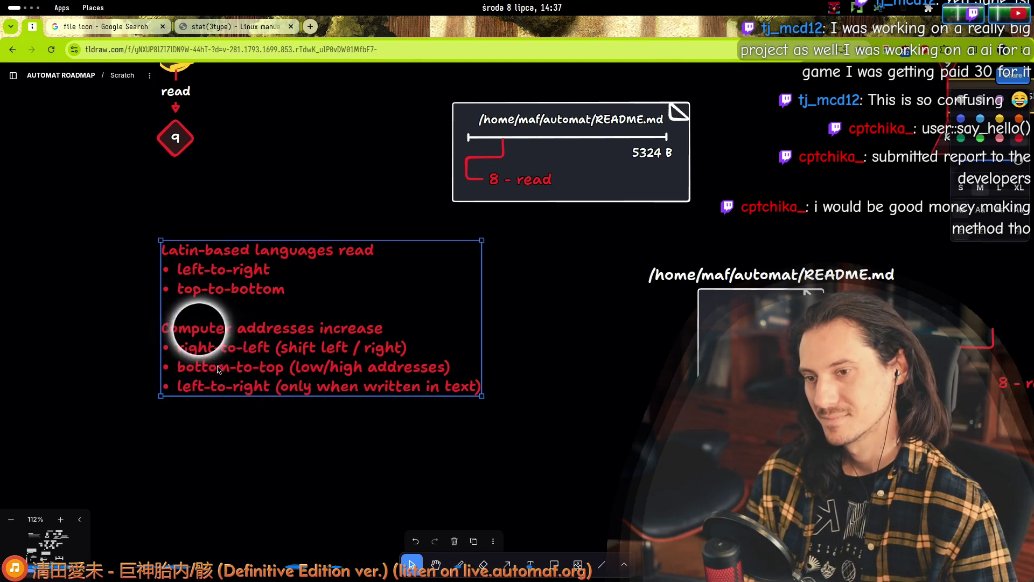
- Insert 'bits - ' before 'shift left / right' in the first address bullet
double_click(195, 347)
left_click(322, 360)
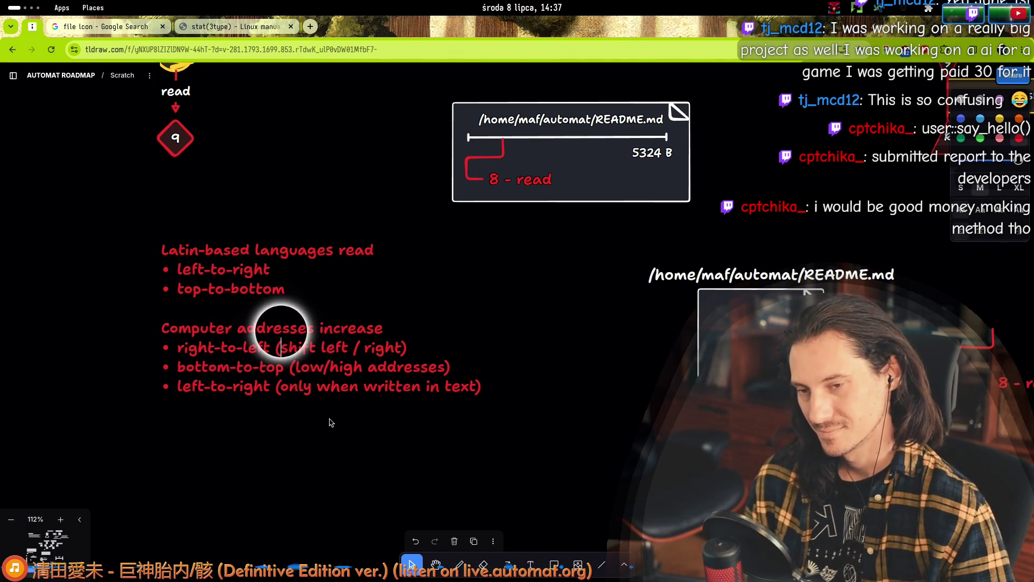
left_click(278, 347)
type("bits -")
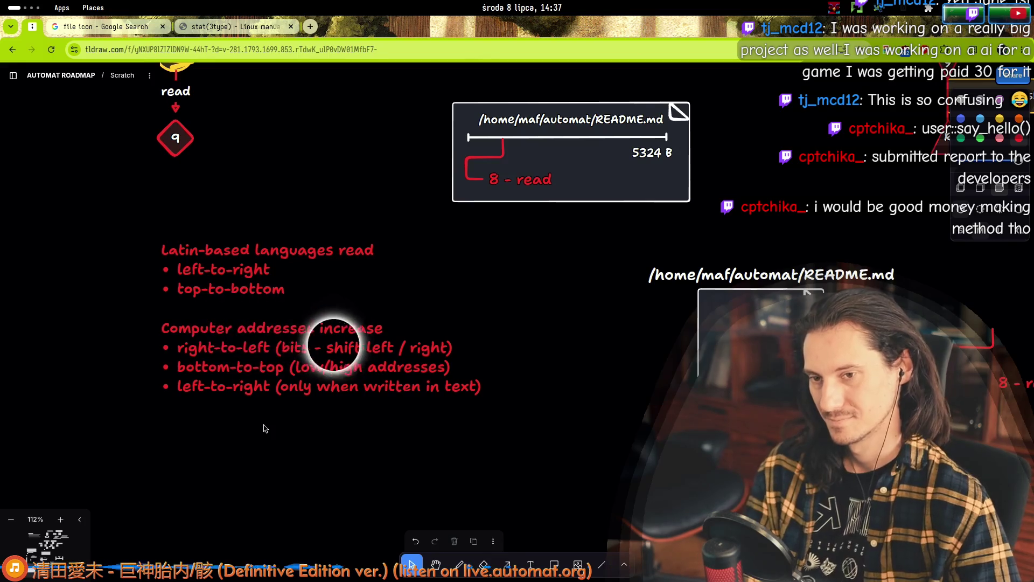
key("Escape")
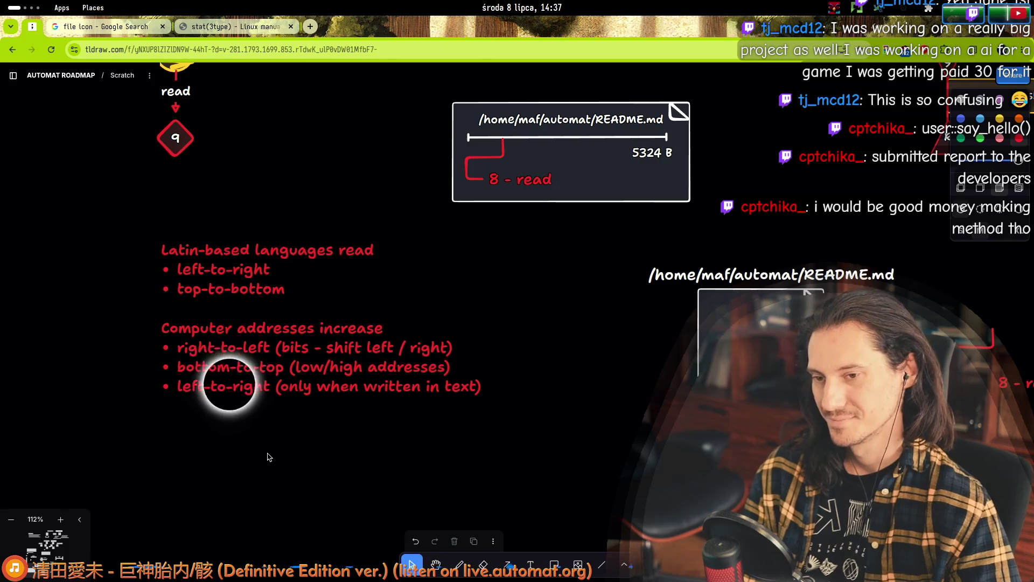
left_click(302, 377)
left_click(329, 389)
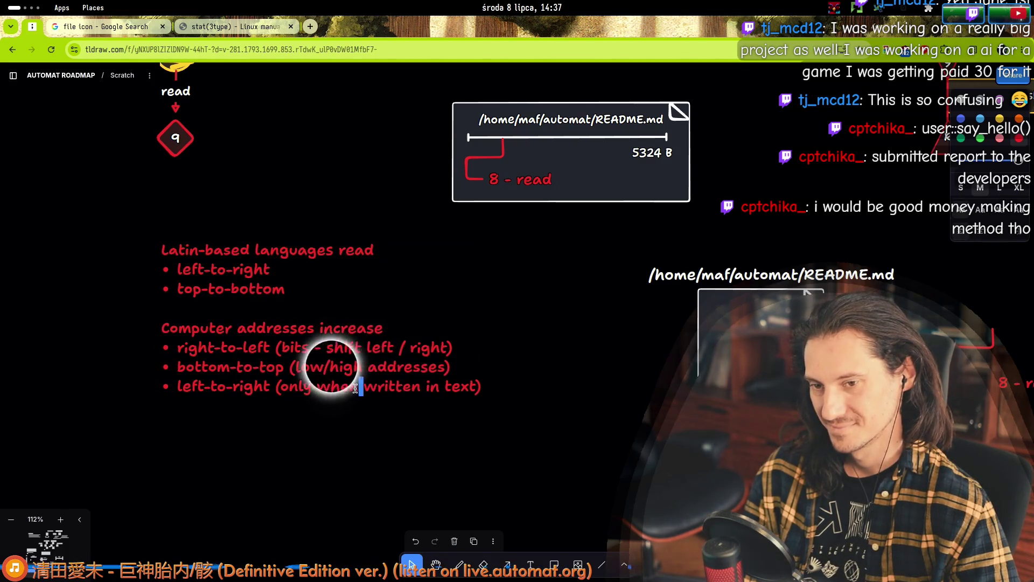
double_click(295, 386)
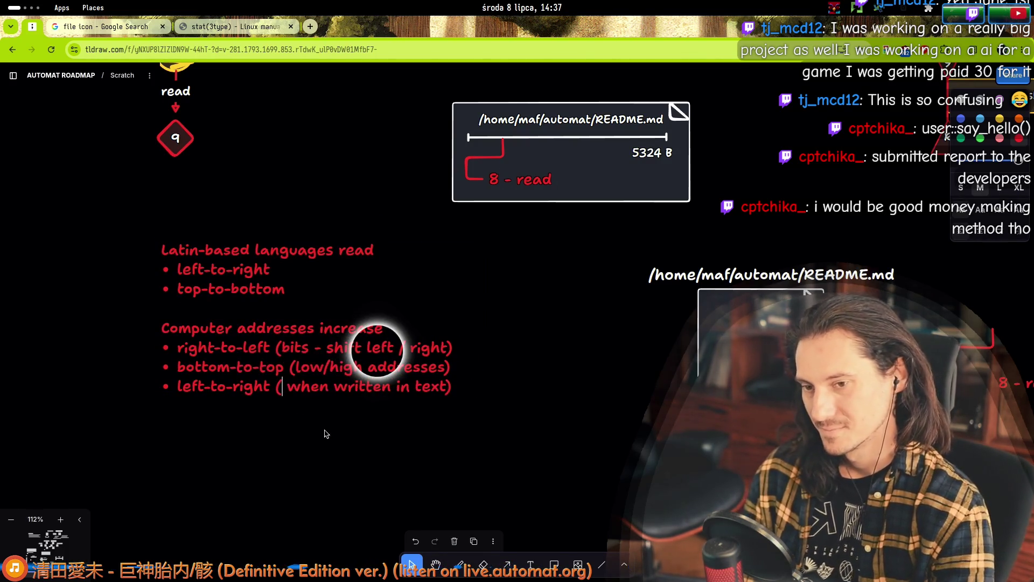
scroll(187, 427, "down", 4)
scroll(184, 284, "up", 12)
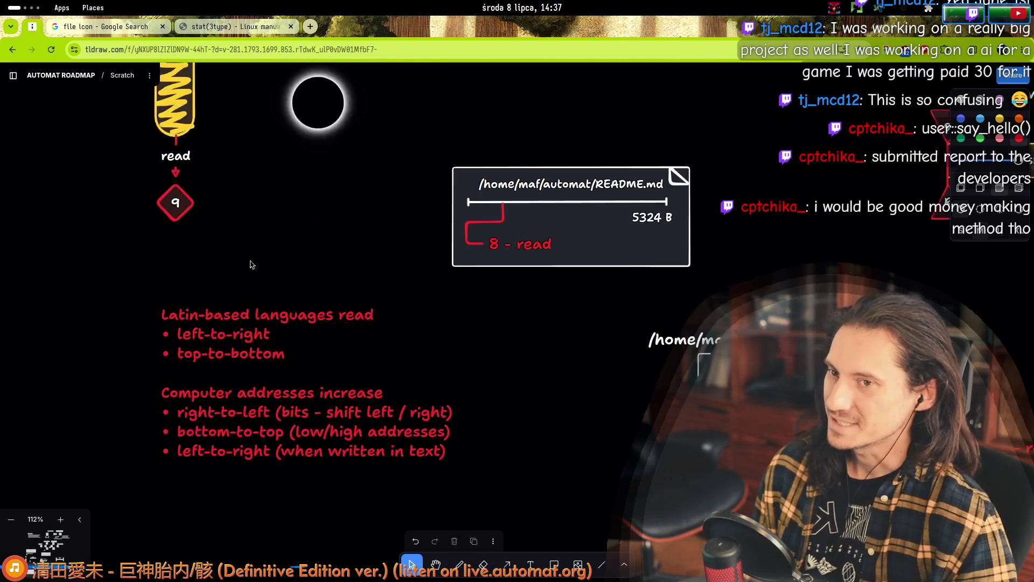
left_click(374, 309)
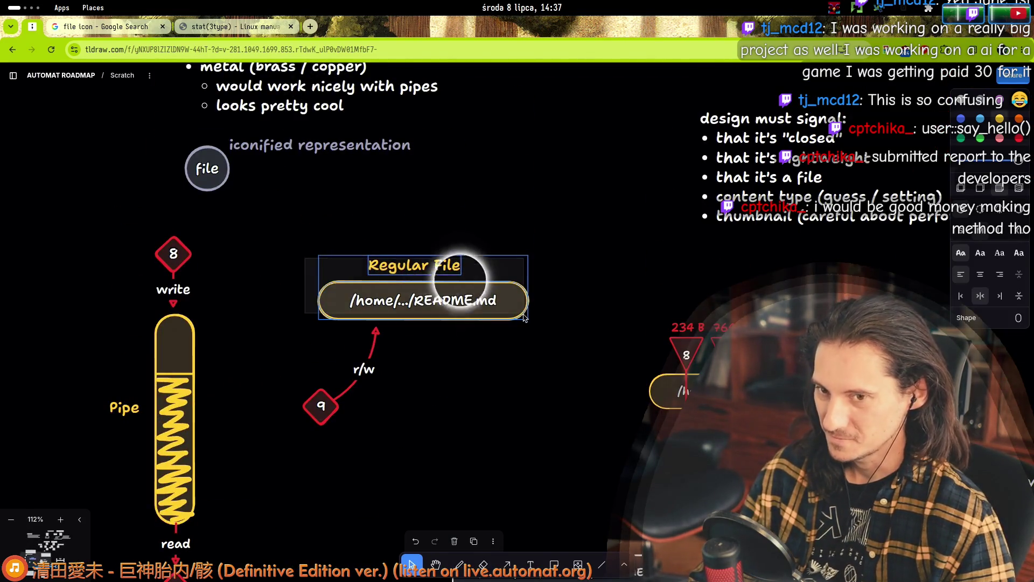
left_click(598, 304)
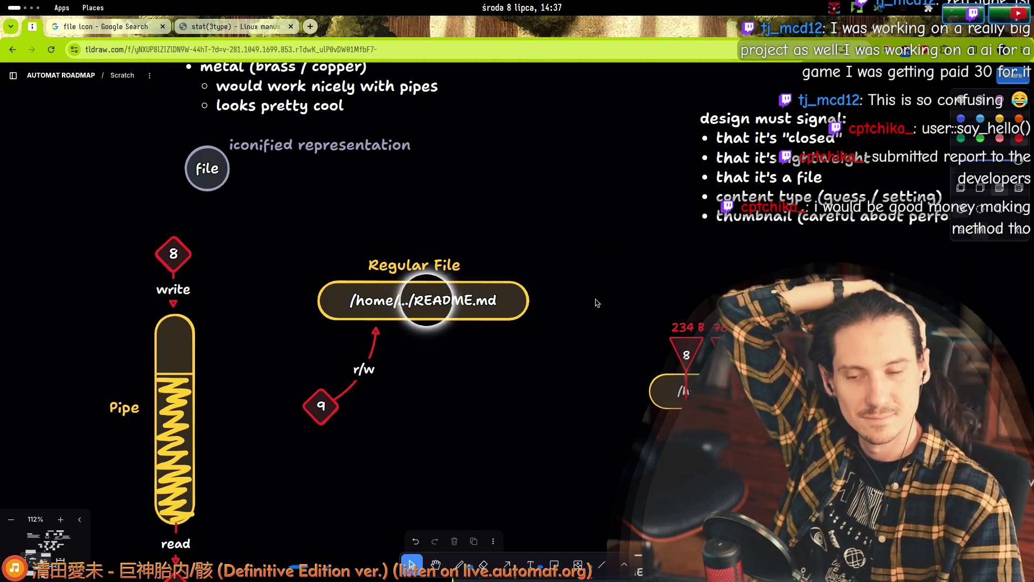
scroll(286, 329, "down", 6)
scroll(286, 330, "right", 3)
scroll(269, 302, "up", 3)
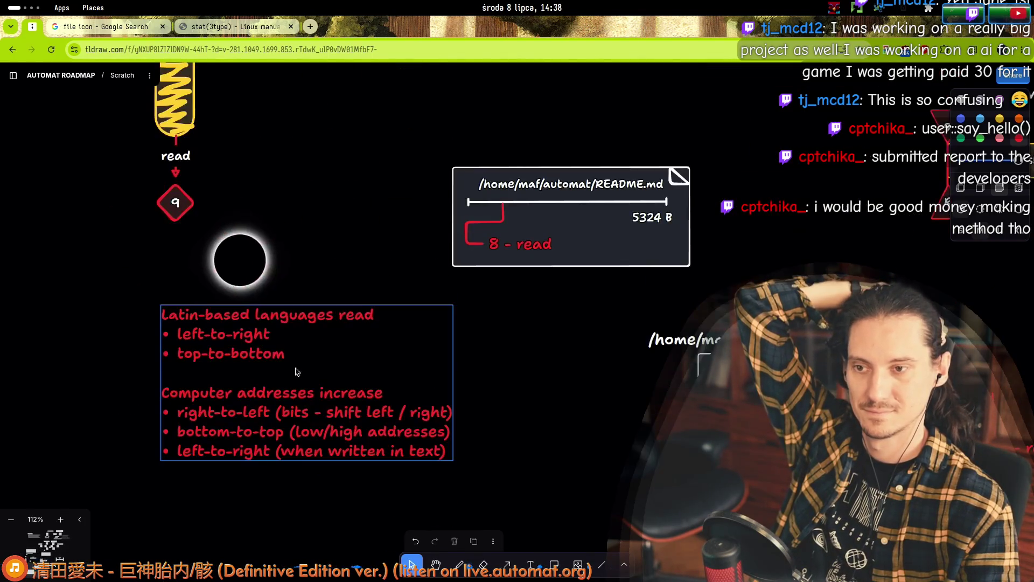
scroll(386, 387, "up", 5)
scroll(386, 387, "left", 3)
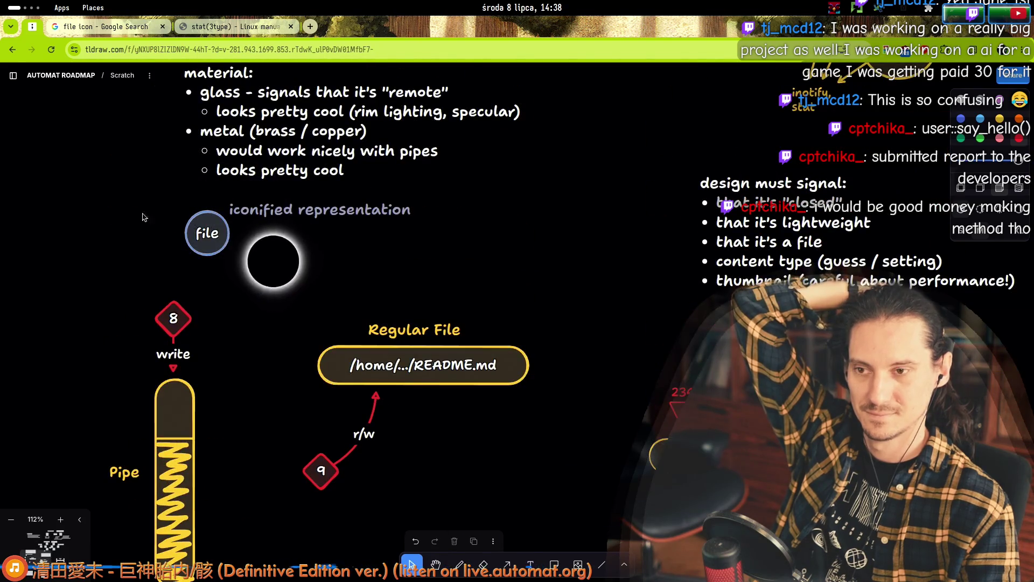
mouse_move(152, 196)
left_mouse_down()
mouse_move(531, 554)
mouse_move(479, 539)
mouse_move(477, 503)
left_mouse_up()
left_click(478, 502)
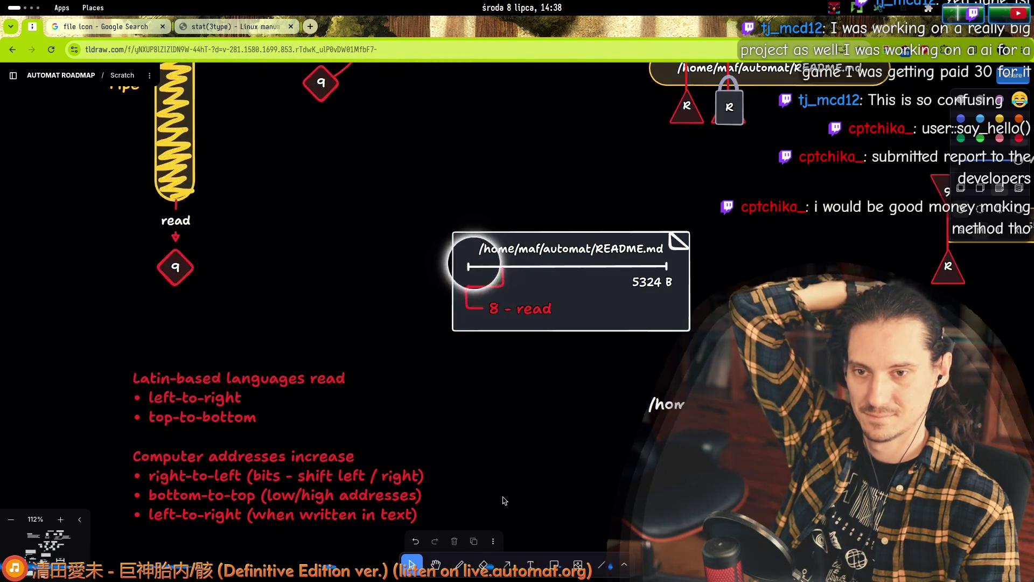
scroll(501, 496, "up", 7)
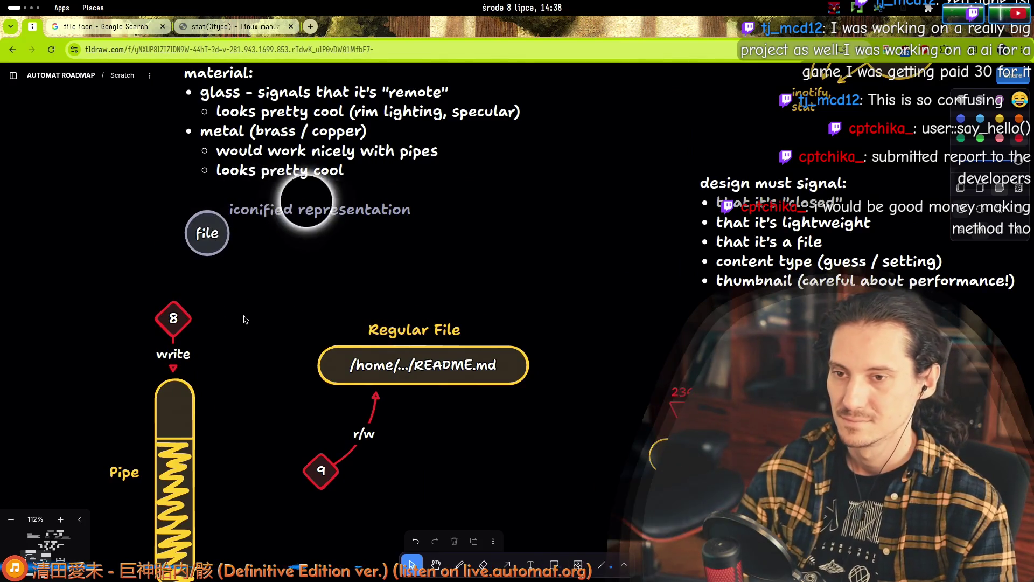
scroll(215, 302, "down", 8)
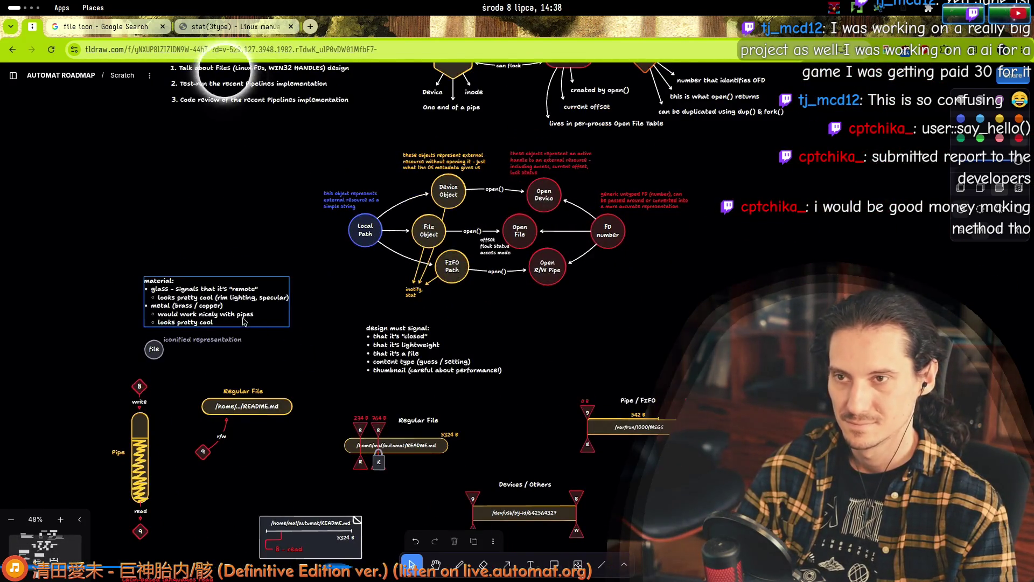
- Delete Stream plan items 2 and 3 and shift the title and item 1 left
scroll(289, 381, "down", 6)
scroll(296, 418, "up", 6)
scroll(296, 418, "up", 3)
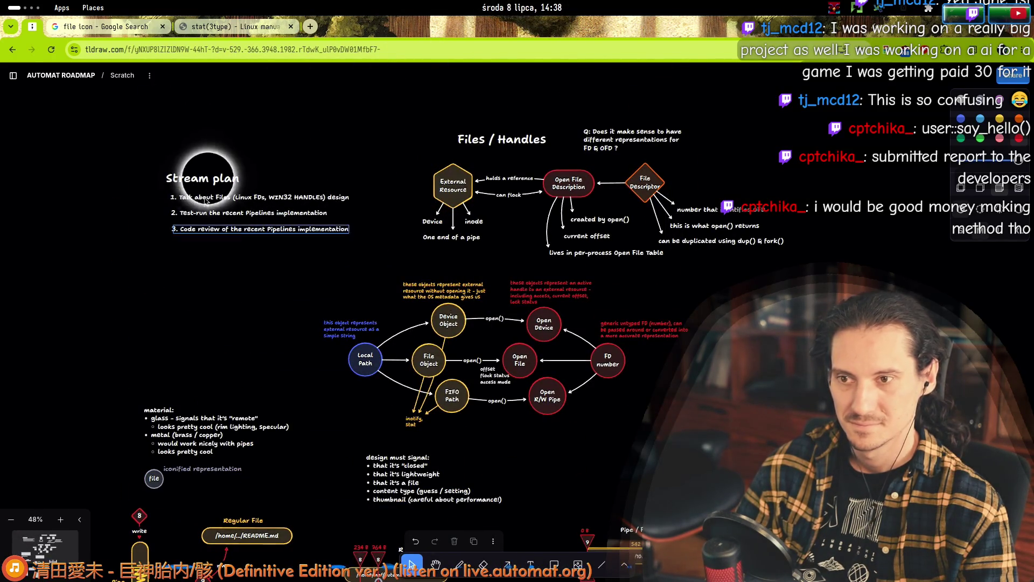
scroll(189, 220, "up", 5)
mouse_move(350, 315)
left_mouse_down()
mouse_move(139, 242)
mouse_move(135, 177)
left_mouse_up()
key("Delete")
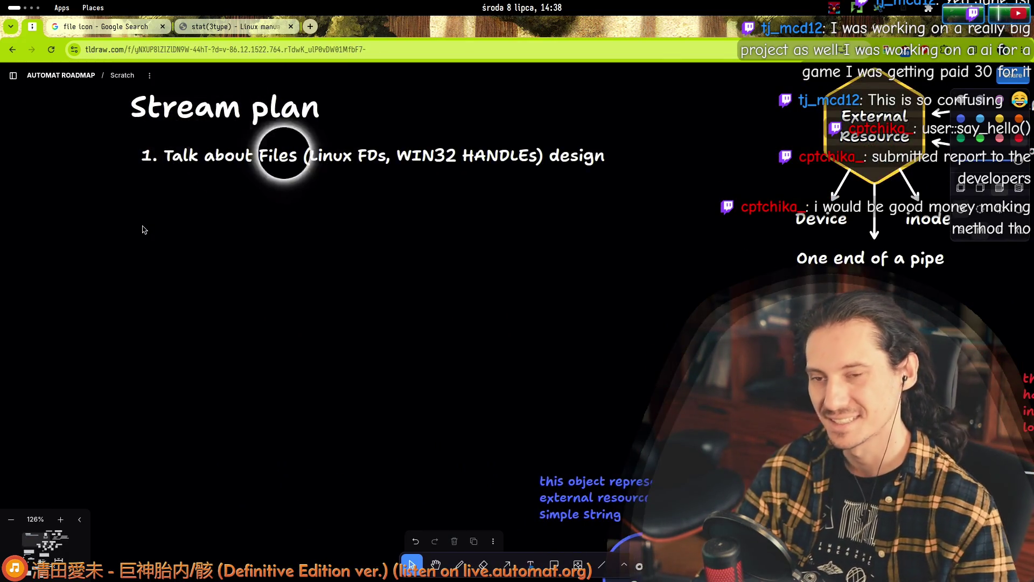
left_click_drag(202, 151, 193, 162)
left_click_drag(165, 108, 129, 120)
left_click_drag(254, 168, 231, 173)
left_click(119, 226)
- Select the file icon and its label to check them, then deselect
scroll(119, 226, "down", 5)
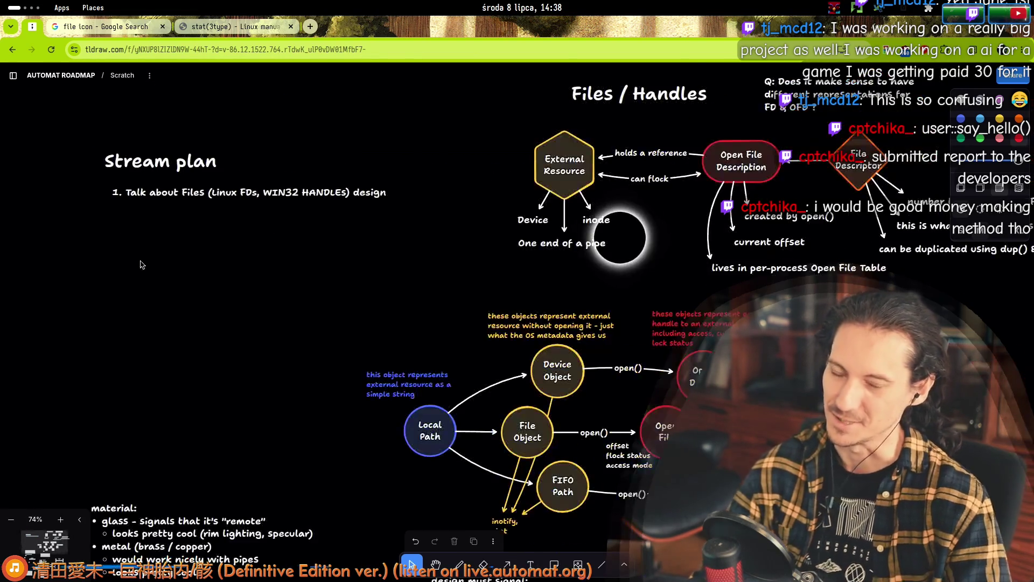
scroll(216, 327, "down", 3)
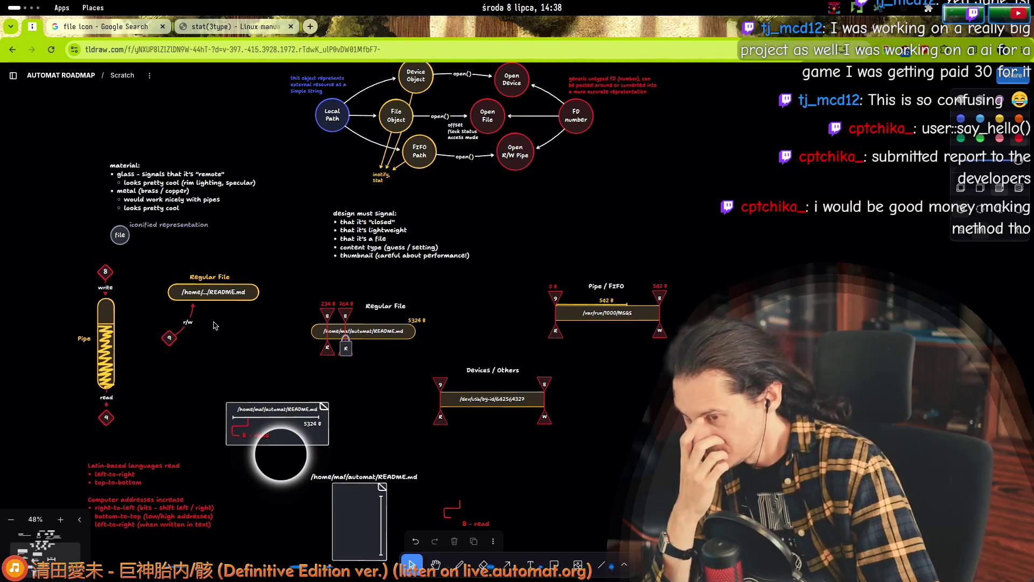
left_click_drag(93, 224, 197, 252)
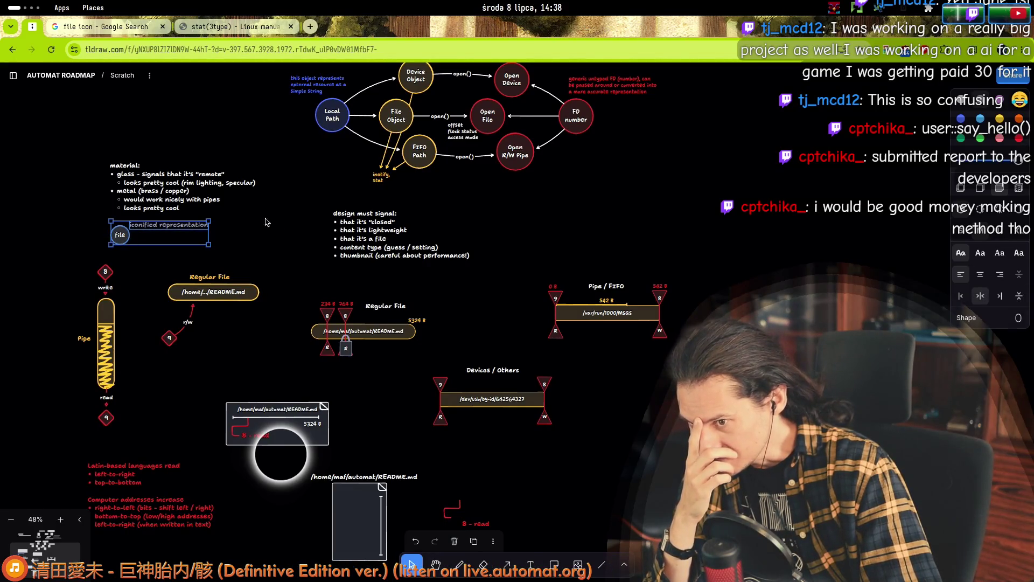
mouse_move(85, 241)
left_mouse_down()
mouse_move(241, 224)
mouse_move(59, 266)
left_mouse_up()
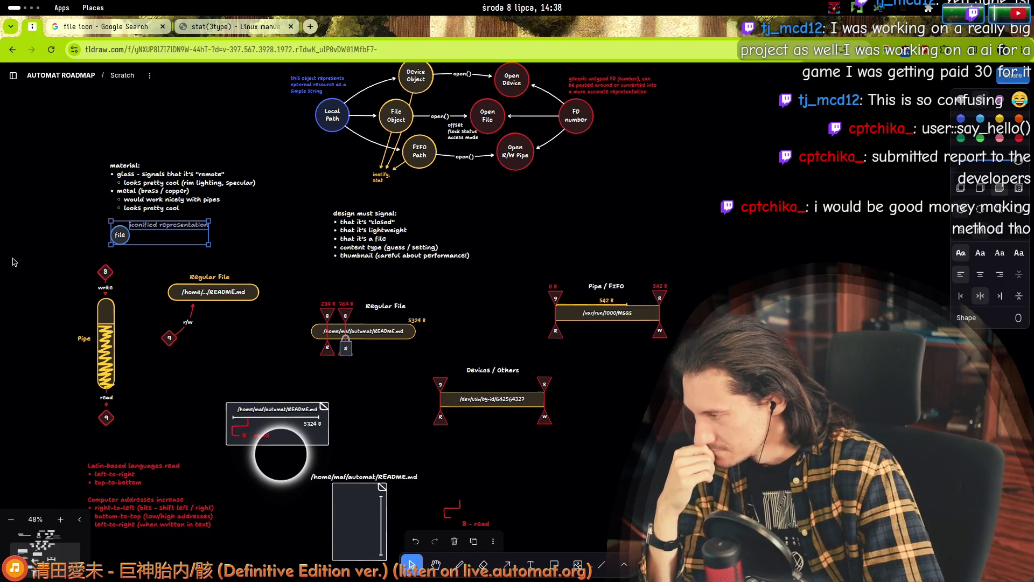
left_click(94, 244)
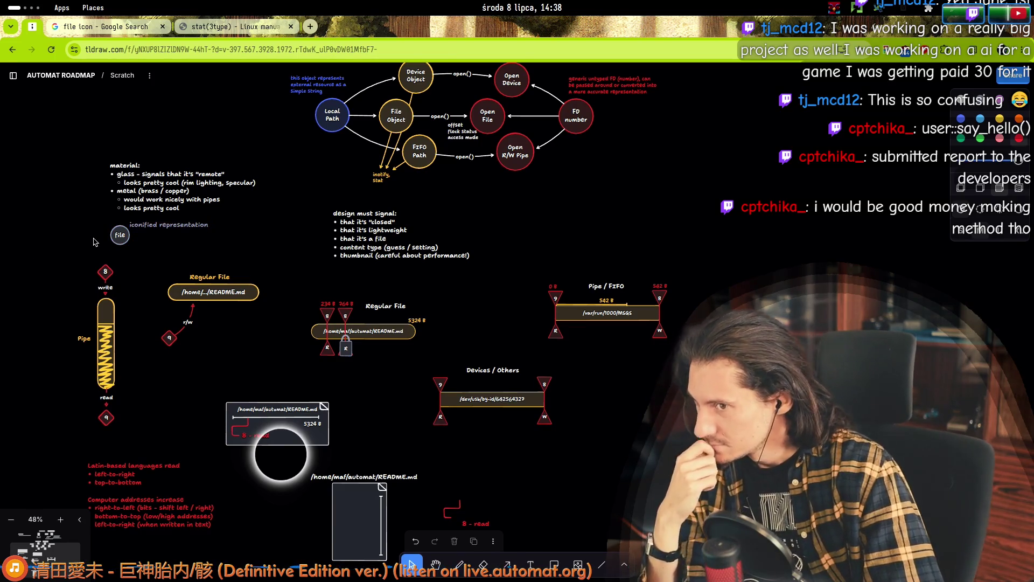
scroll(130, 181, "up", 3)
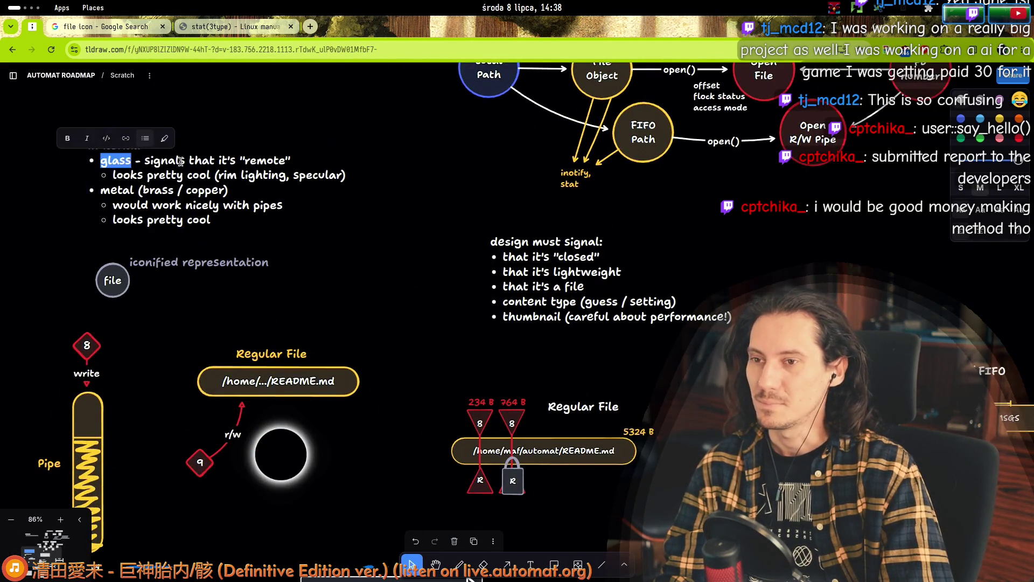
double_click(202, 160)
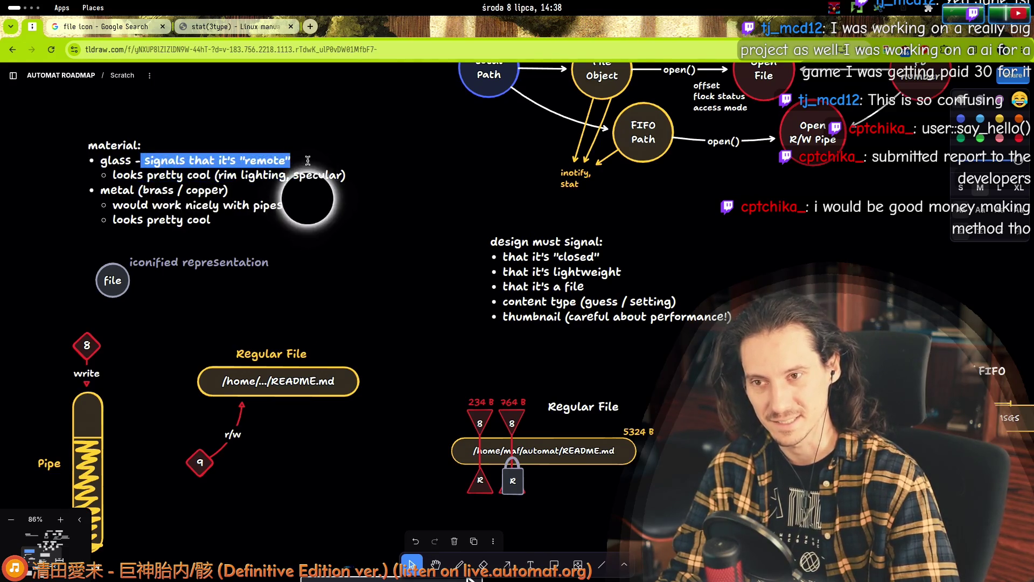
left_click_drag(145, 160, 338, 167)
left_click_drag(112, 175, 340, 176)
mouse_move(89, 145)
left_mouse_down()
mouse_move(124, 167)
mouse_move(229, 190)
mouse_move(151, 220)
mouse_move(109, 149)
mouse_move(89, 145)
left_mouse_up()
left_click_drag(211, 220, 108, 146)
left_click_drag(190, 264, 199, 267)
scroll(199, 269, "down", 3)
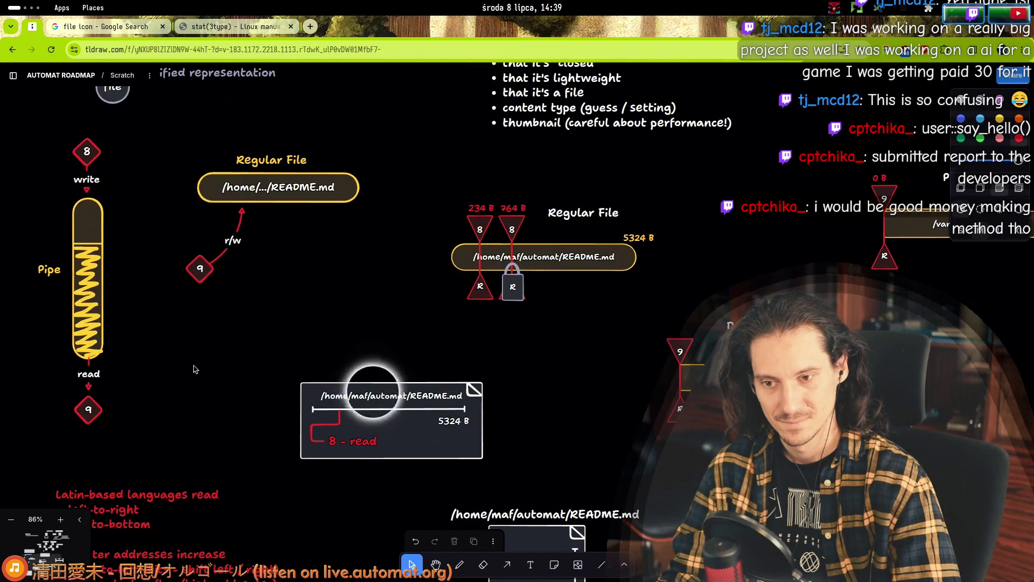
scroll(323, 377, "down", 3)
scroll(329, 425, "down", 5)
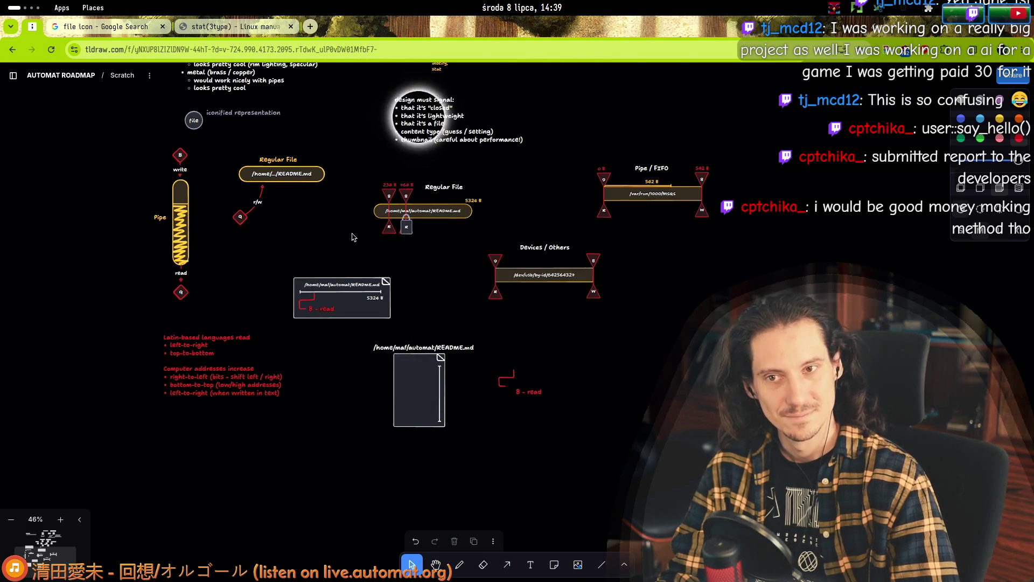
- Highlight lines two to five of the 'design must signal' list
scroll(346, 260, "up", 3)
left_click(437, 319)
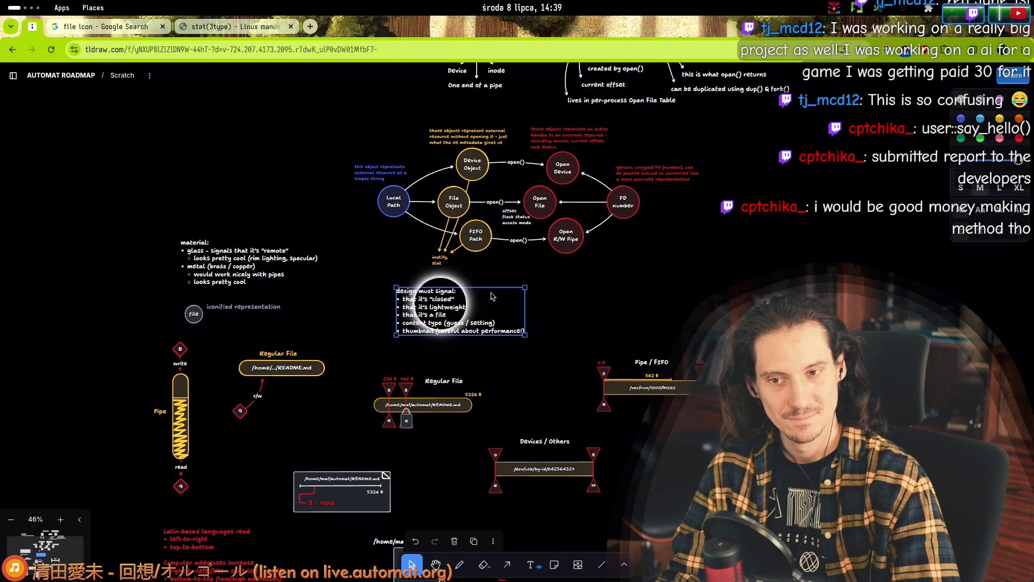
scroll(436, 319, "up", 2)
scroll(437, 319, "up", 2)
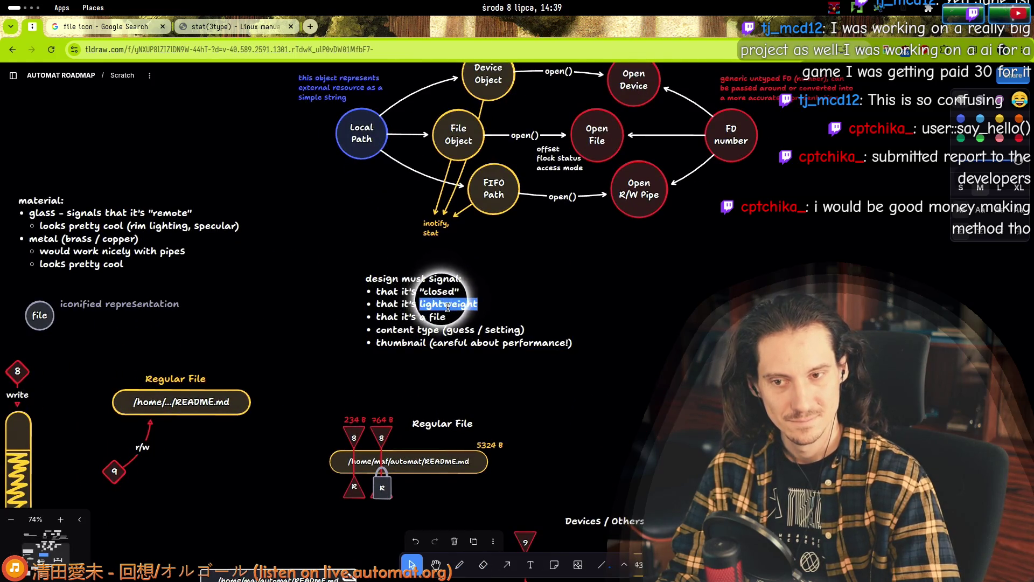
mouse_move(367, 278)
left_mouse_down()
mouse_move(425, 286)
mouse_move(405, 302)
mouse_move(437, 329)
mouse_move(377, 304)
left_mouse_up()
left_click(432, 332)
left_click(407, 339)
left_click(341, 319)
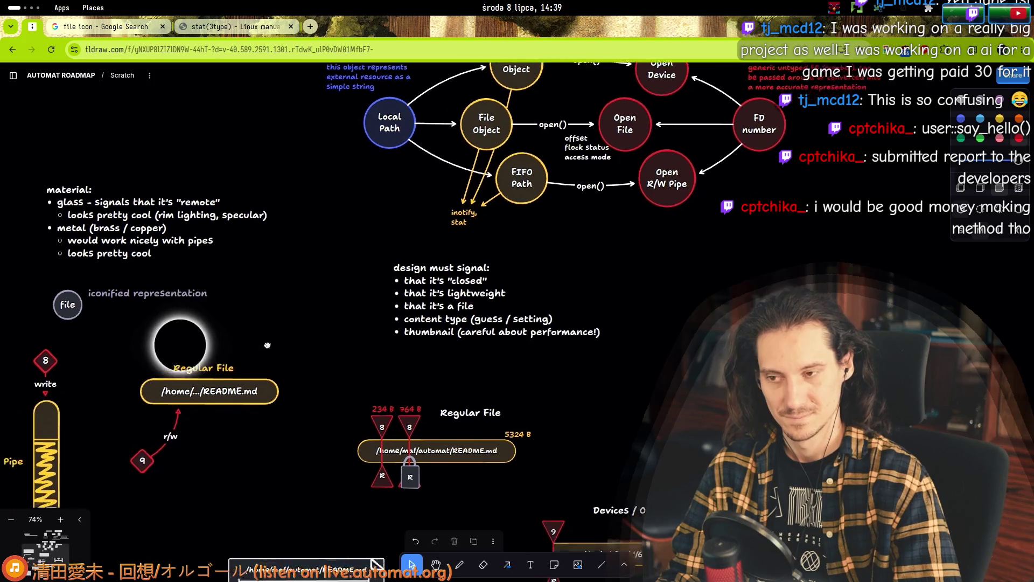
- Move the wide README.md box below-right of the tall README.md shape
scroll(360, 327, "left", 3)
scroll(360, 327, "down", 5)
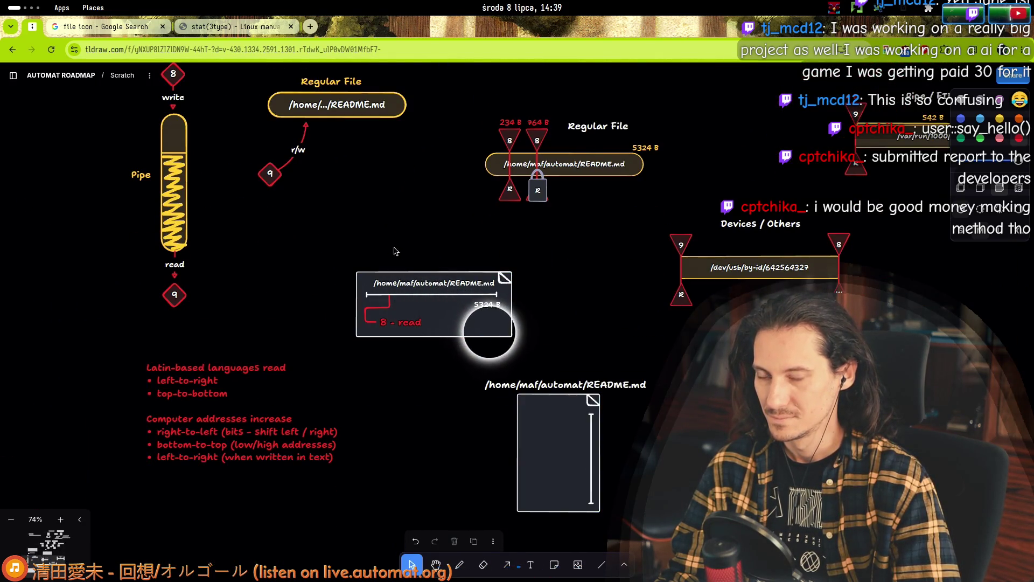
scroll(341, 249, "right", 5)
scroll(340, 249, "down", 2)
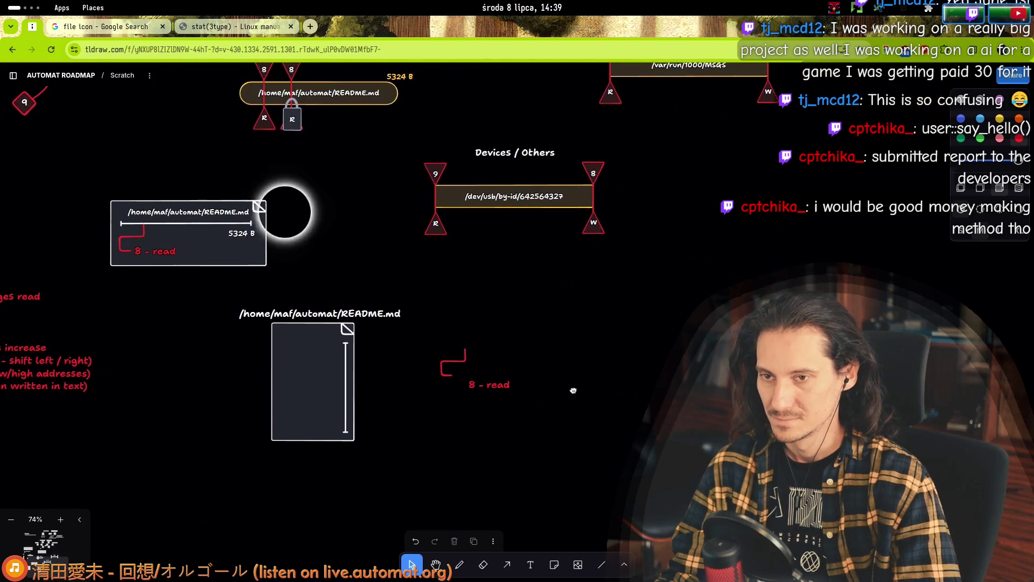
left_click(196, 238)
mouse_move(196, 237)
left_mouse_down()
mouse_move(530, 441)
mouse_move(522, 451)
left_mouse_up()
left_click(526, 320)
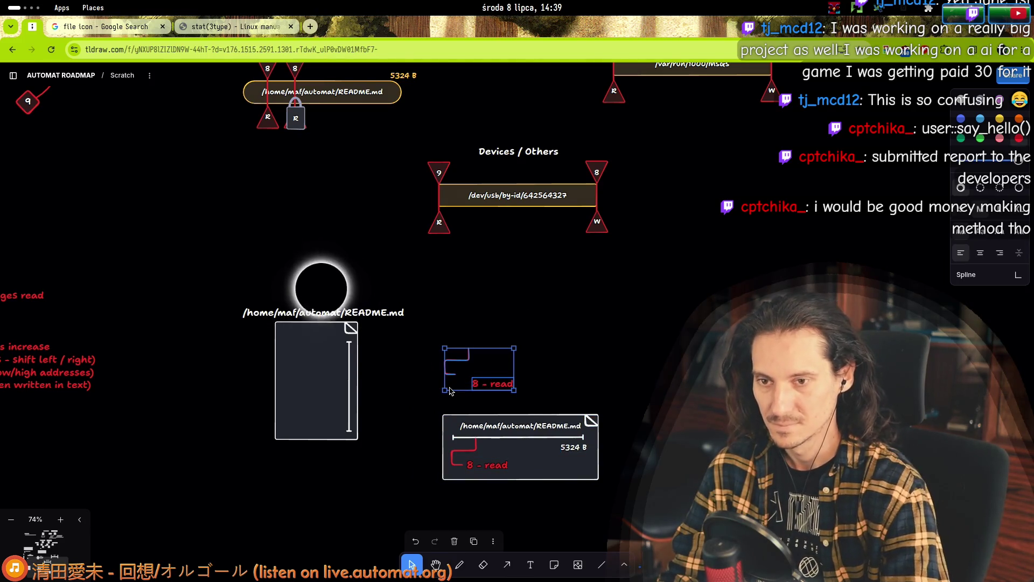
left_click(329, 339)
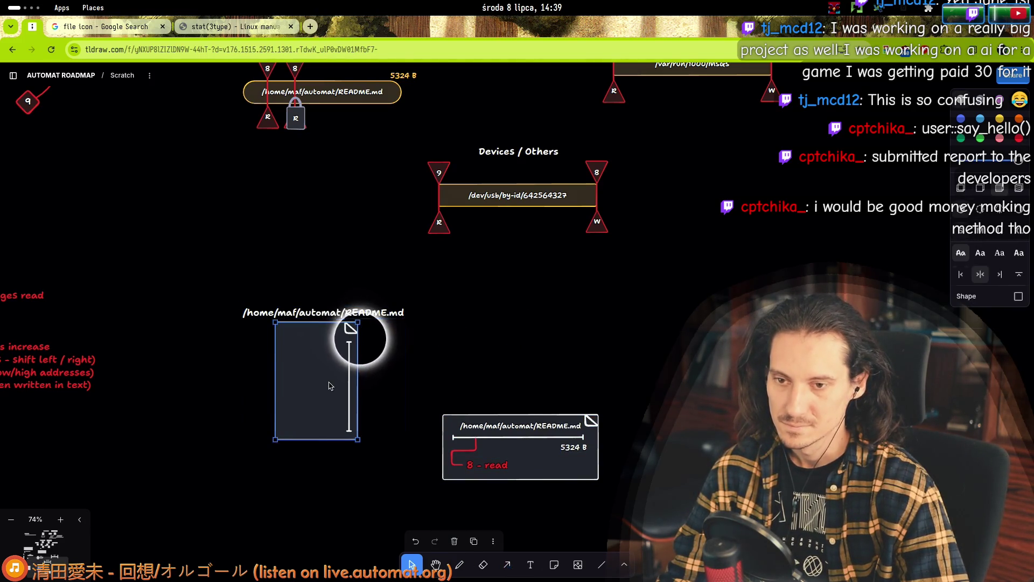
- Lower the tall README.md shape and add a white XL caption 'This is how everybody draws files'
left_click_drag(356, 377, 359, 456)
left_click(291, 319)
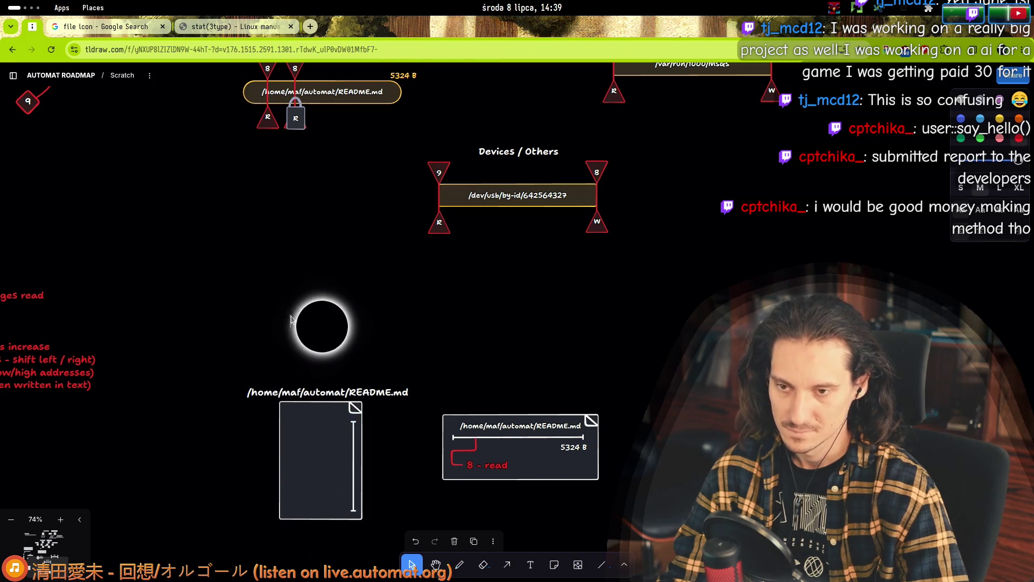
type("This is ")
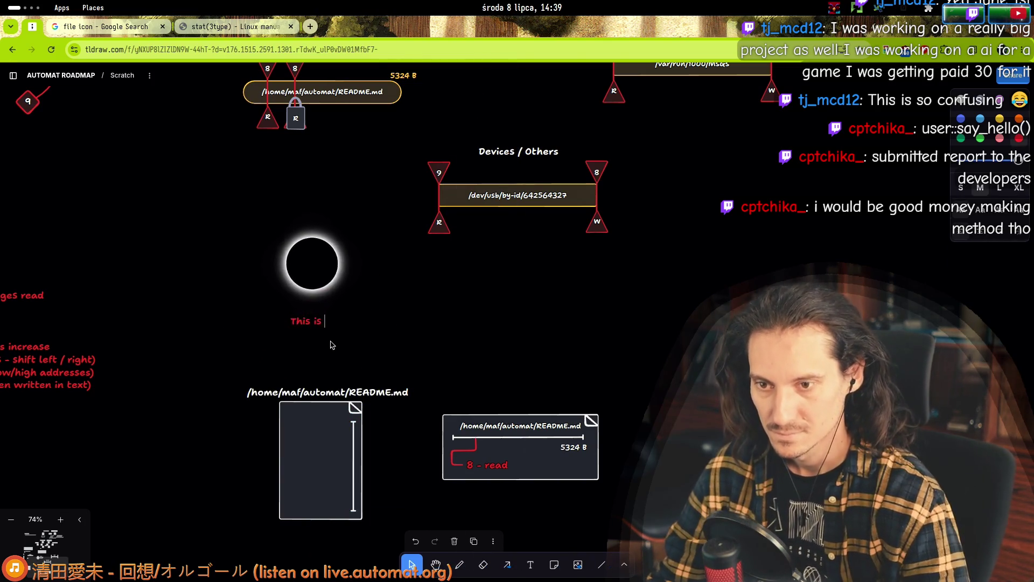
type("how everybod")
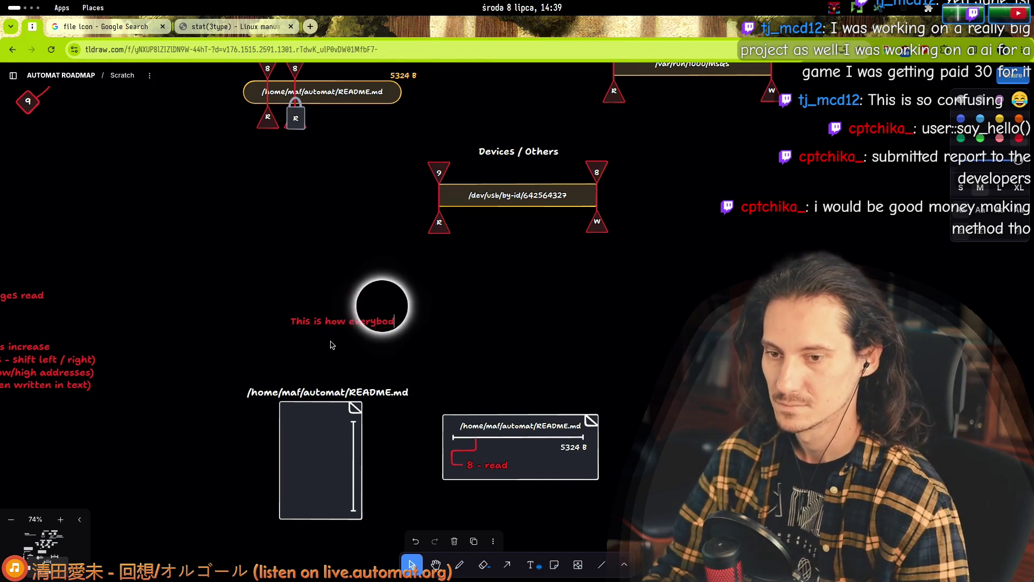
type("y draws files")
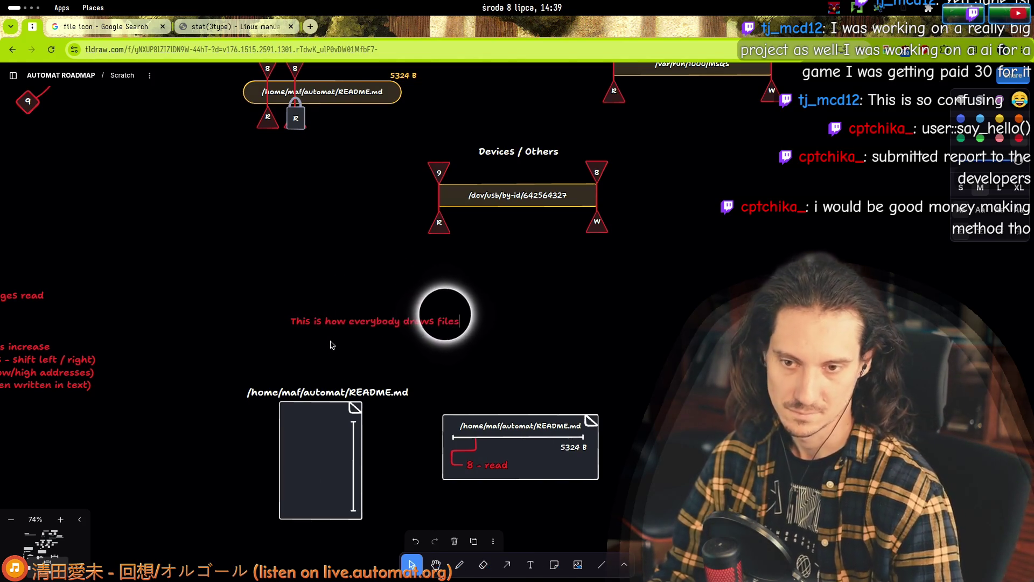
left_click(961, 103)
left_click(1018, 188)
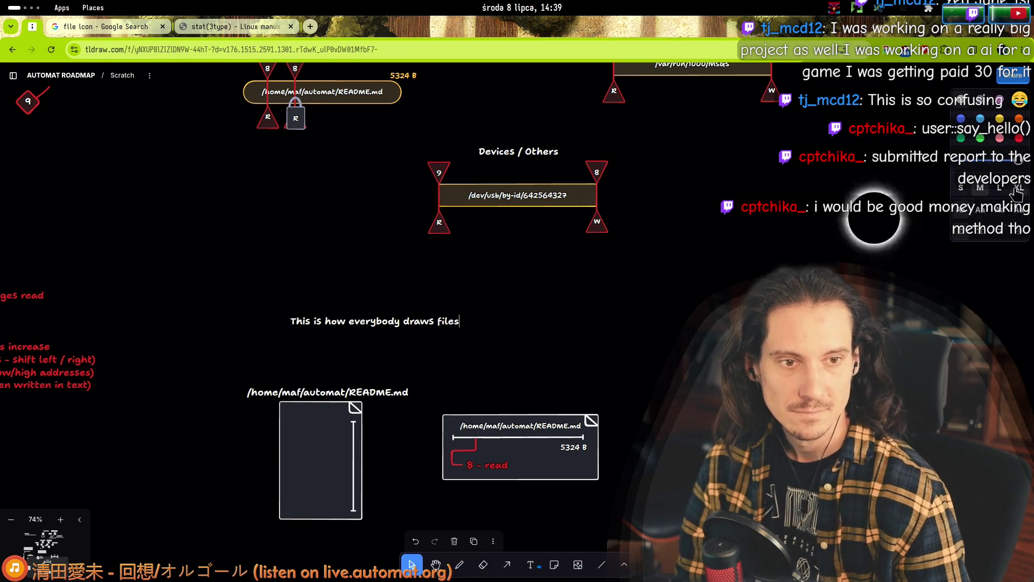
key("Escape")
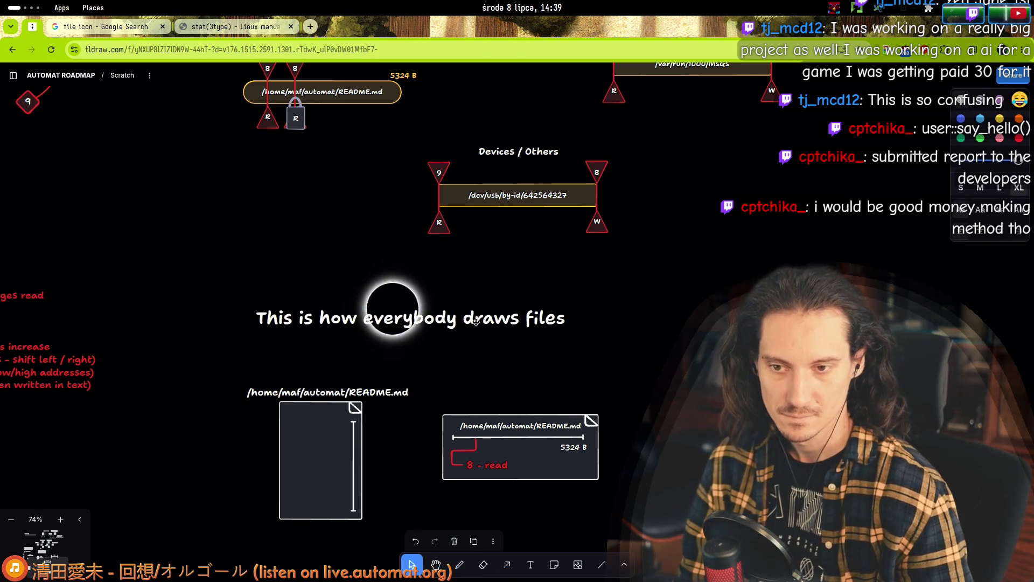
key("a")
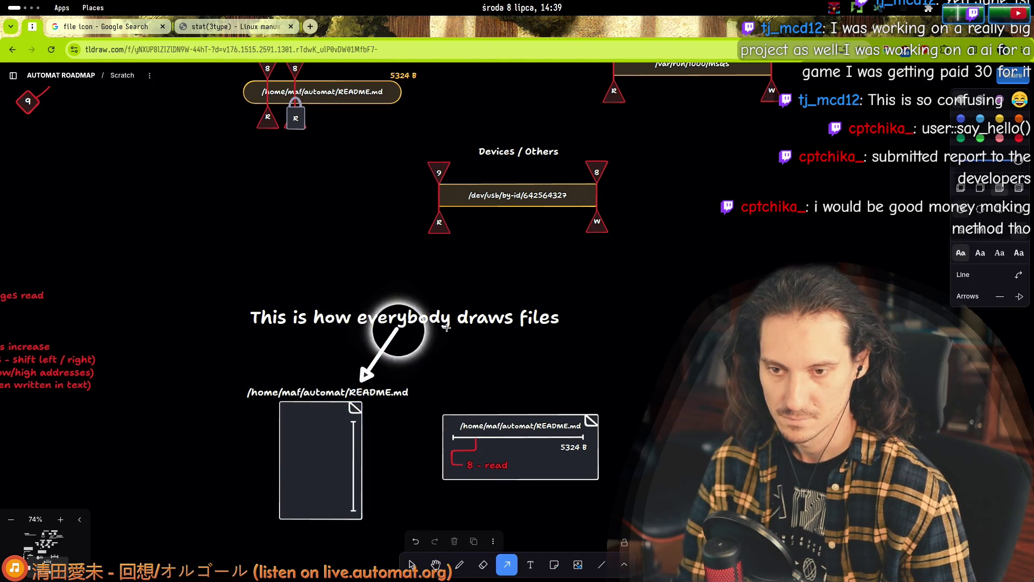
- Draw an arrow from the caption to the tall README.md shape
left_click_drag(434, 319, 485, 408)
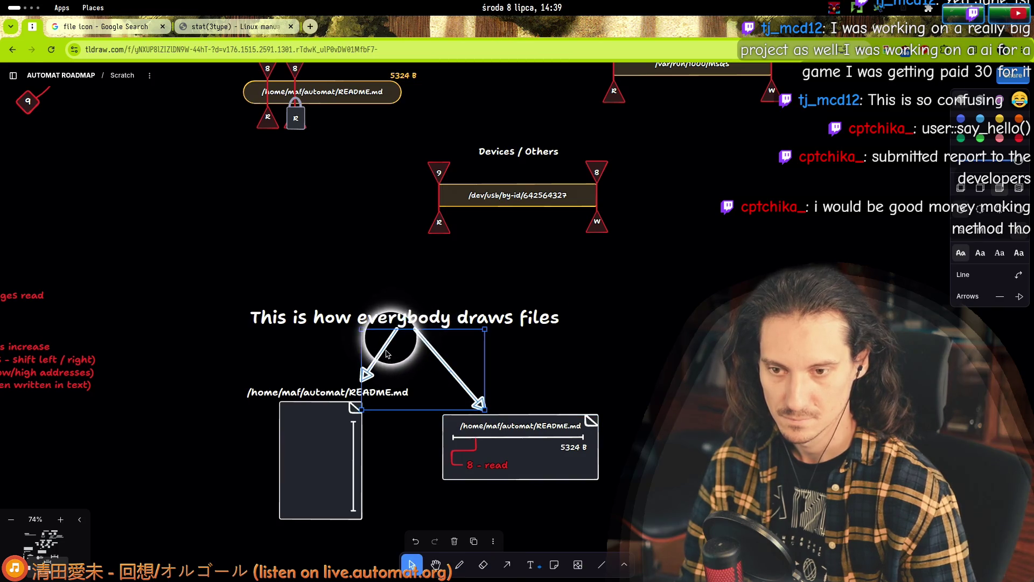
left_click(454, 323)
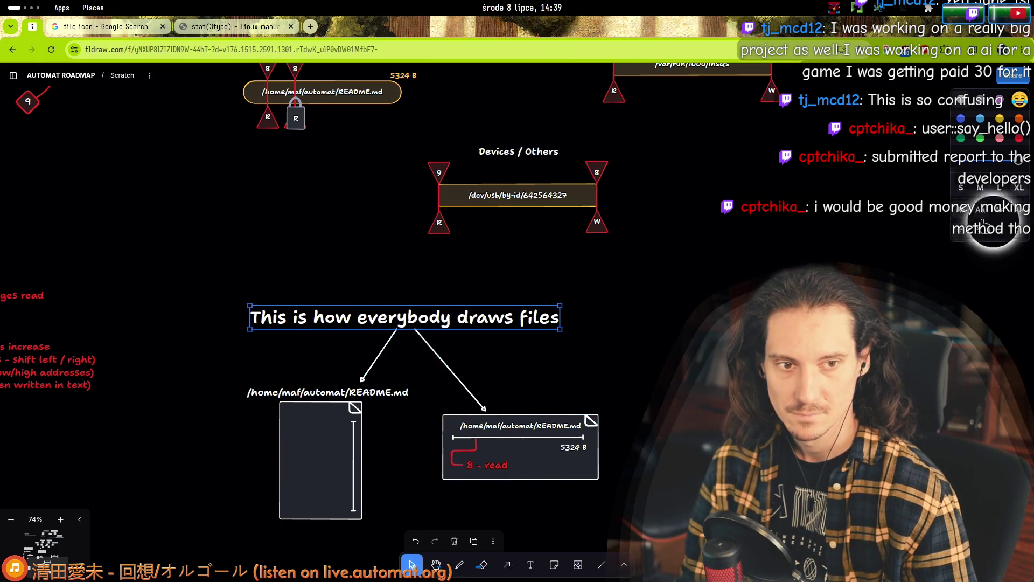
left_click(439, 365)
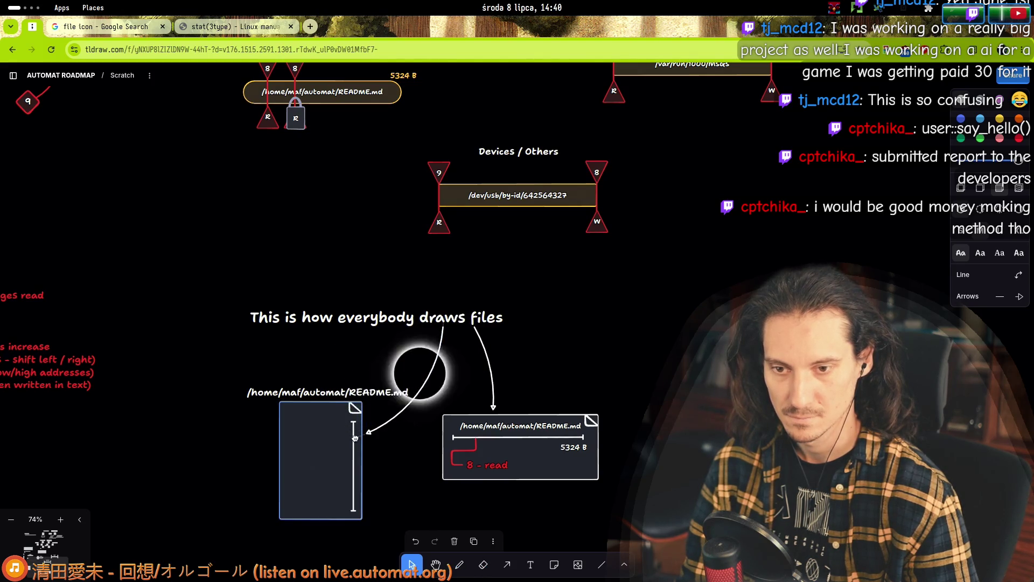
- Shift the plain file drawing and its path label further left
left_click(323, 441)
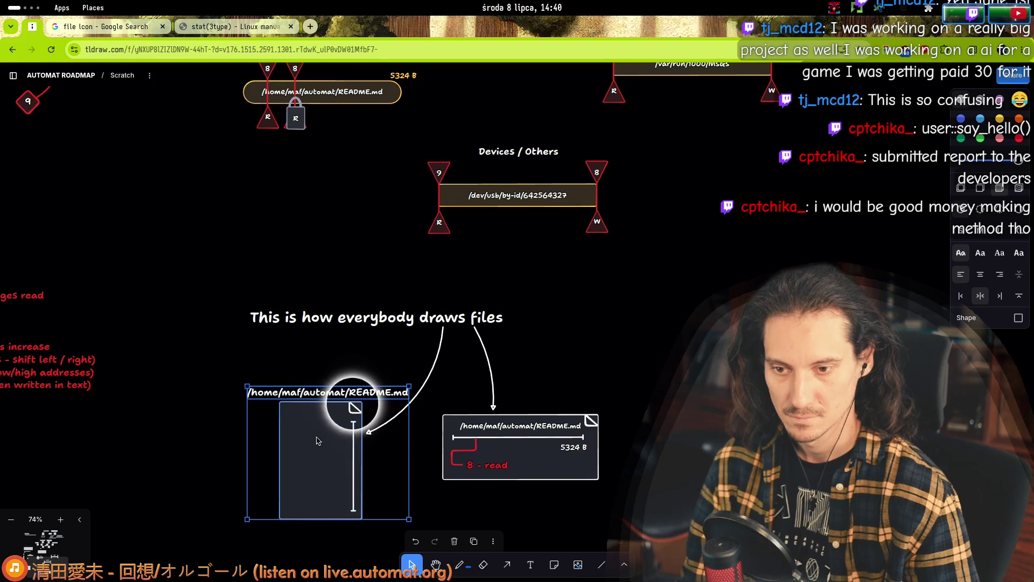
left_click_drag(318, 441, 291, 439)
mouse_move(354, 408)
left_mouse_down()
mouse_move(346, 409)
mouse_move(357, 403)
left_mouse_up()
left_click(354, 407)
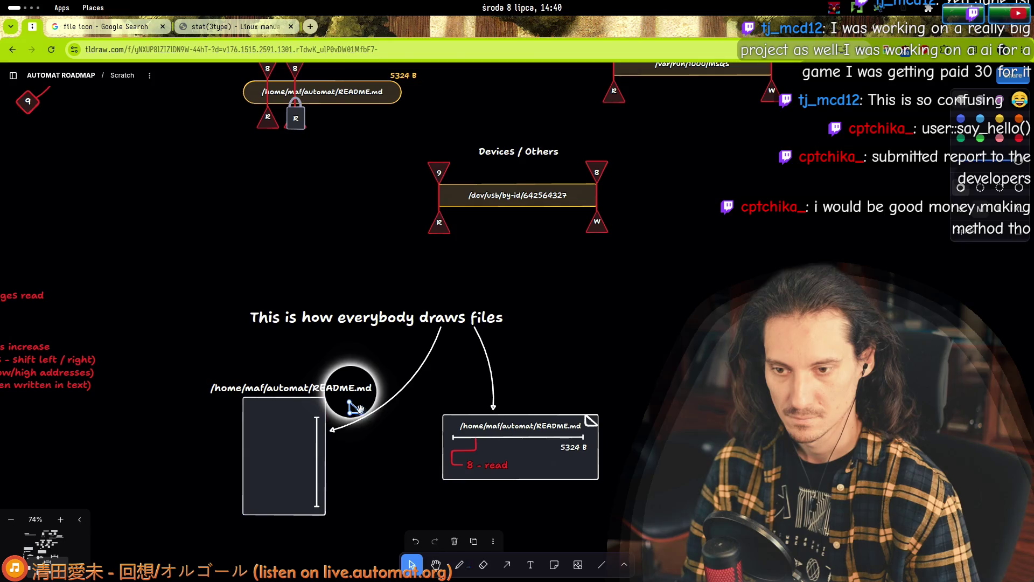
scroll(356, 407, "up", 3)
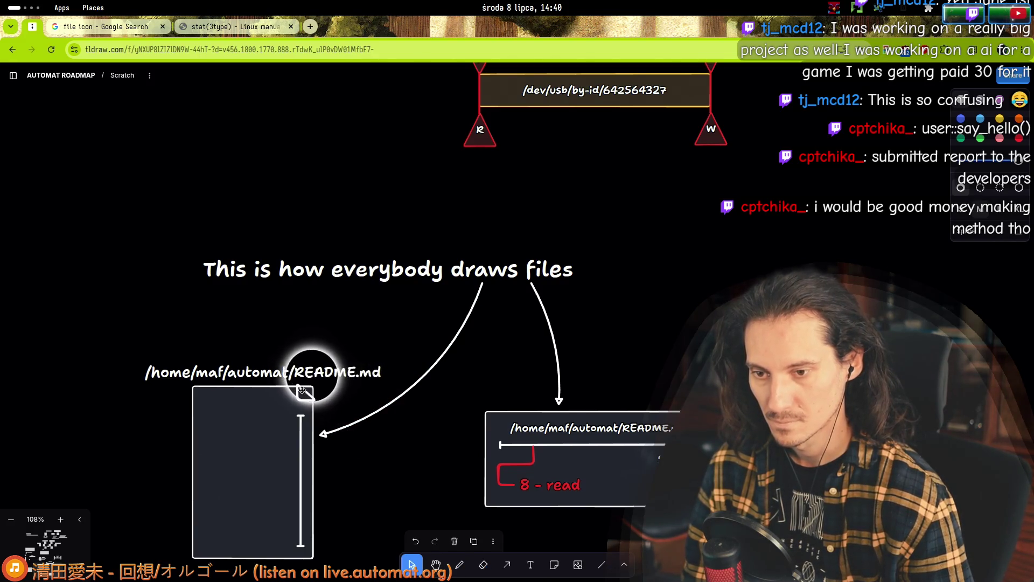
scroll(525, 428, "down", 2)
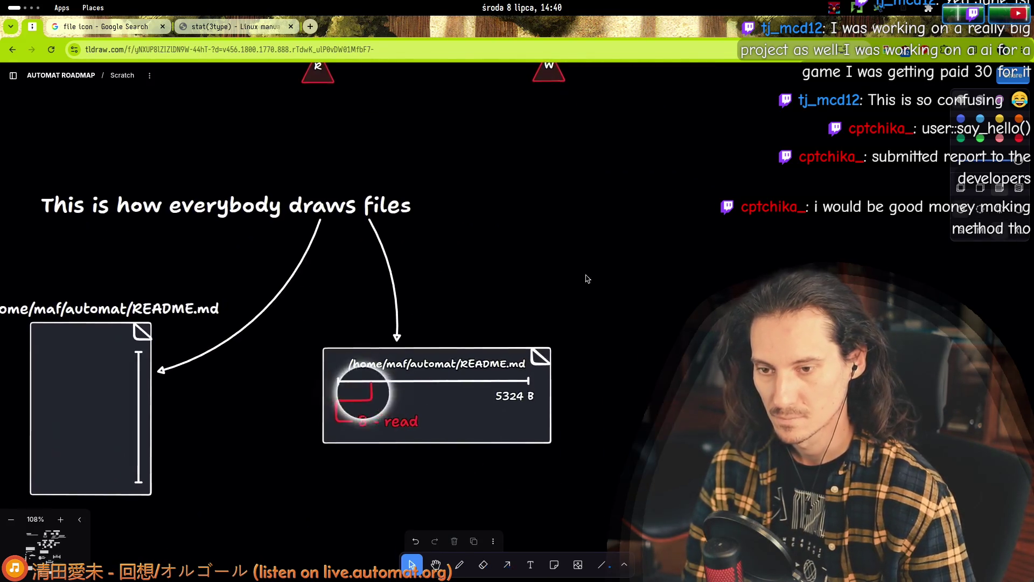
scroll(467, 314, "down", 2)
type("Too boring")
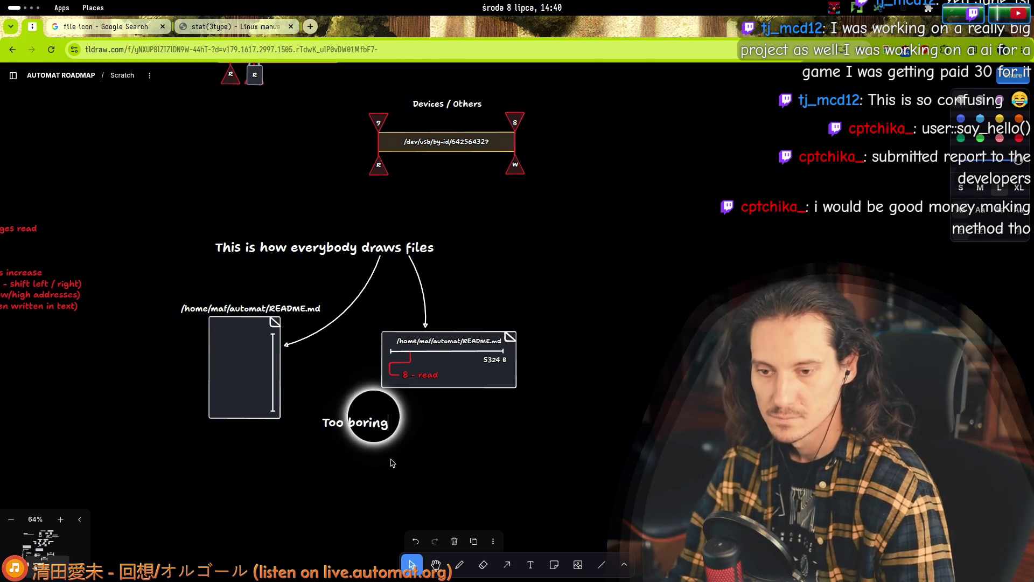
- Make the note size M reading 'Simple sheets of paper are too boring - they remind of office / work', wrapped to two lines
left_click(981, 188)
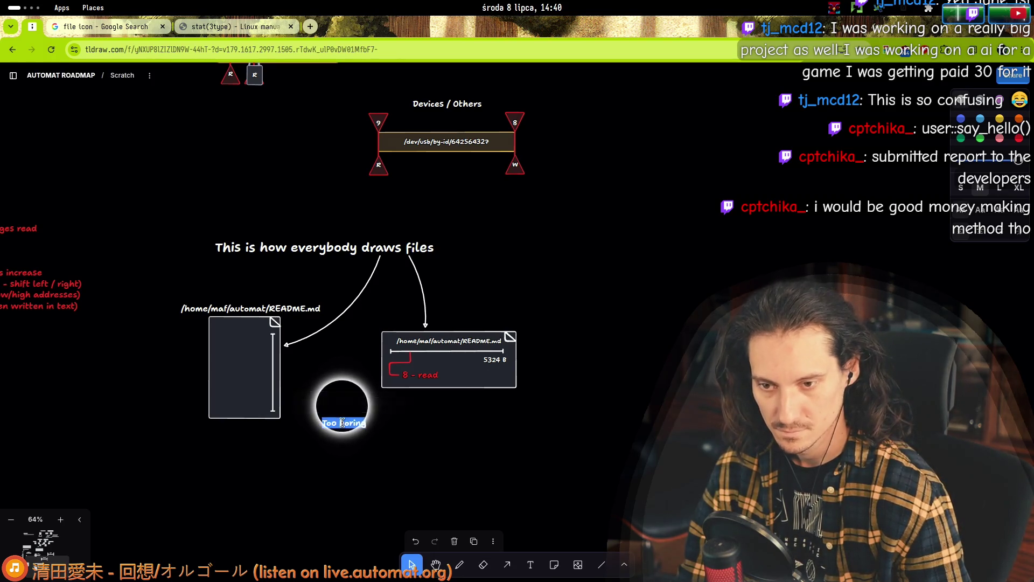
key("Right")
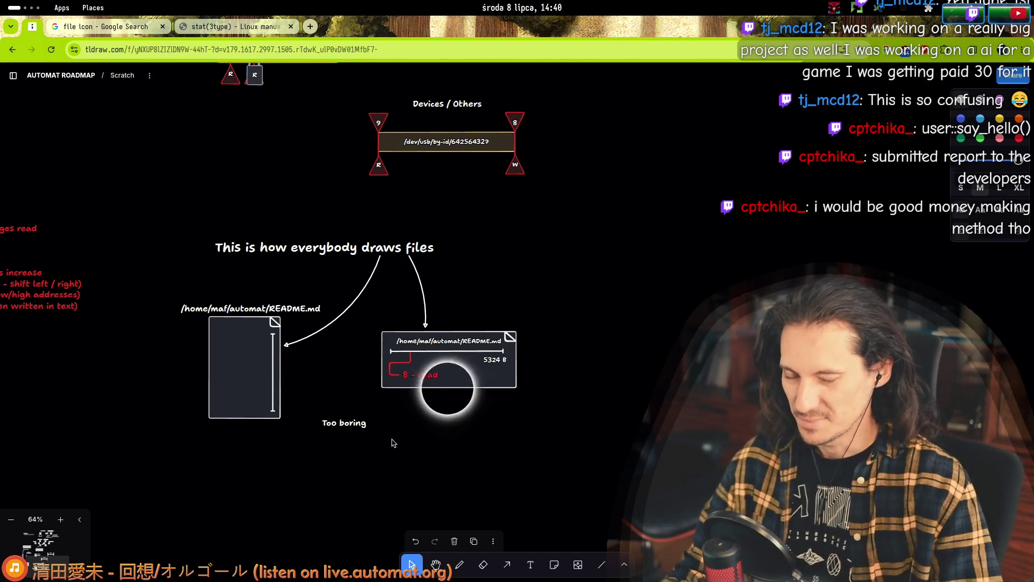
scroll(383, 450, "up", 3)
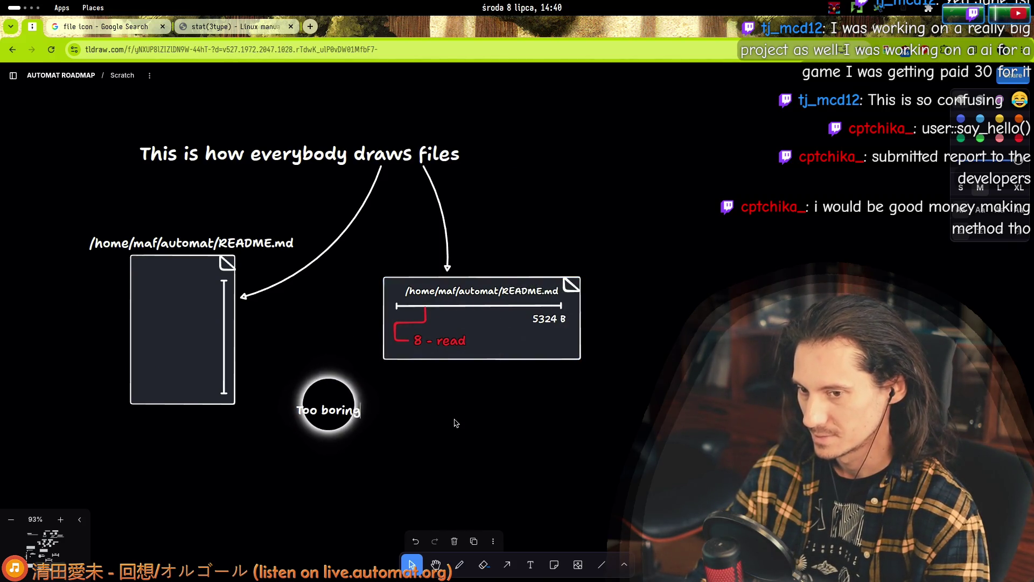
type("Simple sheets o")
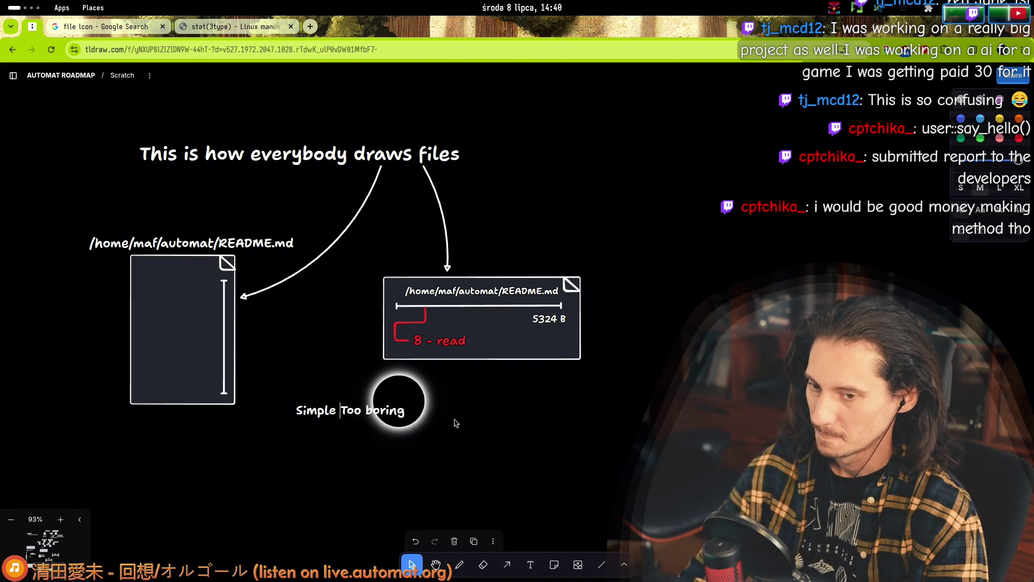
type("f b")
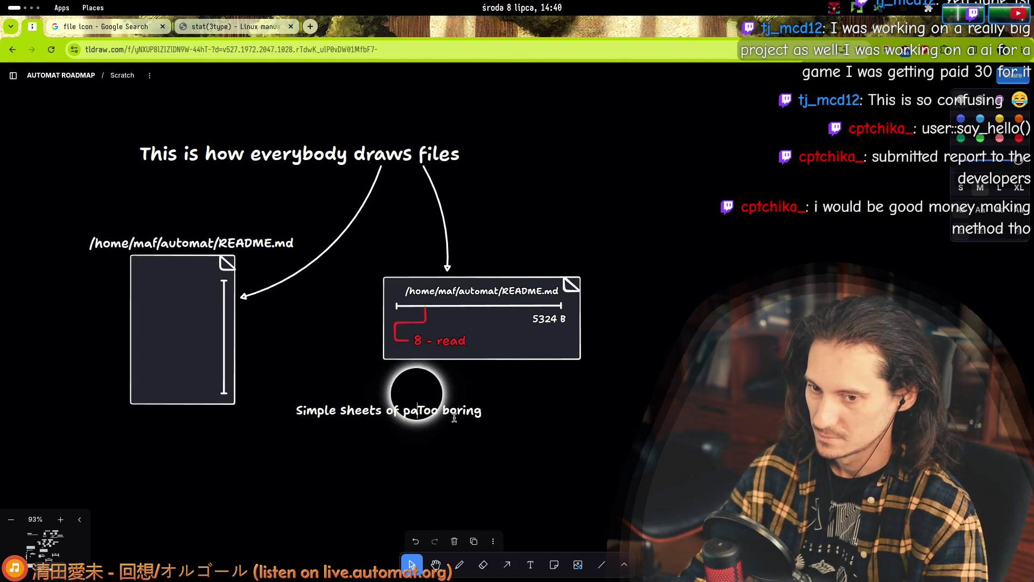
type(" are ")
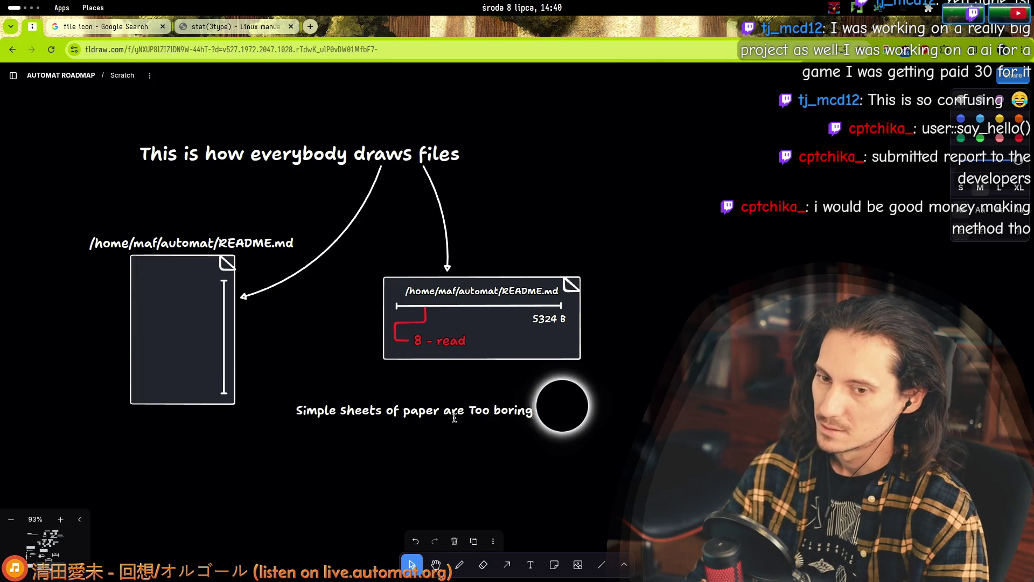
type("t")
key("End")
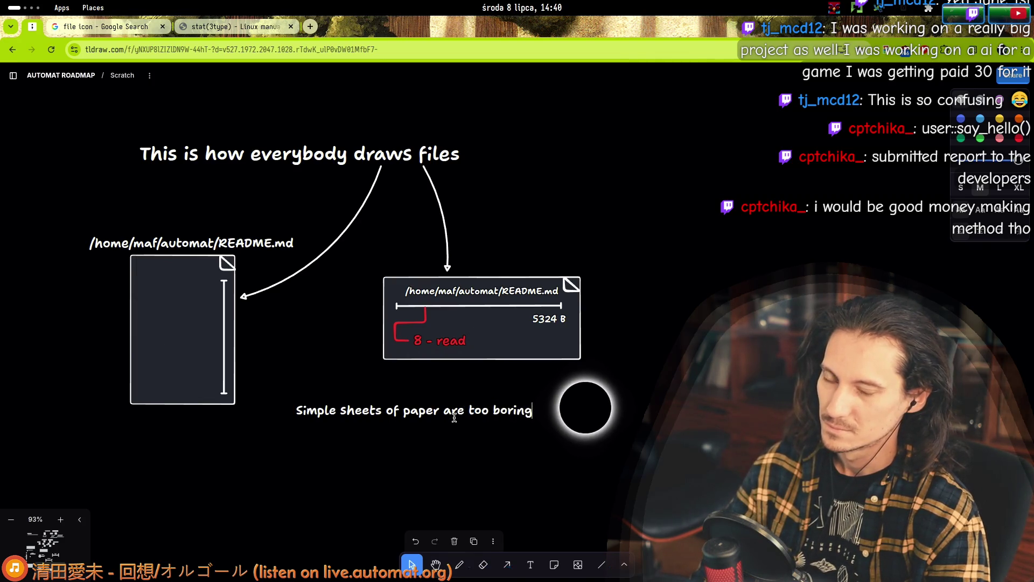
type("- ")
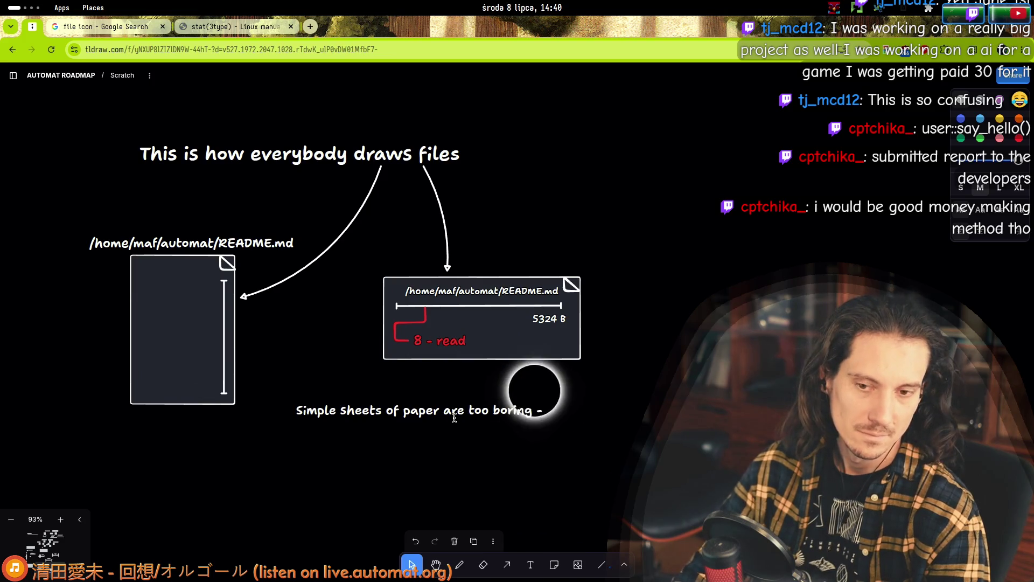
type("they remind")
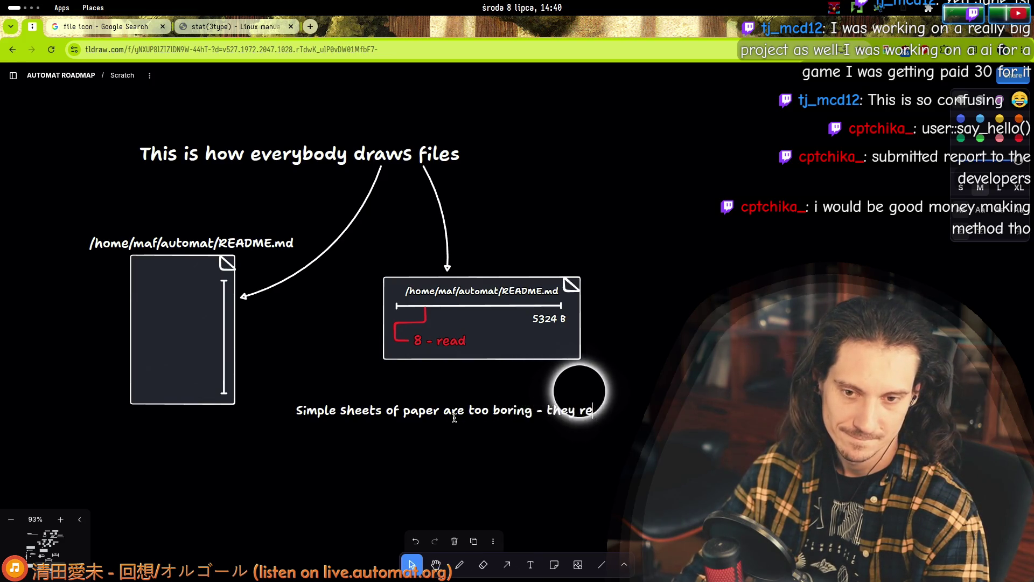
type(" of office")
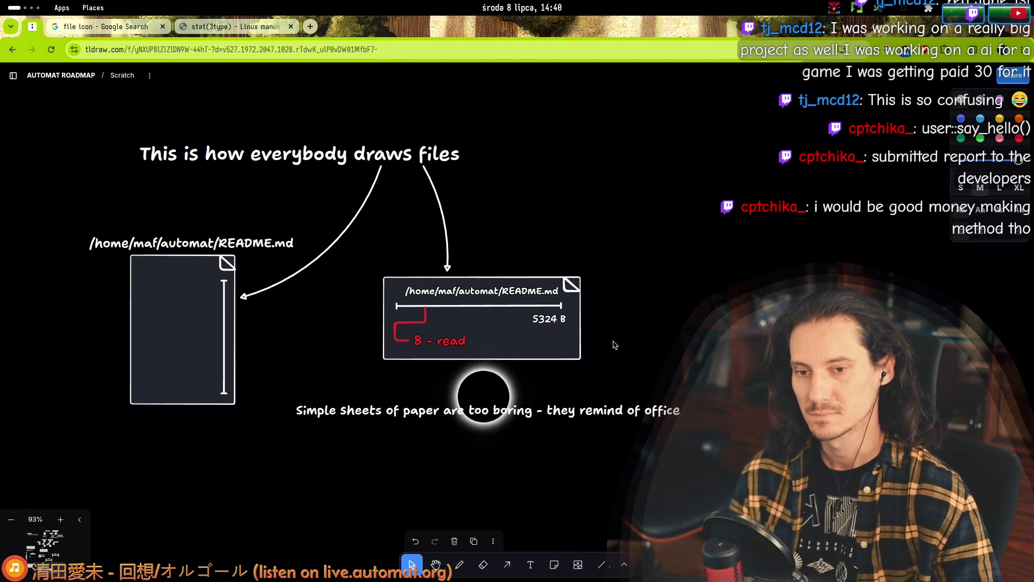
type(" / v")
key("Escape")
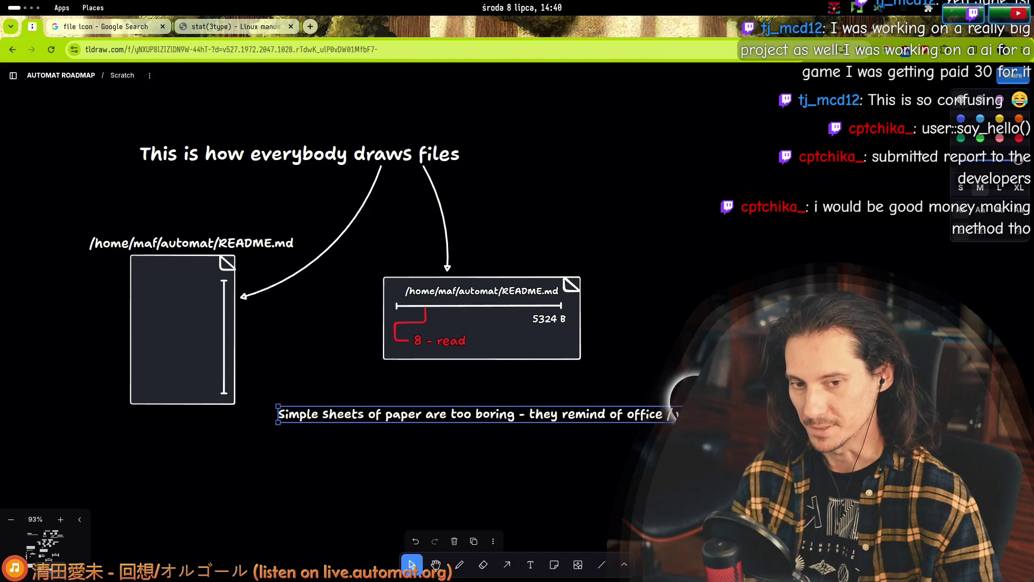
left_click_drag(676, 413, 514, 414)
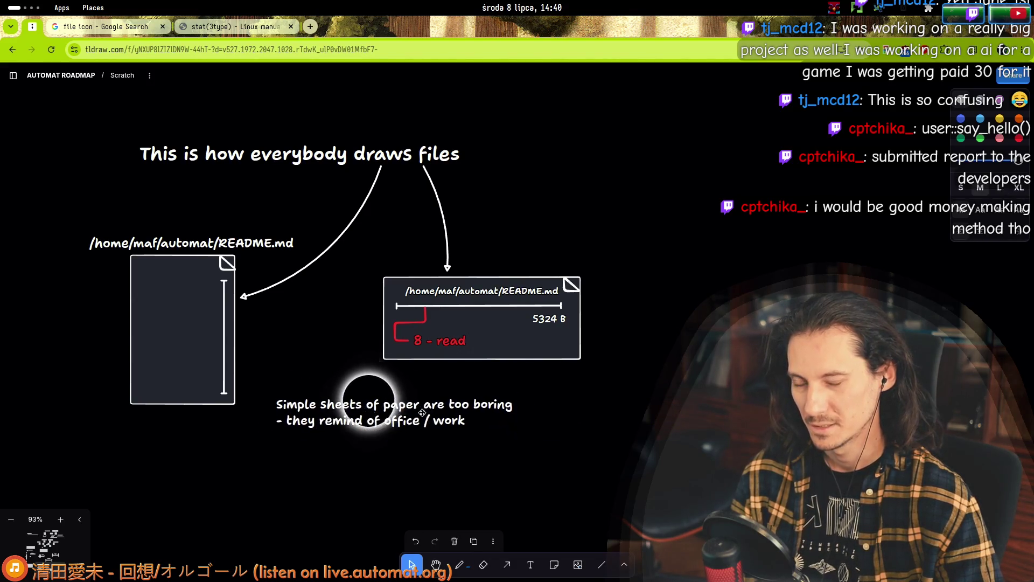
scroll(421, 404, "down", 5)
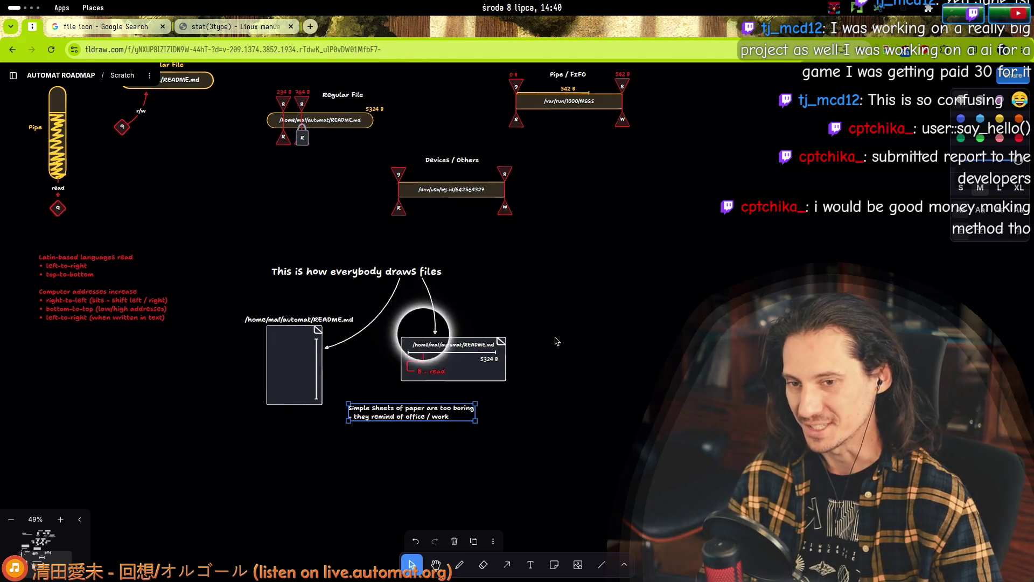
- Select the file drawings to check the group's extent
mouse_move(555, 334)
left_mouse_down()
mouse_move(394, 380)
mouse_move(575, 339)
left_mouse_up()
left_click(575, 339)
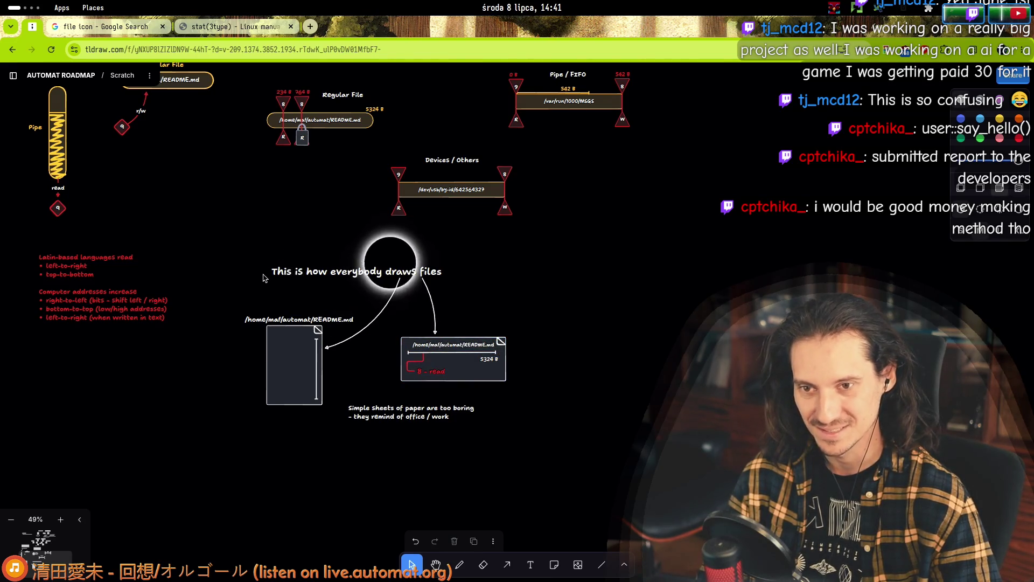
scroll(263, 270, "down", 2)
left_click_drag(263, 270, 491, 449)
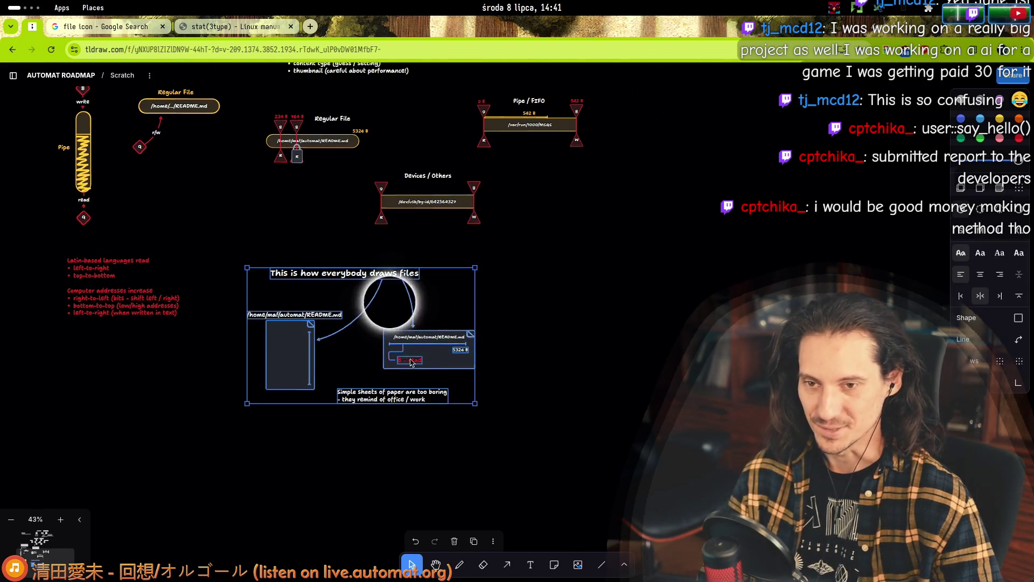
- Delete the Stream plan heading and its list line
scroll(424, 345, "down", 10)
scroll(314, 177, "up", 5)
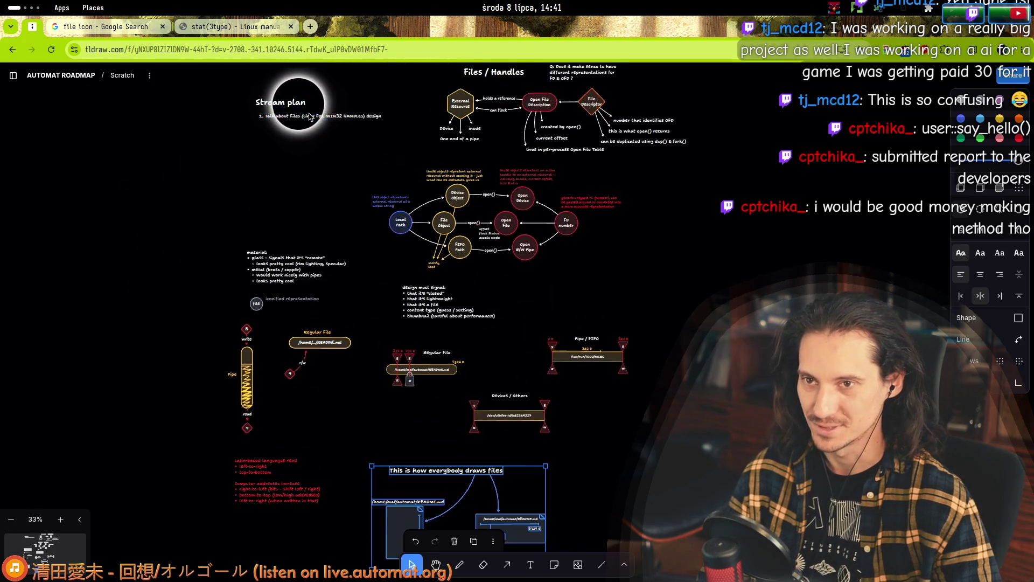
scroll(315, 178, "up", 5)
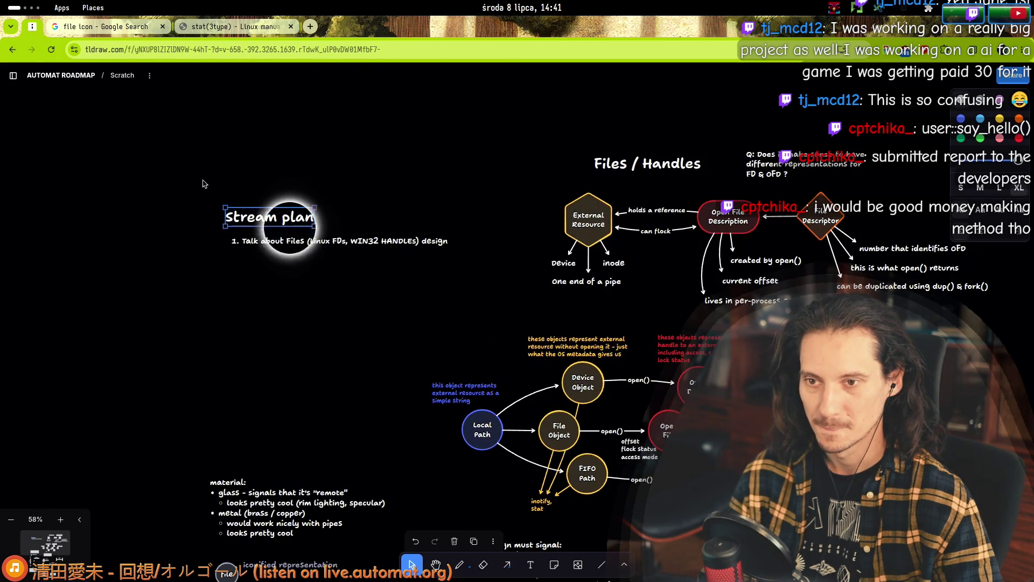
left_click_drag(203, 182, 449, 273)
key("Delete")
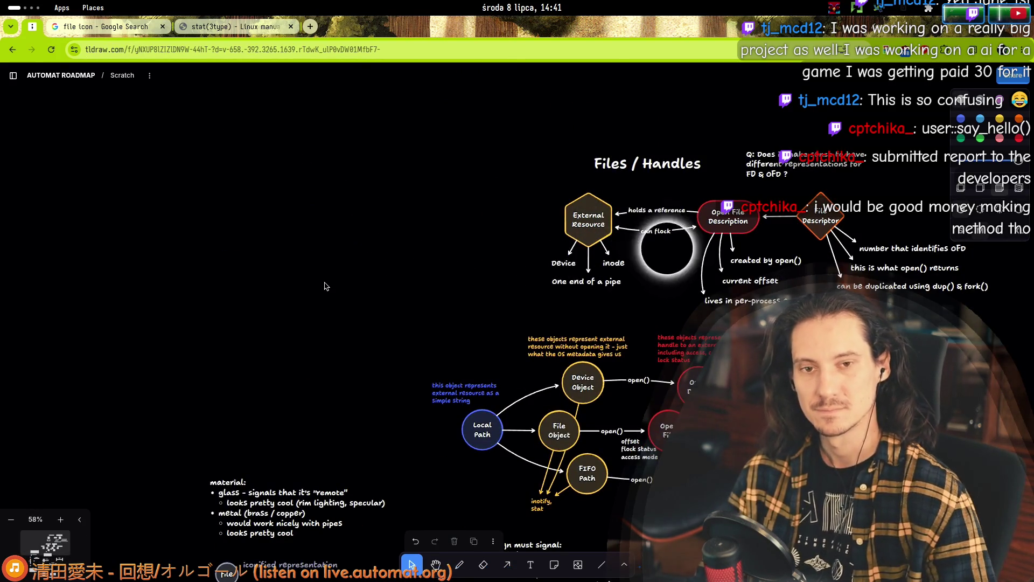
- Rename the Scratch page to 'Notes on Files'
double_click(123, 80)
right_click(132, 78)
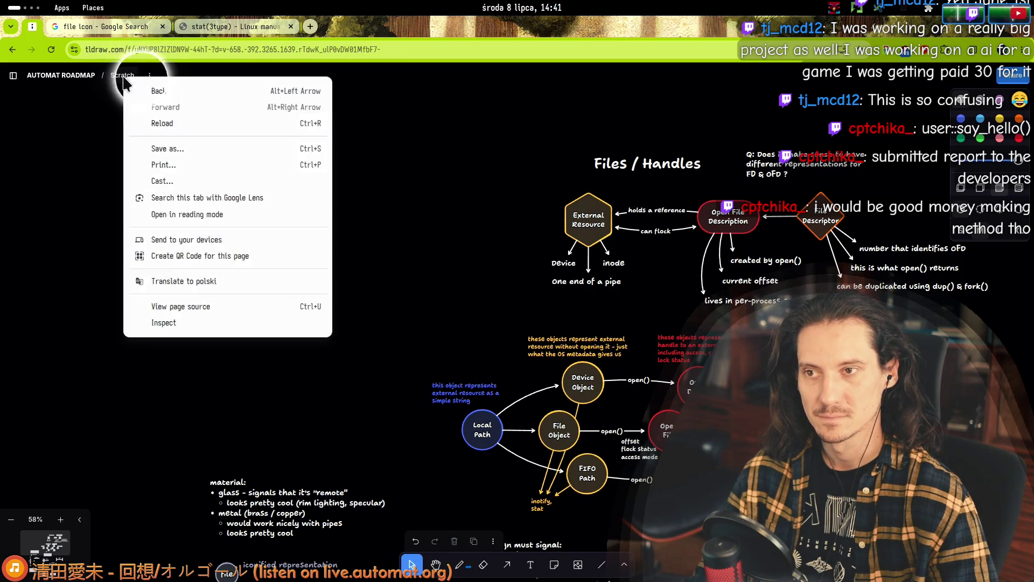
key("Escape")
left_click(127, 76)
left_click(211, 117)
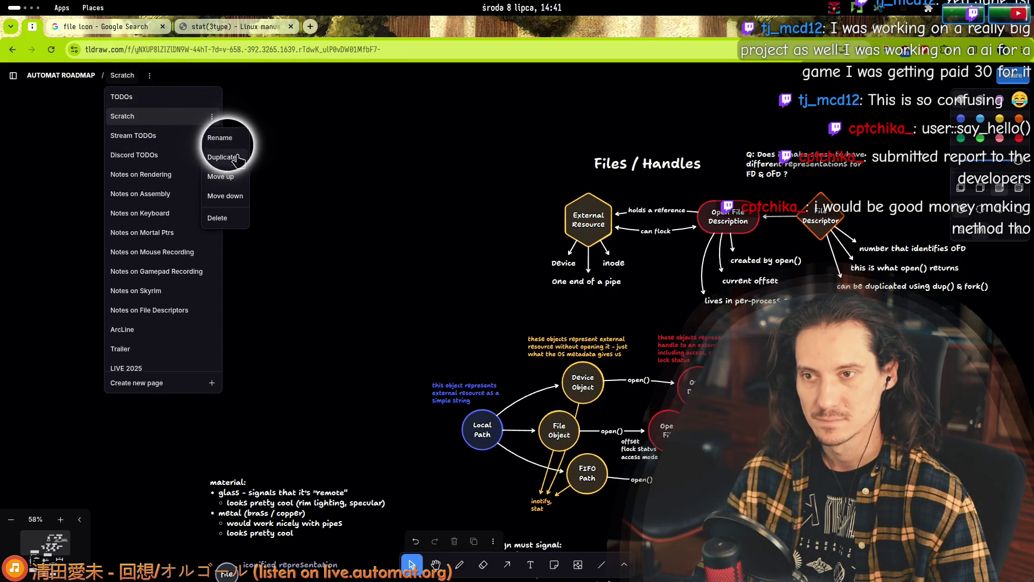
left_click(231, 134)
type("Note")
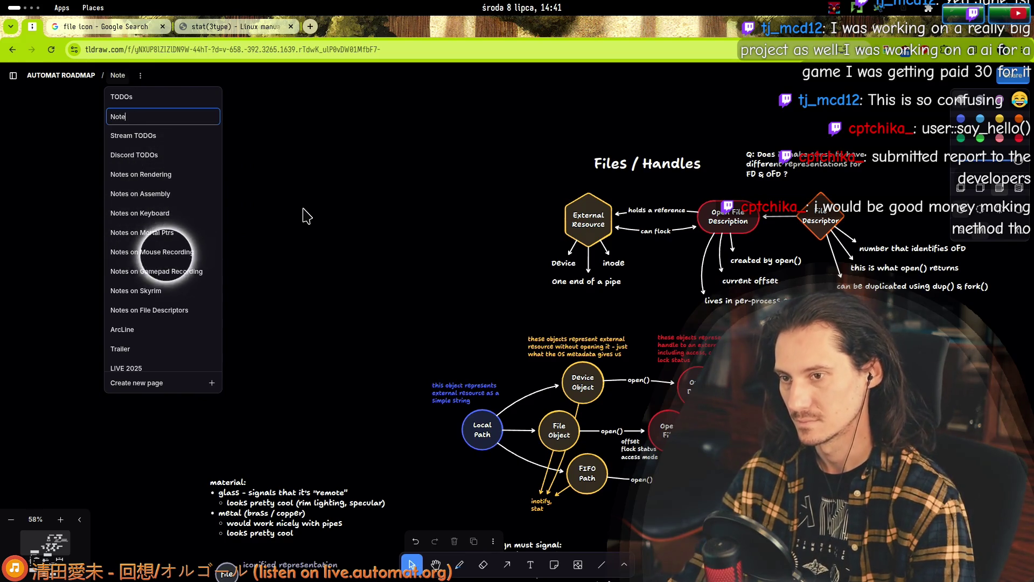
type("s on Files")
key("Return")
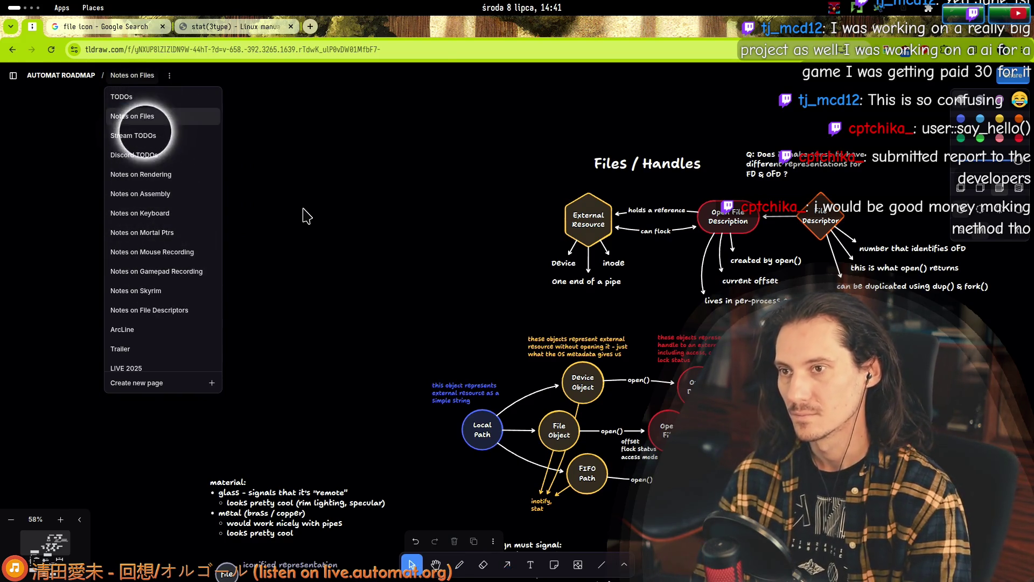
- Reorder Notes on Files, delete the empty 'Notes on File Descriptors' page, and return
mouse_move(153, 124)
left_mouse_down()
mouse_move(156, 205)
mouse_move(181, 311)
mouse_move(162, 293)
mouse_move(181, 293)
left_mouse_up()
left_click(178, 310)
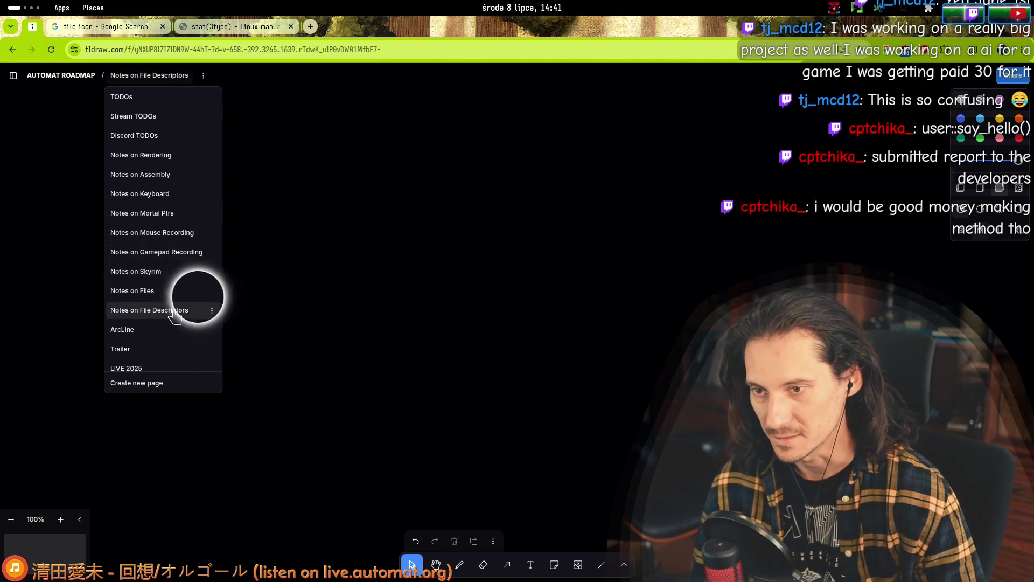
left_click(212, 311)
left_click(221, 411)
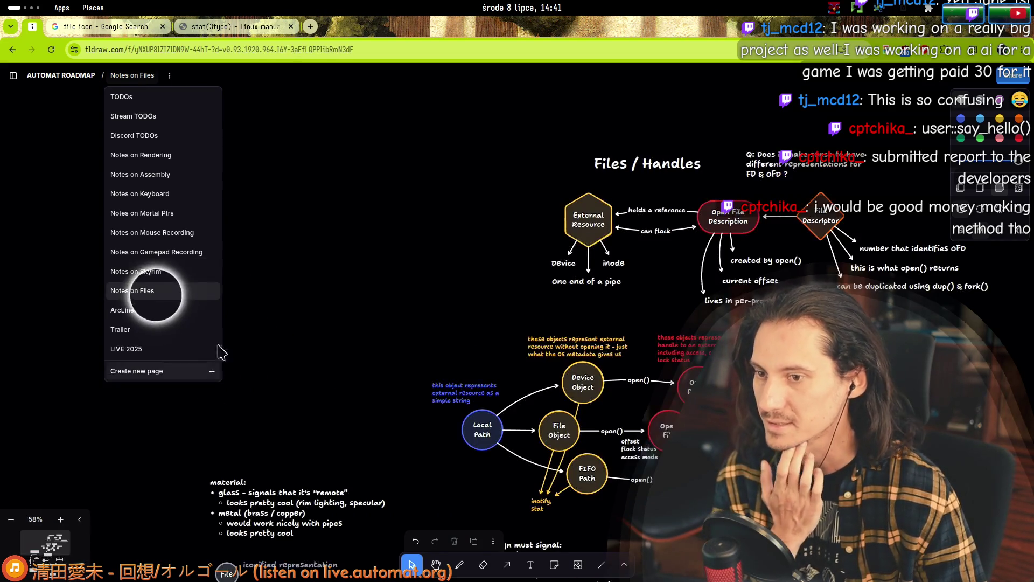
left_click(156, 289)
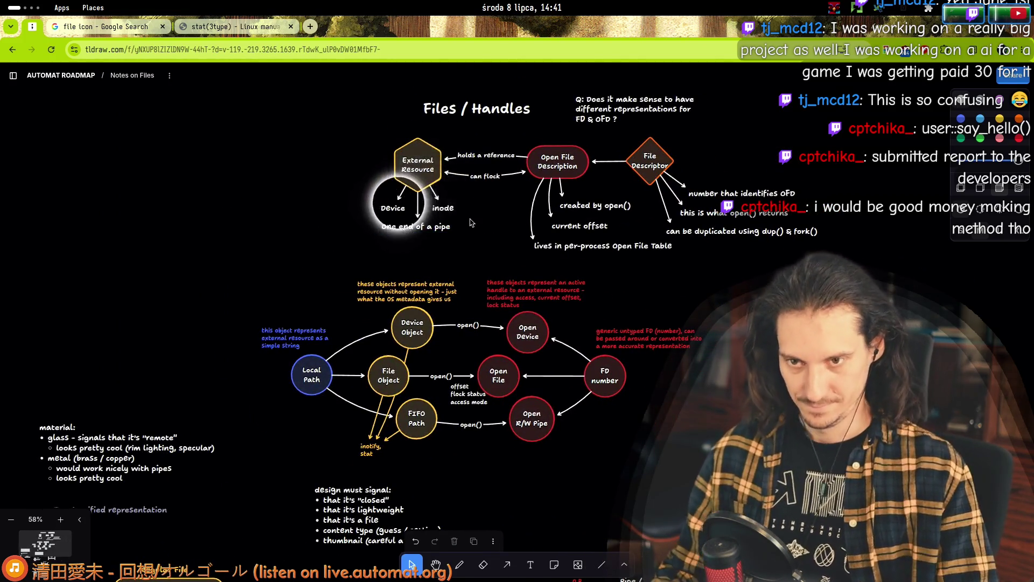
- Change the label under the External Resource hexagon from 'inode' to 'fs inode'
scroll(458, 221, "up", 5)
scroll(458, 221, "up", 1)
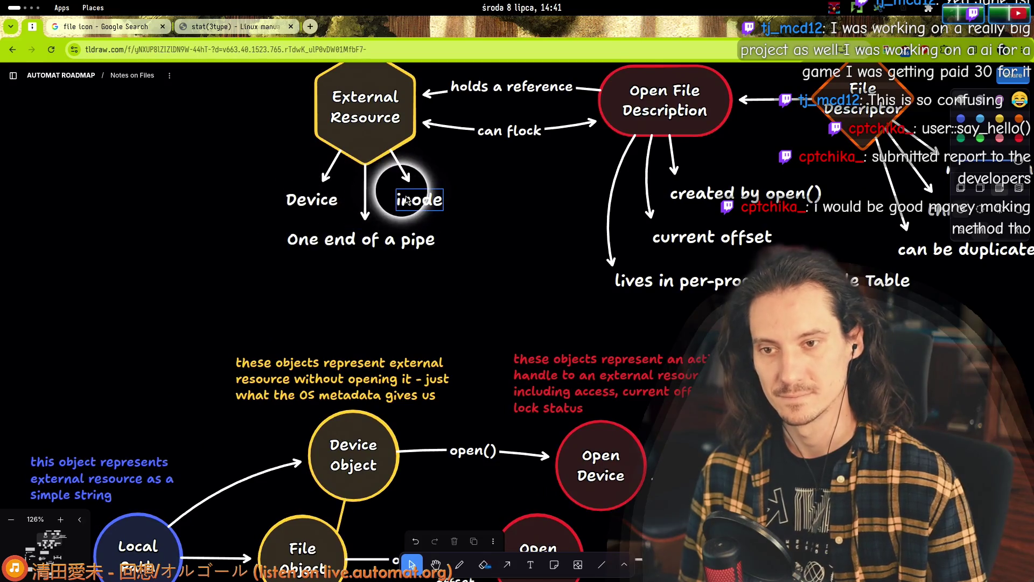
double_click(412, 203)
type("fs inode")
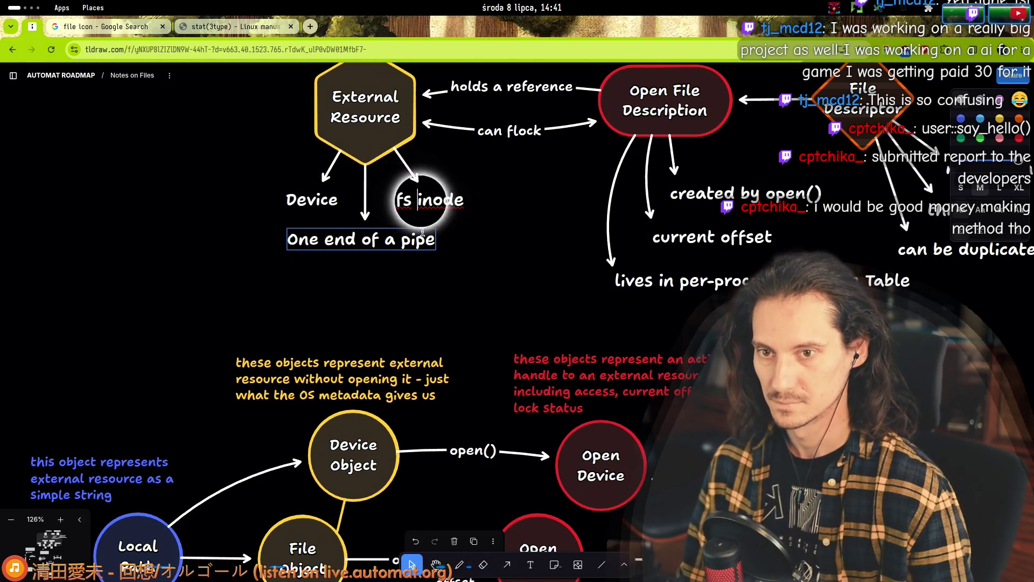
left_click(170, 258)
scroll(466, 260, "down", 5)
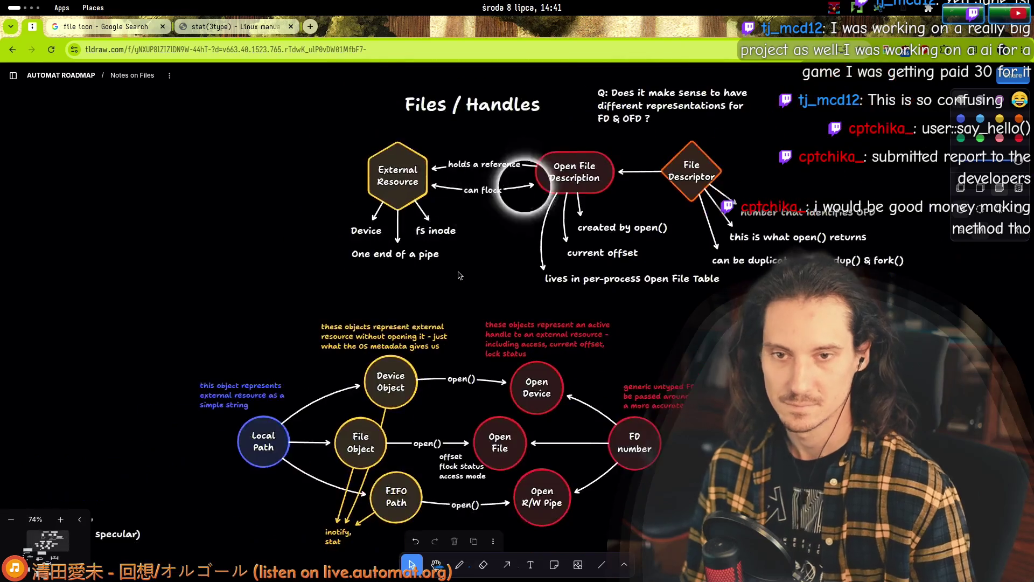
scroll(270, 371, "down", 5)
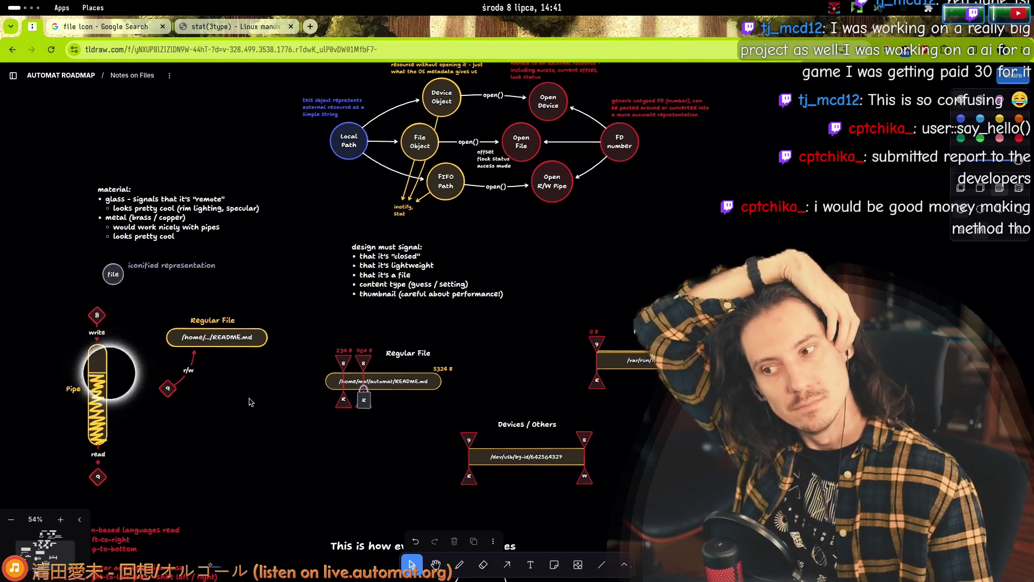
scroll(350, 334, "down", 3)
scroll(350, 334, "left", 4)
mouse_move(239, 197)
left_mouse_down()
mouse_move(257, 226)
mouse_move(374, 279)
mouse_move(368, 326)
mouse_move(476, 325)
mouse_move(368, 325)
left_mouse_up()
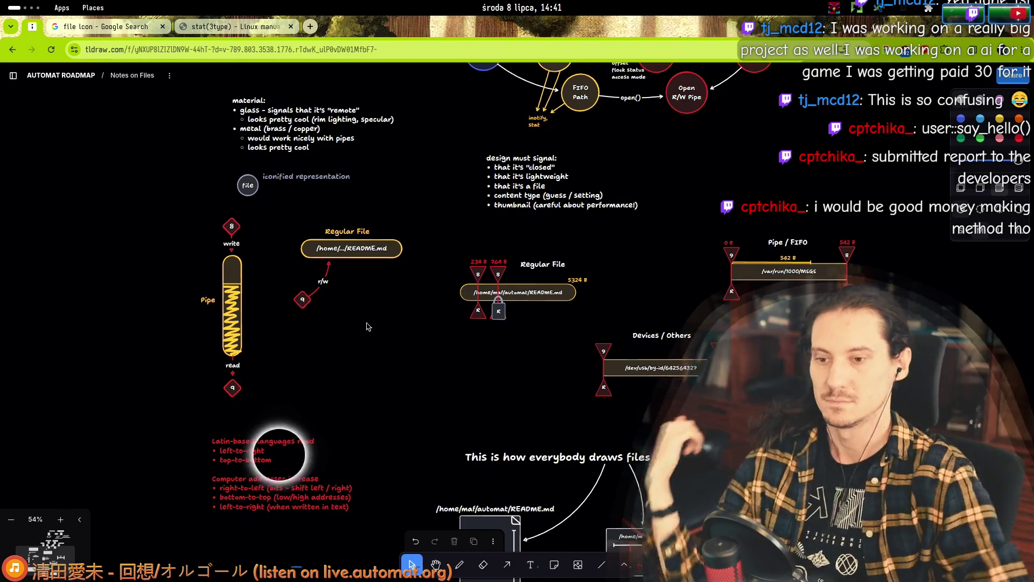
left_click(257, 459)
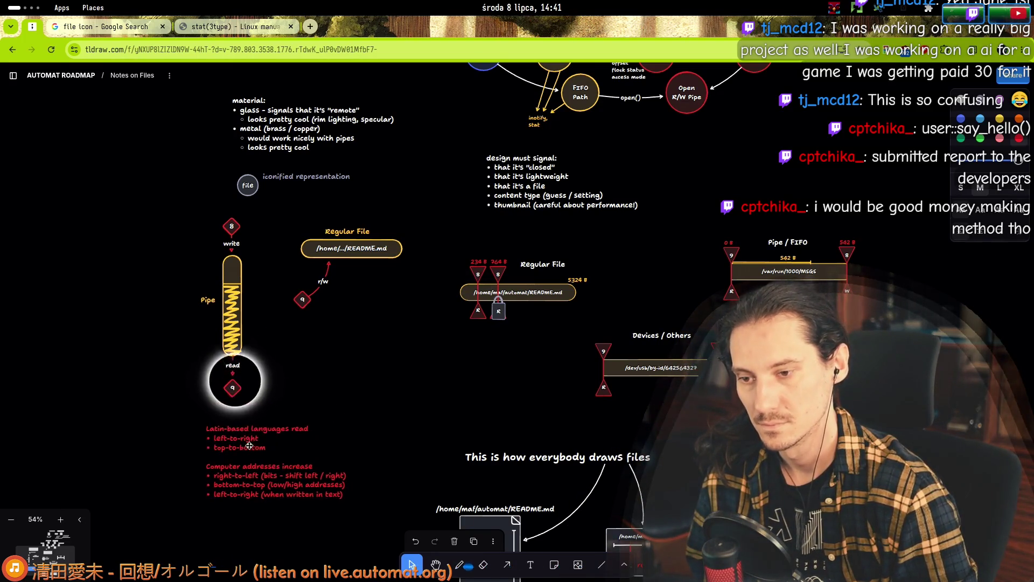
scroll(384, 321, "up", 6)
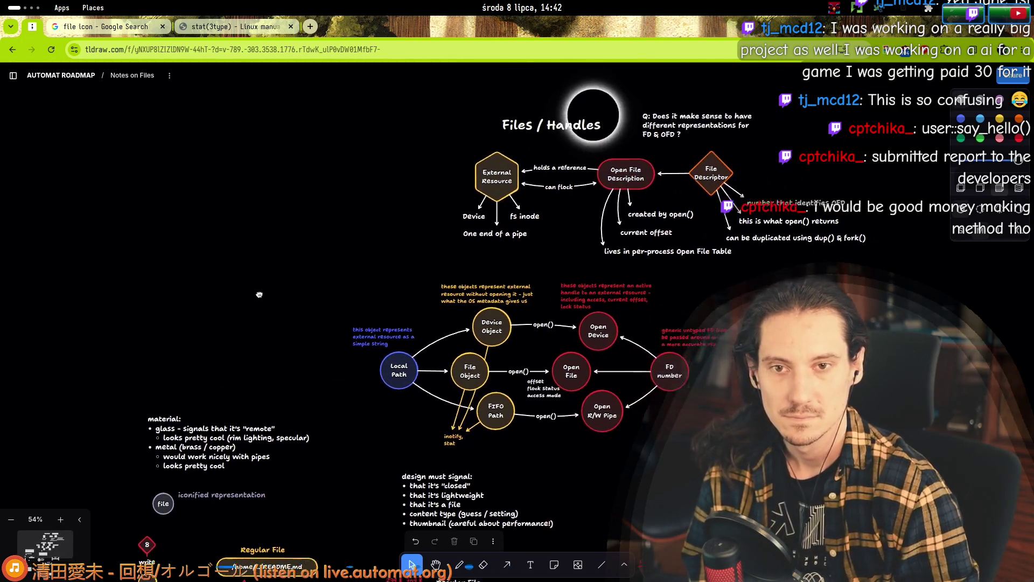
scroll(383, 321, "down", 10)
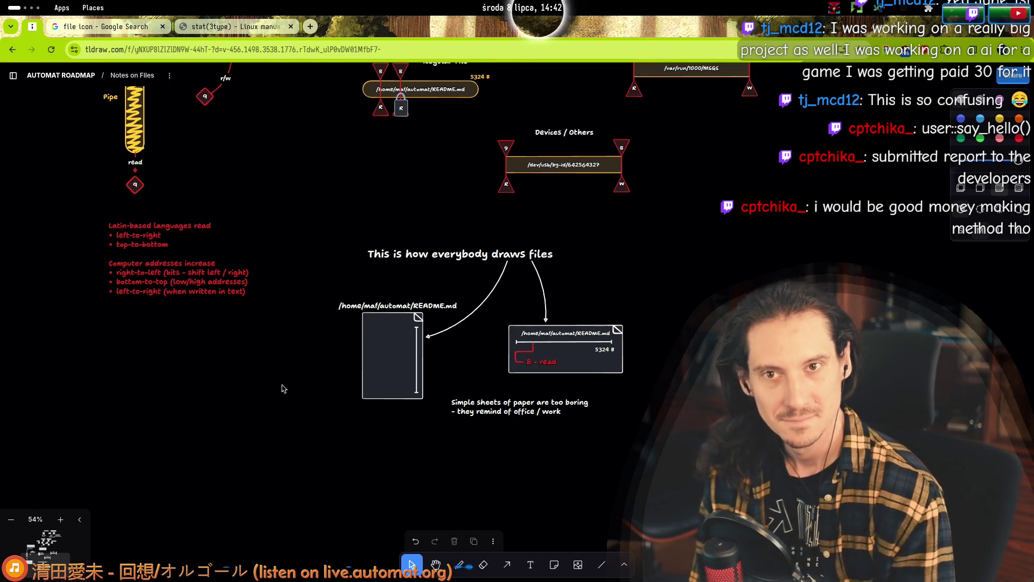
scroll(273, 376, "up", 7)
scroll(273, 375, "up", 2)
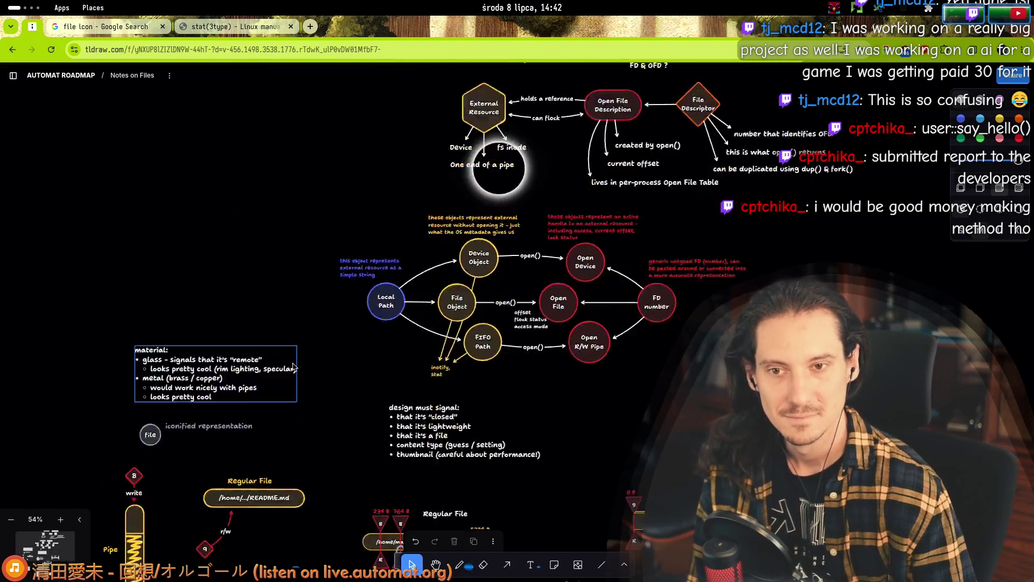
scroll(314, 393, "down", 7)
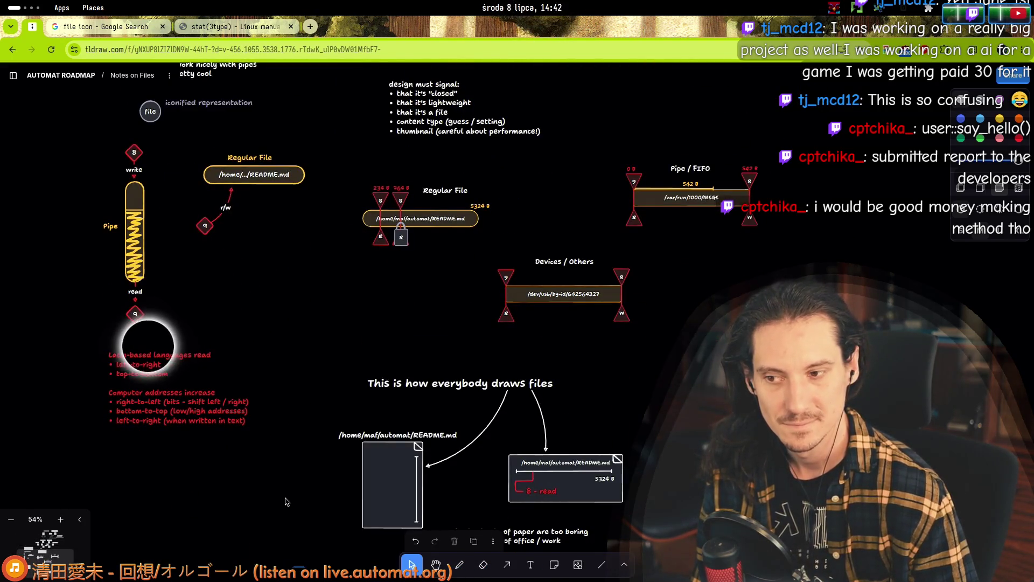
scroll(60, 362, "up", 8)
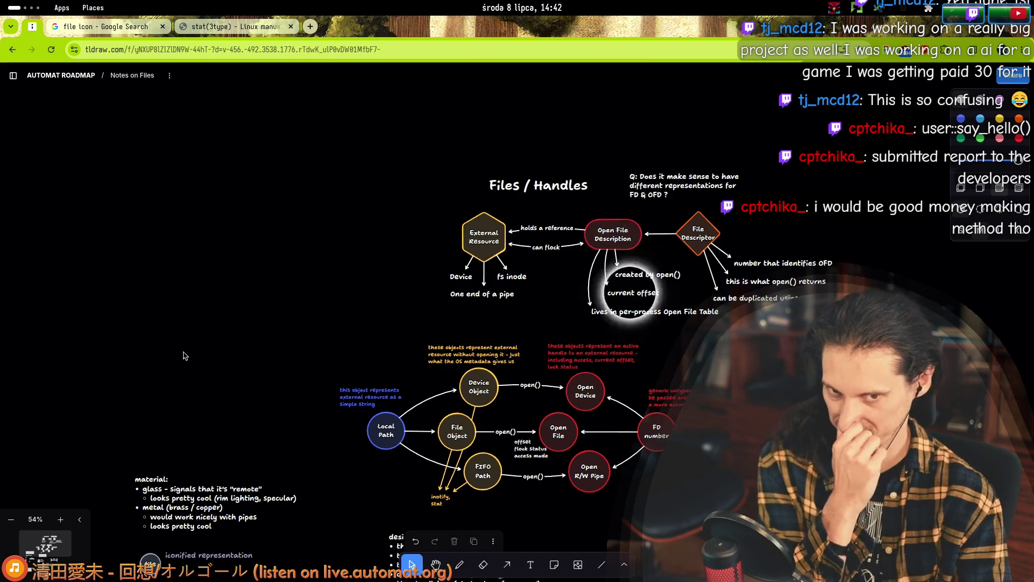
scroll(304, 382, "down", 6)
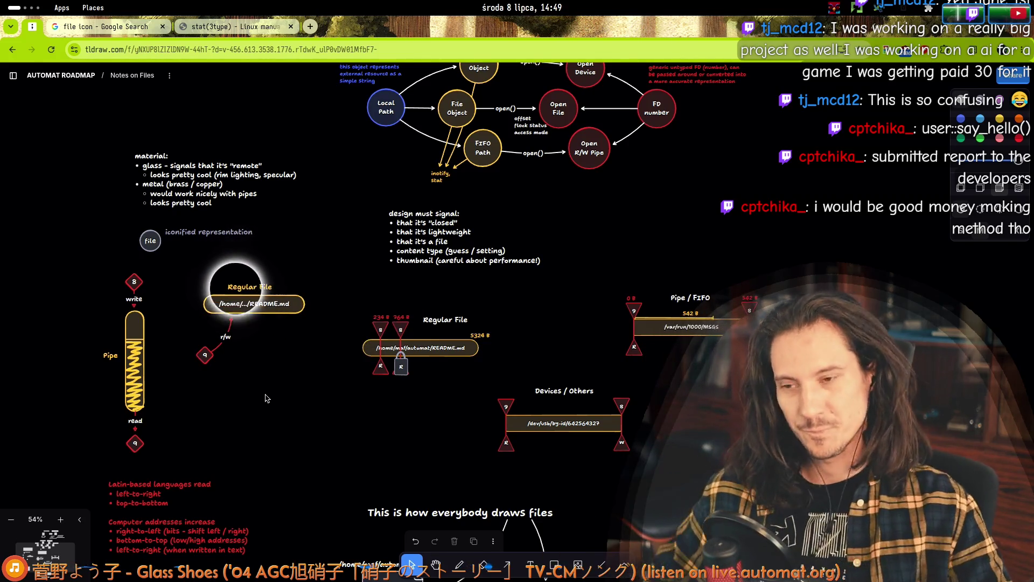
- Move the FD 9 diamond lower and to the left of the Regular File diagram
scroll(204, 307, "up", 5)
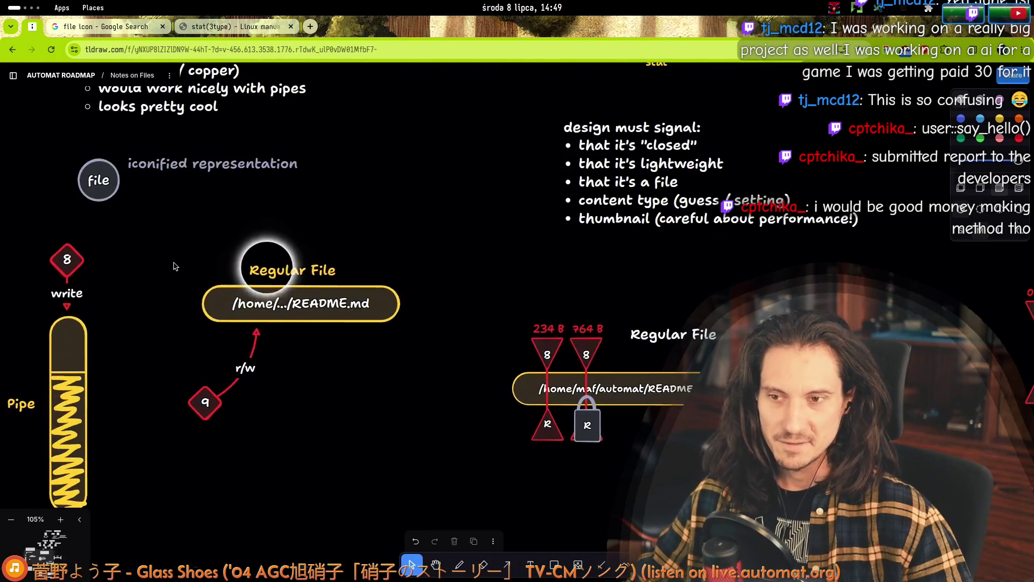
mouse_move(183, 256)
left_mouse_down()
mouse_move(403, 484)
mouse_move(409, 474)
left_mouse_up()
mouse_move(154, 235)
left_mouse_down()
mouse_move(410, 432)
mouse_move(415, 450)
left_mouse_up()
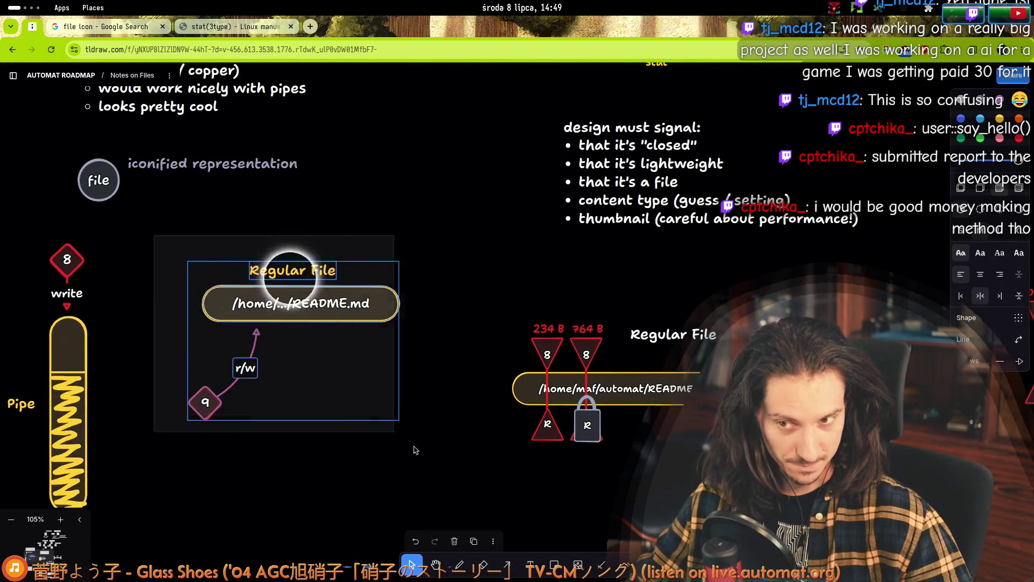
left_click(206, 437)
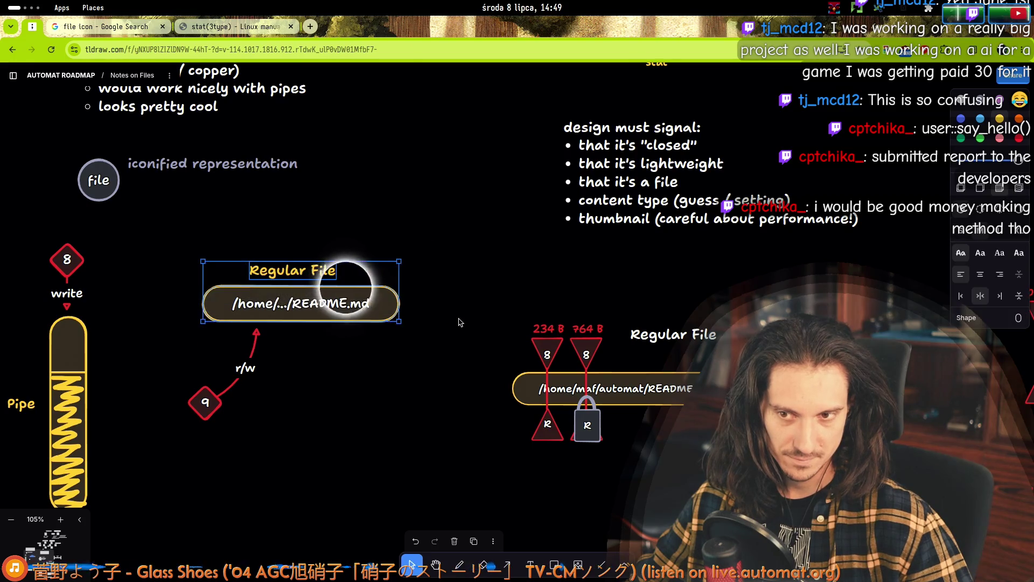
left_click(302, 303)
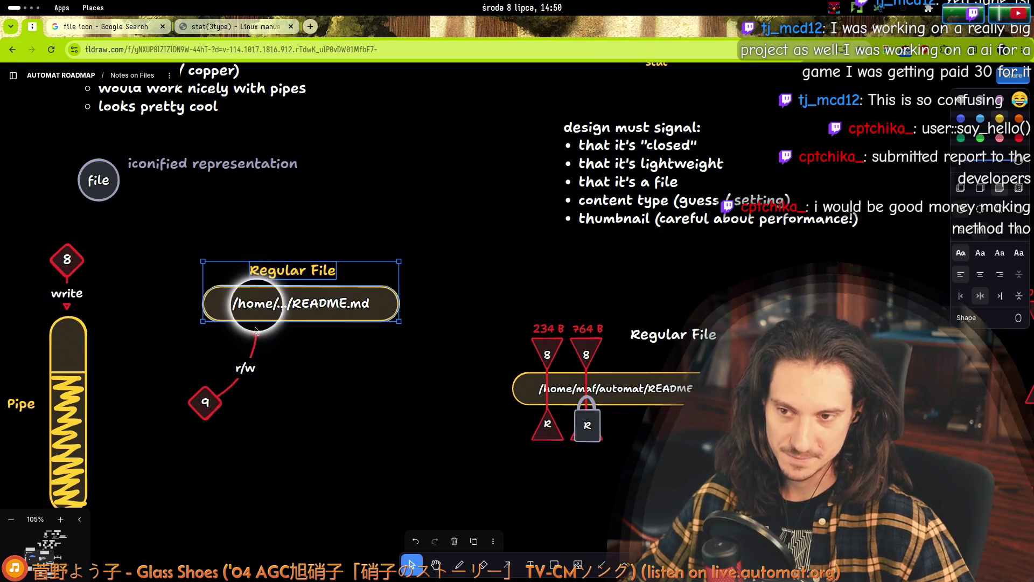
left_click_drag(156, 358, 216, 447)
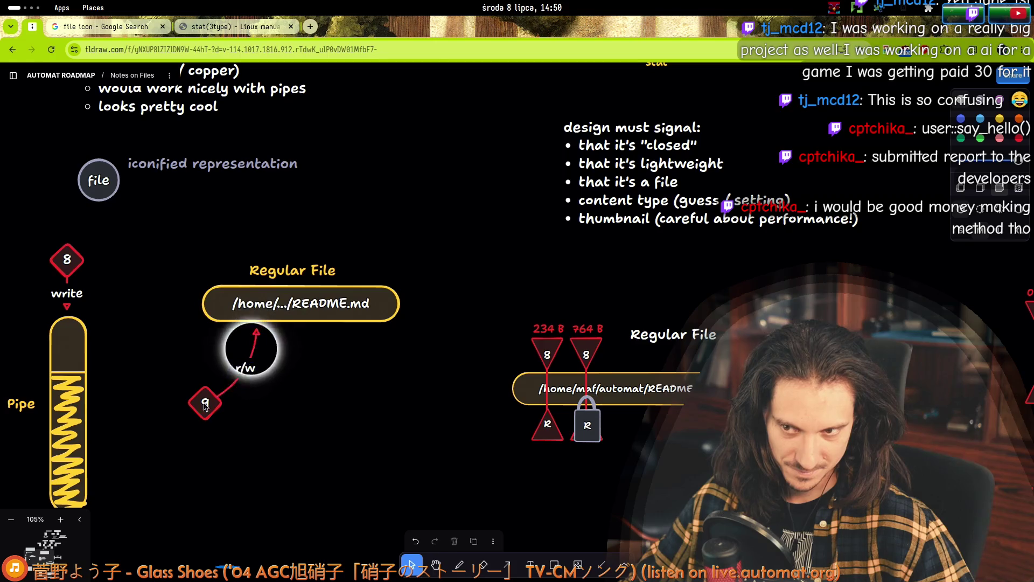
left_click_drag(198, 409, 186, 422)
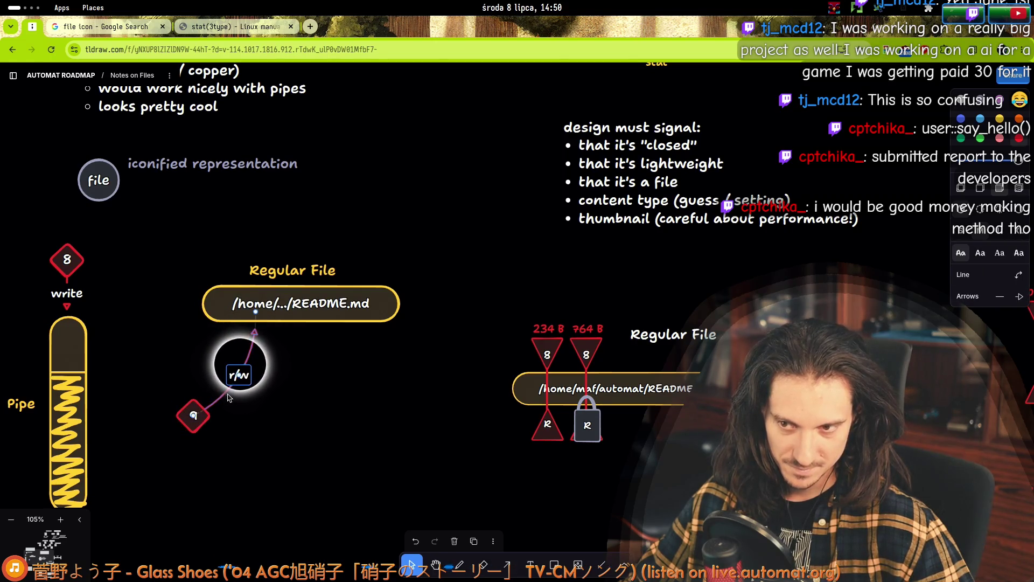
- Confirm the r/w arrow stays linked, then paste a 5324 B label beside the Regular File title
left_click(241, 382)
key("Escape")
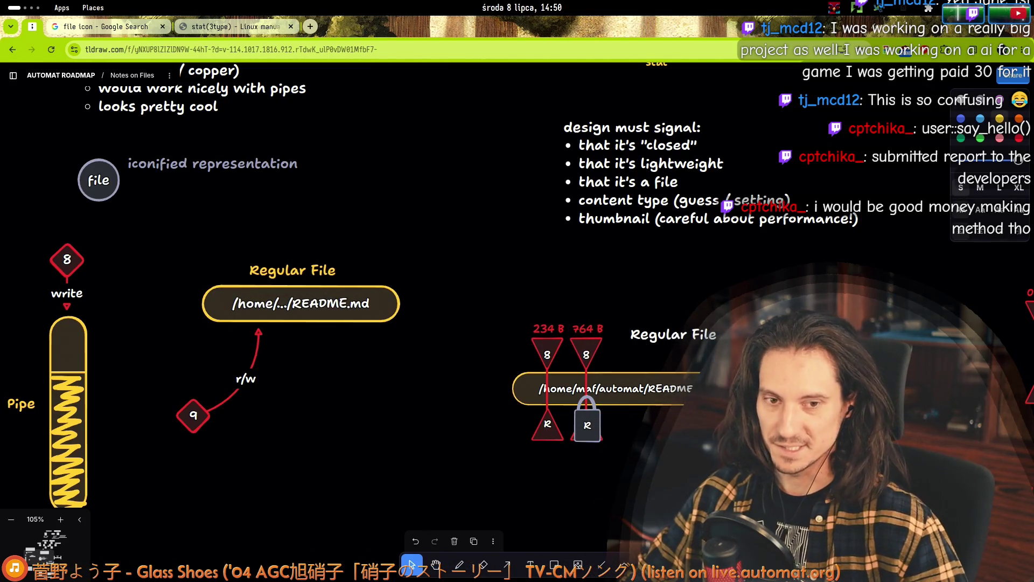
key("ctrl+v")
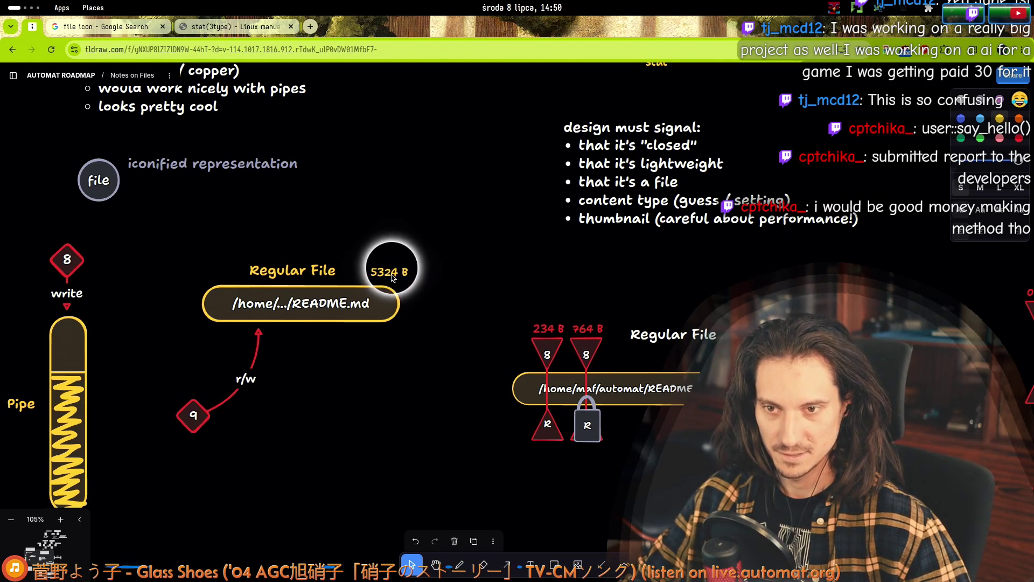
- Place a copy of the 234 B label under the README.md node at the r/w arrow tip
left_click(553, 332)
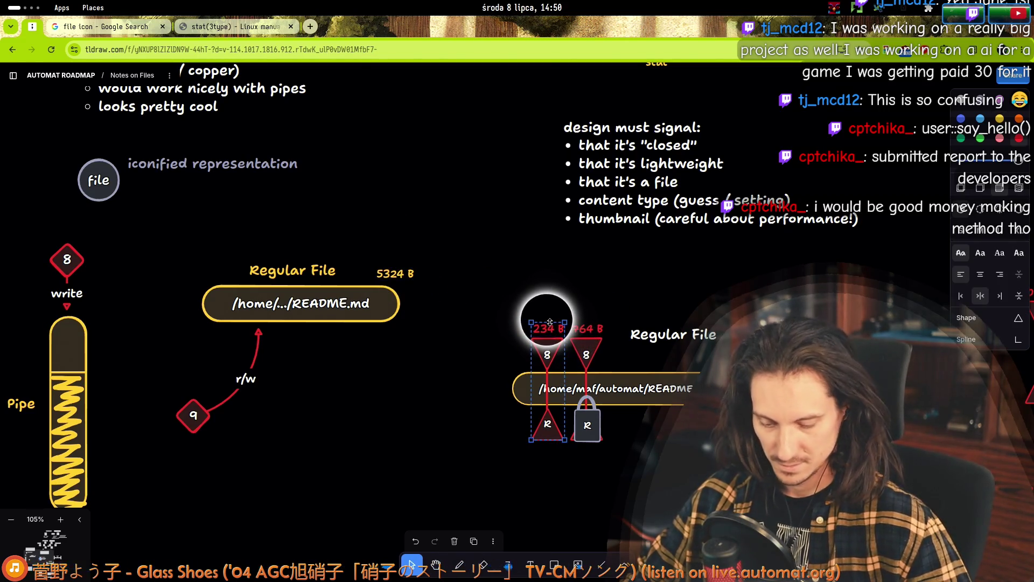
left_click(548, 329)
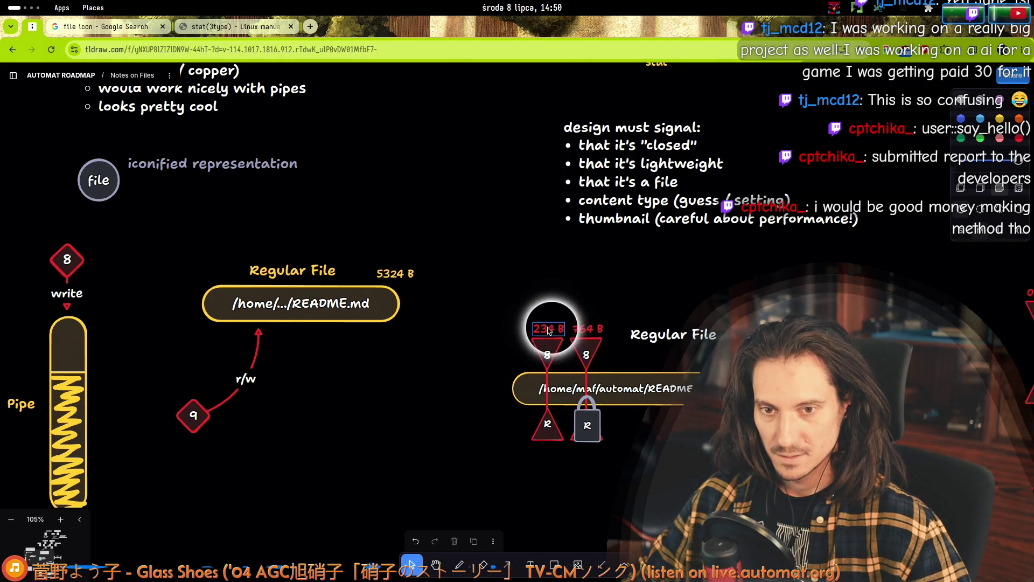
left_click(593, 330)
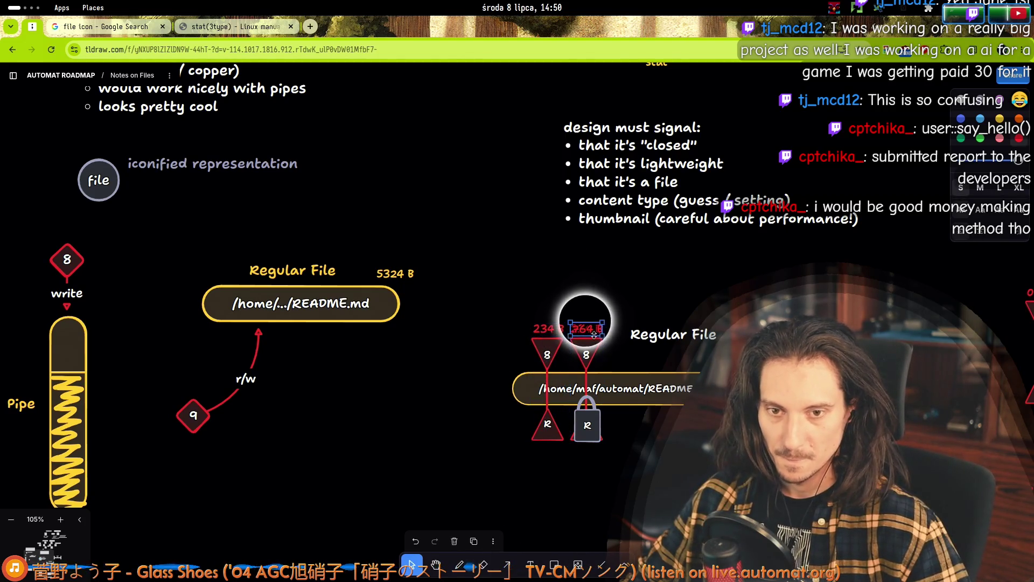
mouse_move(583, 330)
left_mouse_down()
mouse_move(585, 307)
mouse_move(281, 324)
mouse_move(281, 336)
left_mouse_up()
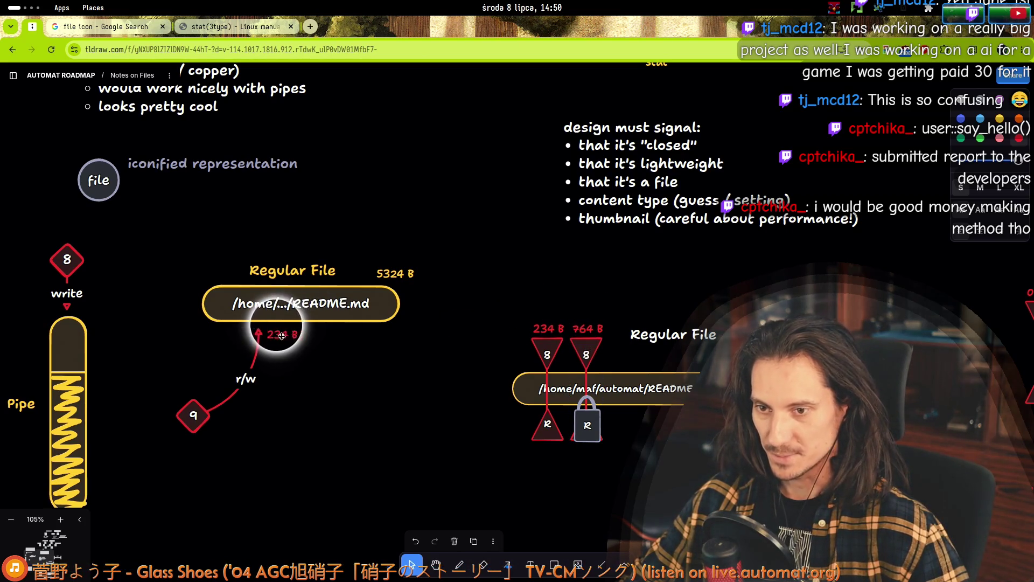
- Move the 5324 B label to the right end of the README.md node
scroll(410, 258, "left", 3)
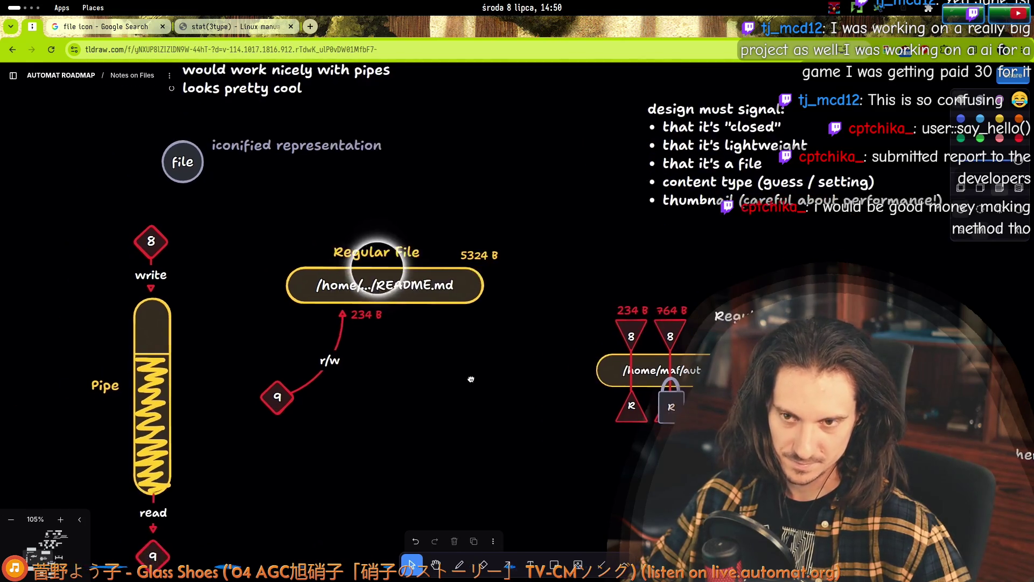
left_click_drag(466, 266, 493, 294)
left_click(608, 333)
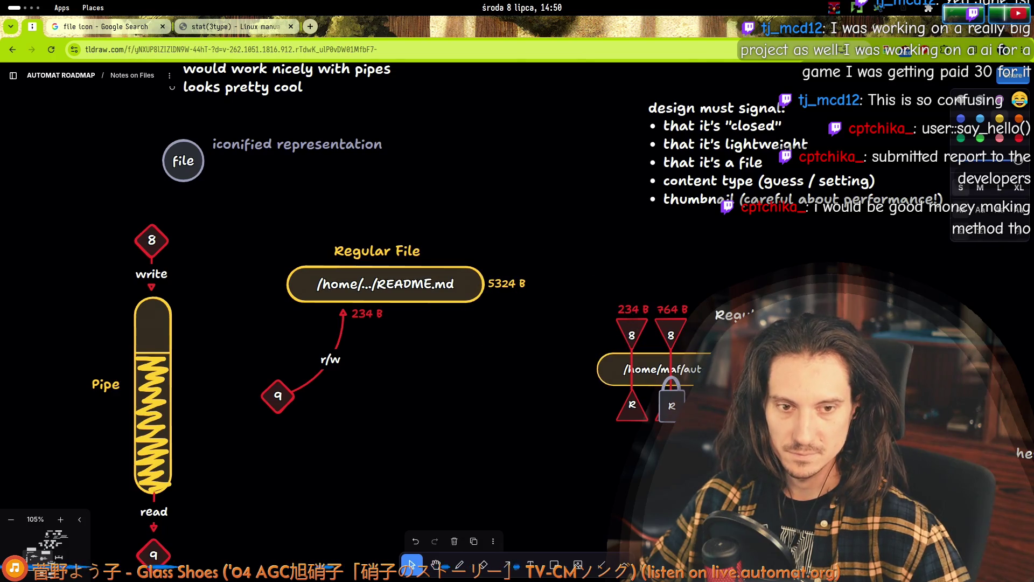
- Shift the red reading-direction note slightly to the left
scroll(725, 312, "down", 3)
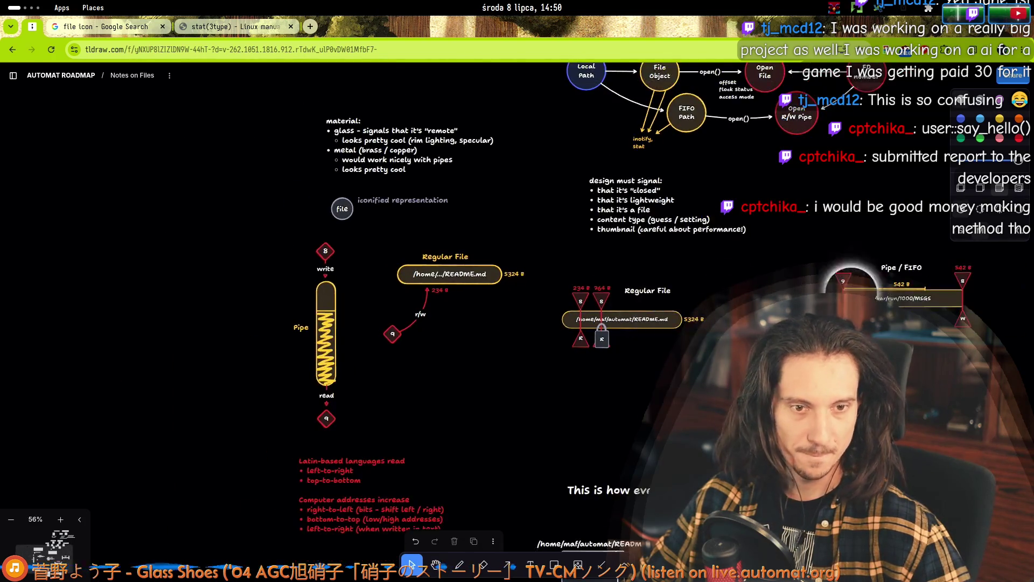
scroll(456, 330, "up", 4)
scroll(456, 330, "left", 3)
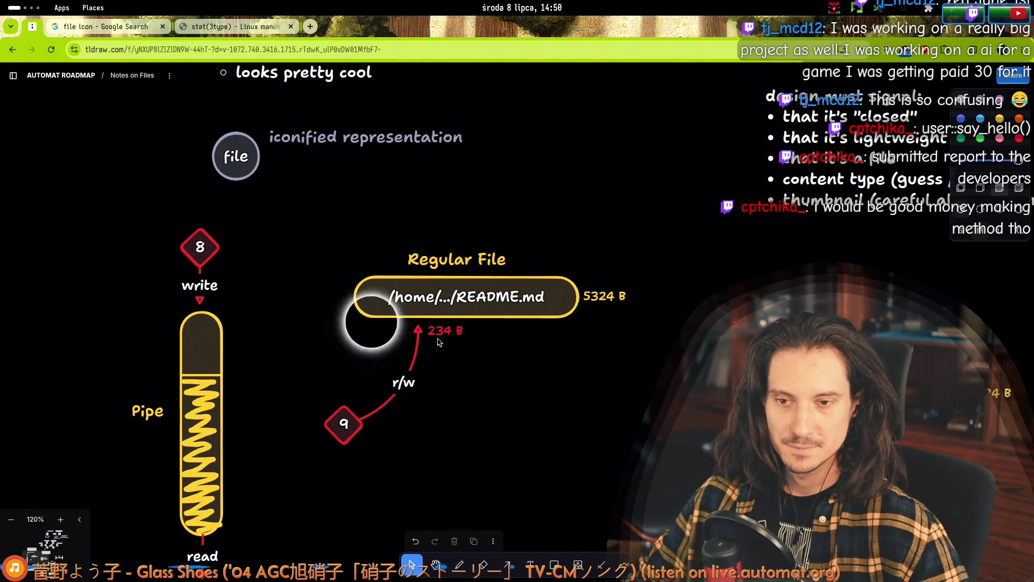
scroll(378, 393, "down", 3)
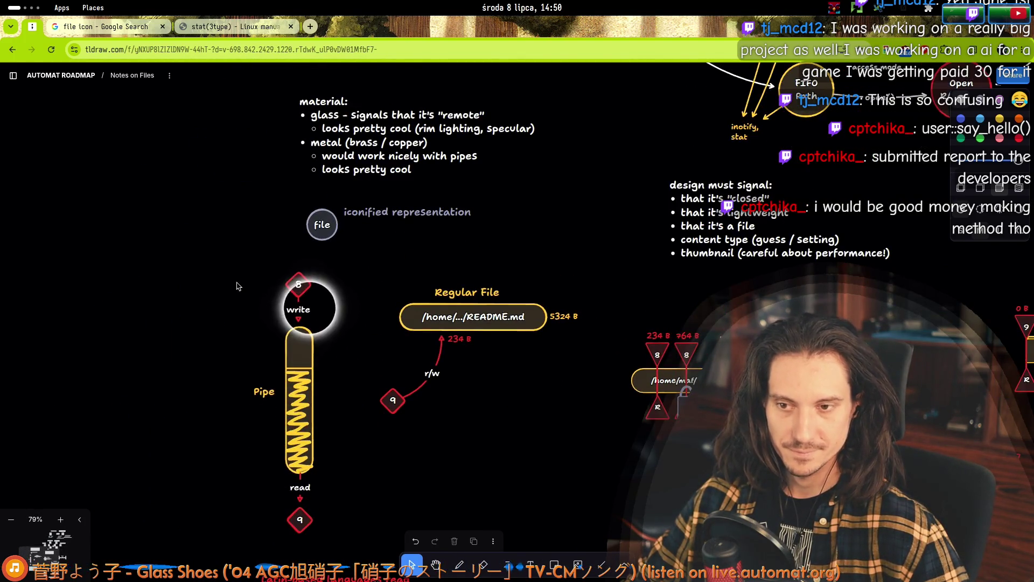
scroll(308, 344, "down", 3)
scroll(308, 349, "up", 3)
scroll(309, 349, "up", 2)
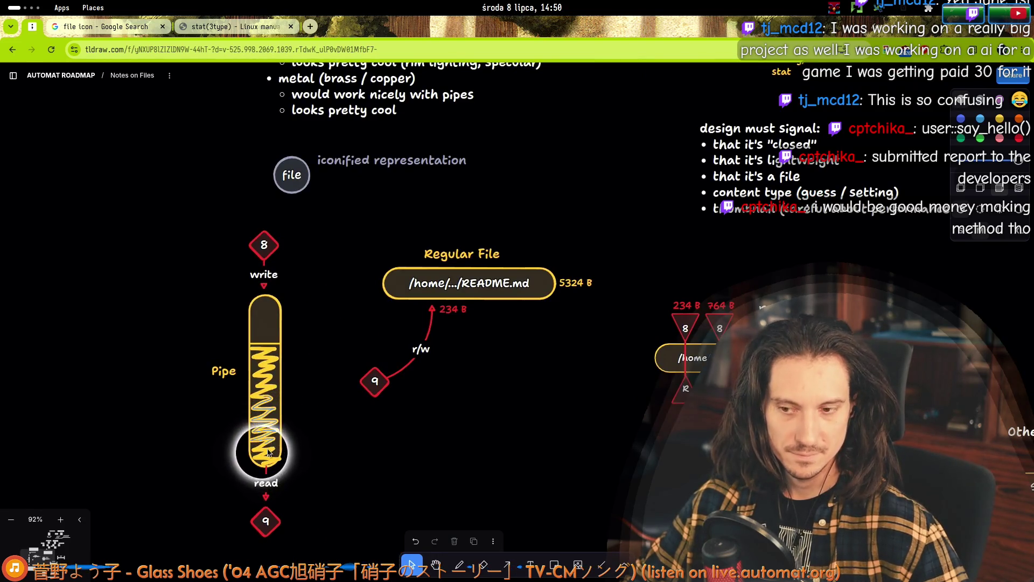
scroll(519, 282, "up", 3)
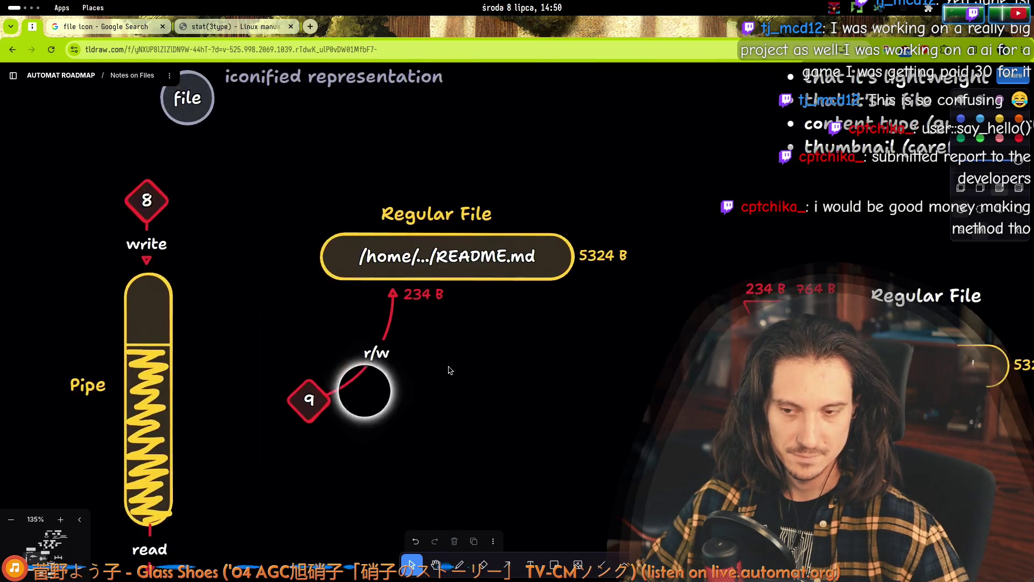
mouse_move(455, 411)
left_mouse_down()
mouse_move(487, 263)
mouse_move(395, 180)
left_mouse_up()
scroll(409, 248, "down", 5)
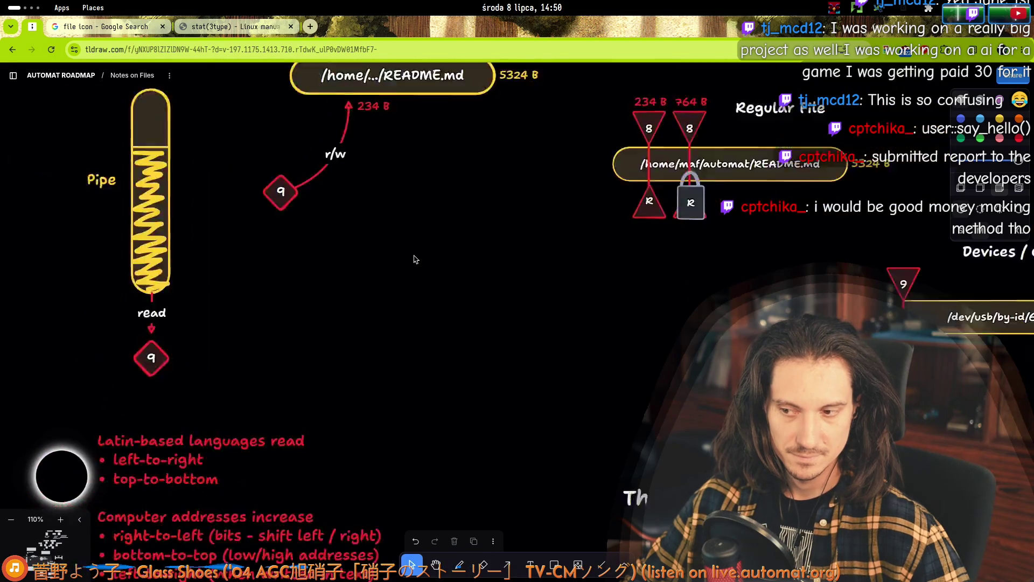
left_click_drag(171, 403, 117, 412)
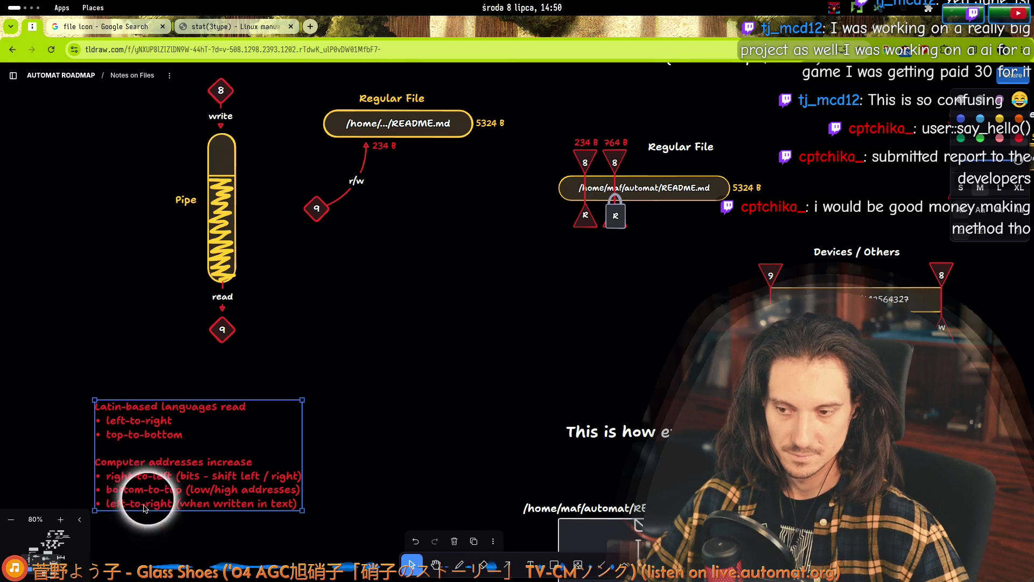
left_click(406, 231)
- Start a new text note below the r/w diagram reading '- how to visualized'
scroll(334, 291, "up", 3)
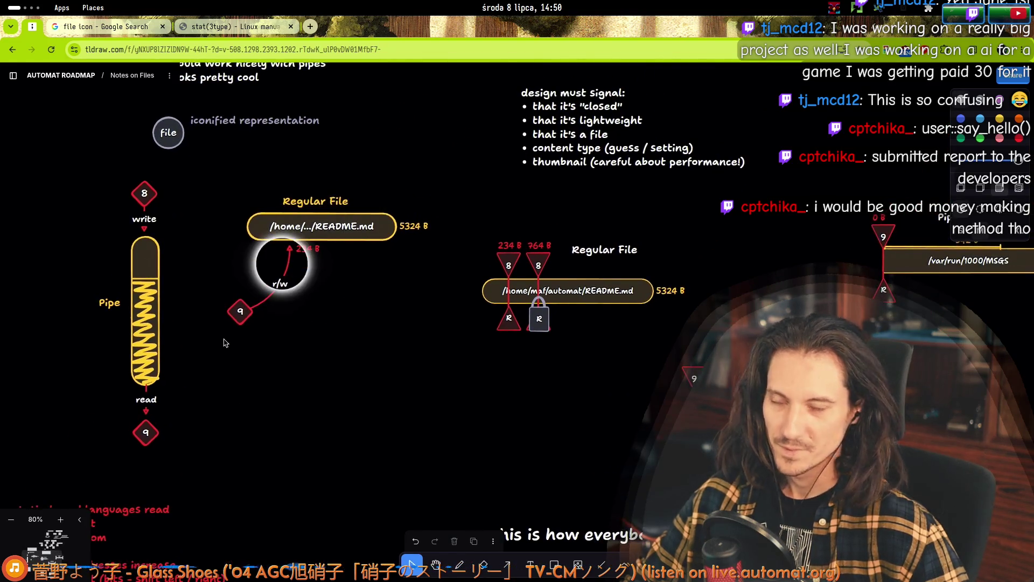
scroll(240, 322, "up", 5)
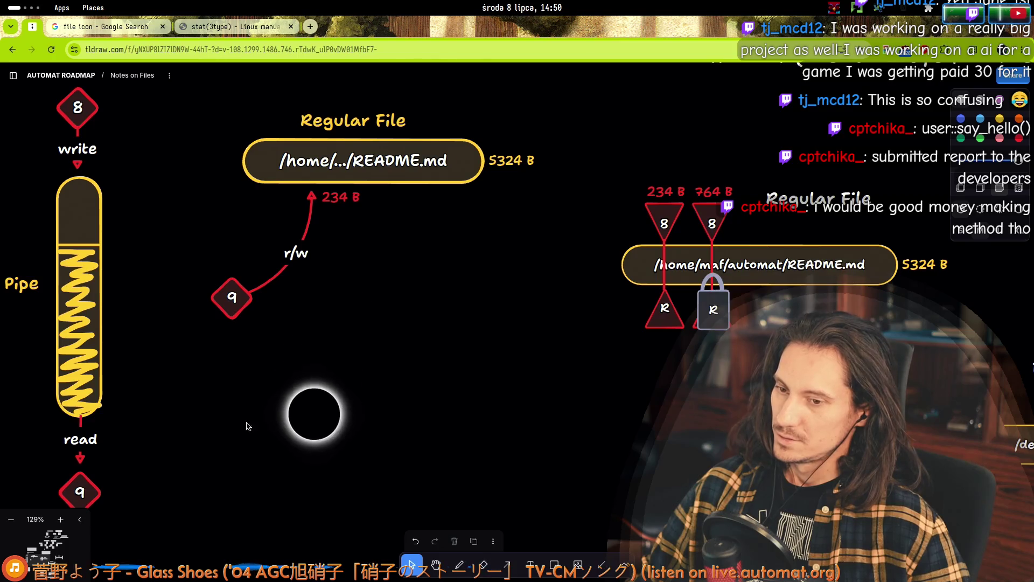
double_click(218, 474)
type("- ho")
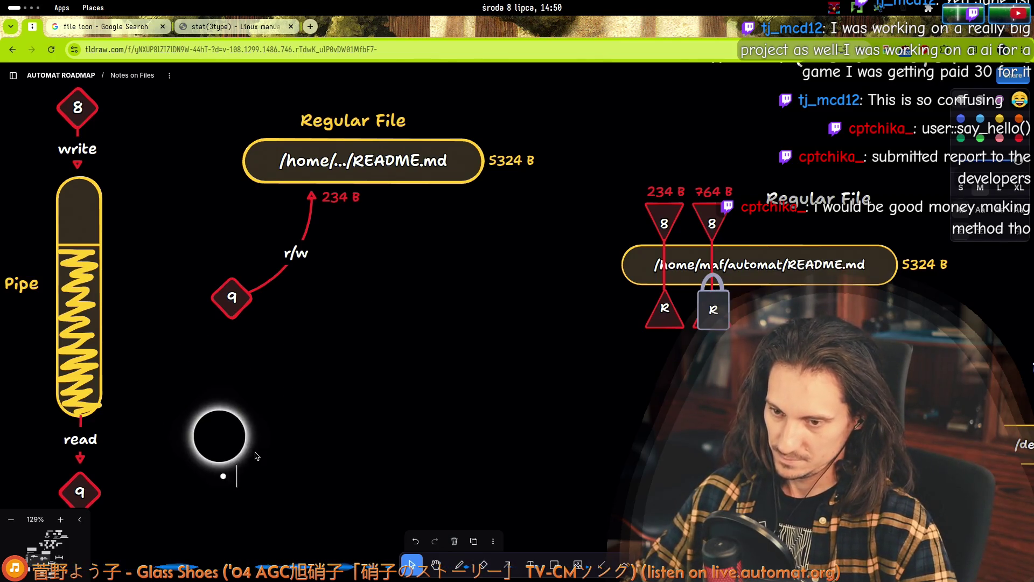
type("w to visualized")
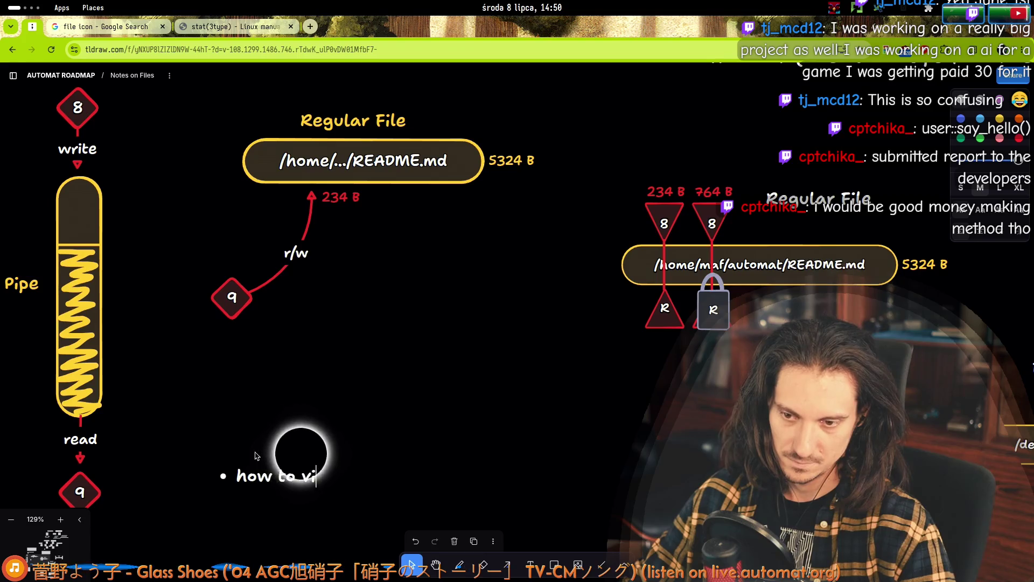
- Correct the note to read '- how to visualize blocked reading / writing'
key("BackSpace")
type("blo")
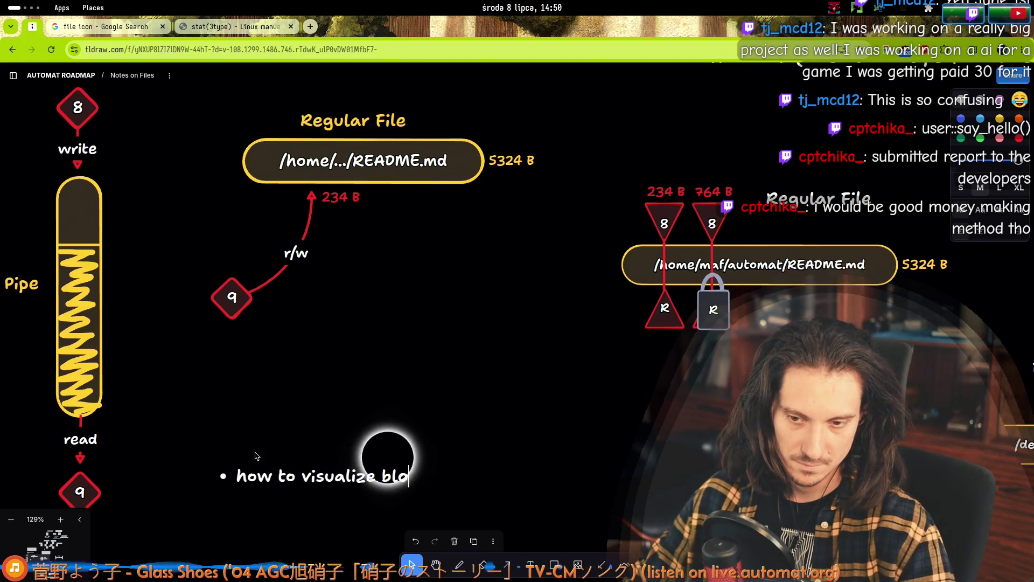
type("cked reading / writing")
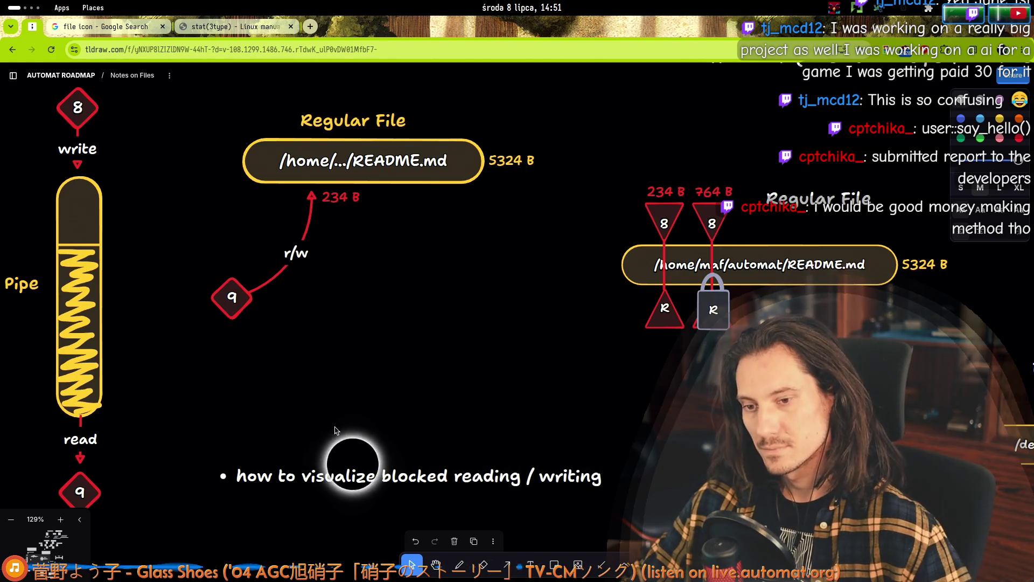
key("Escape")
left_click(276, 442)
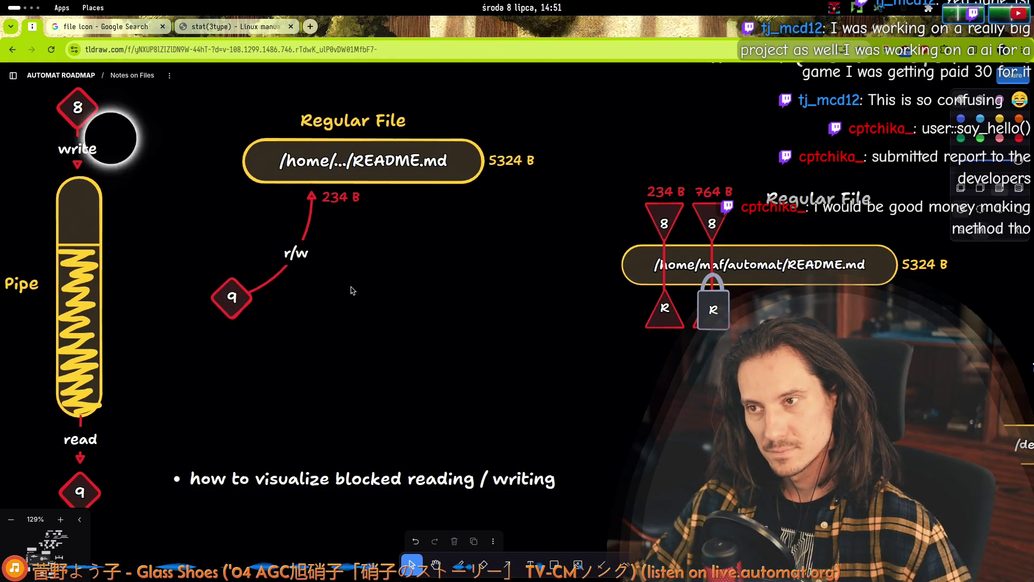
mouse_move(210, 230)
left_mouse_down()
mouse_move(230, 287)
mouse_move(250, 307)
left_mouse_up()
mouse_move(113, 126)
left_mouse_down()
mouse_move(144, 169)
mouse_move(127, 166)
mouse_move(205, 533)
left_mouse_up()
scroll(266, 344, "down", 3)
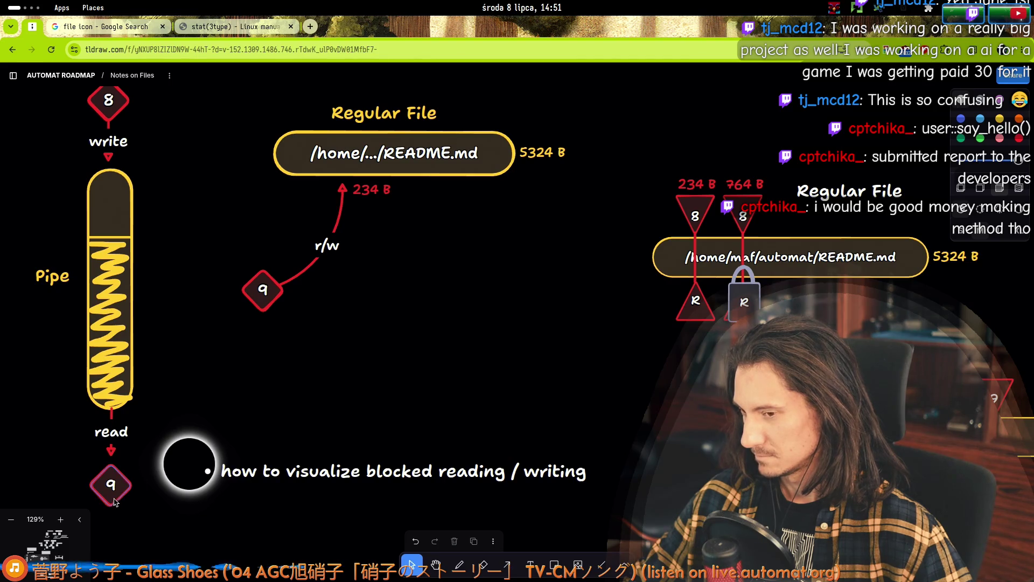
scroll(178, 442, "down", 5)
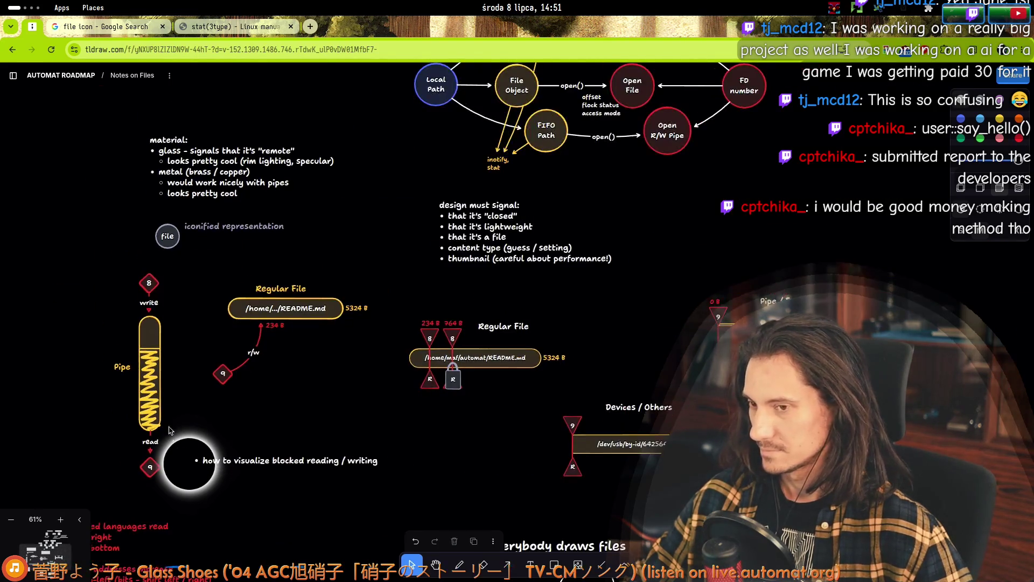
scroll(130, 280, "up", 5)
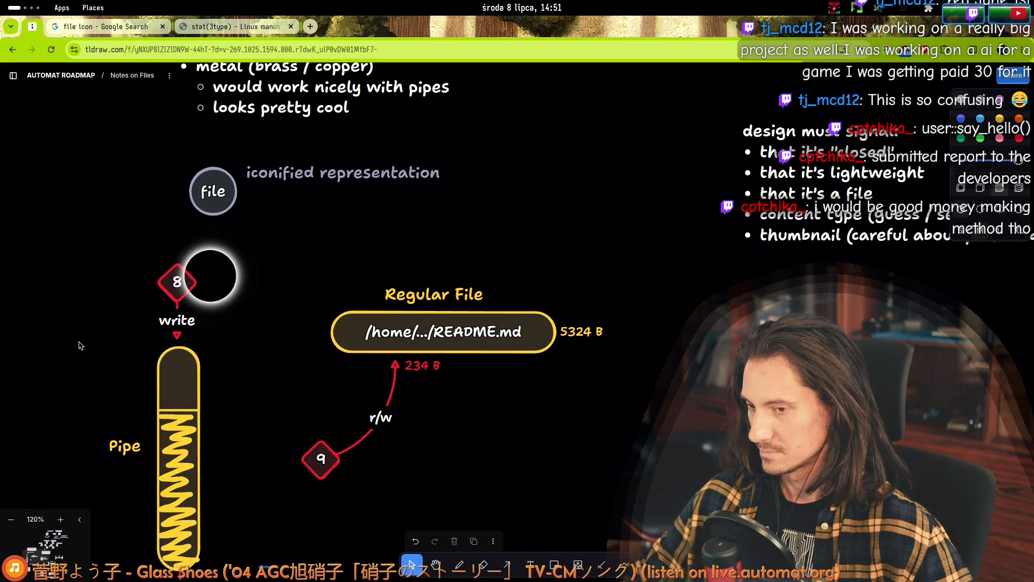
scroll(80, 345, "down", 5)
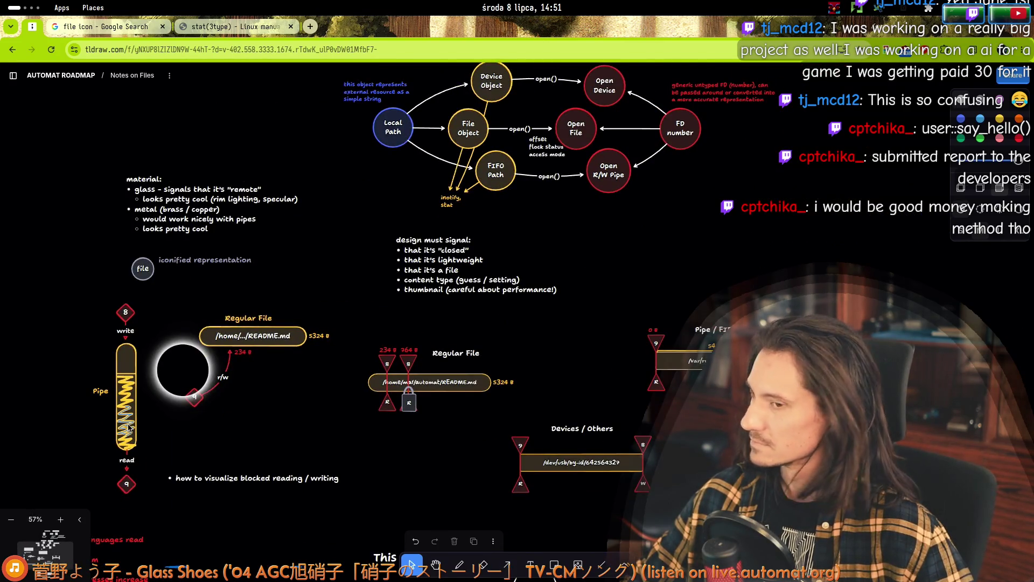
scroll(129, 428, "up", 3)
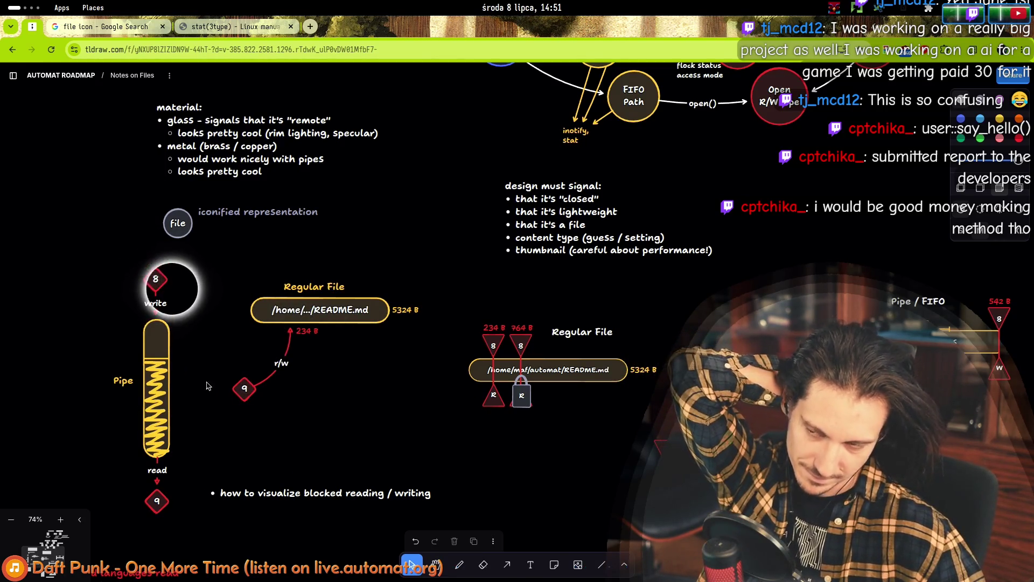
left_click_drag(119, 251, 210, 309)
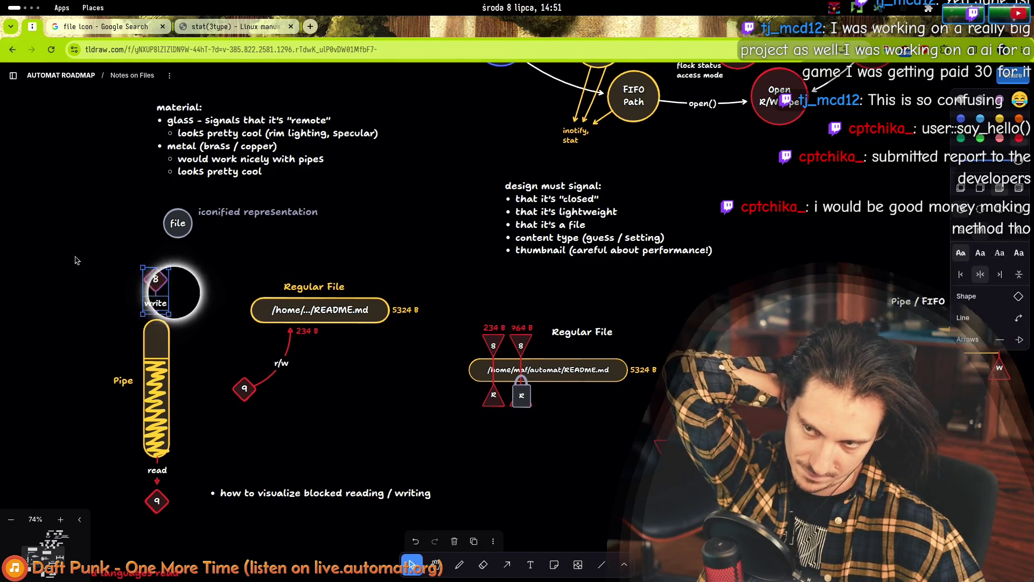
mouse_move(83, 261)
left_mouse_down()
mouse_move(185, 292)
mouse_move(223, 177)
mouse_move(431, 146)
mouse_move(716, 270)
mouse_move(680, 329)
left_mouse_up()
left_click(204, 310)
scroll(216, 301, "down", 5)
scroll(215, 302, "right", 7)
scroll(680, 329, "up", 8)
scroll(680, 329, "right", 5)
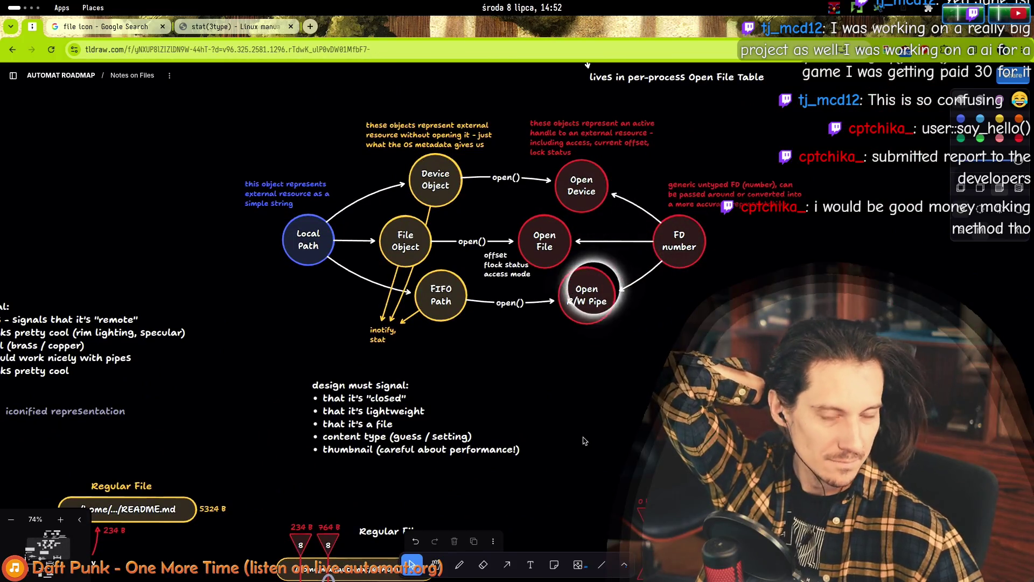
scroll(394, 454, "right", 4)
scroll(393, 454, "down", 3)
scroll(393, 454, "left", 4)
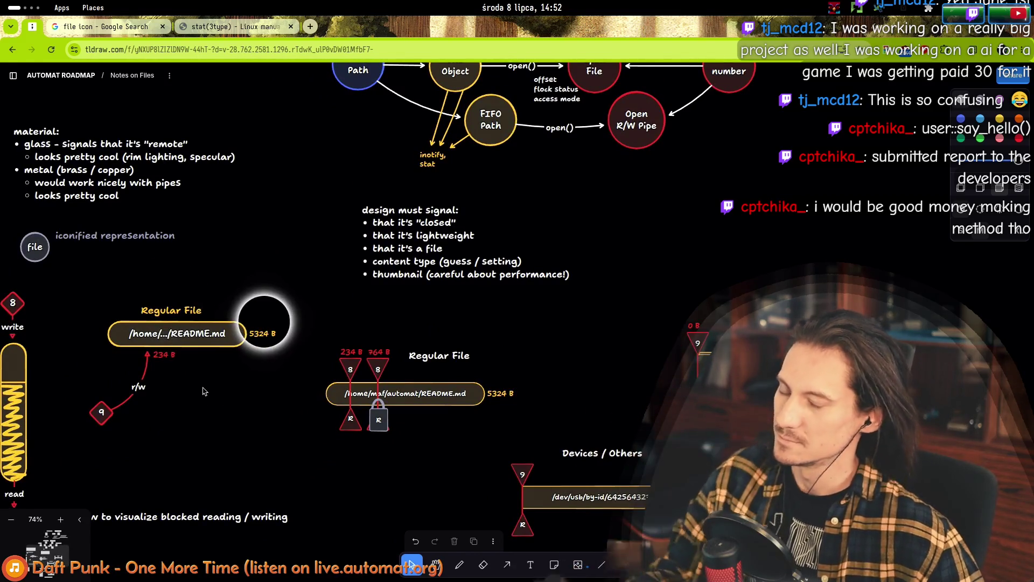
scroll(242, 358, "down", 3)
scroll(242, 358, "left", 3)
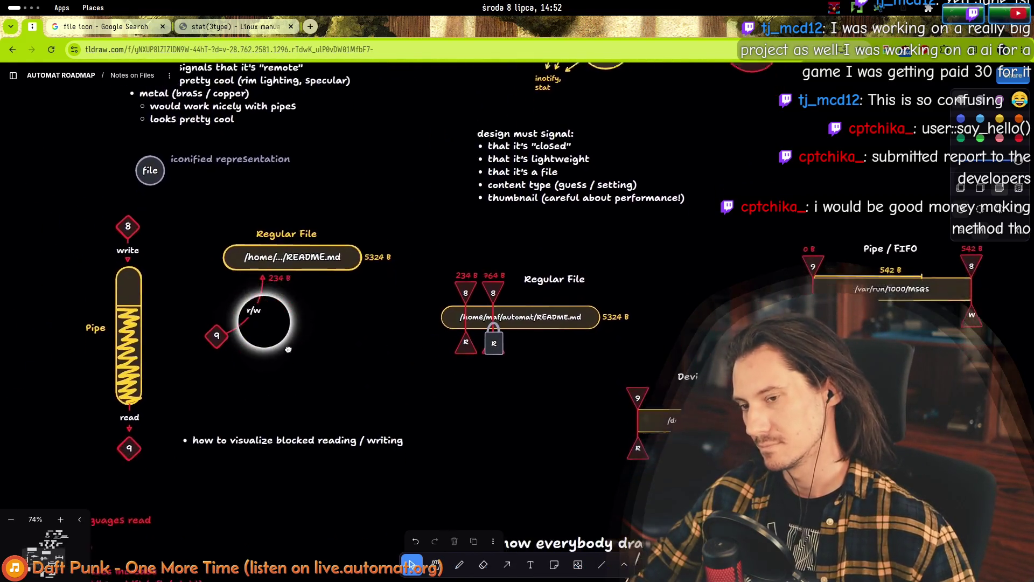
scroll(285, 346, "up", 3)
scroll(285, 345, "right", 2)
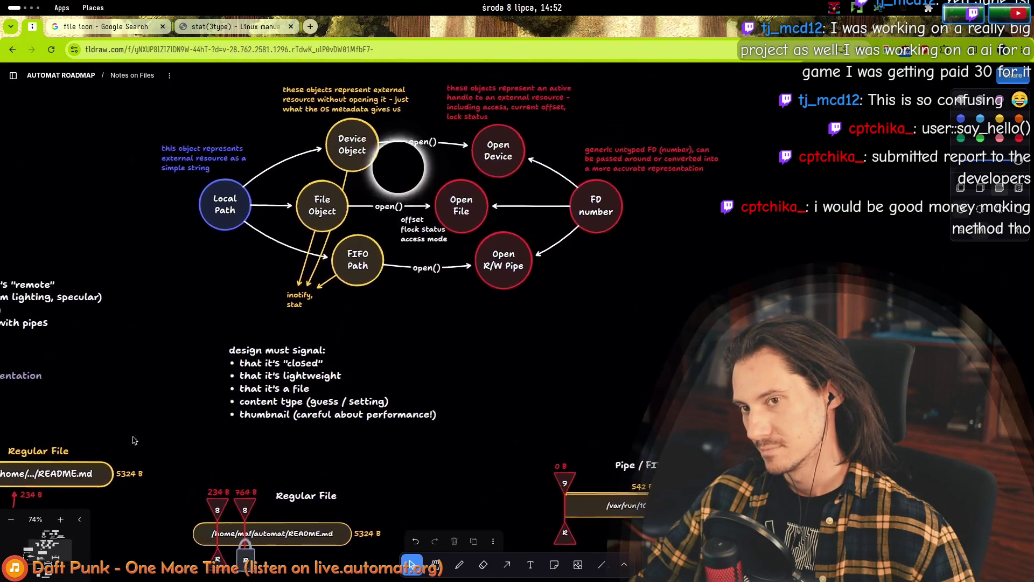
scroll(264, 274, "down", 2)
scroll(264, 274, "left", 2)
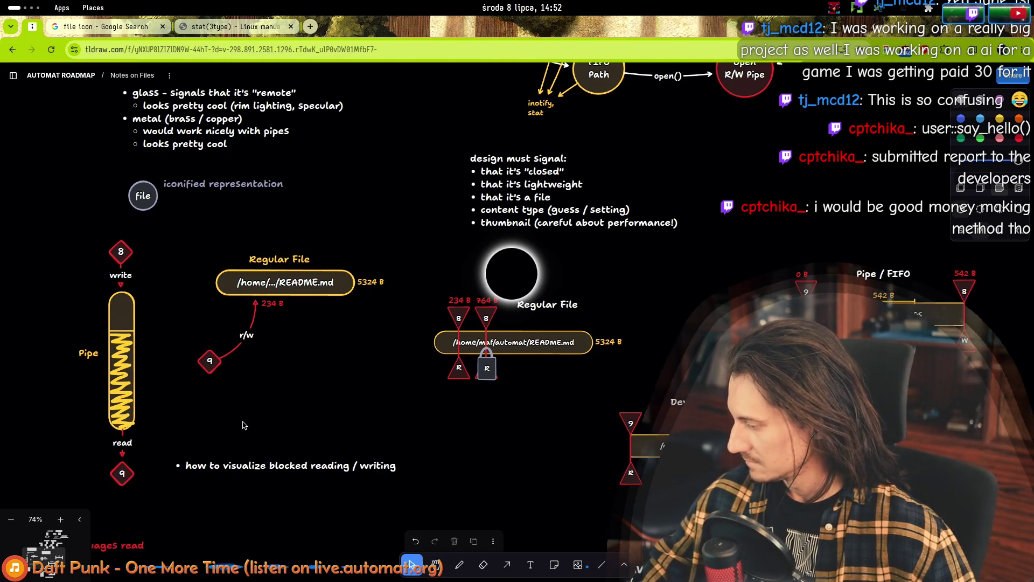
- Add a second bullet 'what to do with duplicated FDs ?' under the blocked-reading note
left_click(217, 371)
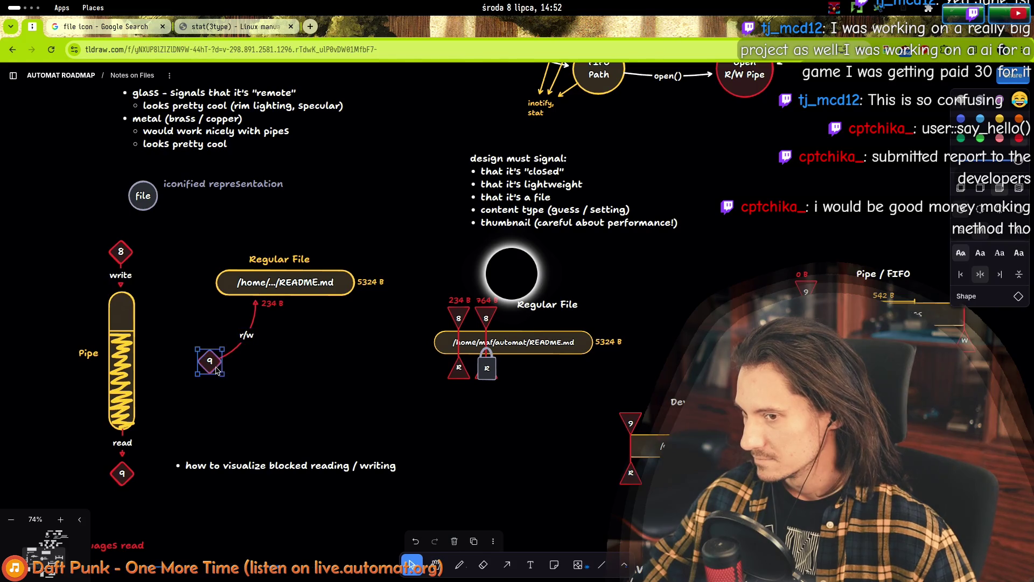
scroll(304, 417, "down", 1)
scroll(304, 418, "left", 1)
double_click(303, 426)
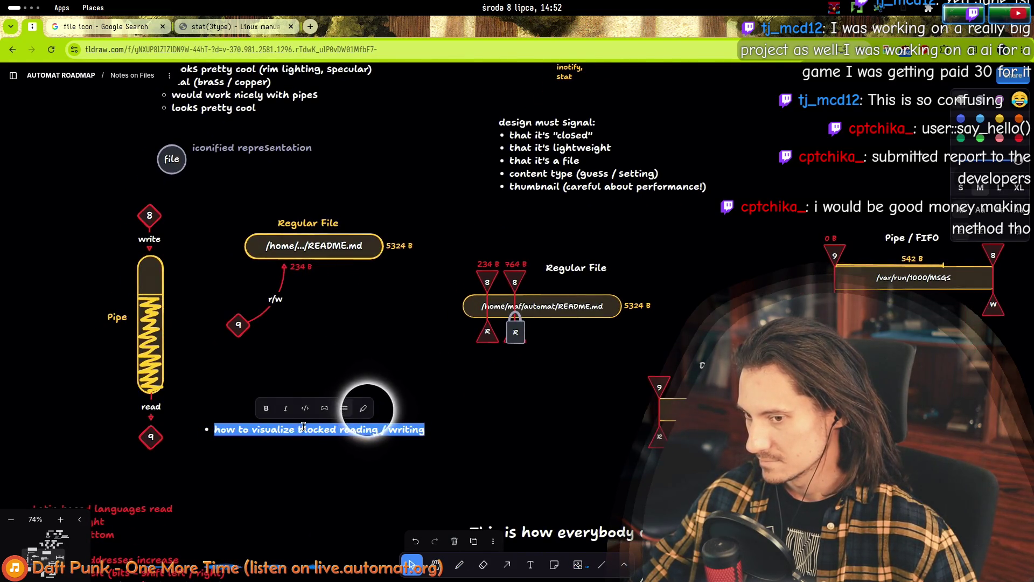
left_click(303, 427)
key("End")
key("Return")
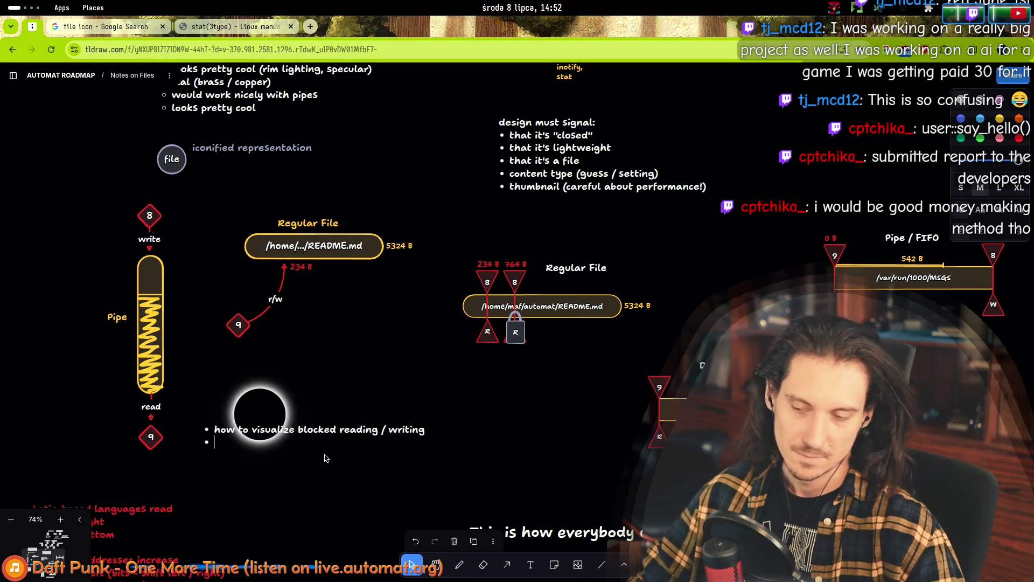
type("wi")
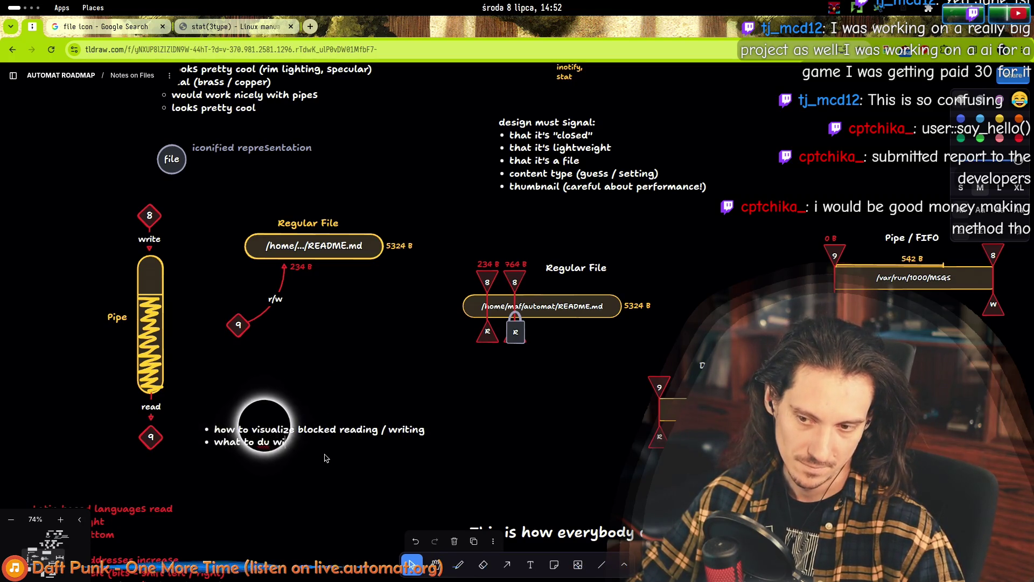
type("th duplica")
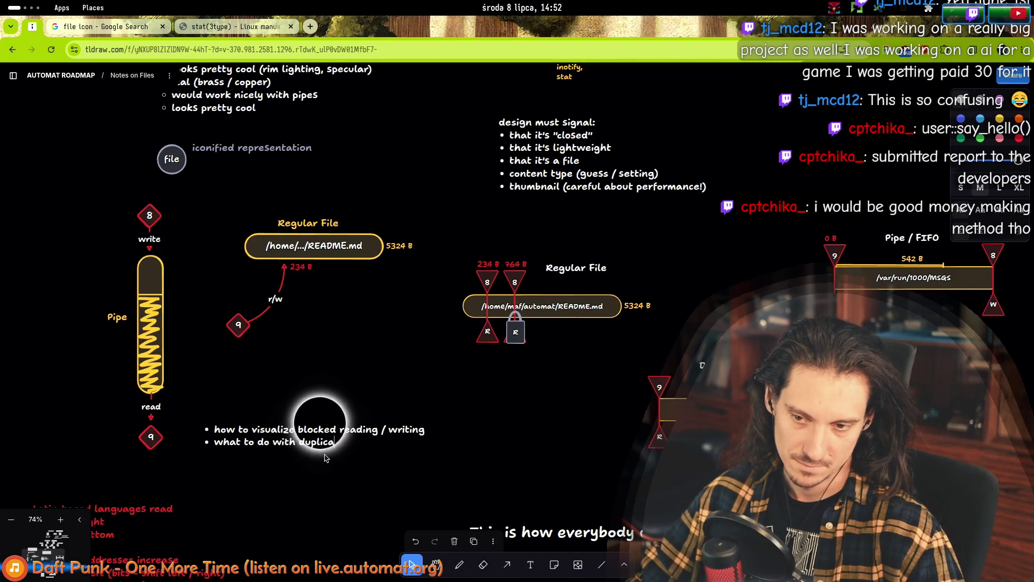
type("ted FDs ?")
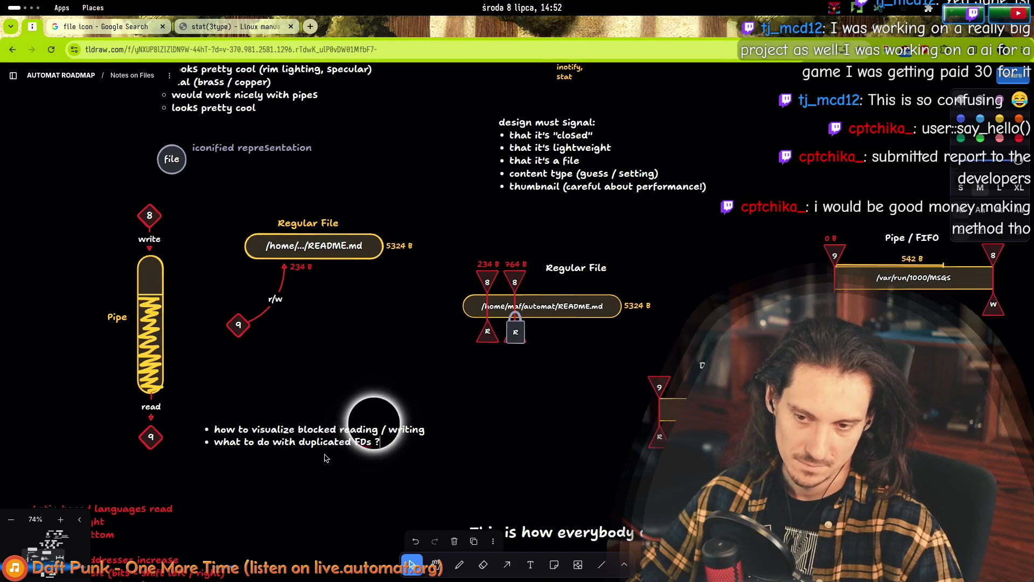
scroll(251, 350, "up", 3)
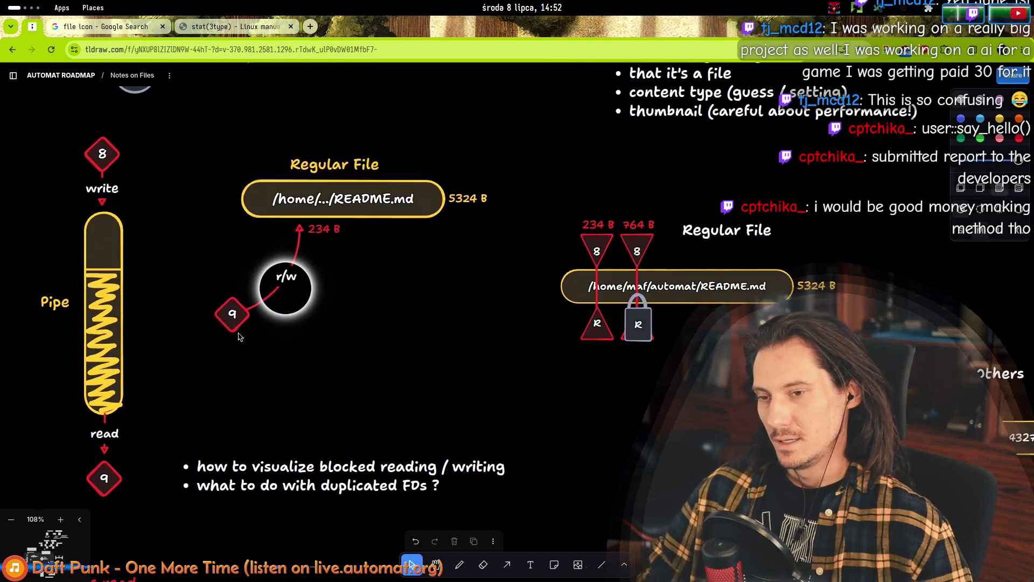
left_click_drag(266, 312, 287, 300)
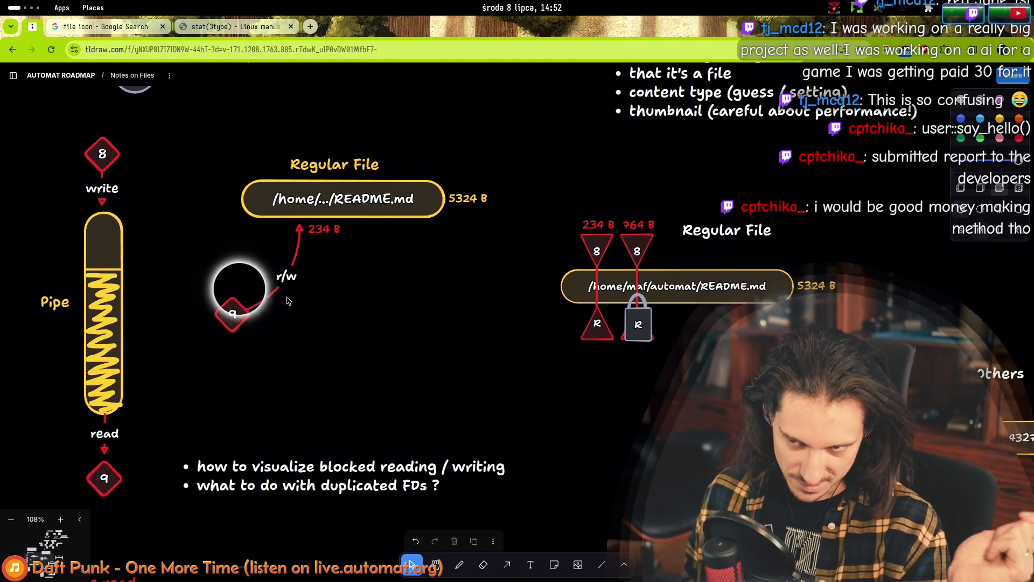
left_click(246, 309)
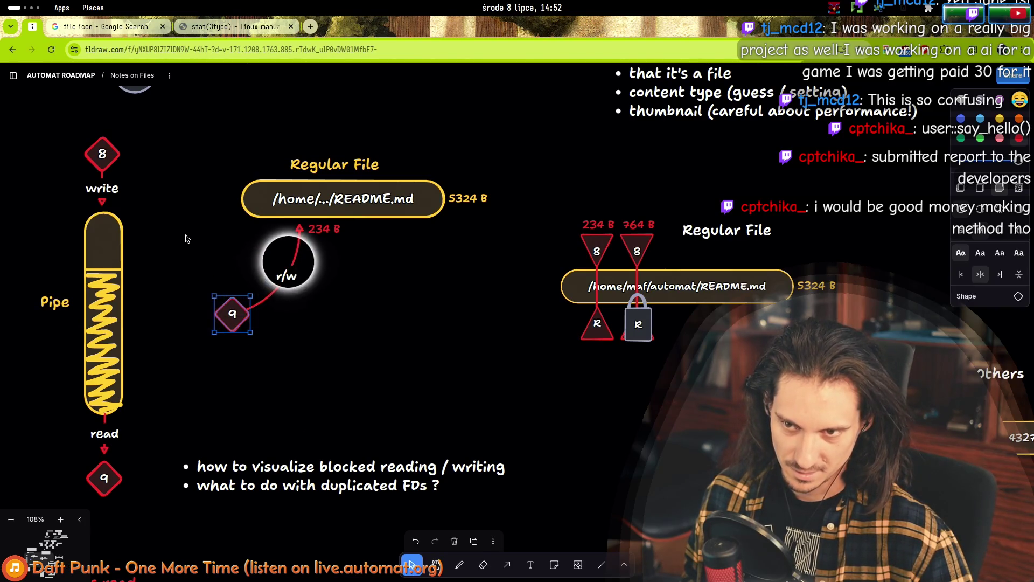
mouse_move(230, 363)
left_mouse_down()
mouse_move(218, 290)
mouse_move(193, 256)
mouse_move(289, 370)
mouse_move(404, 339)
left_mouse_up()
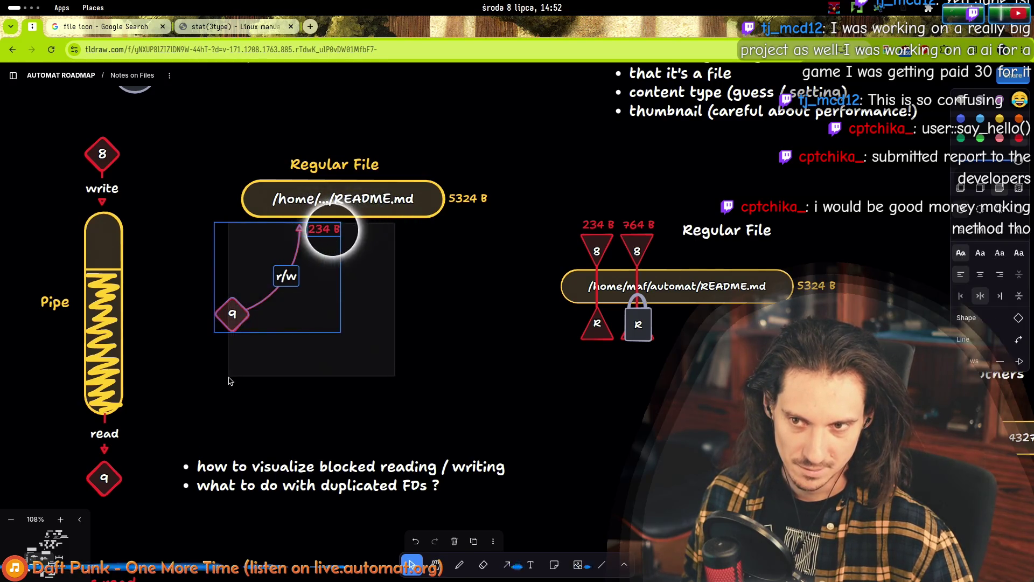
mouse_move(186, 389)
left_mouse_down()
mouse_move(430, 239)
mouse_move(430, 193)
left_mouse_up()
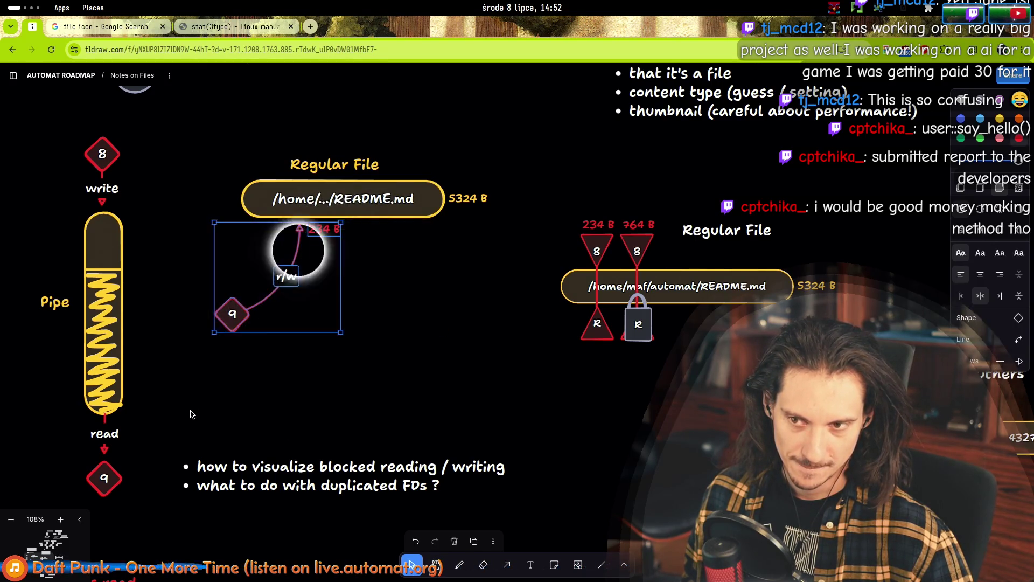
left_click_drag(189, 410, 493, 196)
left_click(393, 300)
left_click_drag(229, 409, 486, 206)
mouse_move(204, 419)
left_mouse_down()
mouse_move(485, 194)
mouse_move(479, 225)
left_mouse_up()
left_click(480, 225)
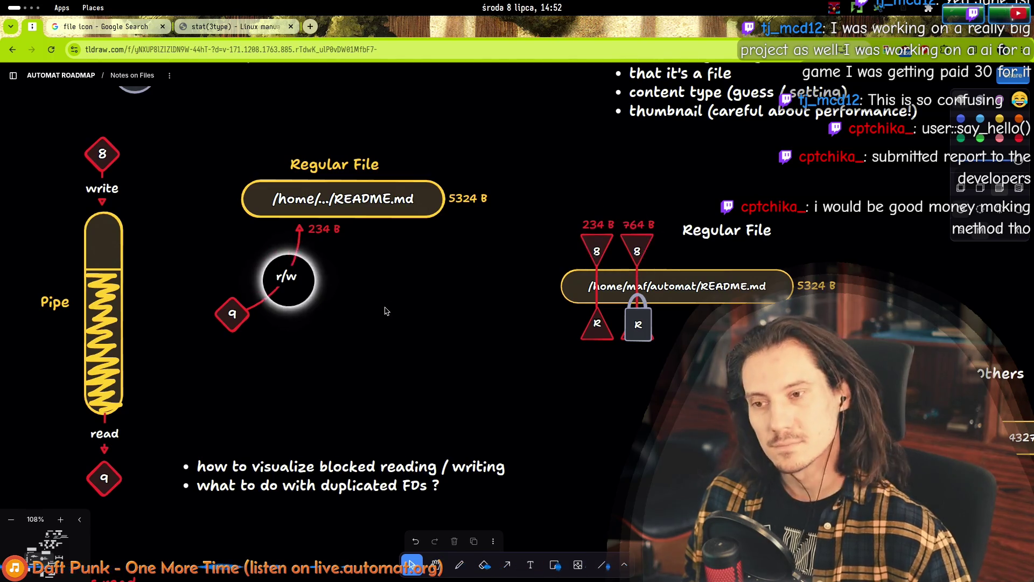
left_click(234, 312)
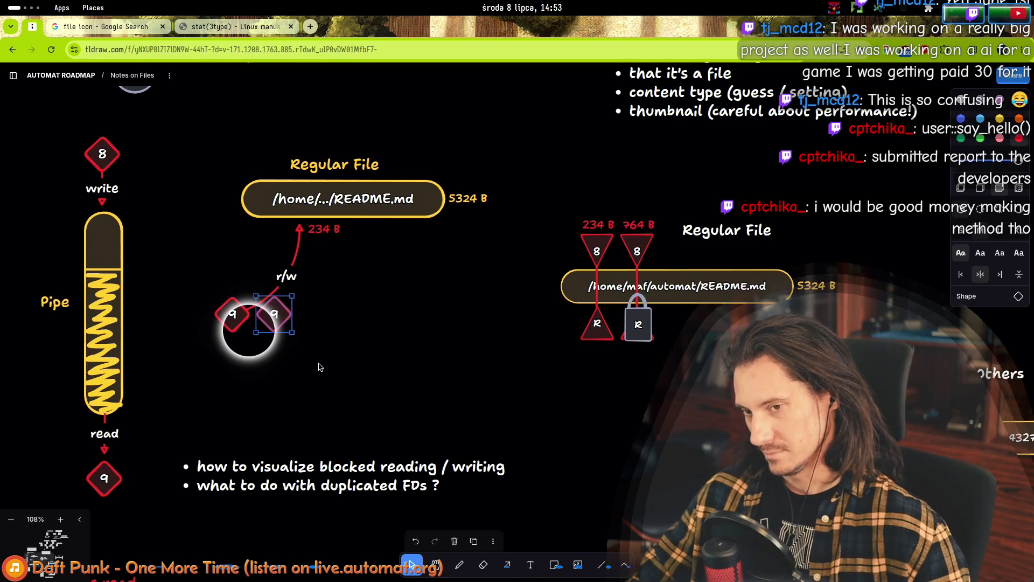
- Duplicate the 9 diamond as a 10 diamond and place it below-right of 9
mouse_move(278, 326)
left_mouse_down()
mouse_move(299, 386)
mouse_move(307, 376)
left_mouse_up()
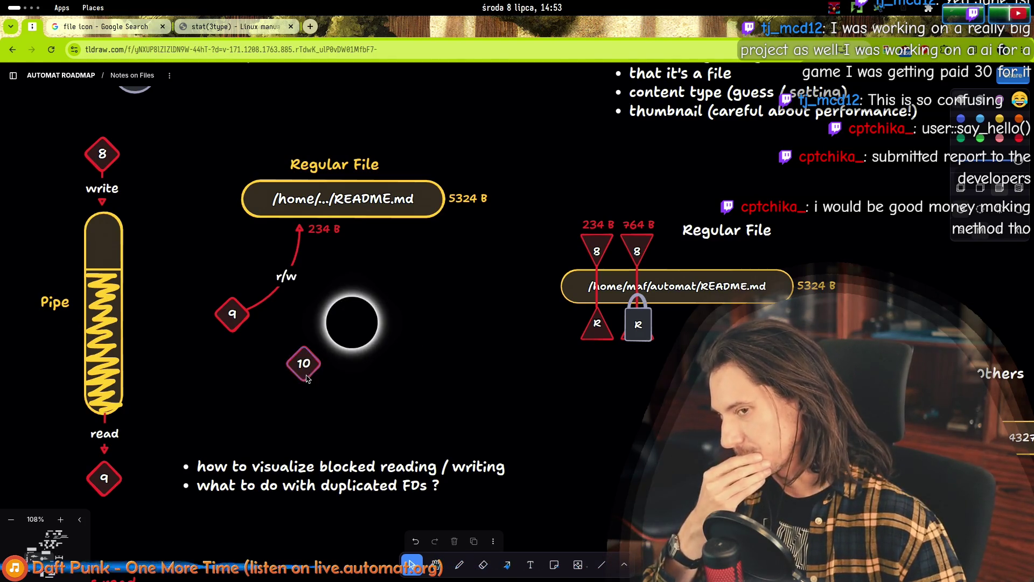
left_click_drag(310, 396, 433, 423)
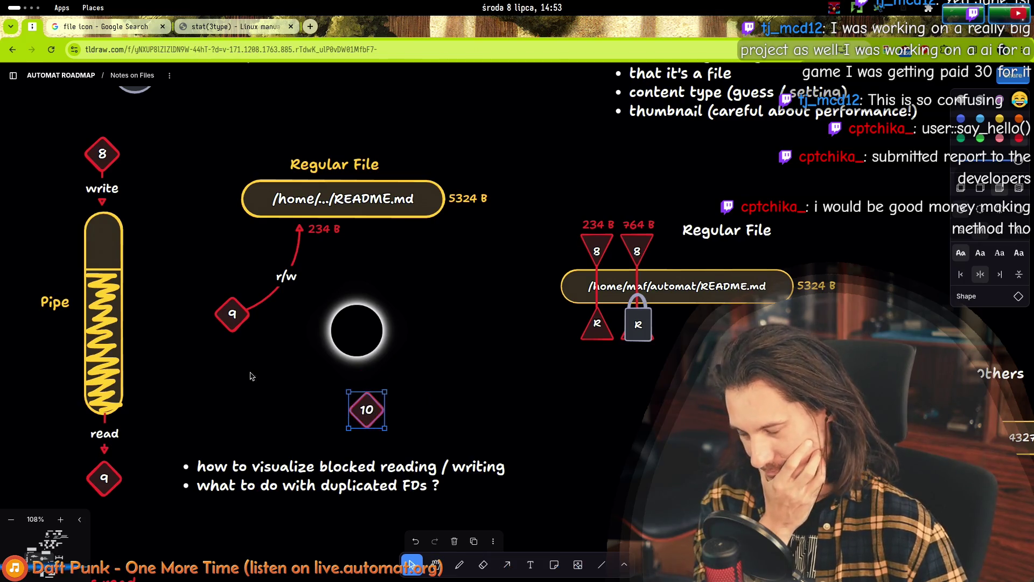
mouse_move(364, 408)
left_mouse_down()
mouse_move(311, 345)
mouse_move(283, 371)
mouse_move(378, 368)
left_mouse_up()
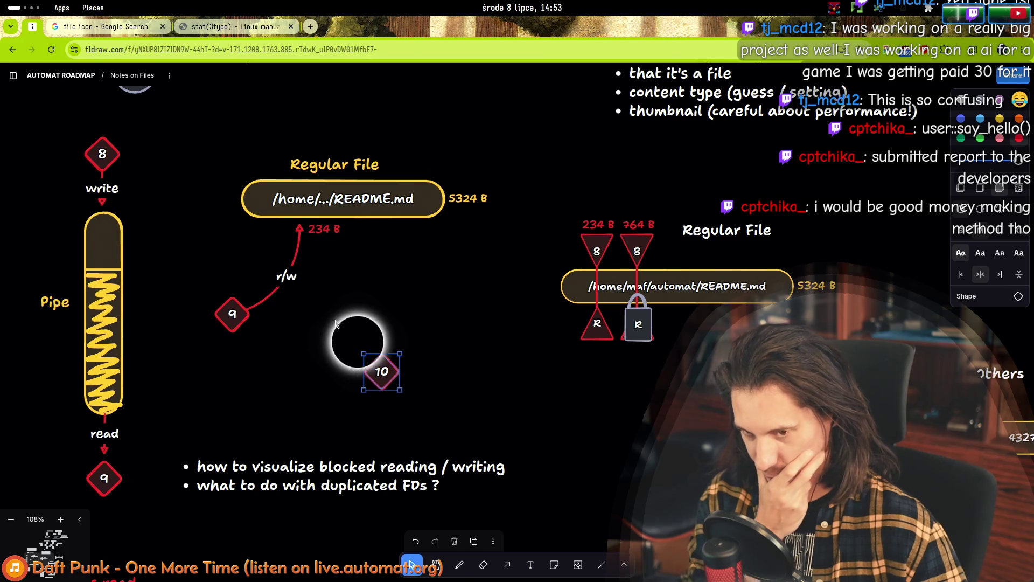
left_click(350, 331)
- Draw a curved red arrow from the 10 diamond up to the 234 B mark
key("a")
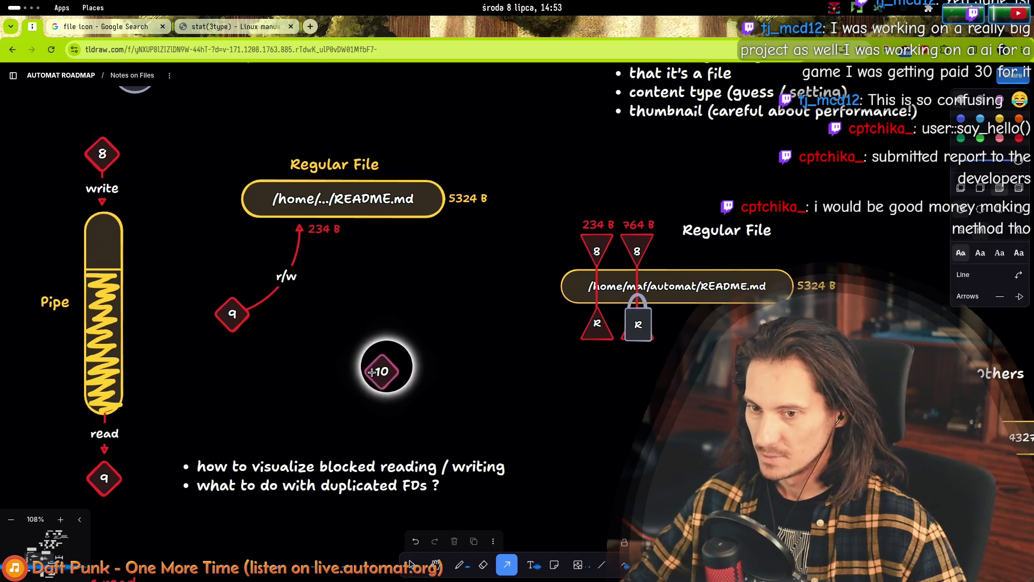
left_click_drag(303, 269, 300, 227)
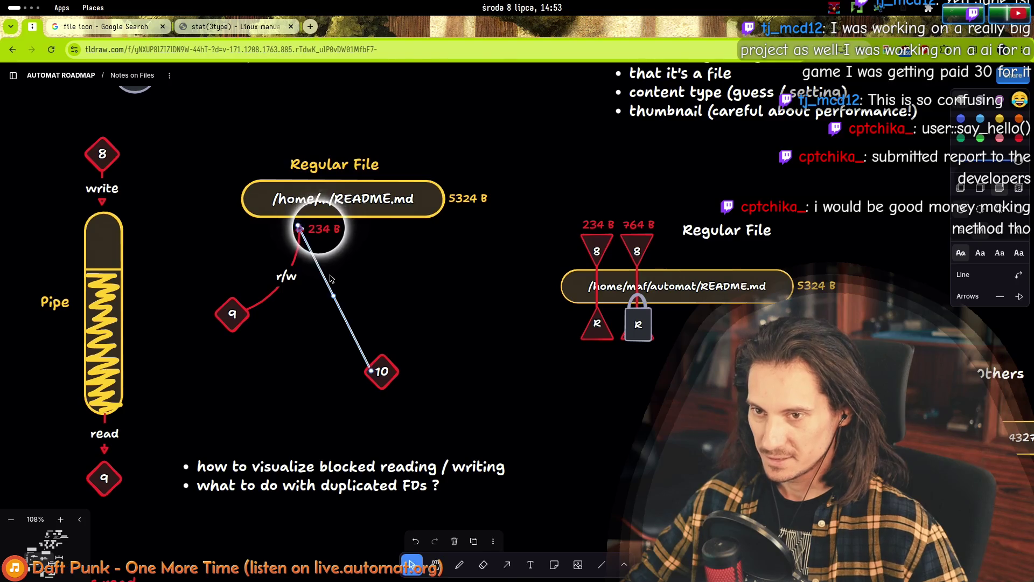
left_click_drag(333, 295, 330, 330)
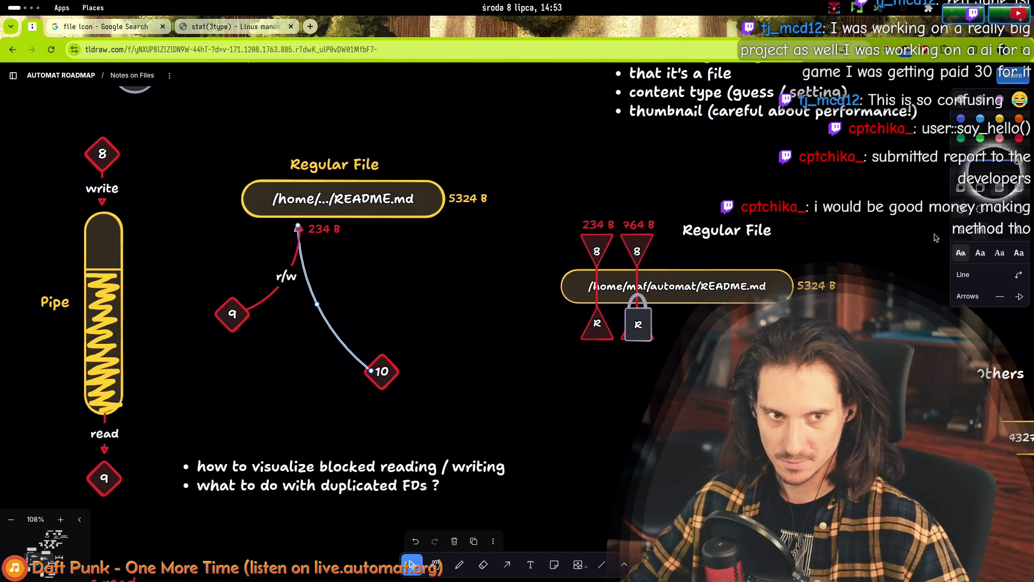
left_click(1022, 138)
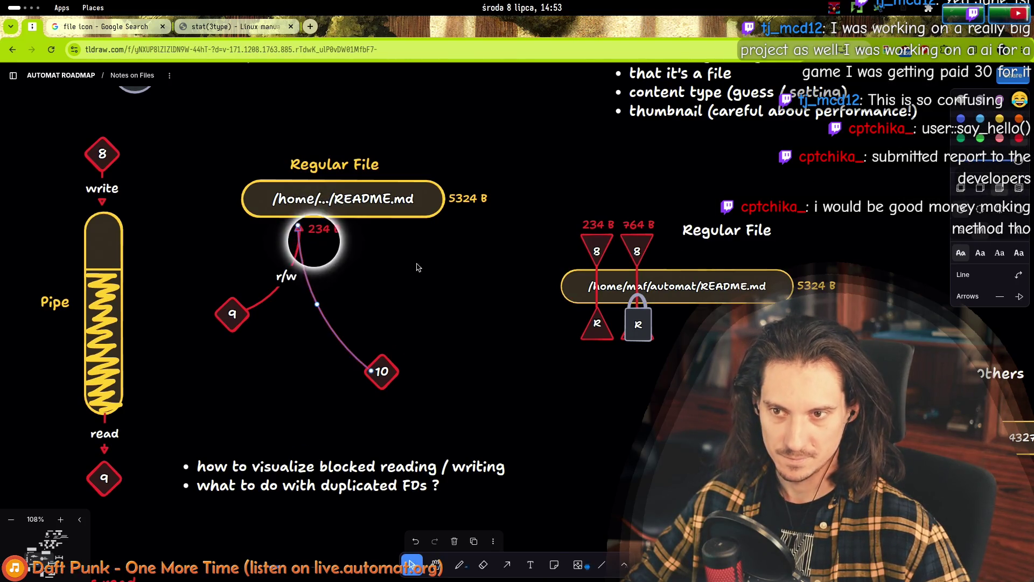
left_click(298, 227)
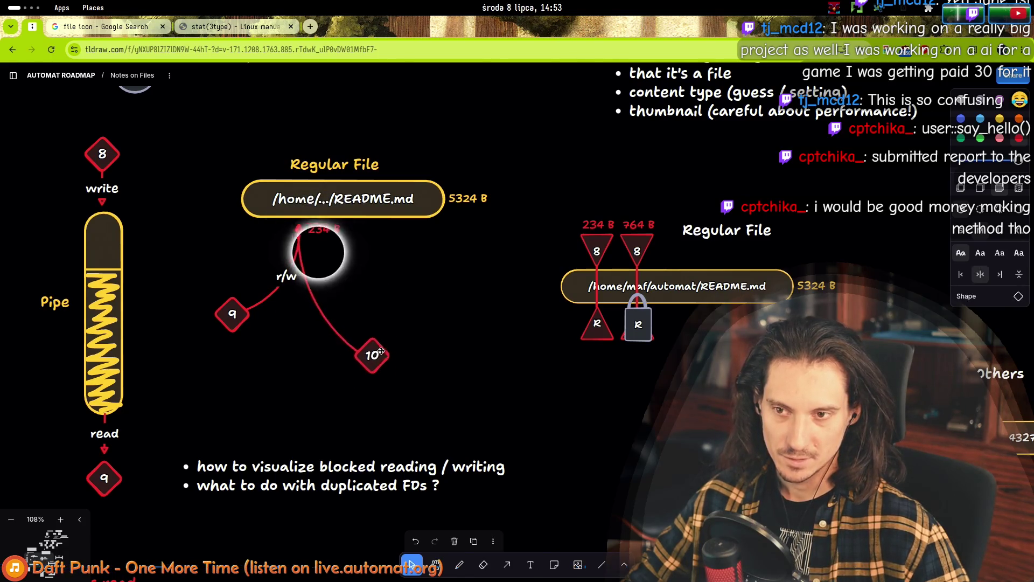
left_click(352, 316)
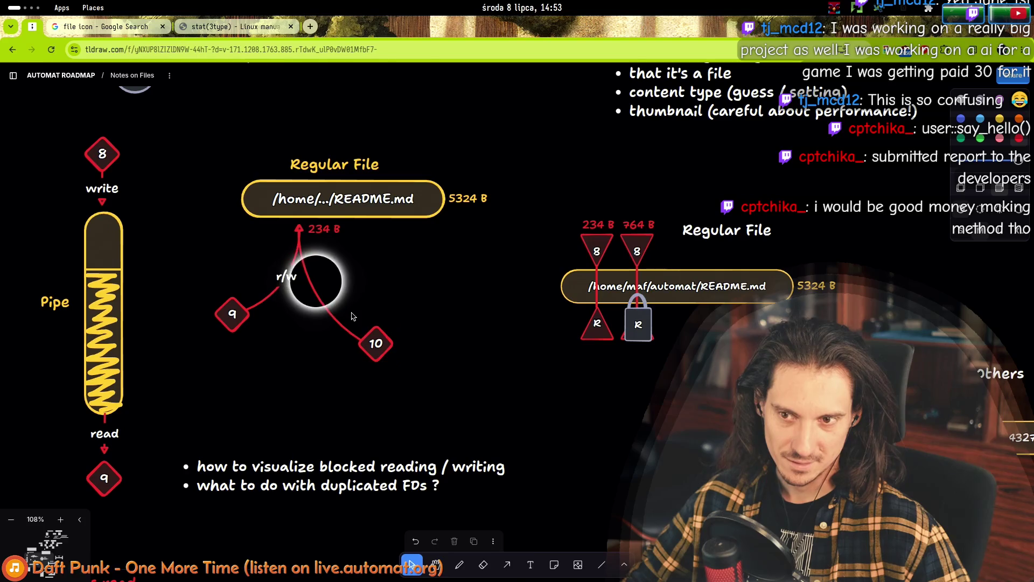
left_click(299, 228)
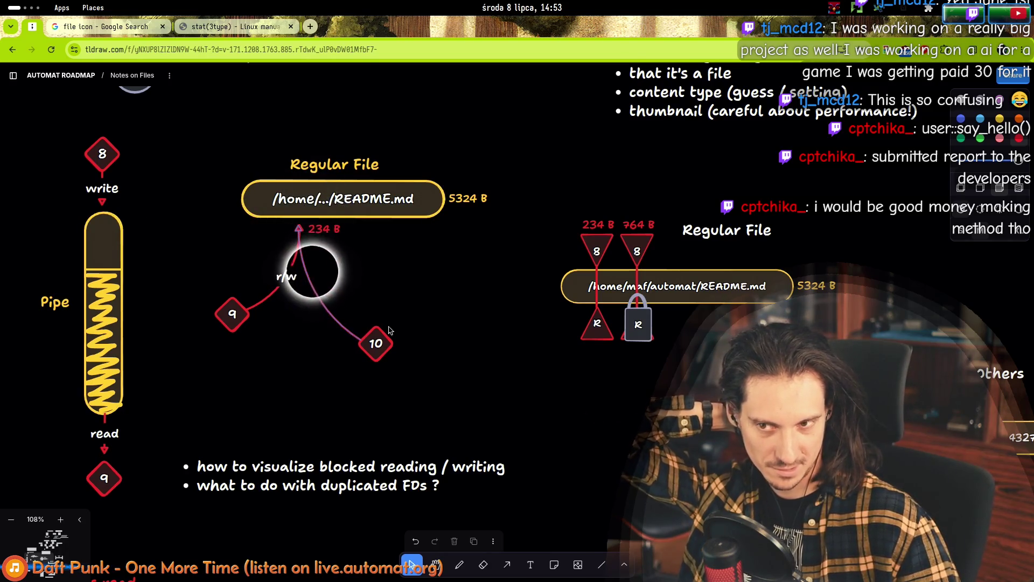
- Inspect the 9 and 10 diamonds and their arrows by selecting each in turn
left_click(240, 322)
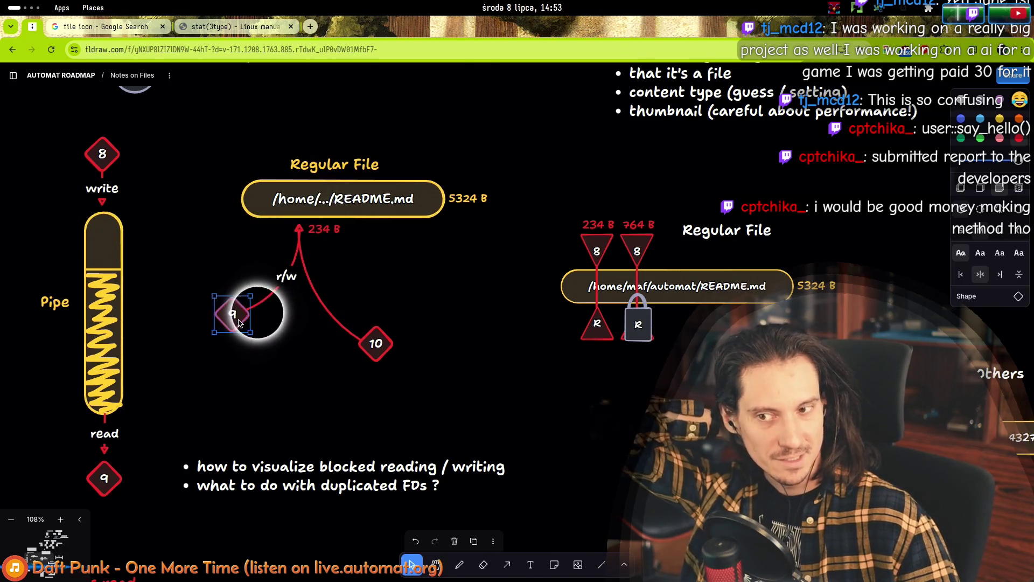
left_click(375, 343)
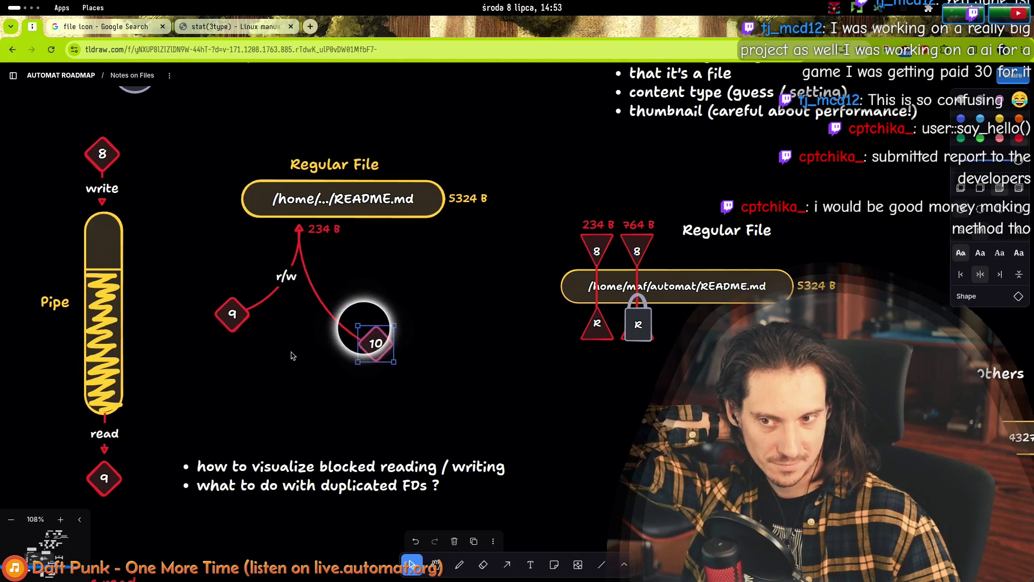
left_click(306, 270)
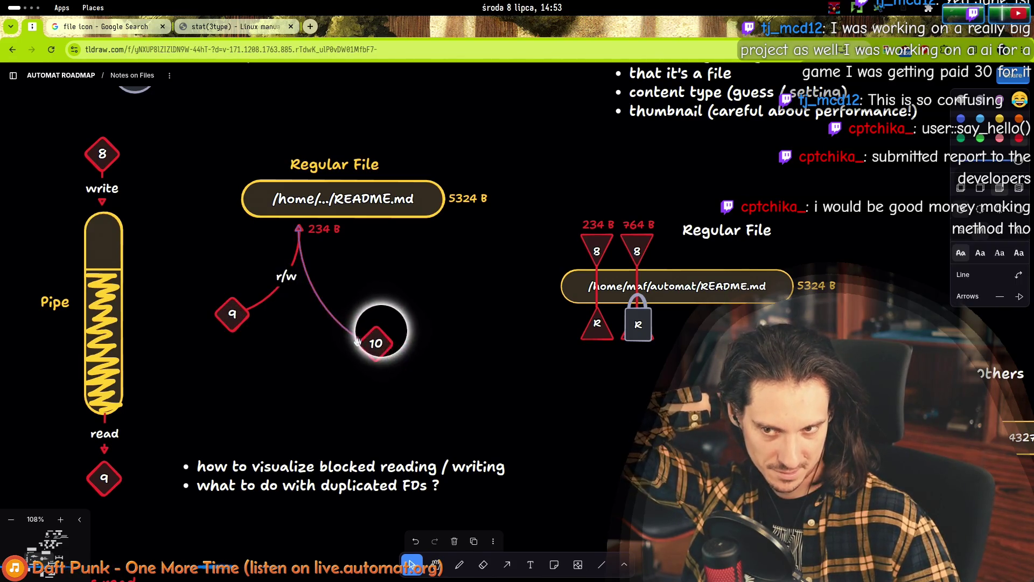
left_click(290, 345)
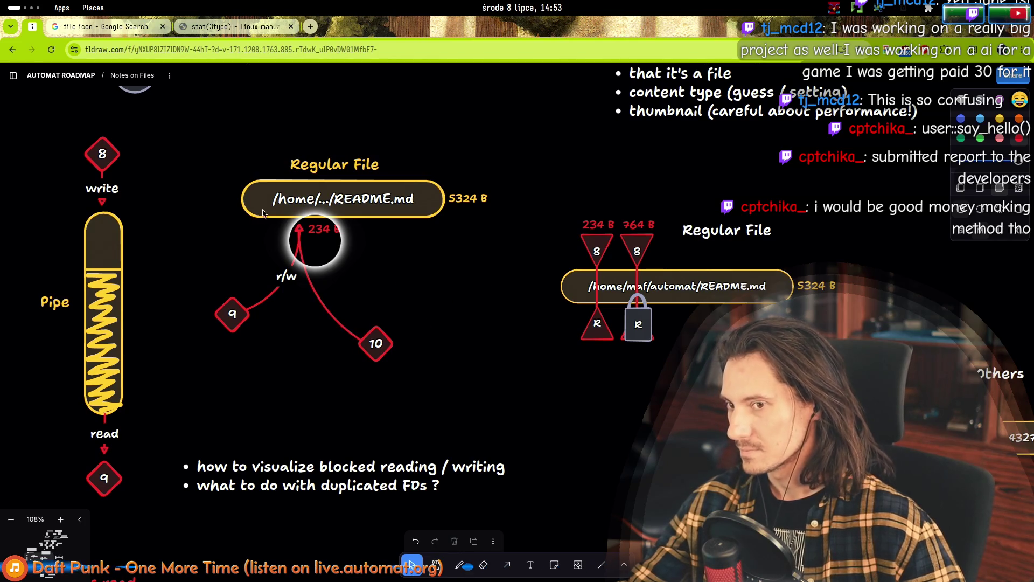
mouse_move(441, 386)
left_mouse_down()
mouse_move(280, 156)
mouse_move(297, 204)
mouse_move(202, 231)
mouse_move(221, 237)
mouse_move(181, 231)
left_mouse_up()
left_click(181, 227)
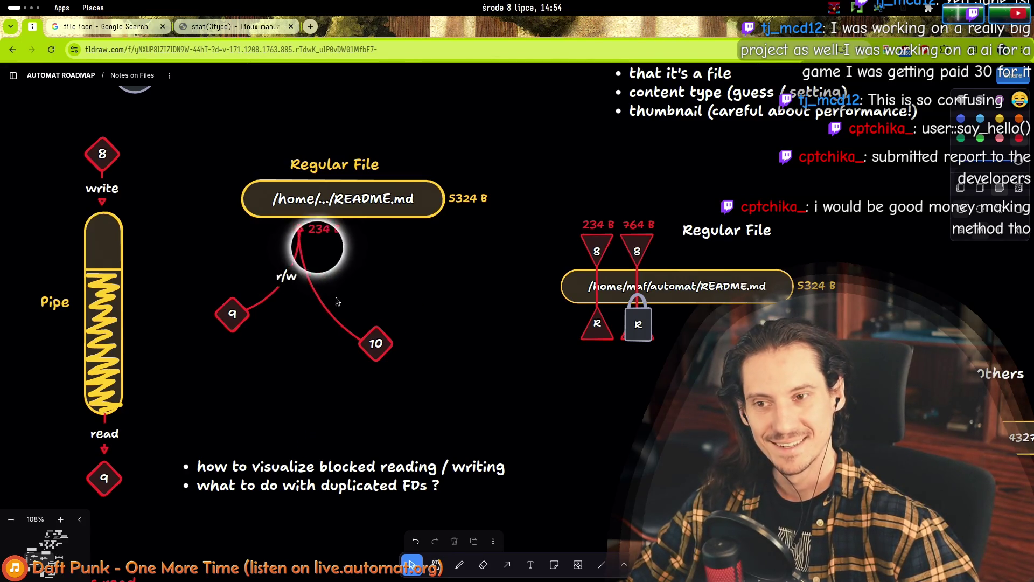
scroll(342, 231, "up", 3)
- Delete the red arrow from 10 and move the 10 diamond further down-right
left_click(308, 338)
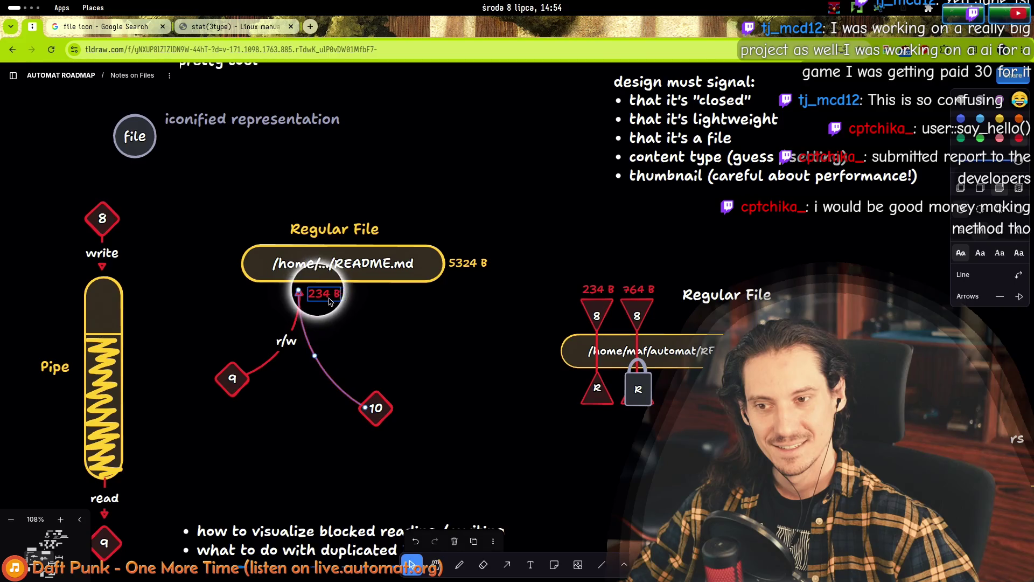
left_click(374, 332)
left_click(314, 345)
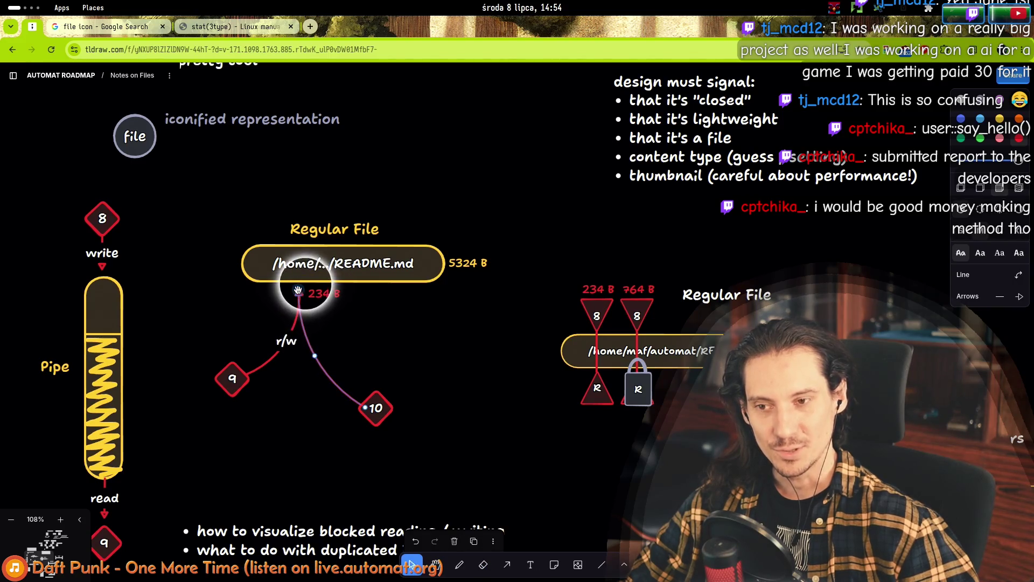
mouse_move(300, 290)
left_mouse_down()
mouse_move(377, 398)
mouse_move(458, 348)
left_mouse_up()
key("Delete")
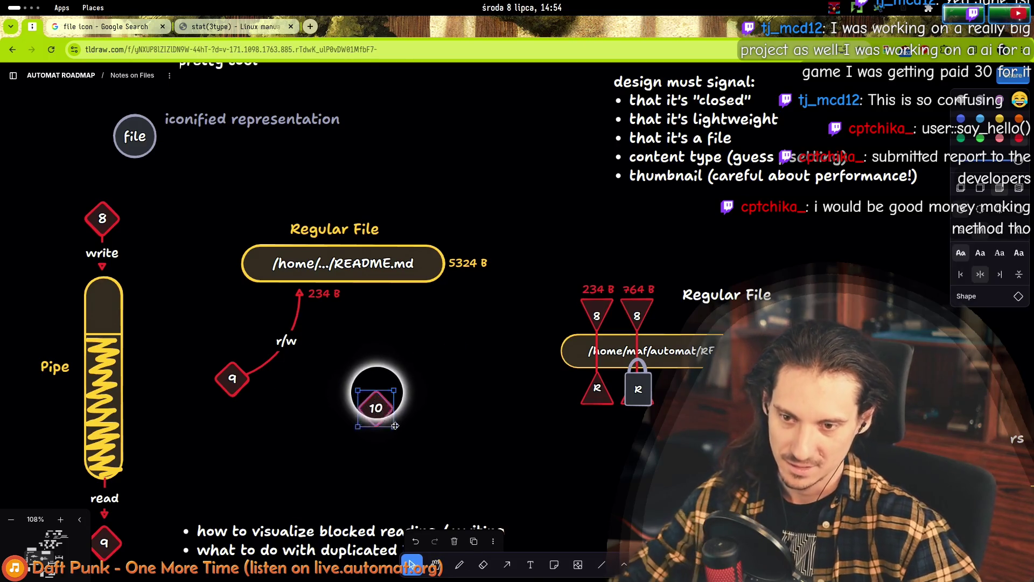
mouse_move(376, 408)
left_mouse_down()
mouse_move(430, 442)
mouse_move(435, 426)
mouse_move(528, 490)
mouse_move(565, 495)
mouse_move(614, 522)
mouse_move(474, 474)
left_mouse_up()
- Reattach the 9 diamond's r/w arrow tip to the README.md file
left_click(231, 381)
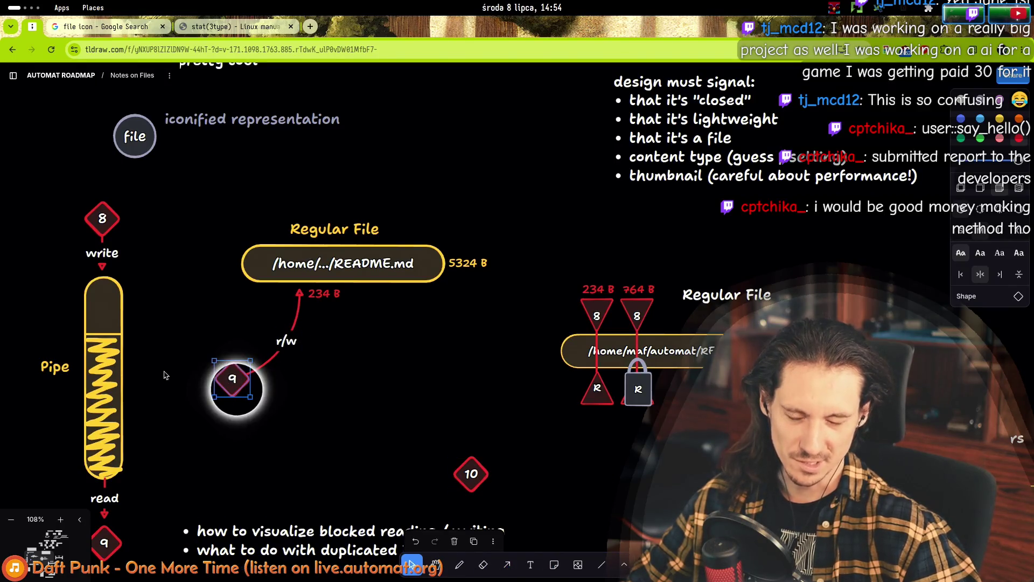
left_click(296, 294)
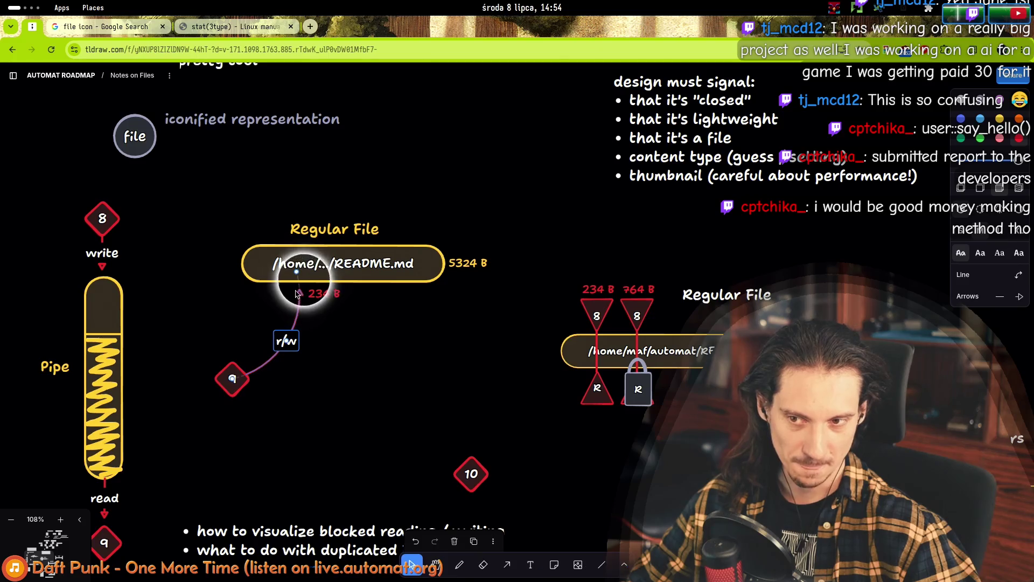
left_click_drag(294, 269, 349, 270)
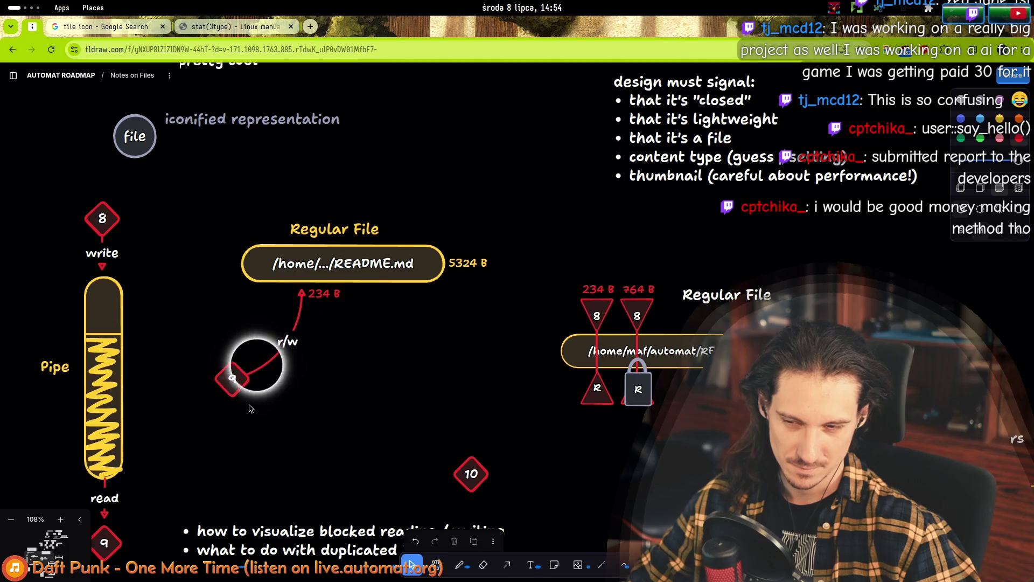
left_click(232, 377)
left_click(494, 443)
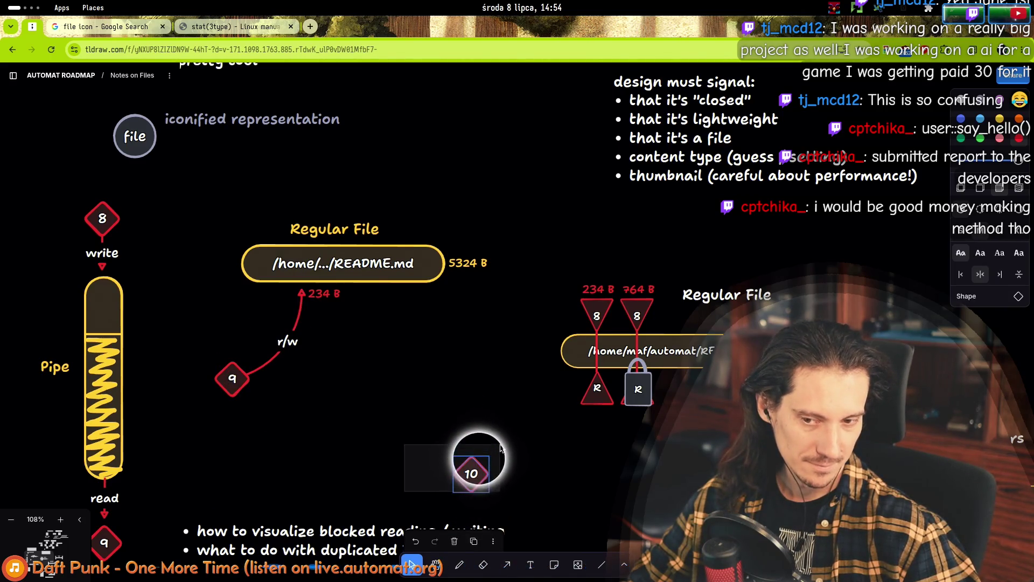
left_click_drag(425, 498, 424, 496)
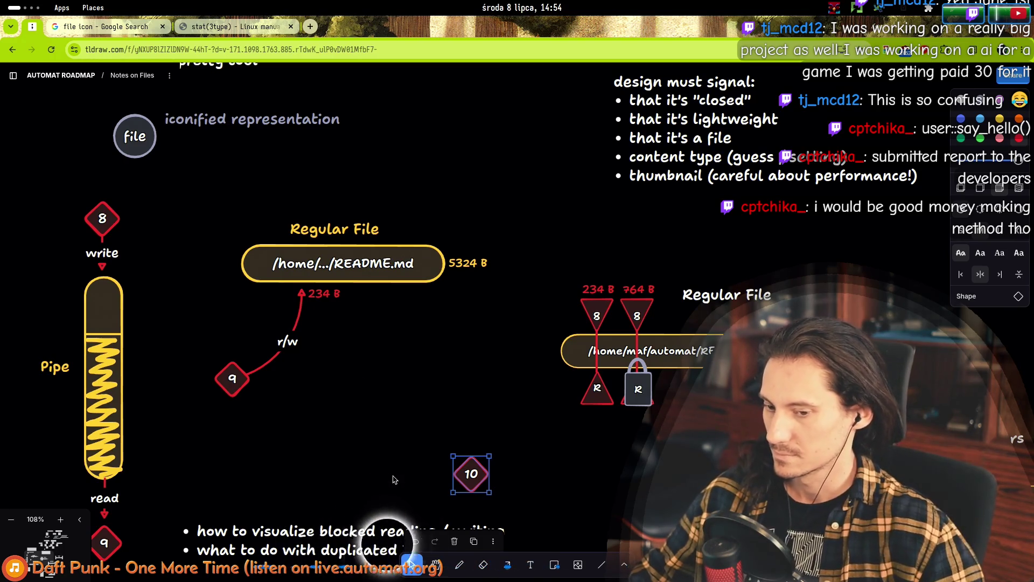
scroll(394, 479, "down", 4)
- Add a sub-bullet 'allow them (maybe Clone could do the dup?)' under the duplicated-FDs question
double_click(370, 359)
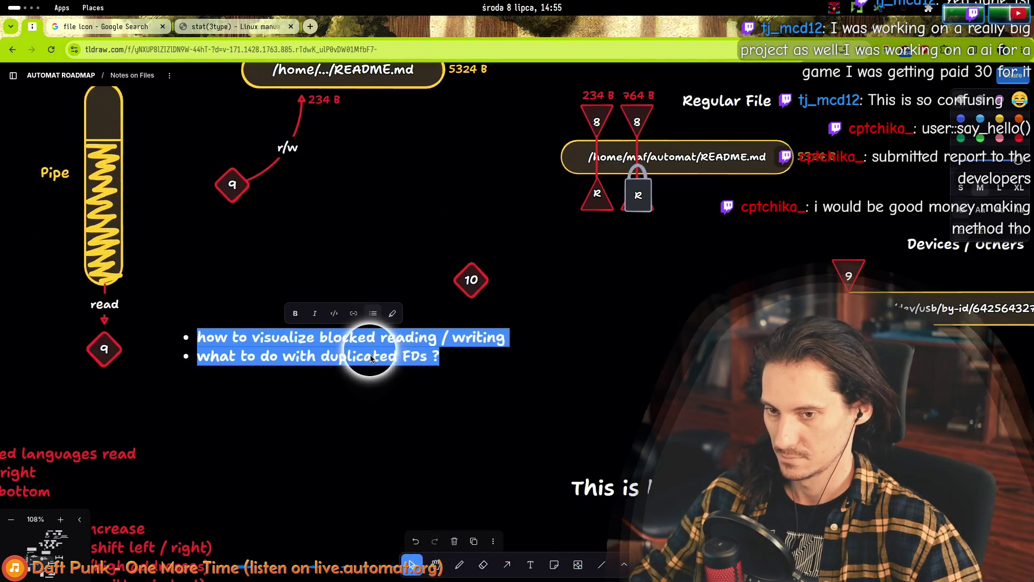
left_click(380, 356)
key("End")
key("Return")
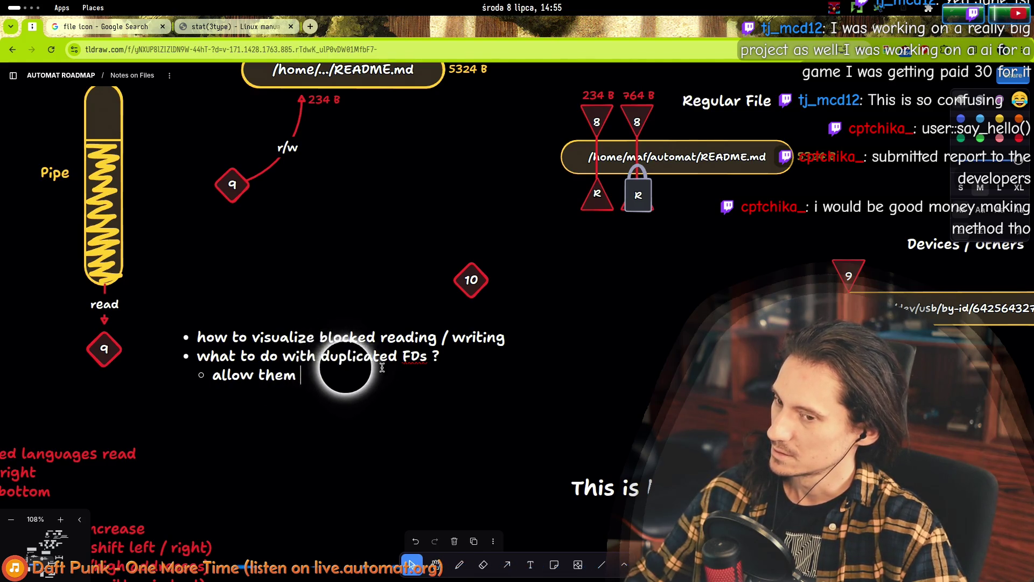
type("(maybeC")
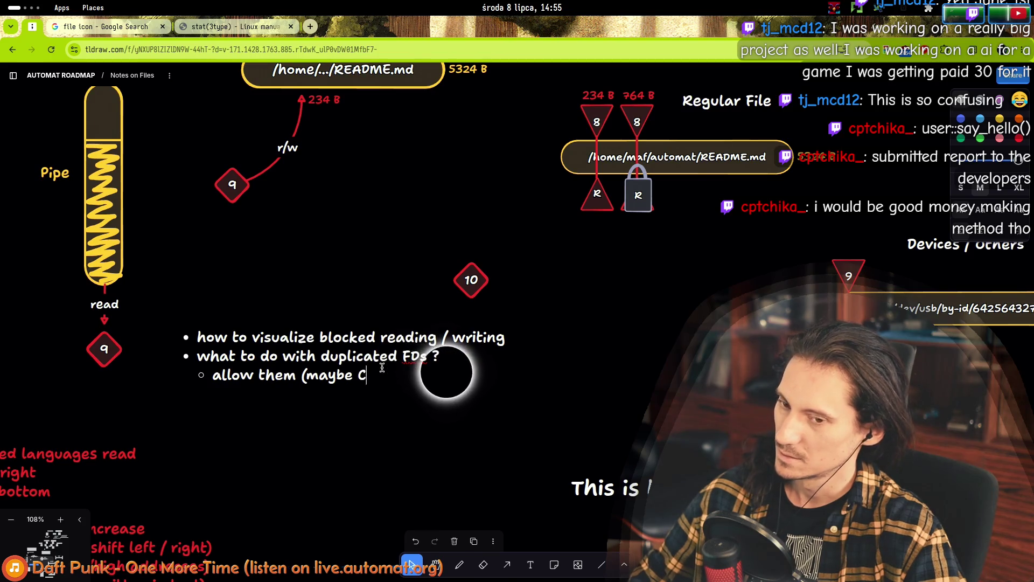
type("do the dup")
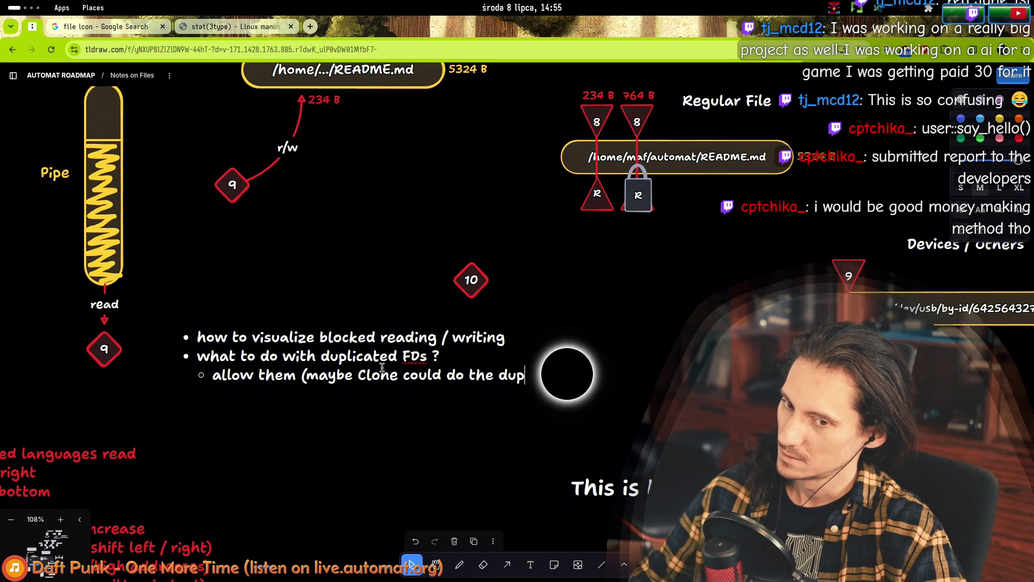
type("?)")
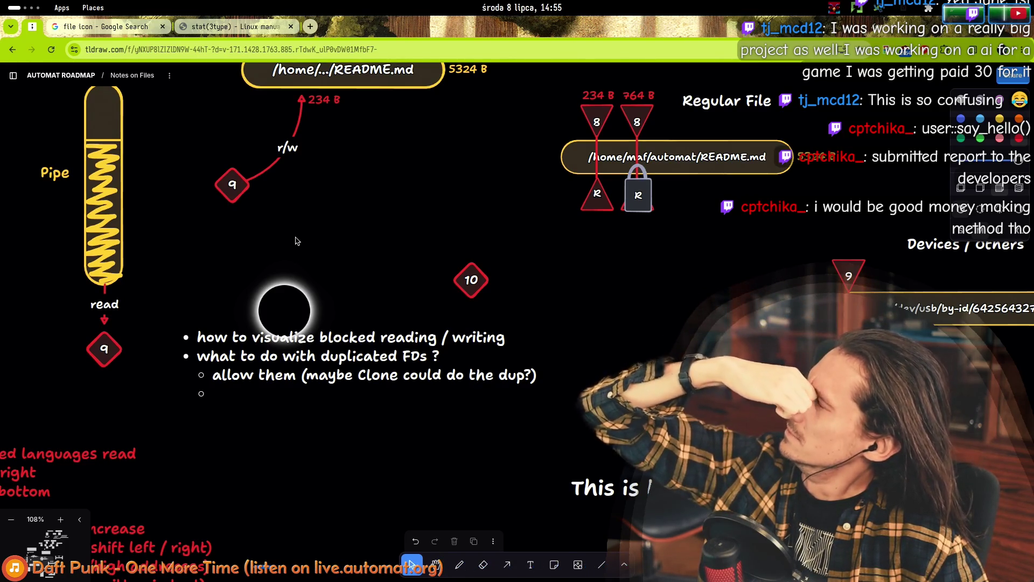
- Move the 10 diamond up and left, closer to the 9 diamond
left_click(483, 286)
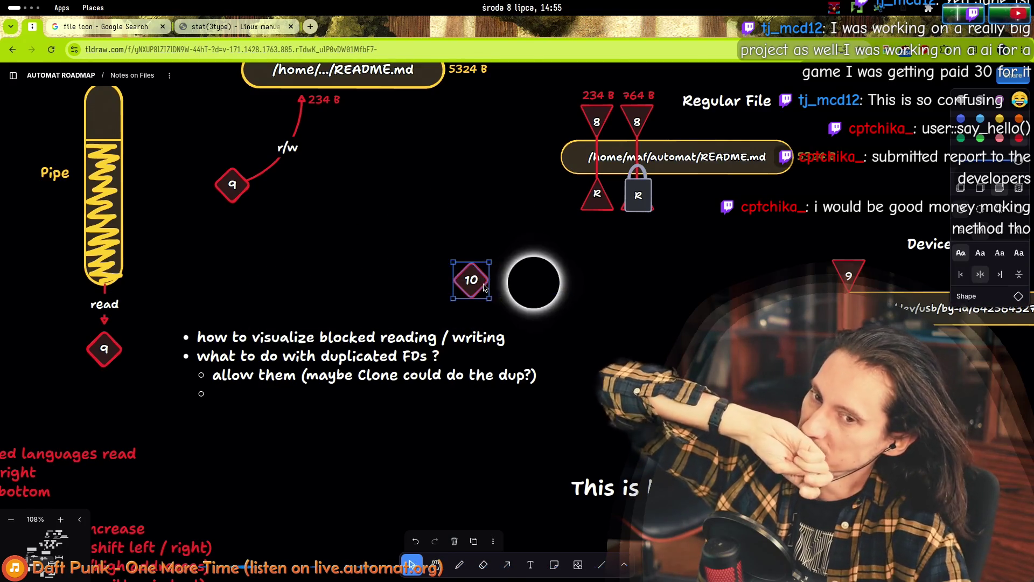
mouse_move(478, 287)
left_mouse_down()
mouse_move(395, 236)
mouse_move(422, 244)
left_mouse_up()
left_click(332, 264)
left_click(233, 195)
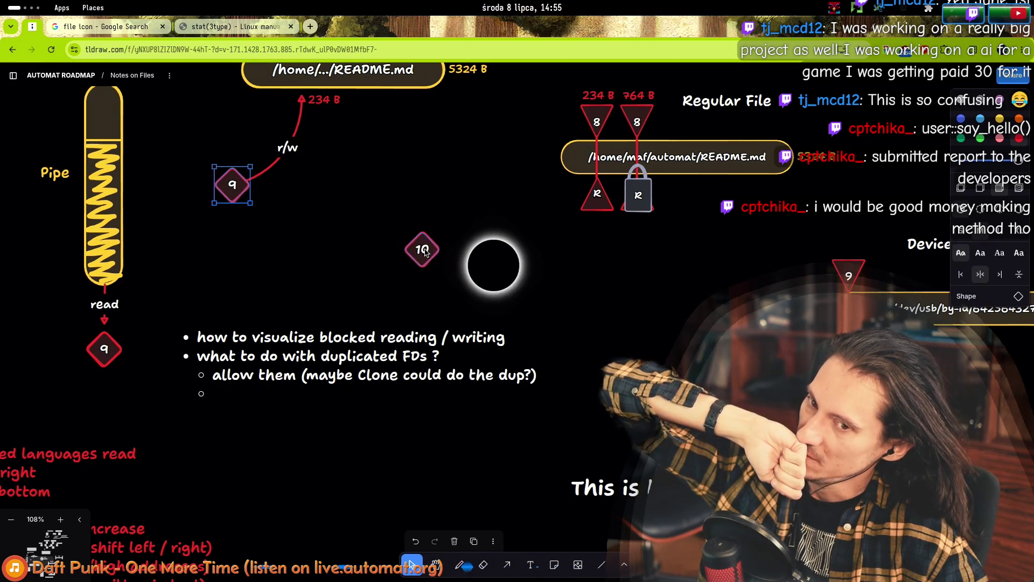
left_click(423, 252)
left_click(232, 185)
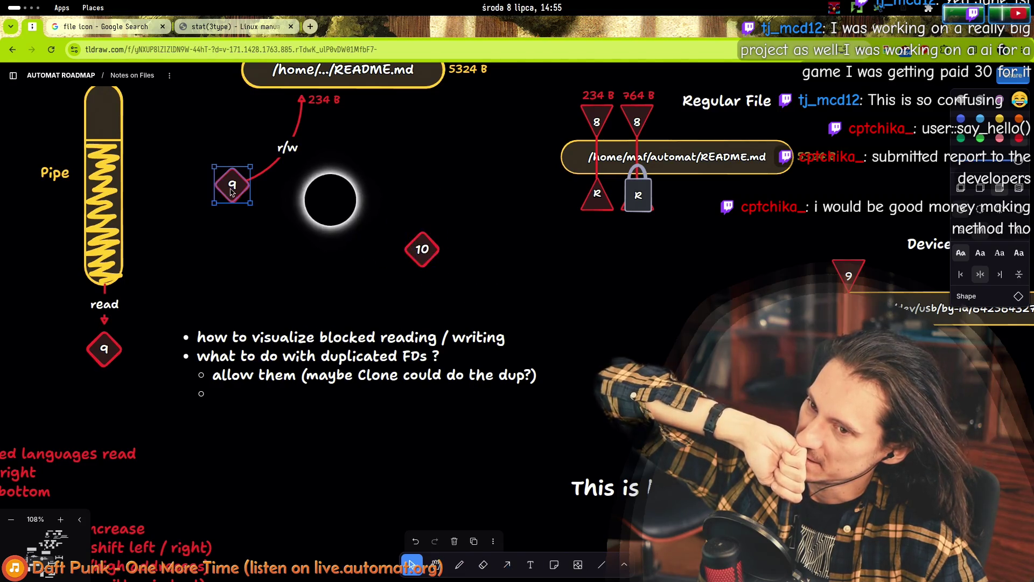
- Select the 'allow them' sub-bullet text and put the caret on the empty bullet line
left_click(259, 372)
left_click(258, 374)
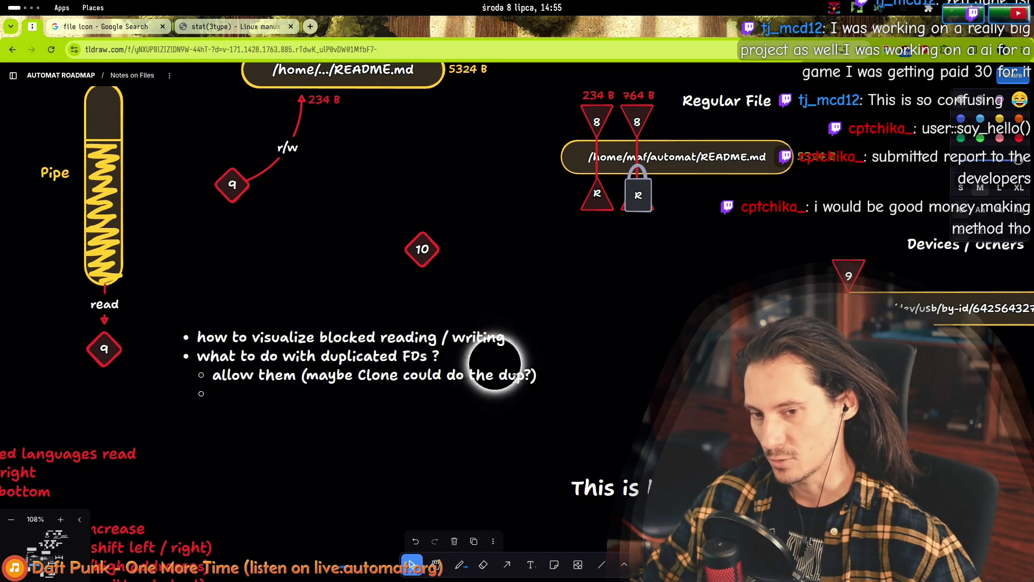
left_click_drag(515, 377, 256, 375)
triple_click(466, 387)
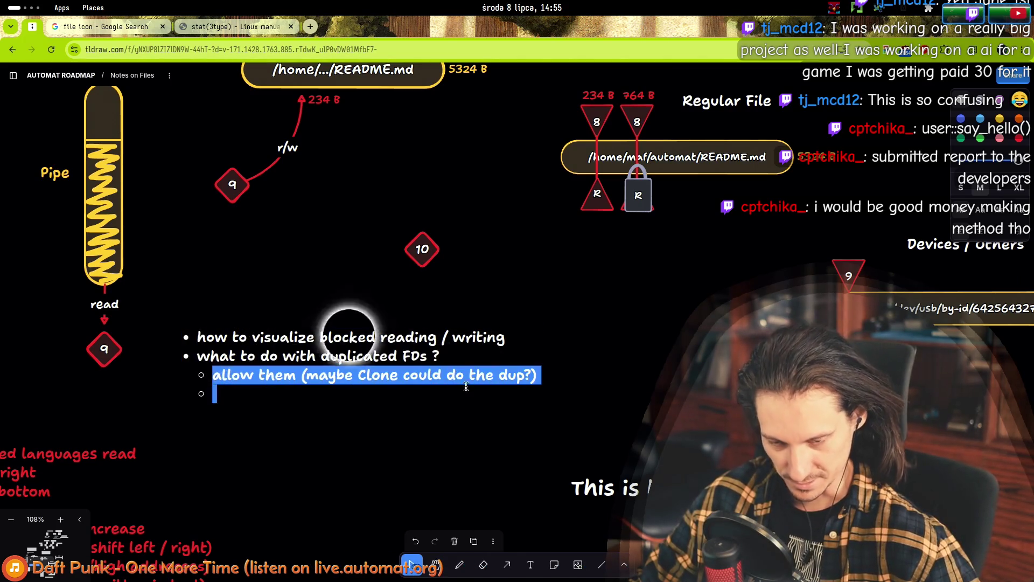
left_click(215, 395)
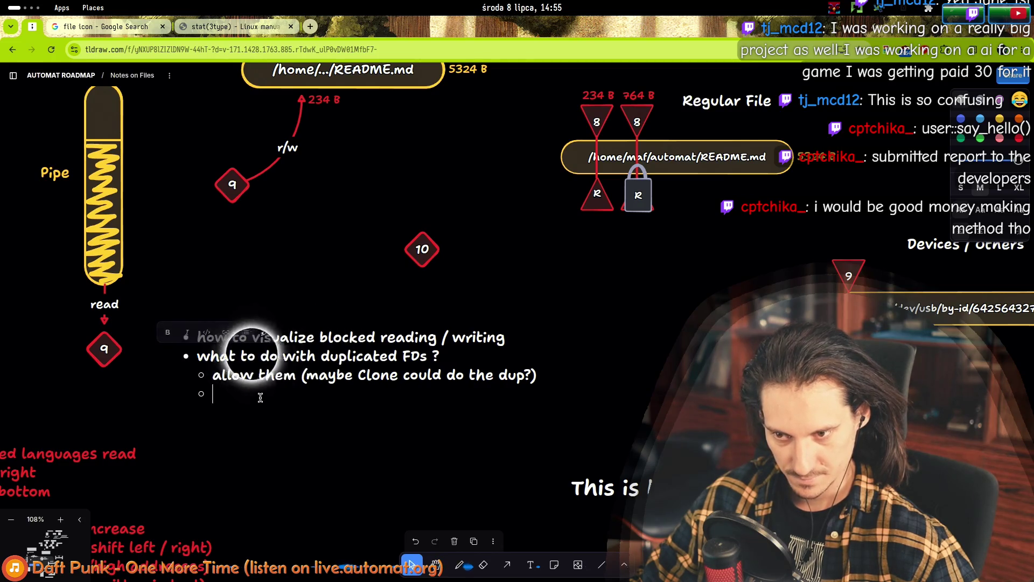
- Select and deselect the whole Regular File diagram group
scroll(291, 280, "up", 4)
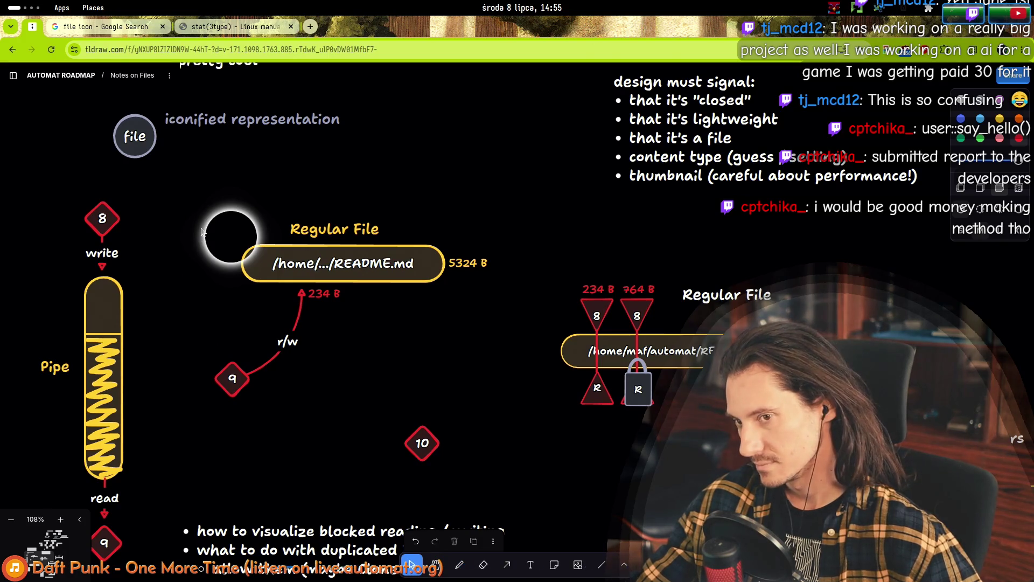
mouse_move(202, 211)
left_mouse_down()
mouse_move(446, 398)
mouse_move(457, 420)
left_mouse_up()
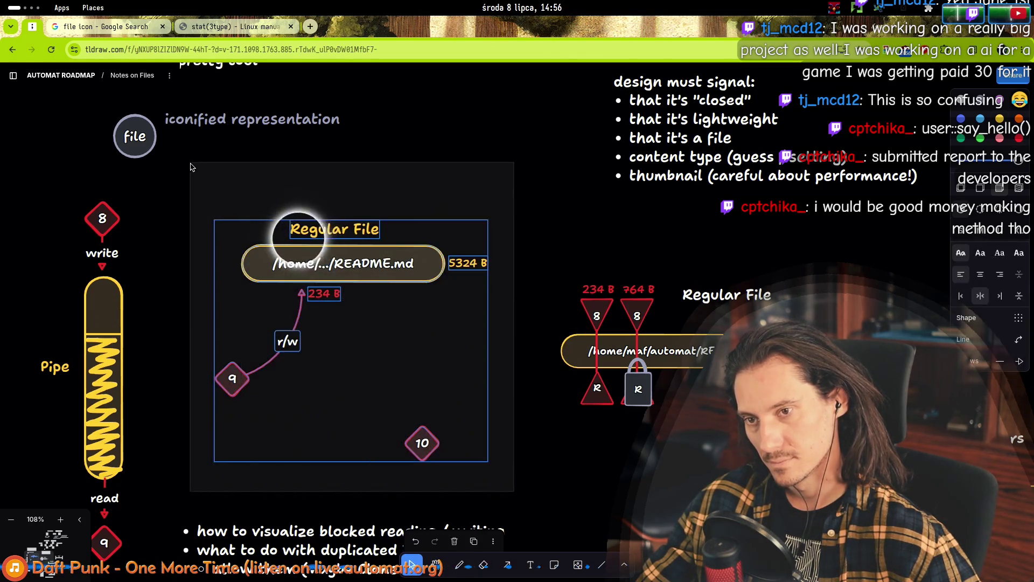
mouse_move(192, 196)
left_mouse_down()
mouse_move(503, 478)
mouse_move(321, 349)
left_mouse_up()
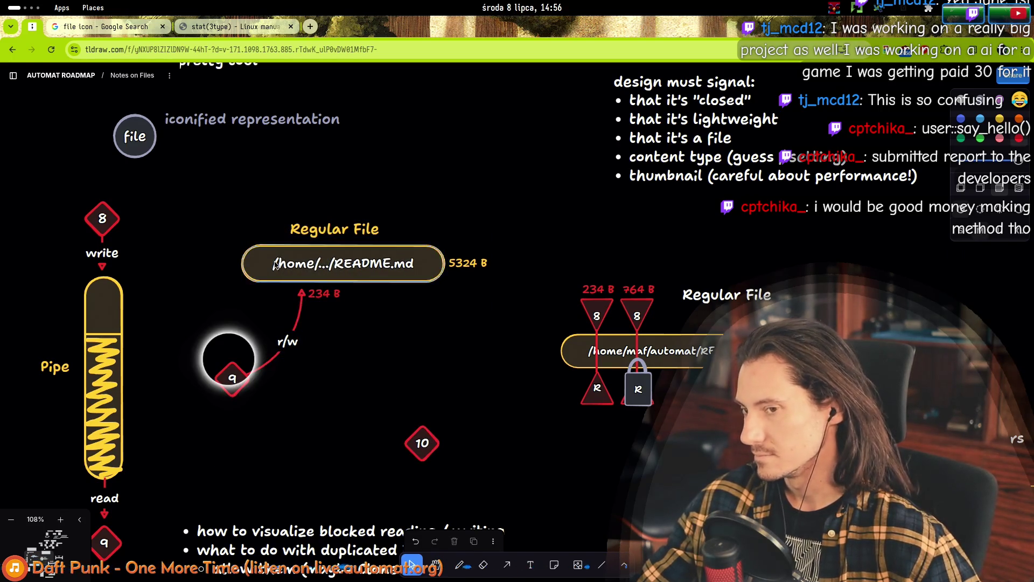
scroll(275, 267, "down", 3)
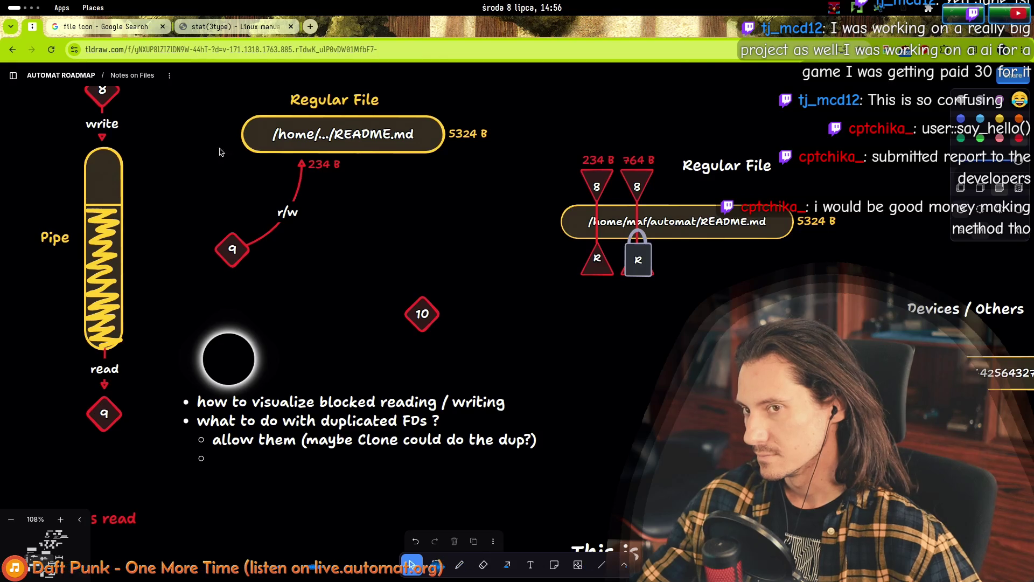
scroll(219, 152, "up", 3)
mouse_move(216, 196)
left_mouse_down()
mouse_move(469, 474)
mouse_move(511, 479)
left_mouse_up()
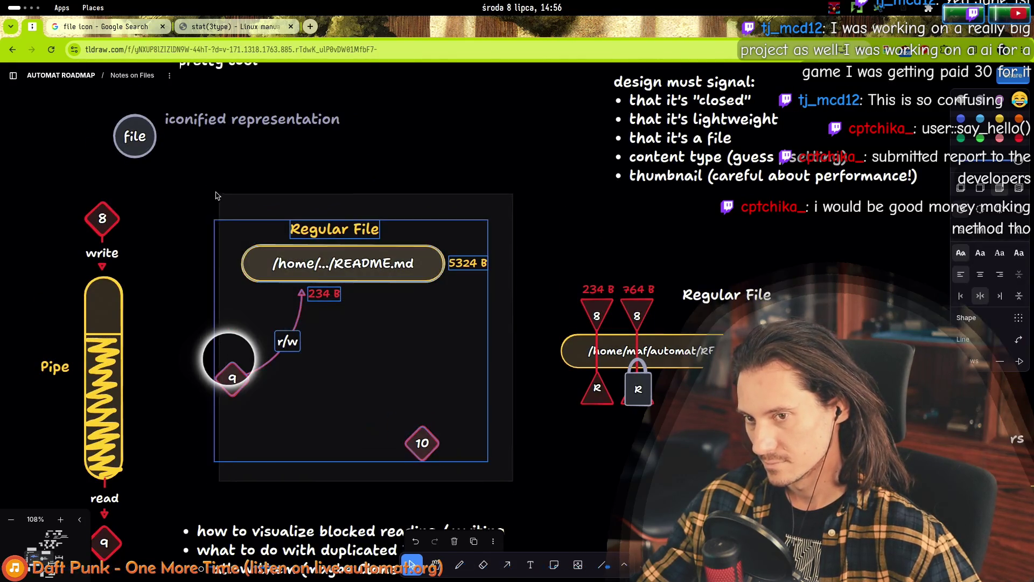
mouse_move(215, 195)
left_mouse_down()
mouse_move(228, 233)
mouse_move(495, 489)
mouse_move(502, 481)
mouse_move(196, 200)
mouse_move(253, 254)
mouse_move(520, 289)
mouse_move(381, 231)
mouse_move(456, 429)
mouse_move(203, 219)
left_mouse_up()
left_click(457, 429)
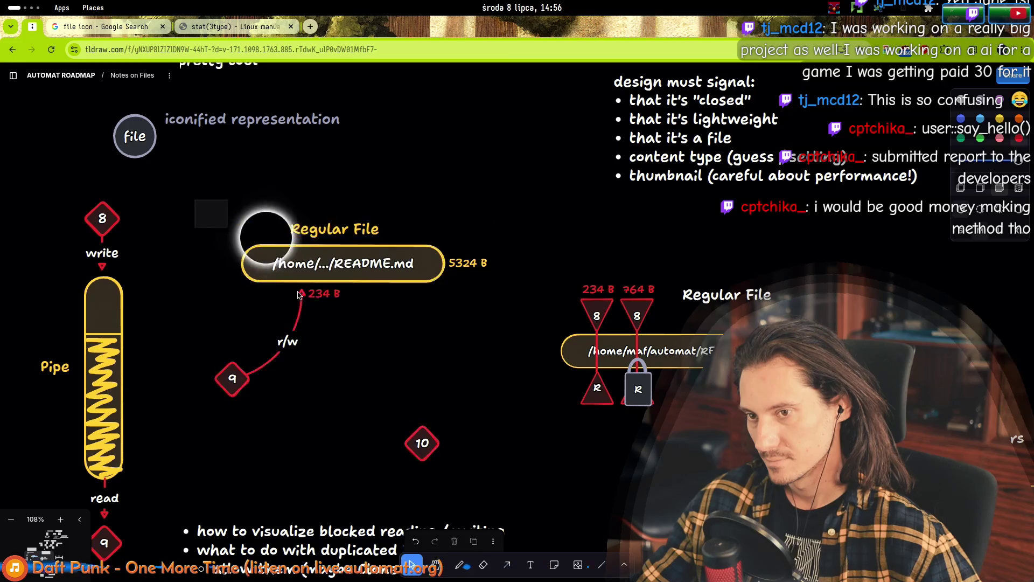
left_click_drag(300, 294, 492, 388)
- Enter and leave editing of the open-questions text box, then deselect it
scroll(425, 386, "down", 5)
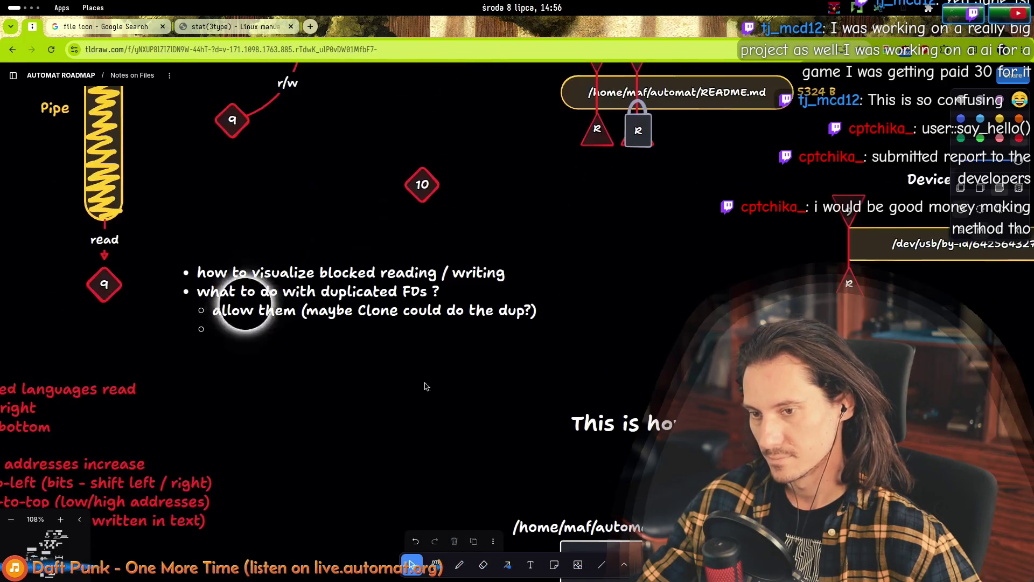
double_click(249, 321)
key("Escape")
scroll(208, 268, "up", 5)
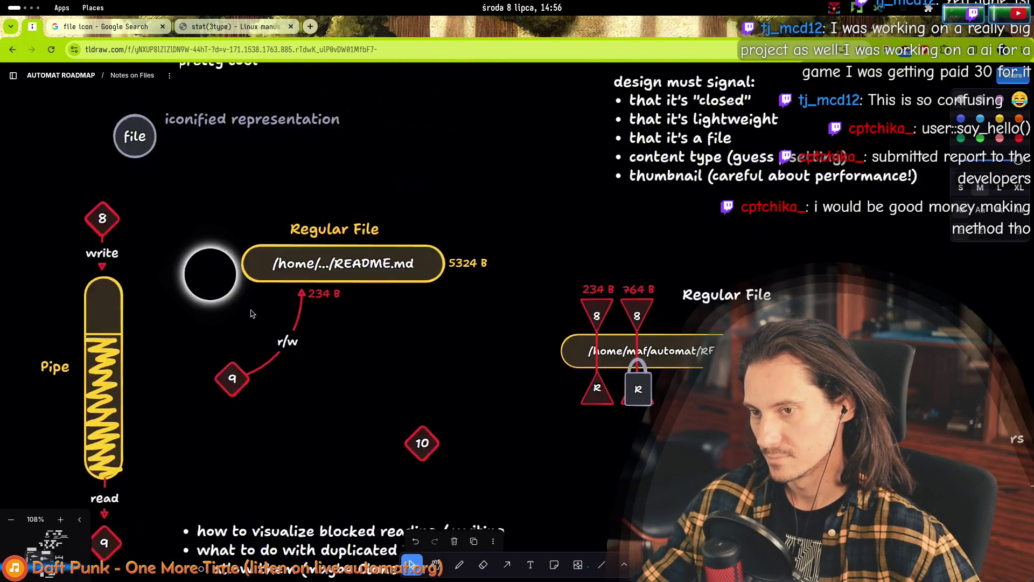
scroll(226, 279, "down", 4)
left_click(212, 349)
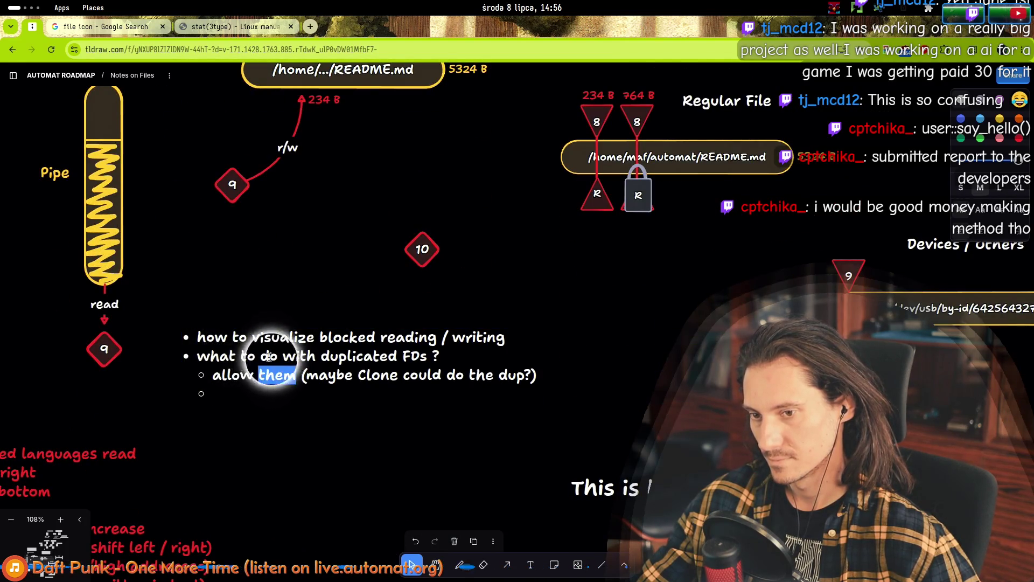
mouse_move(296, 375)
left_mouse_down()
mouse_move(150, 231)
mouse_move(289, 248)
left_mouse_up()
key("Escape")
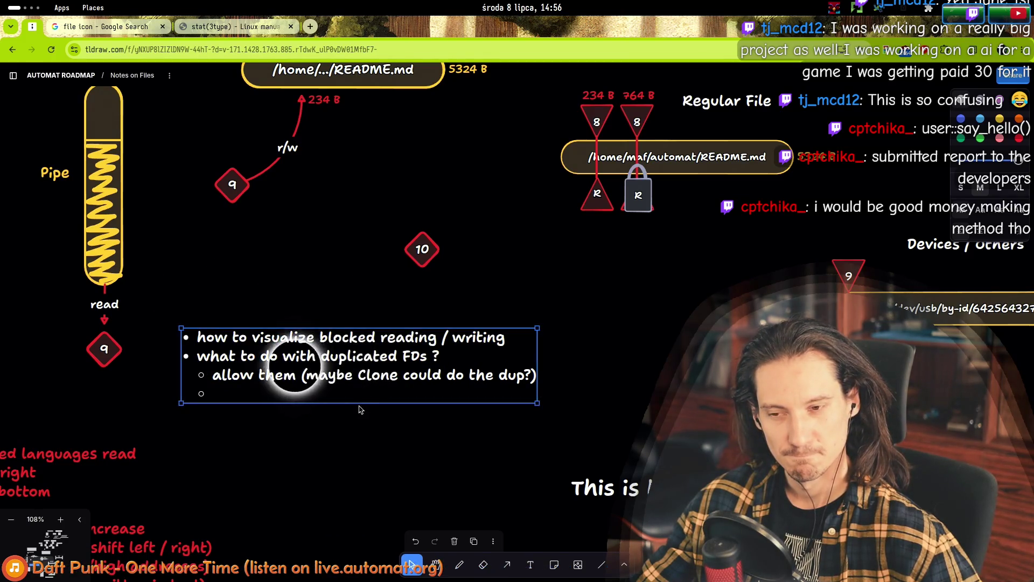
key("Escape")
scroll(330, 311, "up", 2)
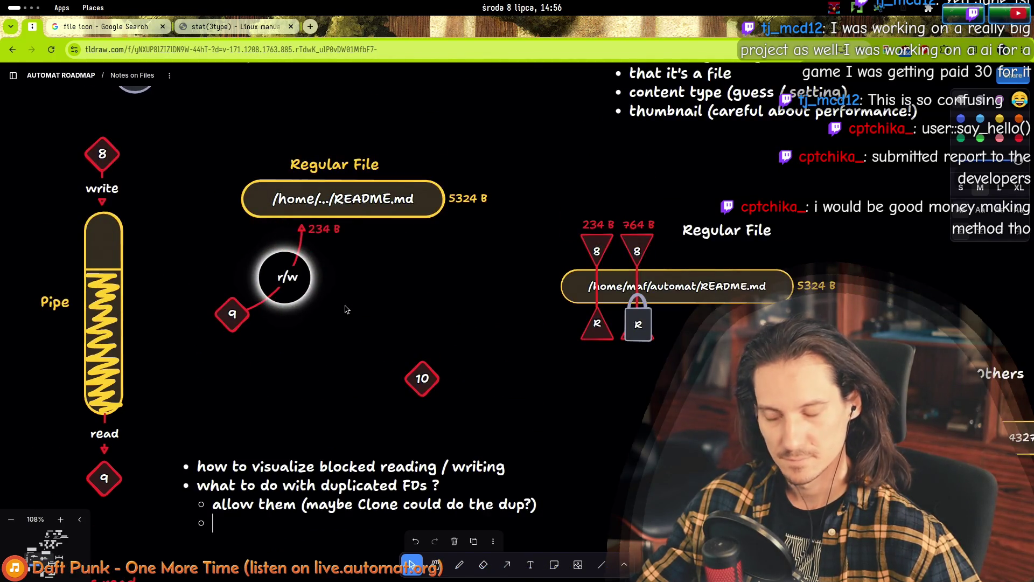
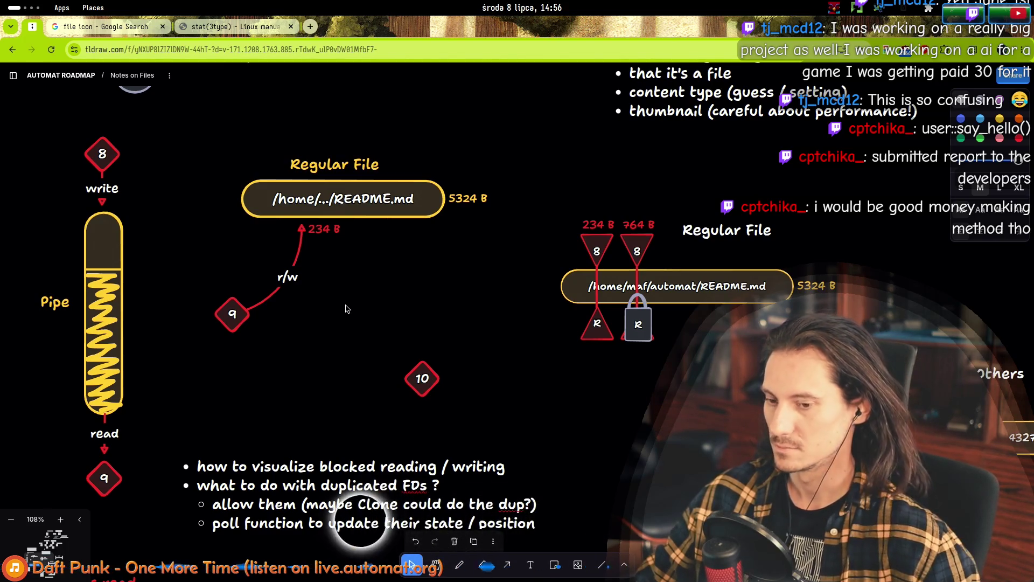
- Delete '/ position' from the last bullet of the notes
scroll(347, 309, "down", 3)
left_click(512, 396)
left_click(513, 399)
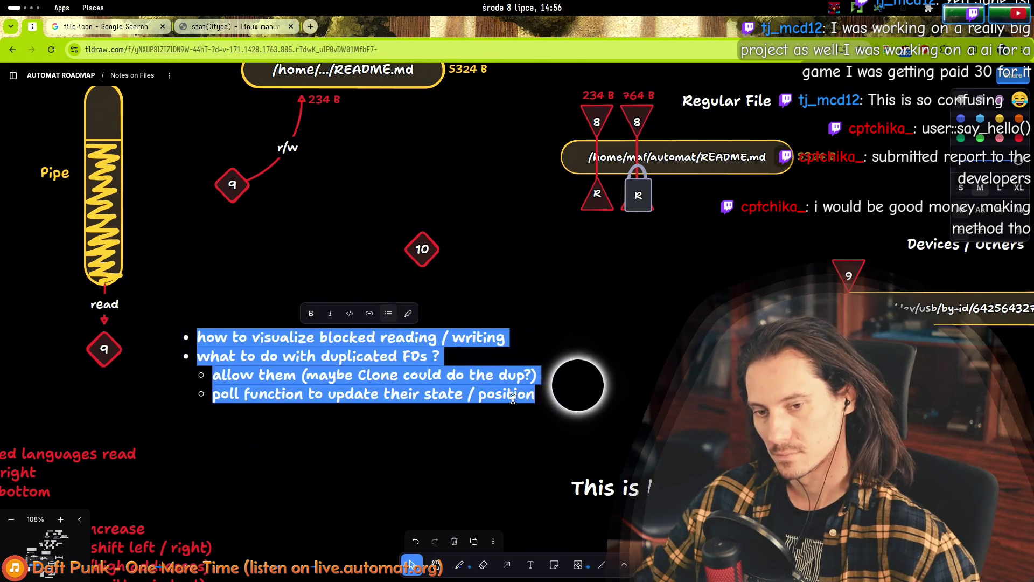
left_click(513, 396)
type("from procfs")
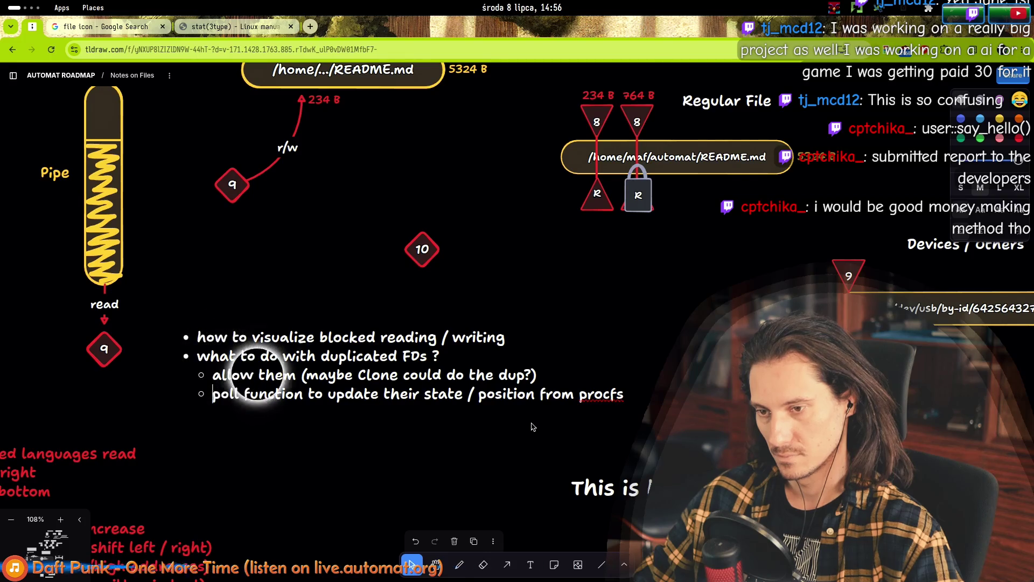
key("ctrl+shift+Left")
key("ctrl+shift+Left")
key("BackSpace")
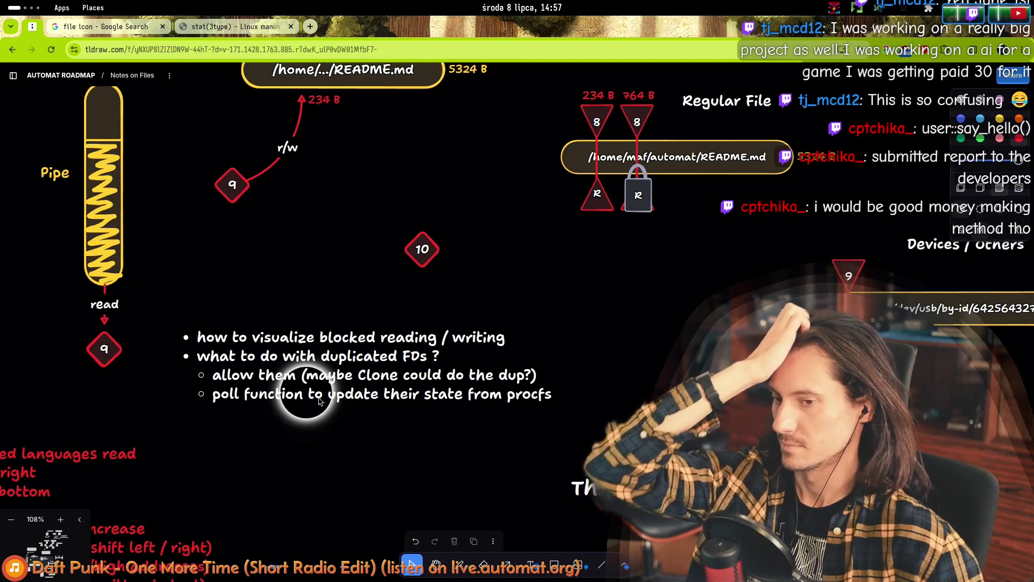
key("Escape")
- Start appending 'from procfs (for the user)' to the end of the last bullet
double_click(251, 396)
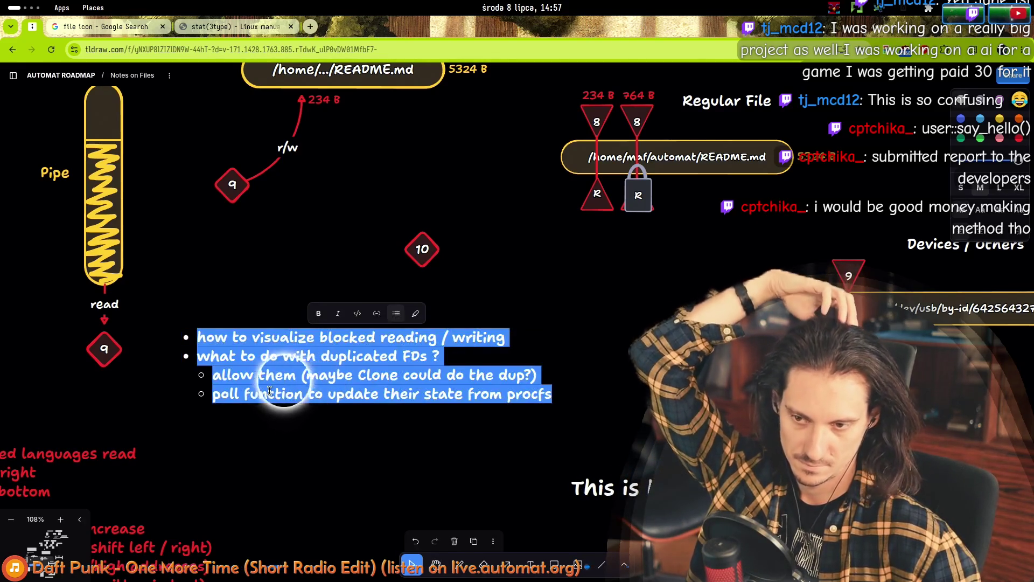
left_click(301, 431)
type("(manually invoked")
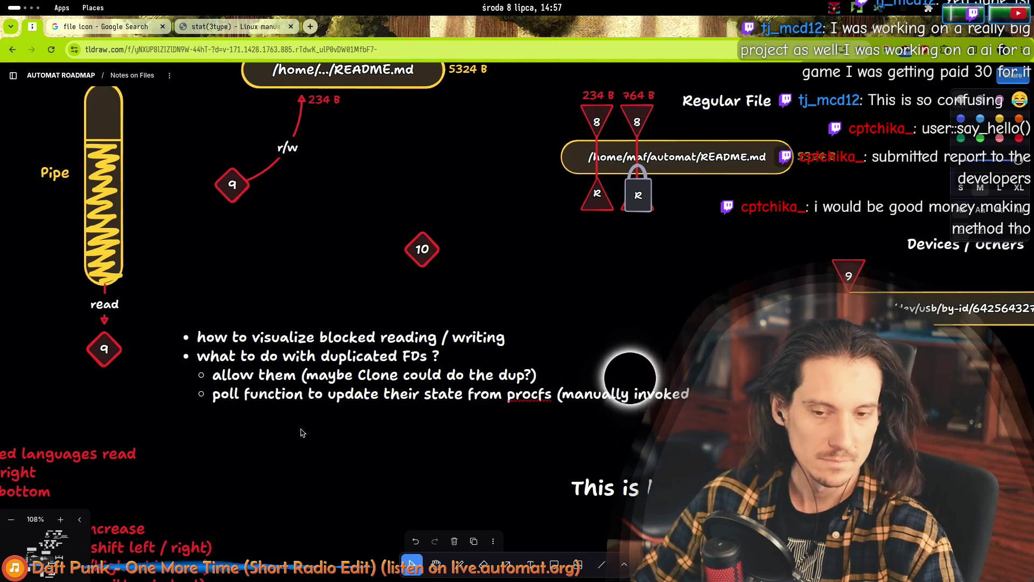
key("ctrl+shift+Left")
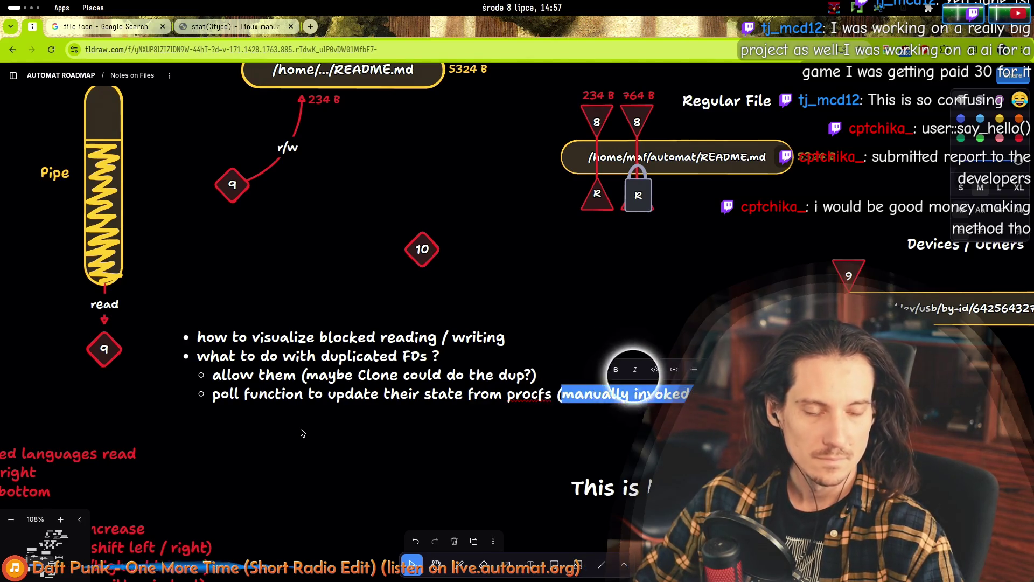
type("for the user")
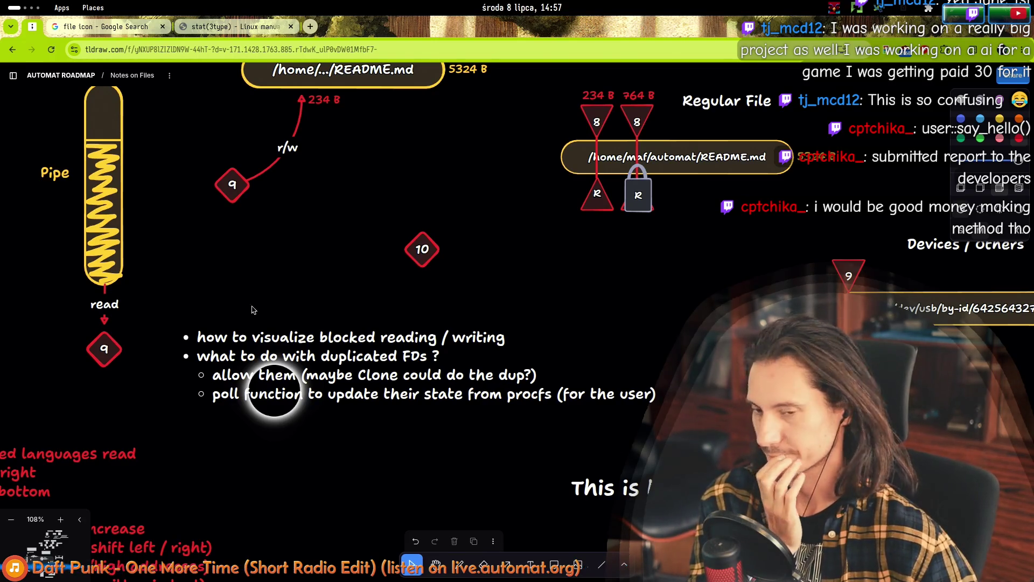
left_click(423, 242)
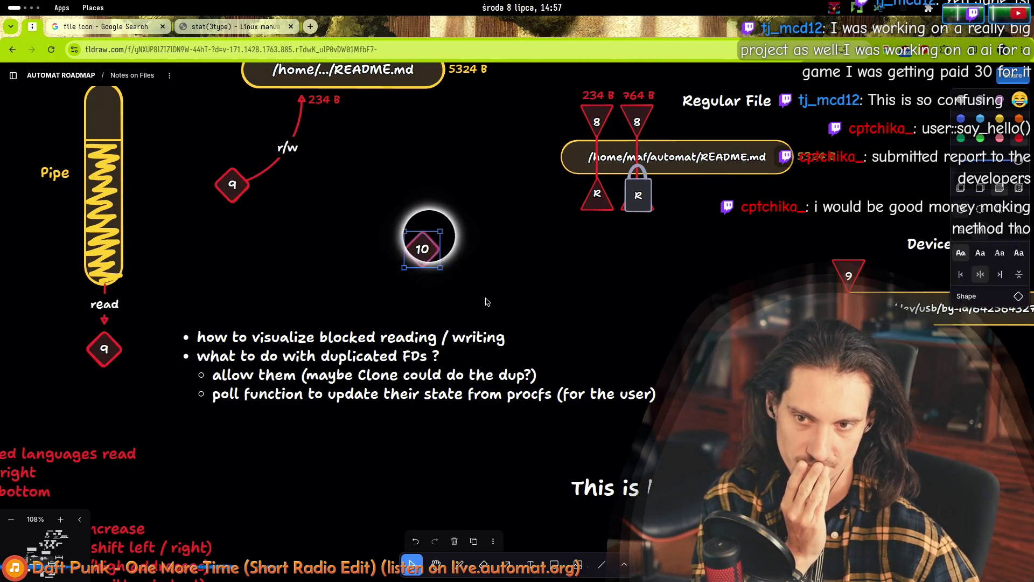
mouse_move(181, 148)
left_mouse_down()
mouse_move(307, 239)
mouse_move(479, 302)
left_mouse_up()
left_click(323, 100, "shift")
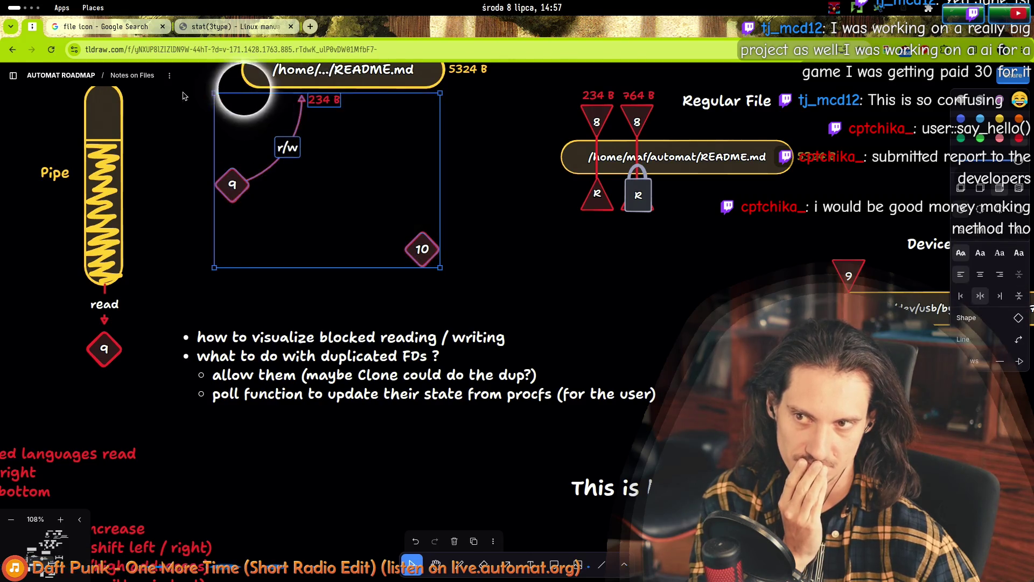
left_click(188, 119)
scroll(204, 216, "up", 6)
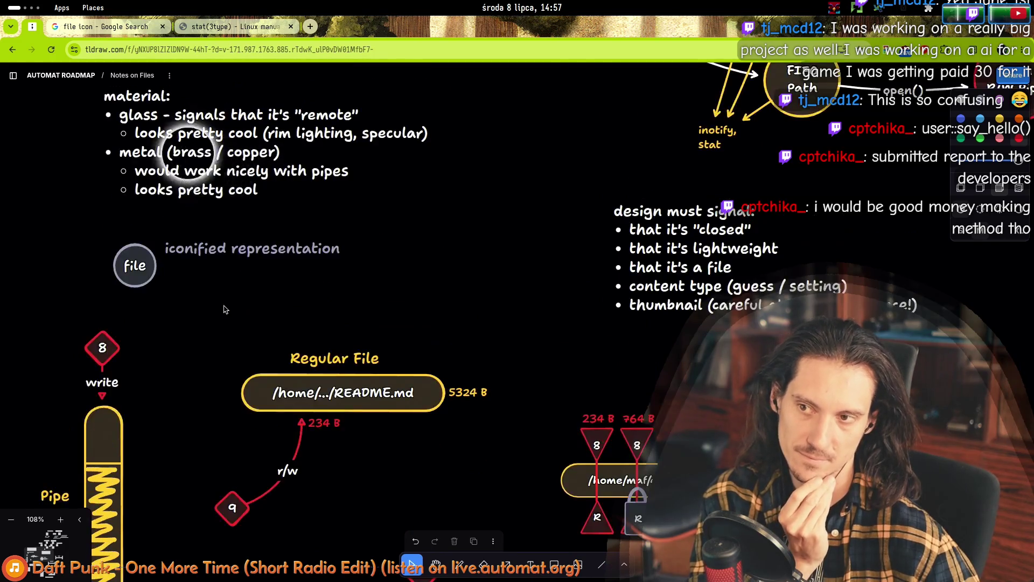
scroll(381, 289, "down", 6)
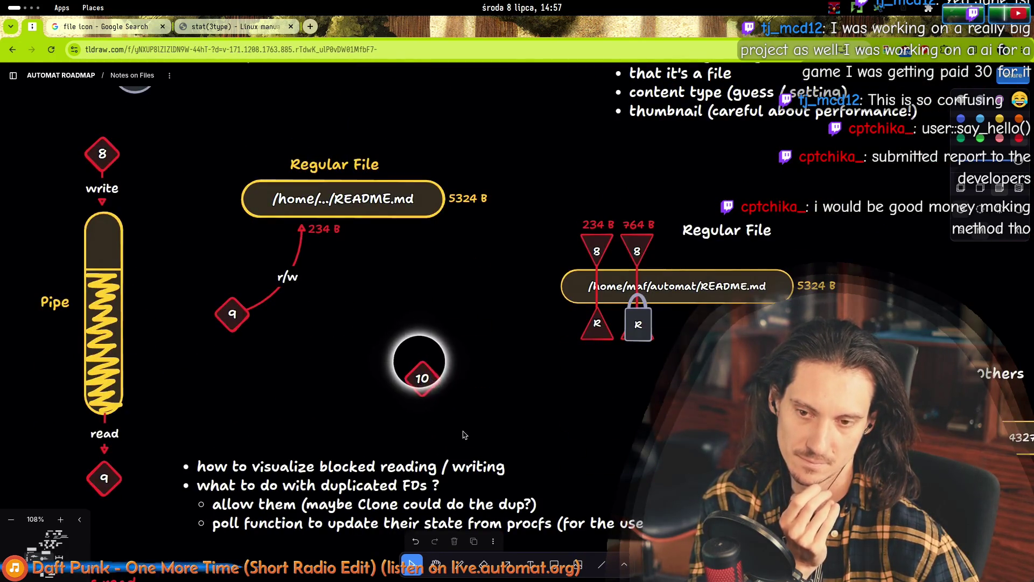
mouse_move(465, 435)
left_mouse_down()
mouse_move(193, 133)
mouse_move(488, 430)
left_mouse_up()
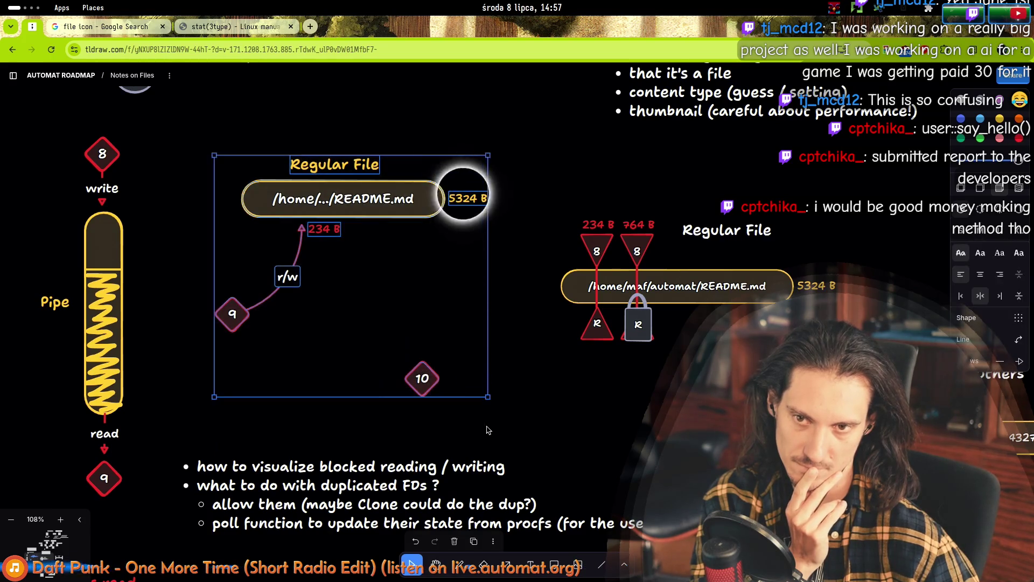
left_click(173, 208)
scroll(149, 296, "up", 4)
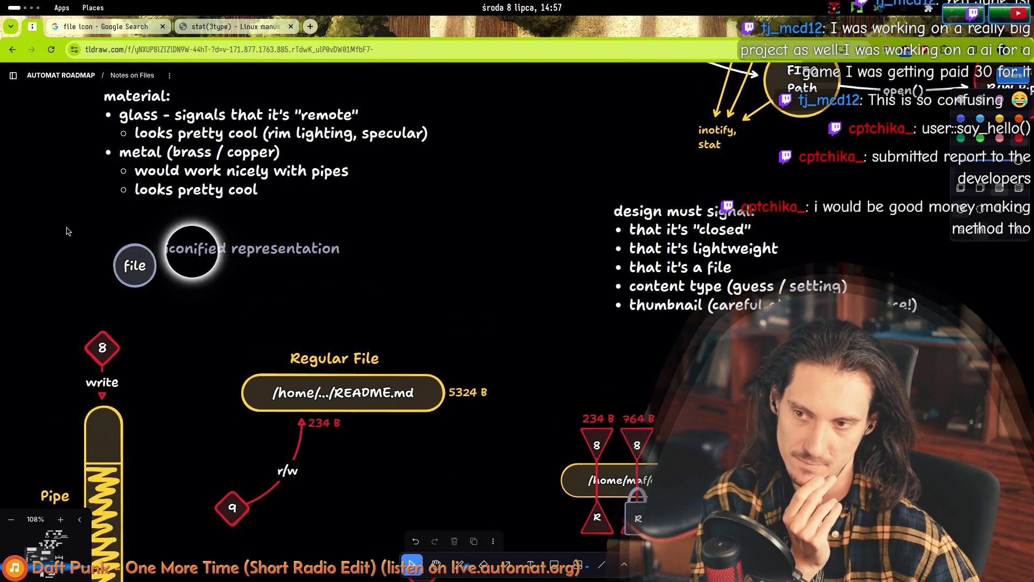
mouse_move(69, 231)
left_mouse_down()
mouse_move(393, 293)
mouse_move(340, 270)
left_mouse_up()
left_click_drag(428, 310, 84, 244)
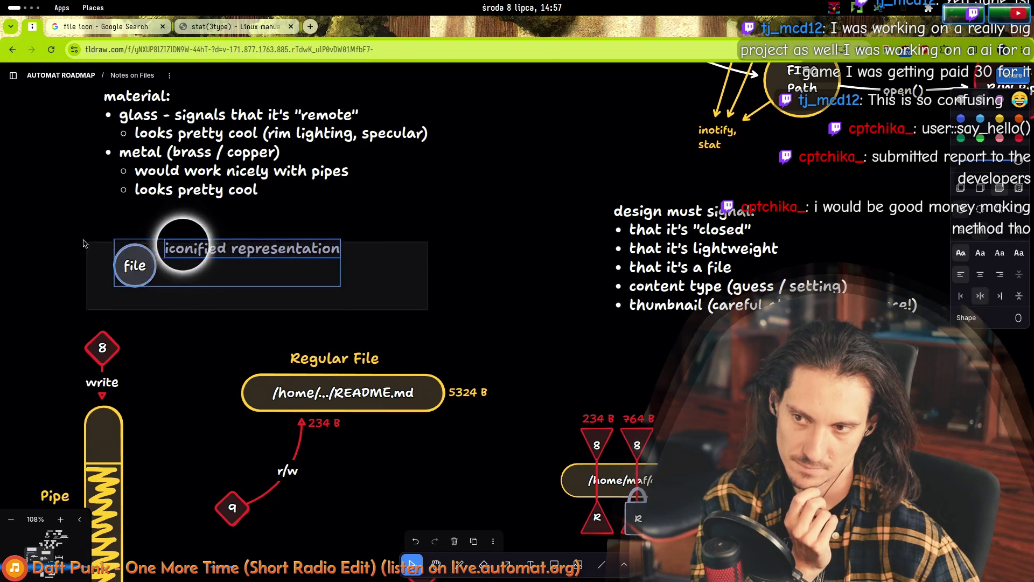
left_click(56, 232)
scroll(56, 234, "down", 4)
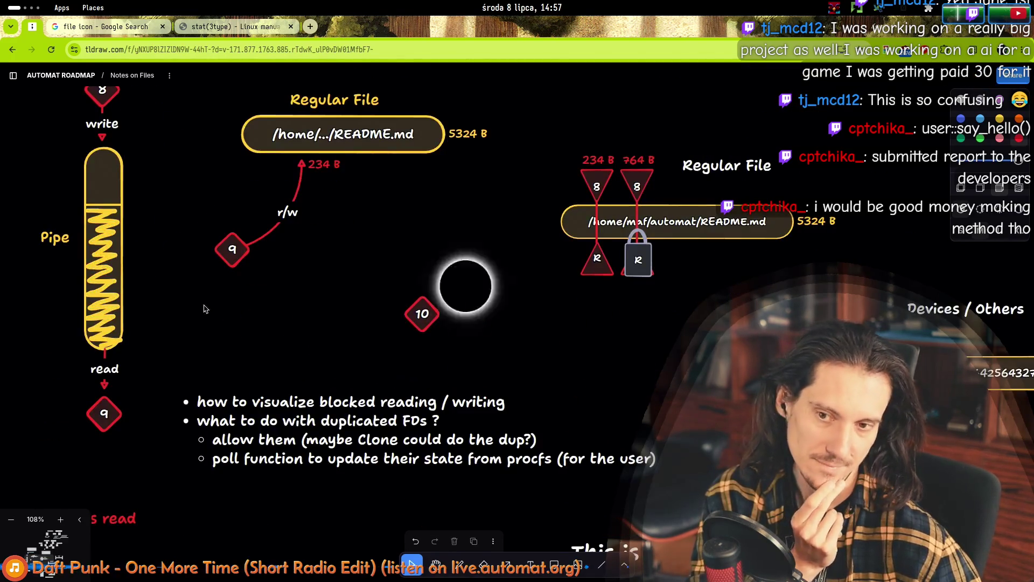
scroll(220, 326, "up", 3)
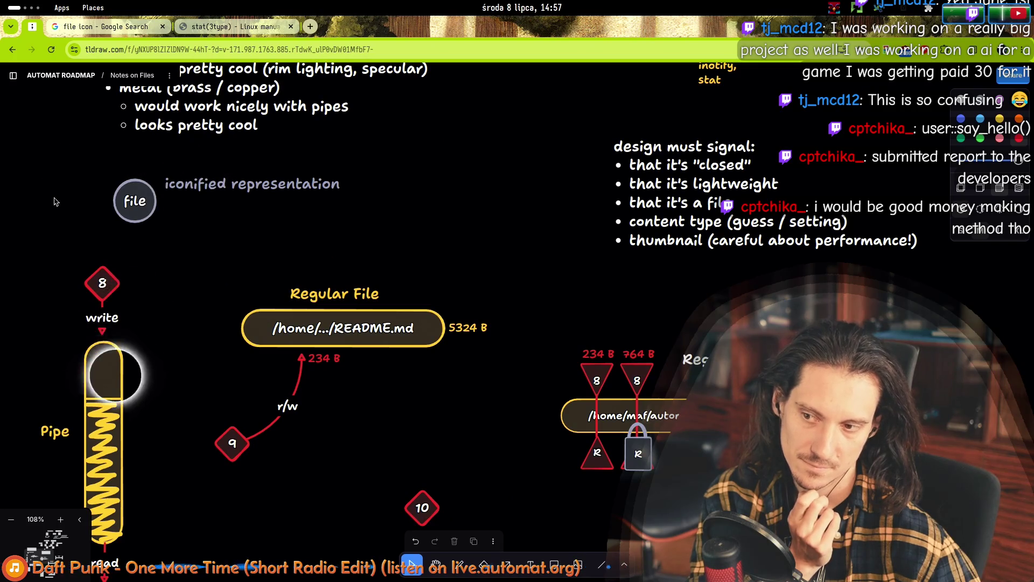
scroll(56, 201, "down", 5)
scroll(467, 346, "up", 12)
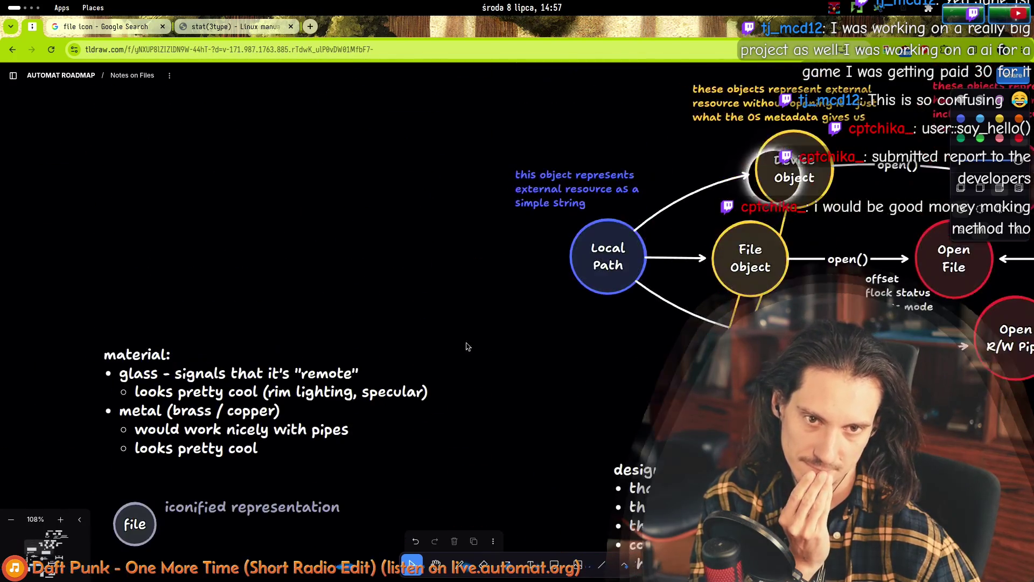
scroll(566, 369, "right", 5)
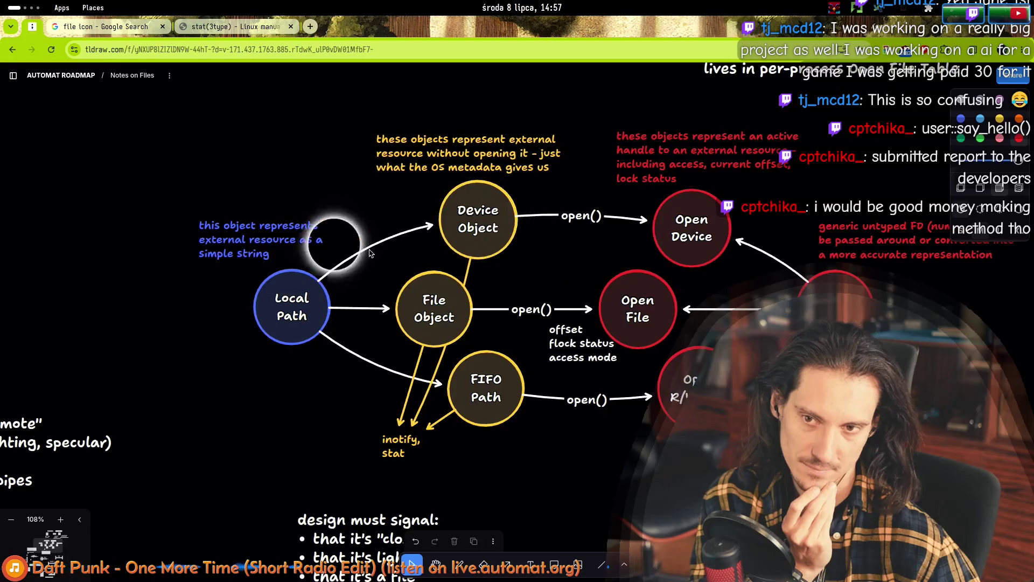
scroll(386, 296, "left", 3)
scroll(385, 297, "down", 8)
scroll(368, 352, "right", 5)
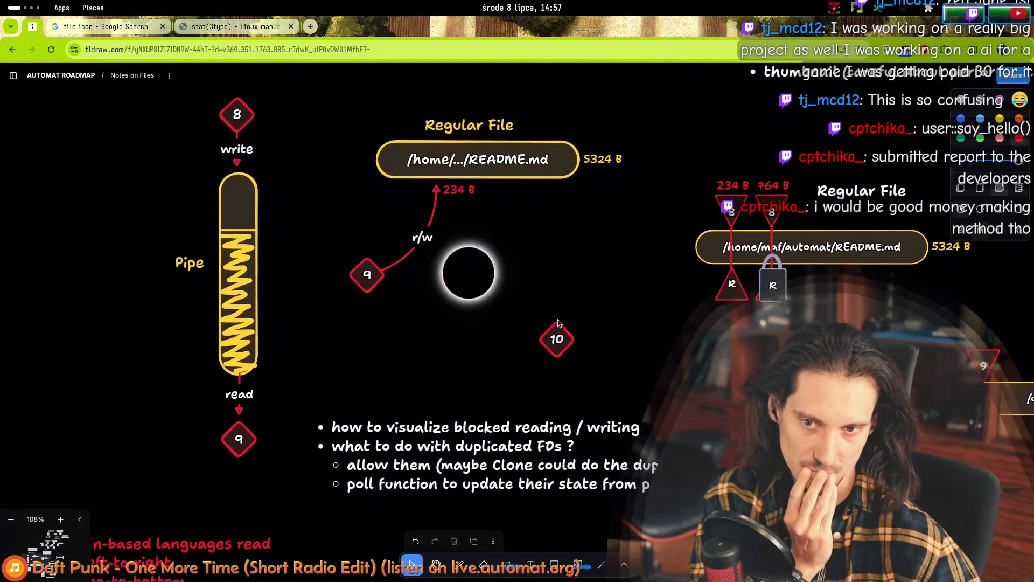
scroll(368, 352, "right", 5)
scroll(377, 377, "up", 10)
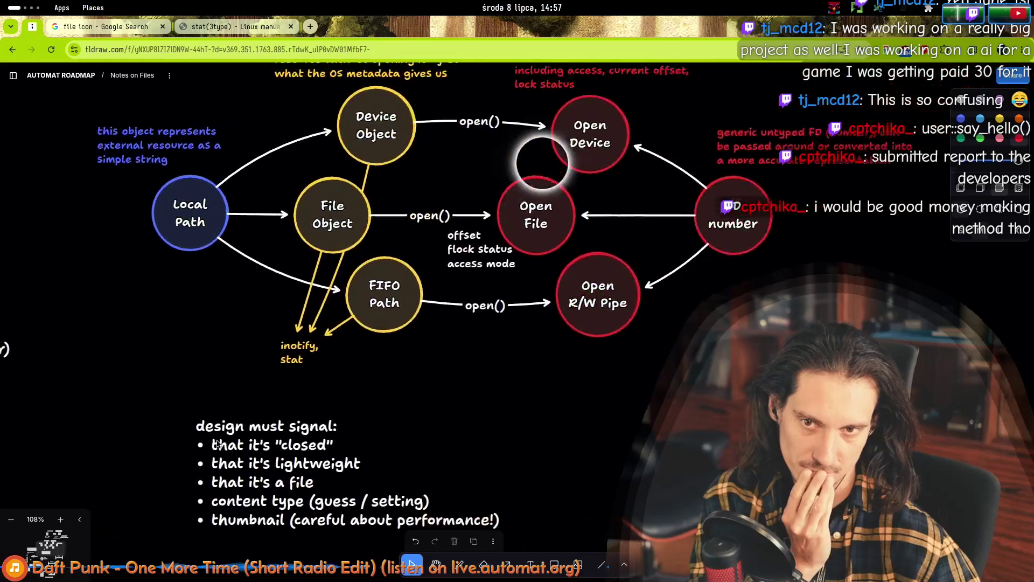
scroll(403, 498, "left", 10)
scroll(403, 498, "down", 5)
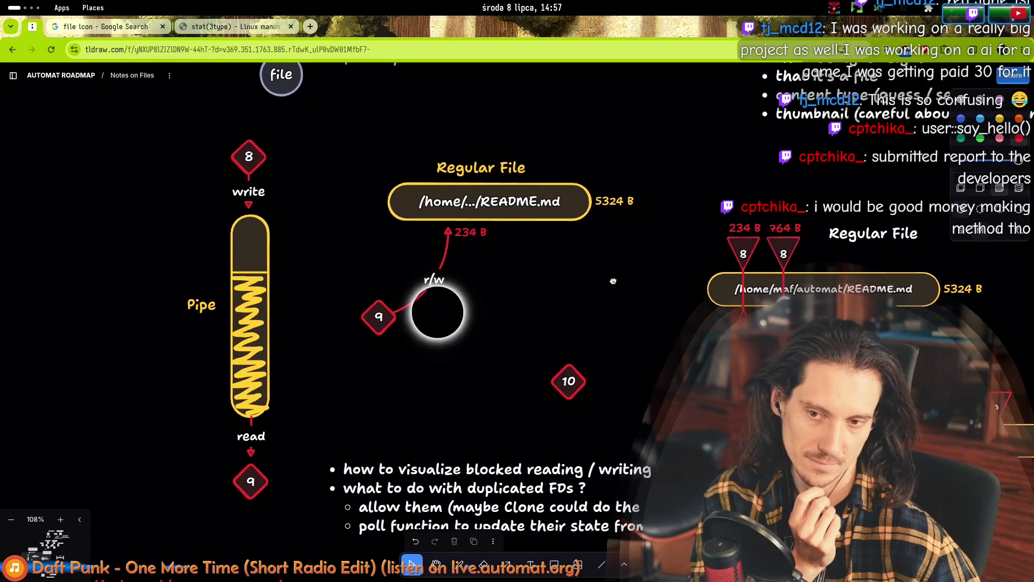
mouse_move(626, 289)
left_mouse_down()
mouse_move(245, 389)
mouse_move(499, 311)
mouse_move(491, 311)
mouse_move(529, 192)
mouse_move(295, 423)
mouse_move(594, 261)
mouse_move(585, 265)
left_mouse_up()
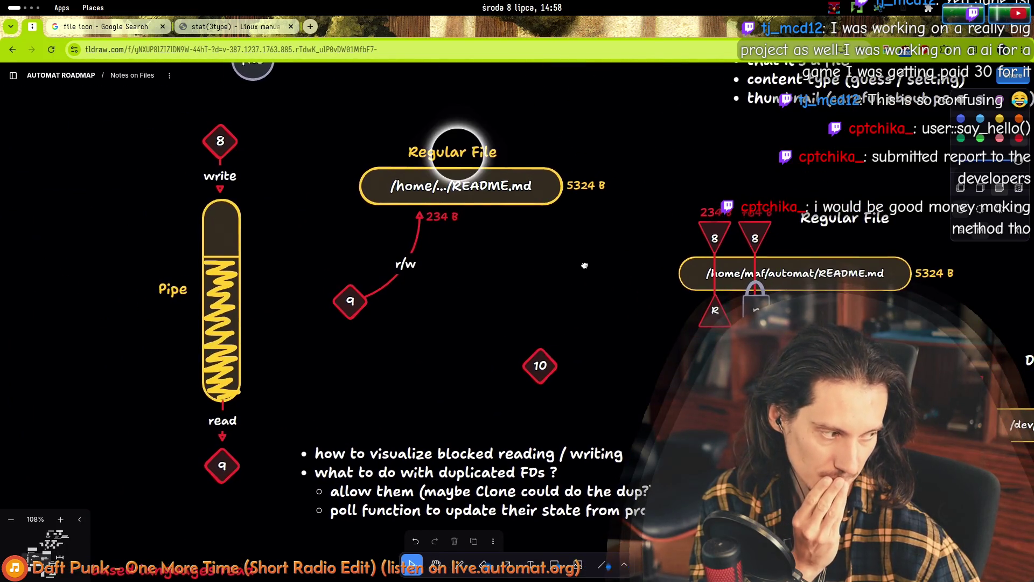
mouse_move(295, 348)
left_mouse_down()
mouse_move(485, 239)
mouse_move(487, 392)
mouse_move(560, 385)
left_mouse_up()
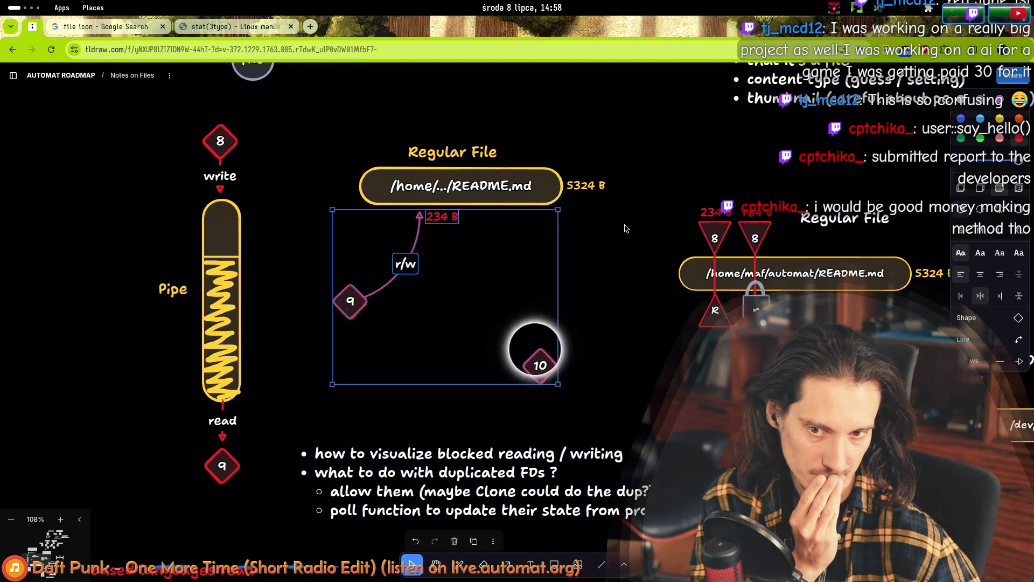
left_click(272, 441)
mouse_move(312, 415)
left_mouse_down()
mouse_move(258, 446)
mouse_move(326, 423)
mouse_move(330, 386)
mouse_move(496, 289)
mouse_move(304, 431)
mouse_move(415, 418)
mouse_move(305, 420)
left_mouse_up()
left_click(305, 420)
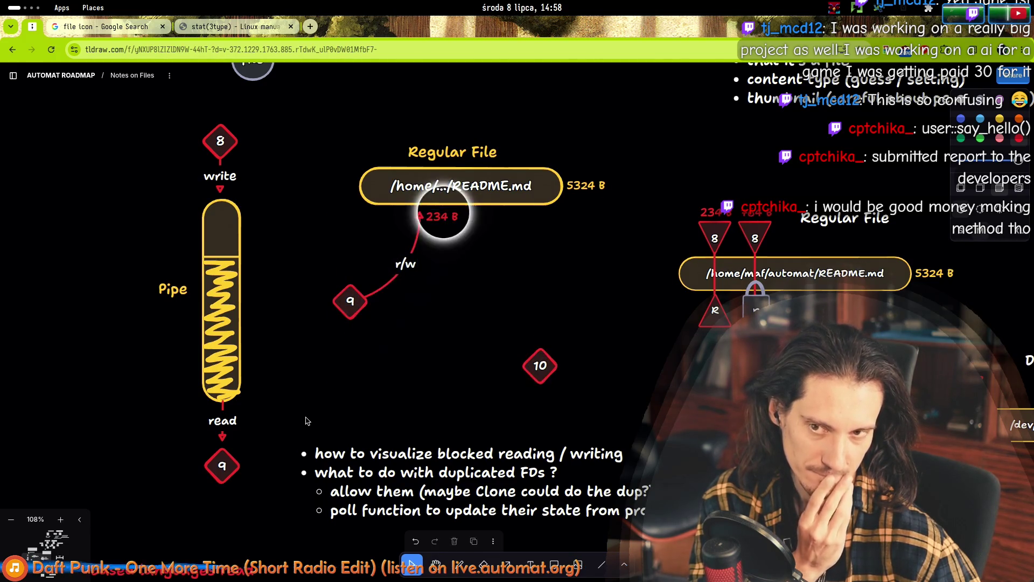
scroll(356, 311, "up", 10)
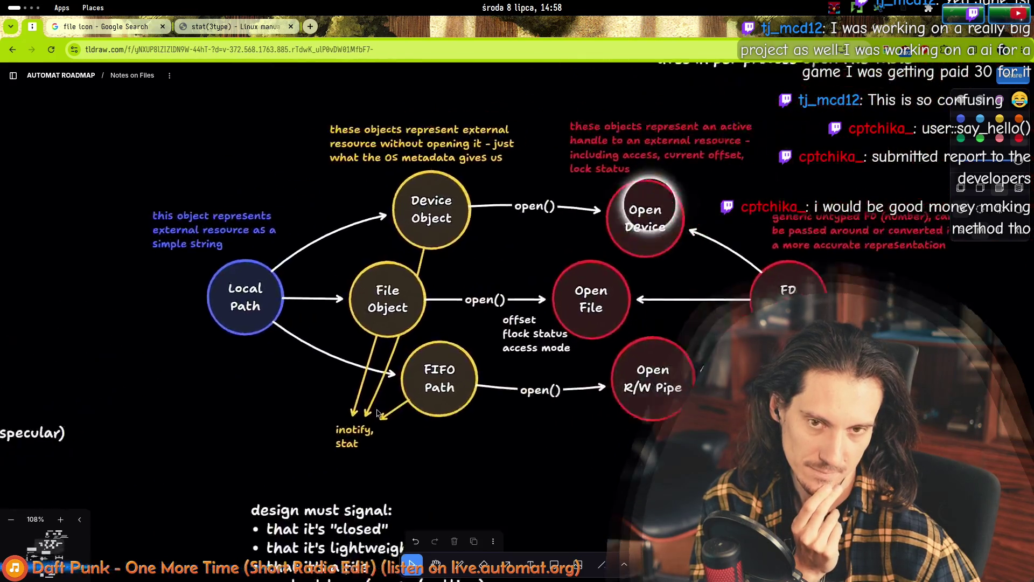
- Select, then deselect, the r/w arrow, node 9 and 234 B label near README.md
scroll(596, 354, "down", 8)
scroll(403, 399, "up", 3)
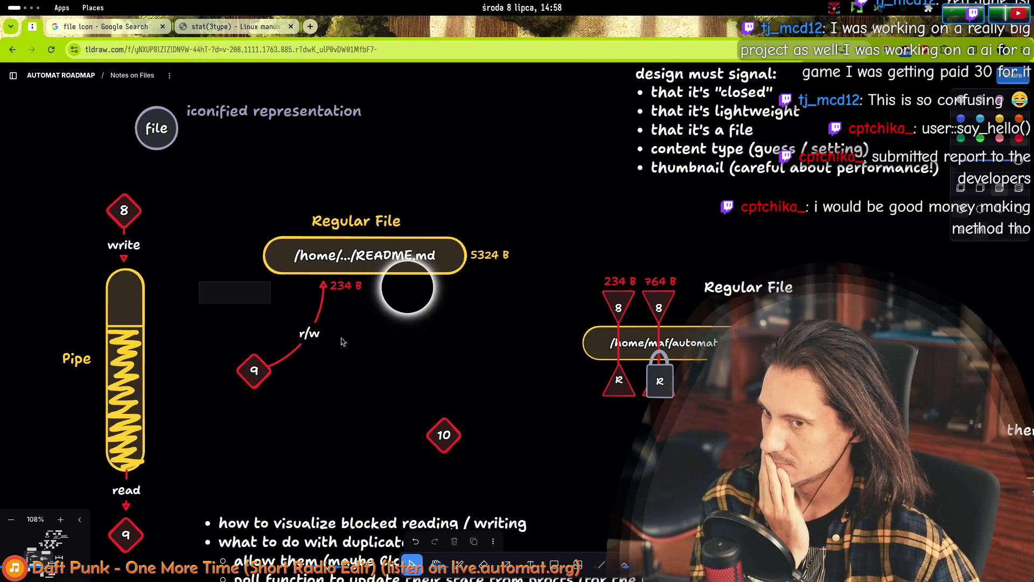
mouse_move(217, 280)
left_mouse_down()
mouse_move(284, 397)
mouse_move(327, 420)
mouse_move(389, 428)
left_mouse_up()
left_click(284, 364)
left_click(329, 438)
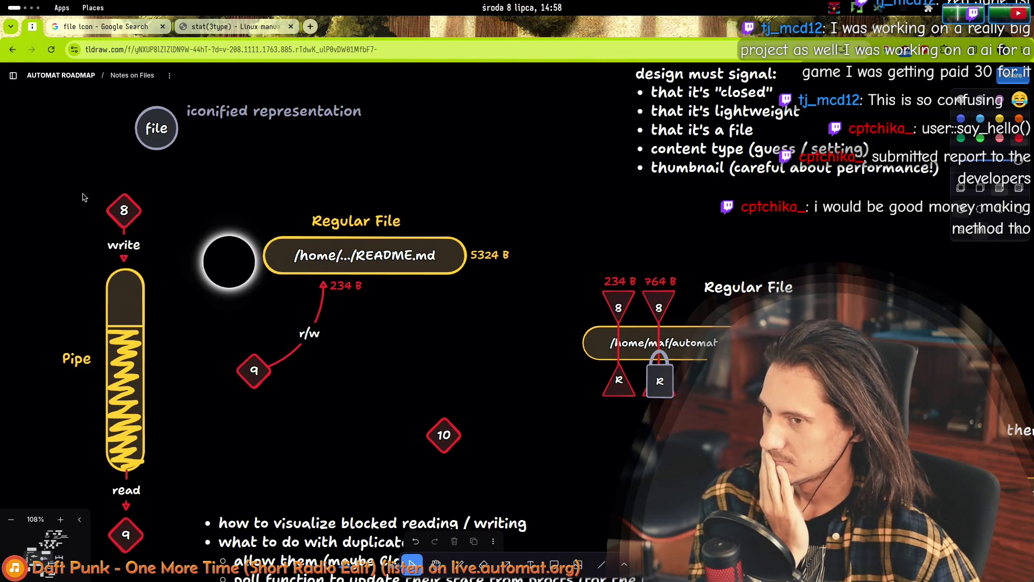
scroll(183, 318, "up", 5)
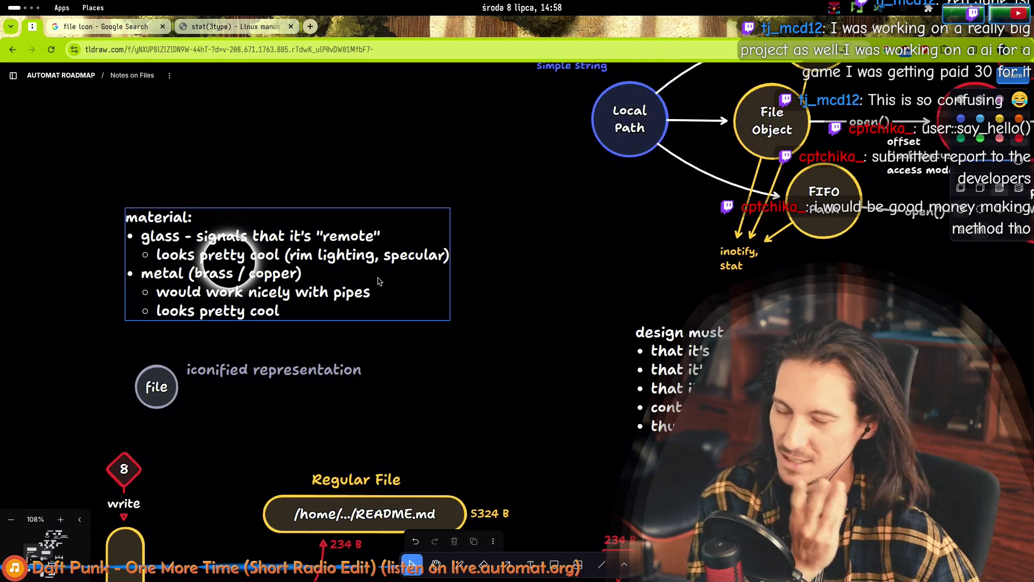
left_click(625, 326)
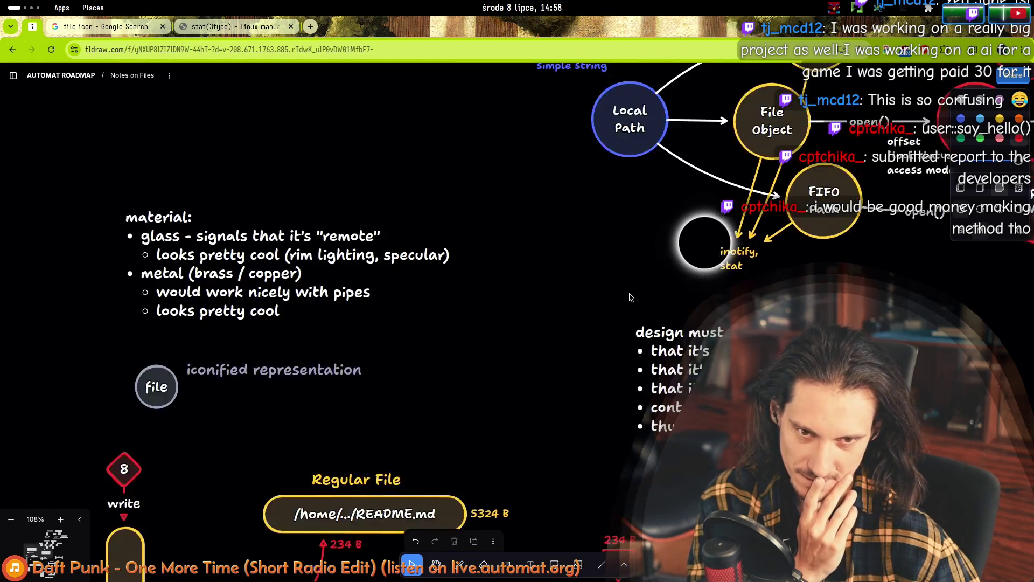
- Pan the canvas back to the Pipe diagram with its write and read markers
scroll(632, 297, "right", 7)
scroll(631, 297, "up", 4)
scroll(537, 272, "down", 8)
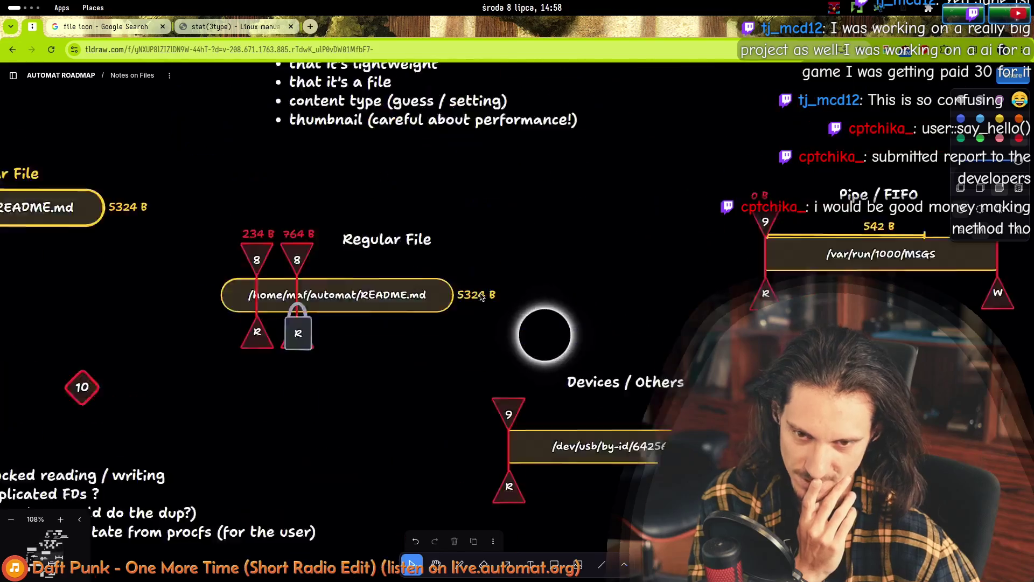
scroll(588, 284, "left", 10)
scroll(588, 283, "down", 10)
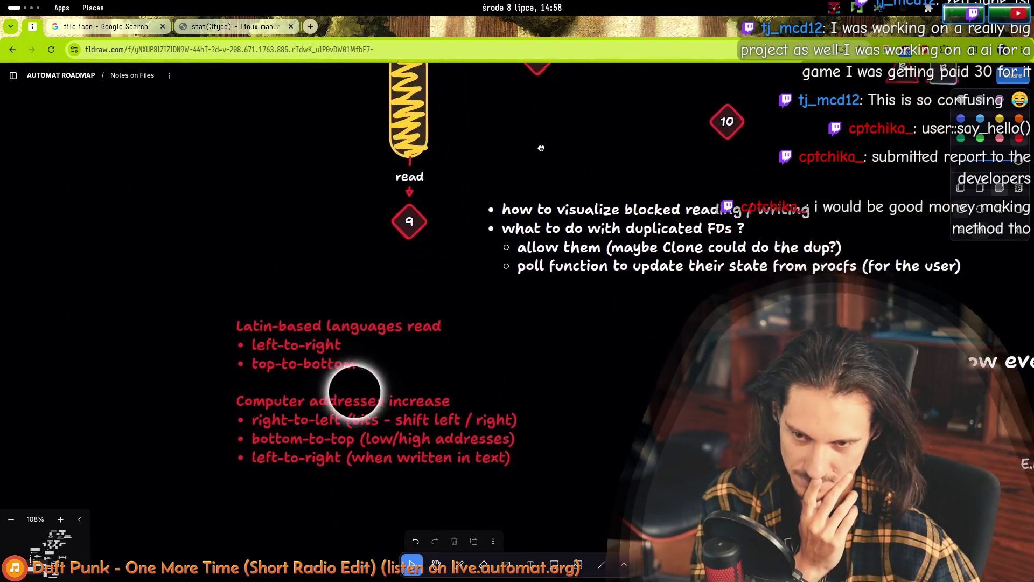
scroll(588, 283, "right", 6)
scroll(232, 130, "up", 10)
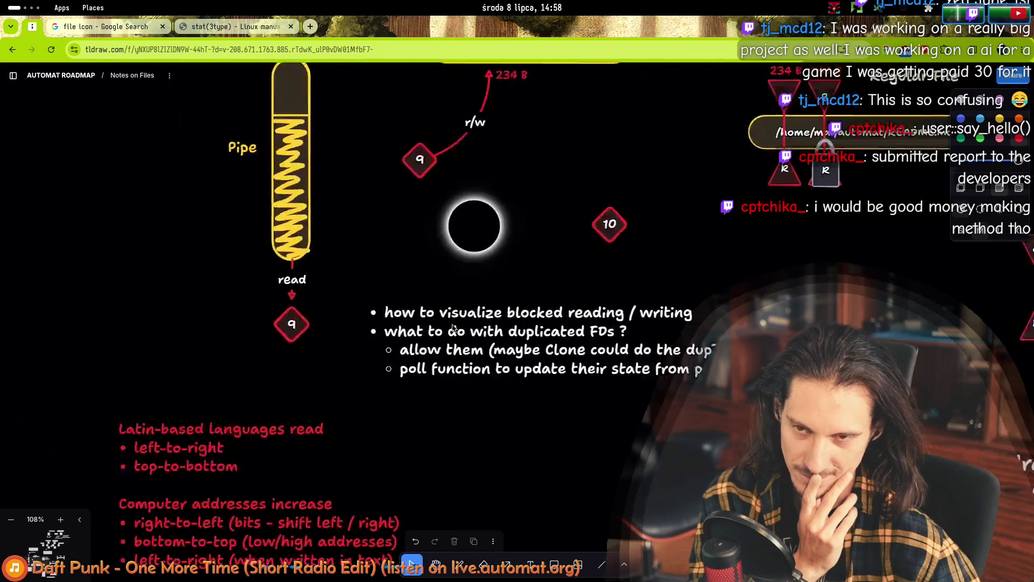
scroll(330, 233, "left", 6)
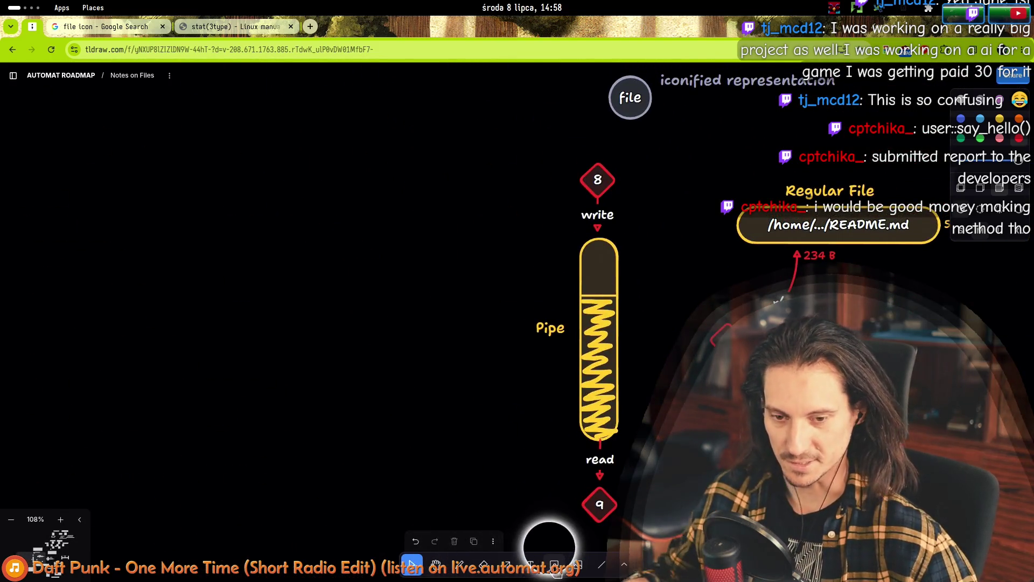
- Draw a rectangle left of the Pipe diagram with a temporary label, then make it shorter
left_click(624, 564)
left_click(572, 428)
mouse_move(23, 256)
left_mouse_down()
mouse_move(277, 404)
mouse_move(279, 385)
left_mouse_up()
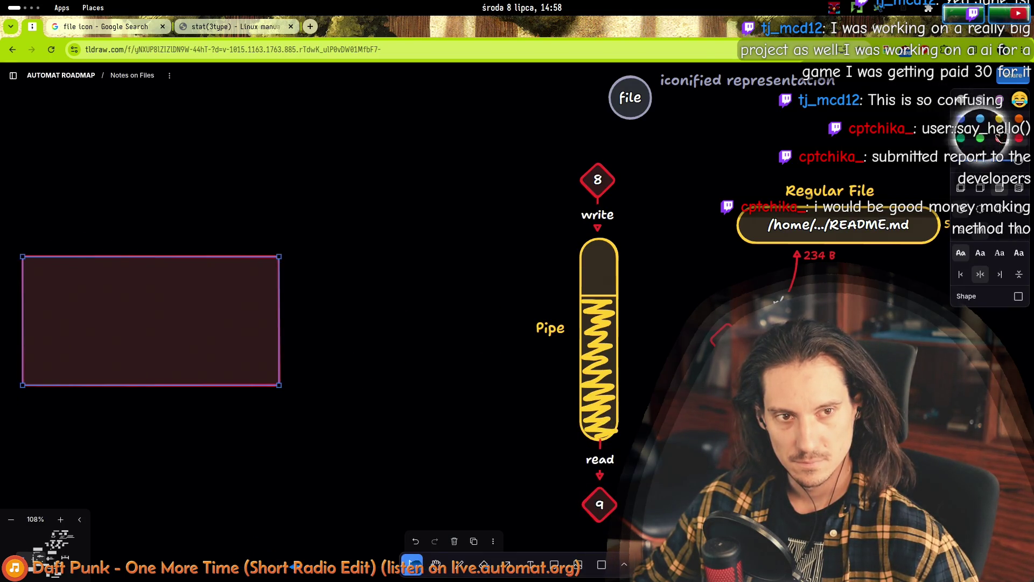
double_click(125, 297)
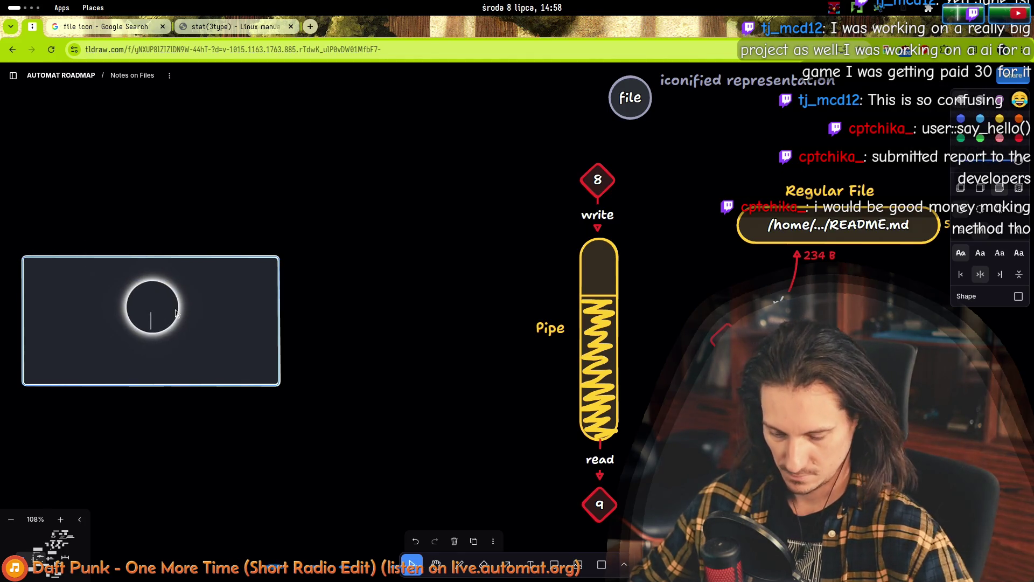
type("co")
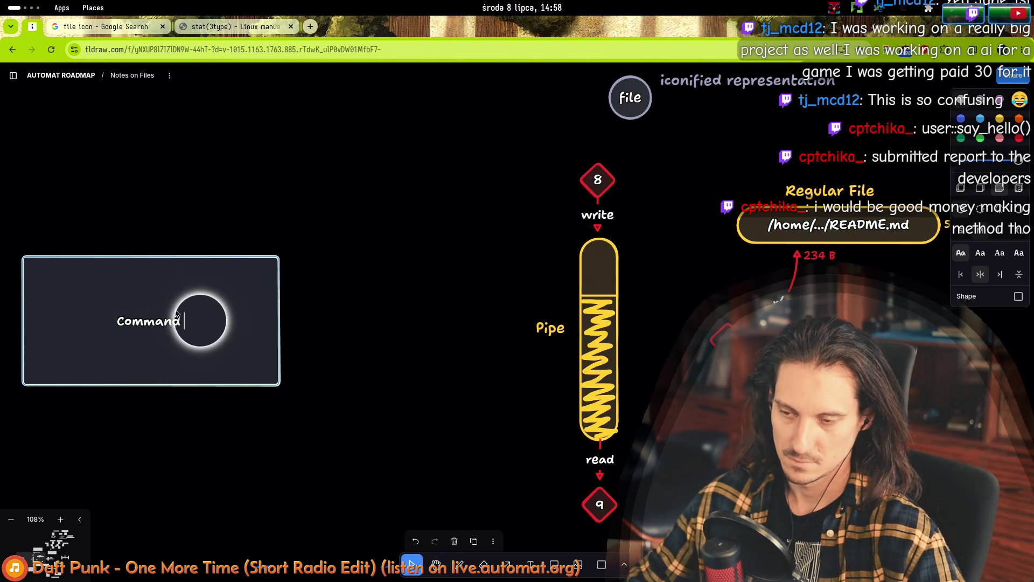
type(" 1")
key("Escape")
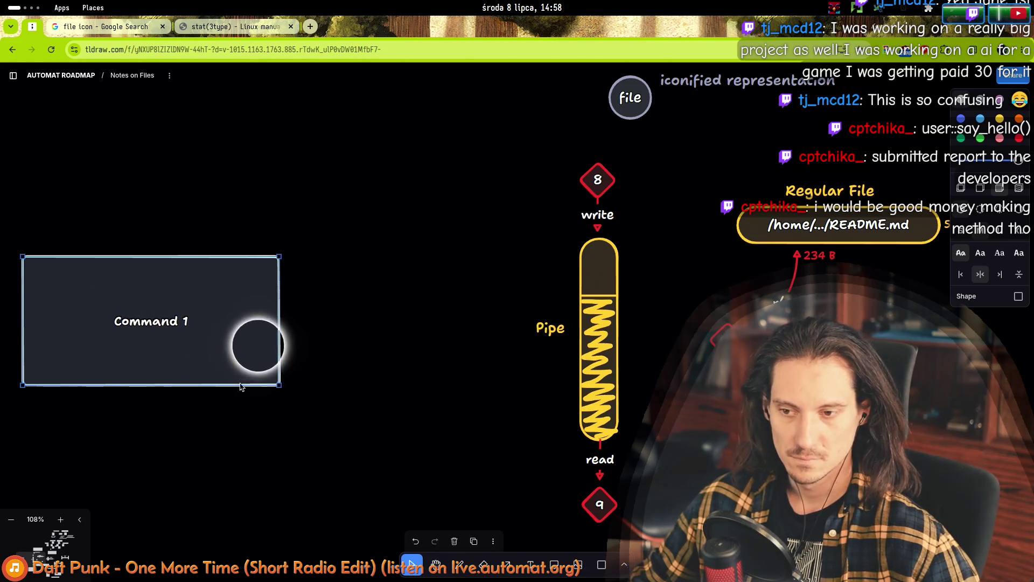
left_click_drag(278, 385, 272, 317)
- Relabel the box 'cat .history', nudge it up-left and make it narrower
double_click(213, 296)
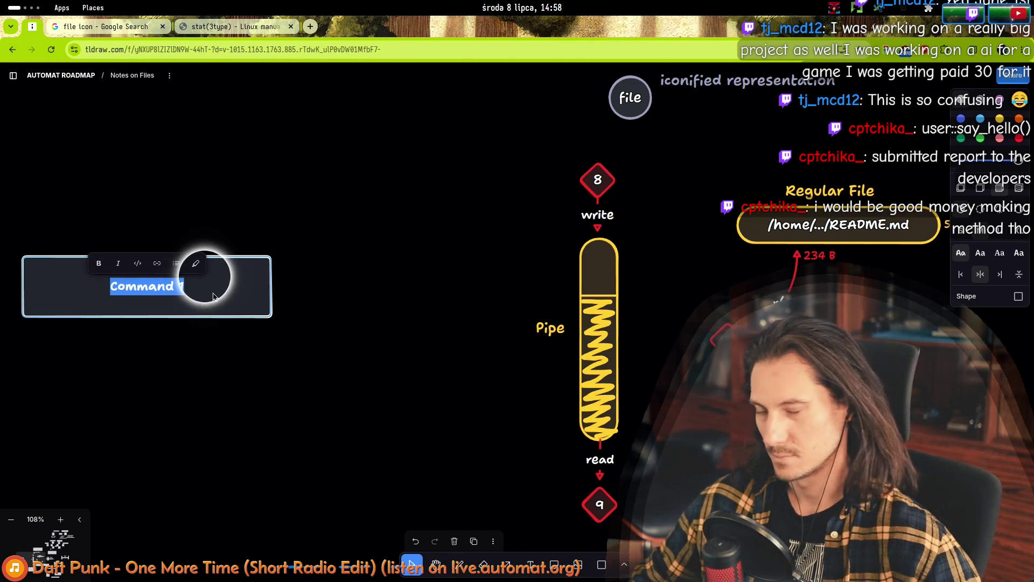
type("cat .history")
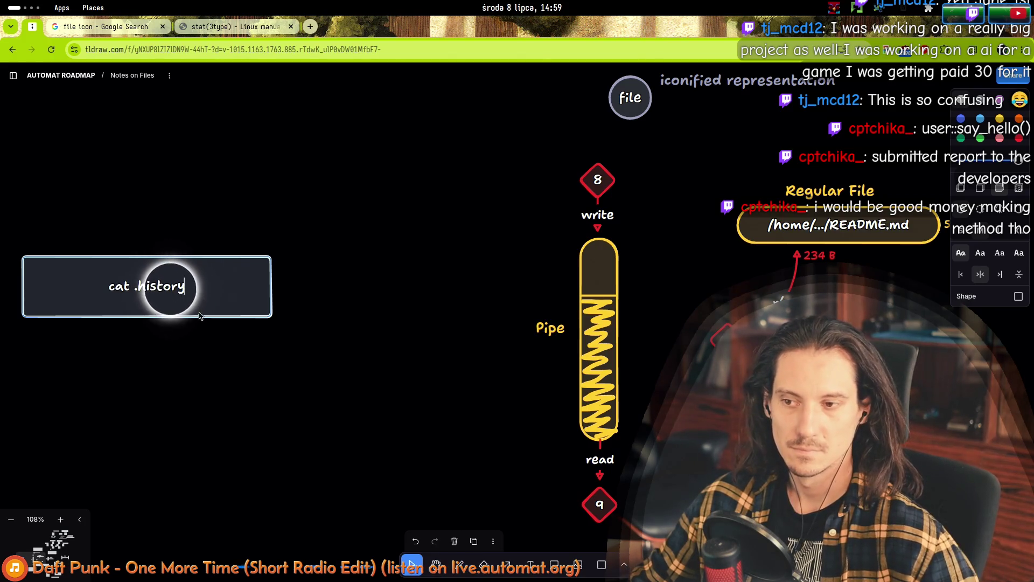
key("Escape")
left_click_drag(161, 283, 155, 261)
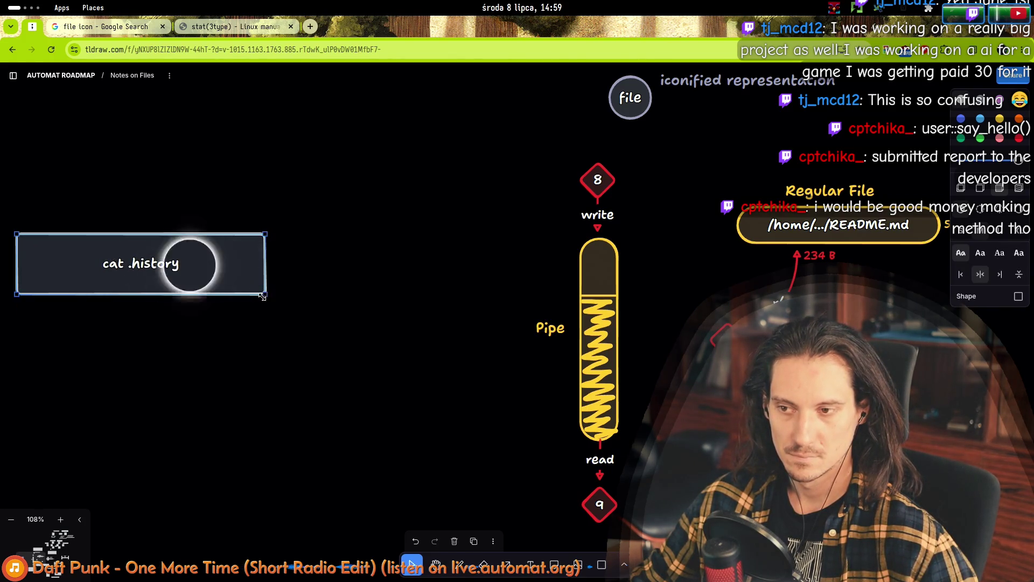
left_click_drag(263, 296, 169, 270)
- Duplicate the cat .history box and move the copy below the original
key("ctrl+d")
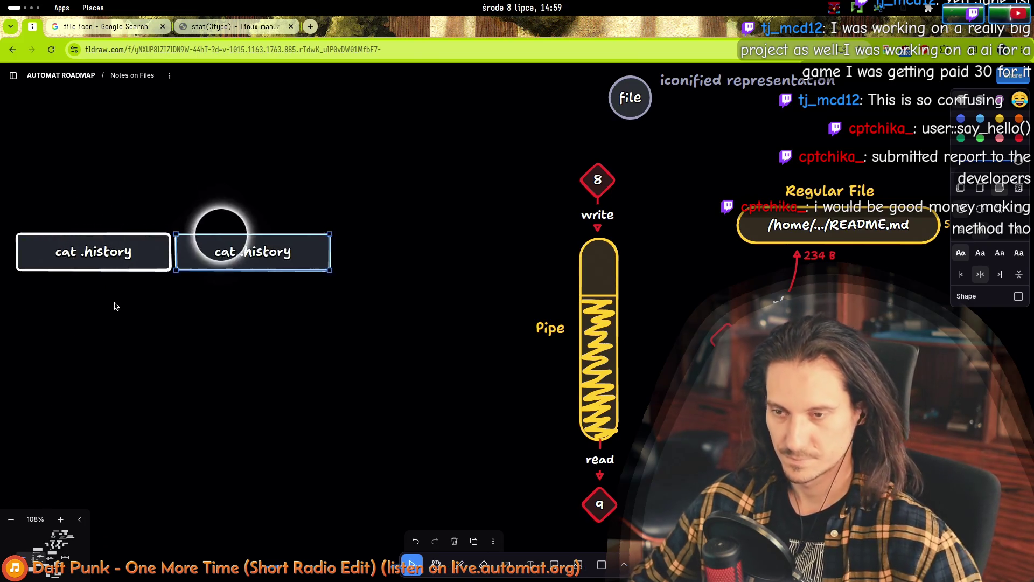
mouse_move(237, 252)
left_mouse_down()
mouse_move(129, 370)
mouse_move(111, 371)
left_mouse_up()
double_click(129, 372)
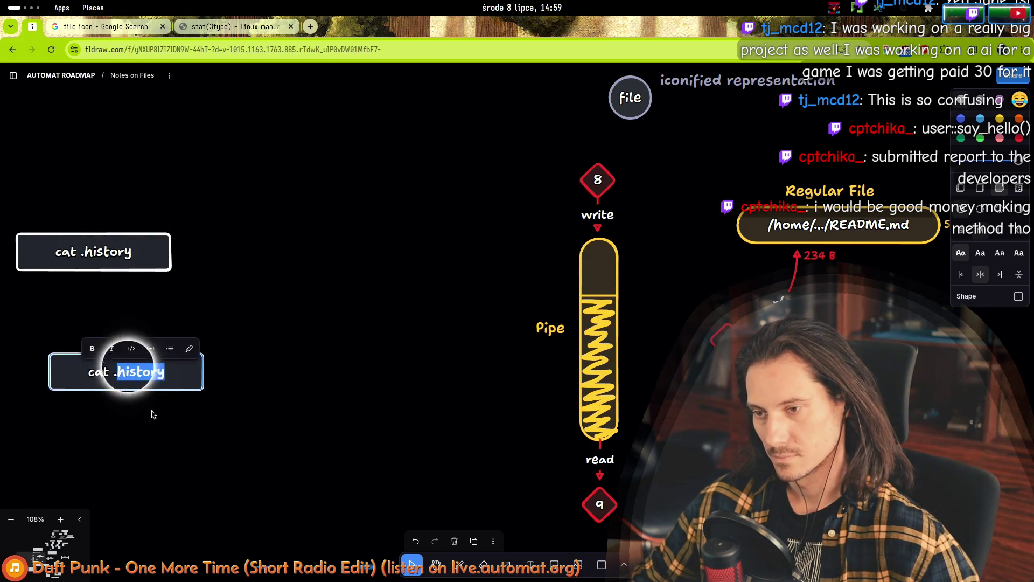
- Change the copy's label to 'grep ki ./run.py' and align it beneath cat .history
type("grep ki")
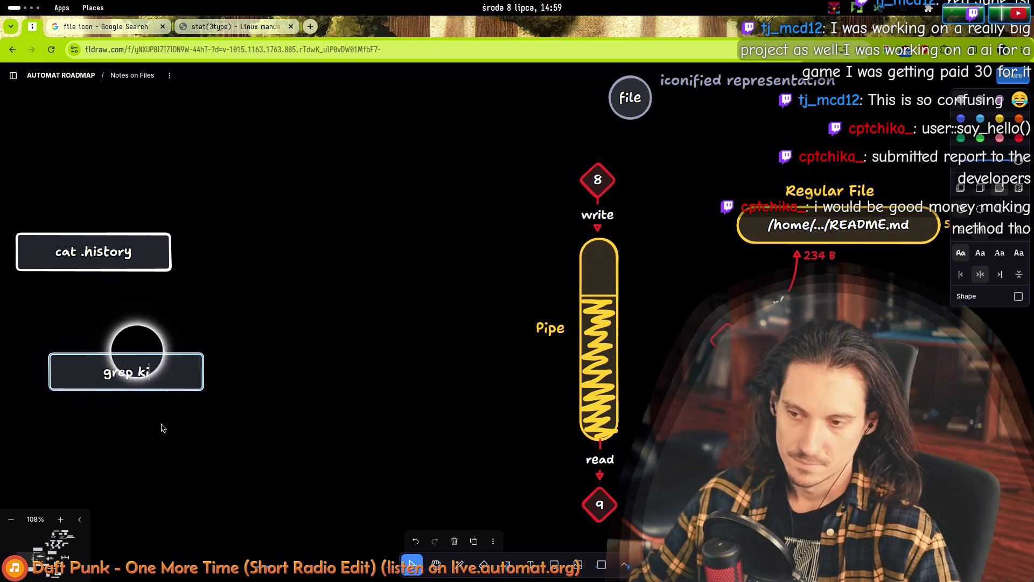
key("BackSpace")
type("./r")
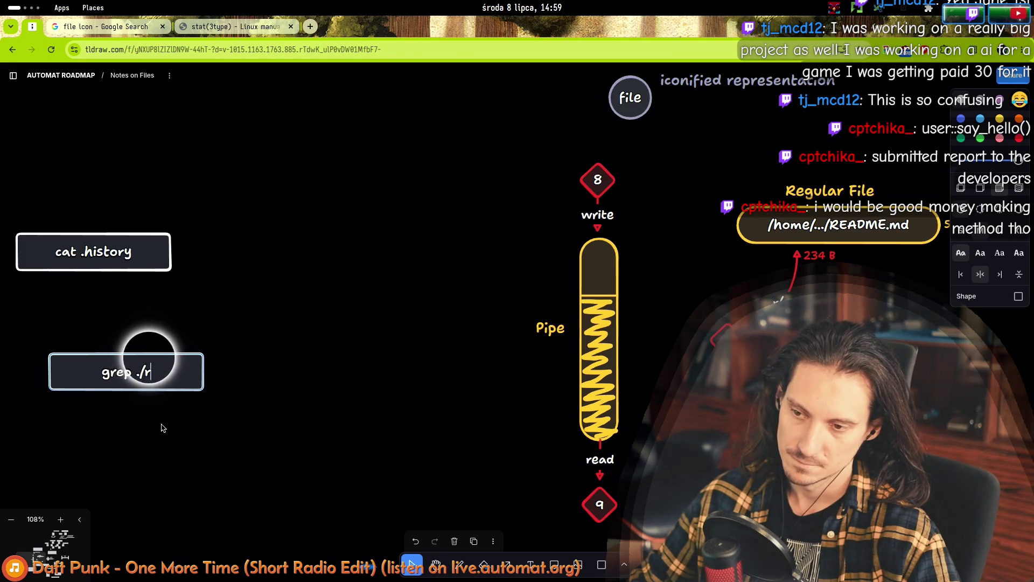
type("un.py")
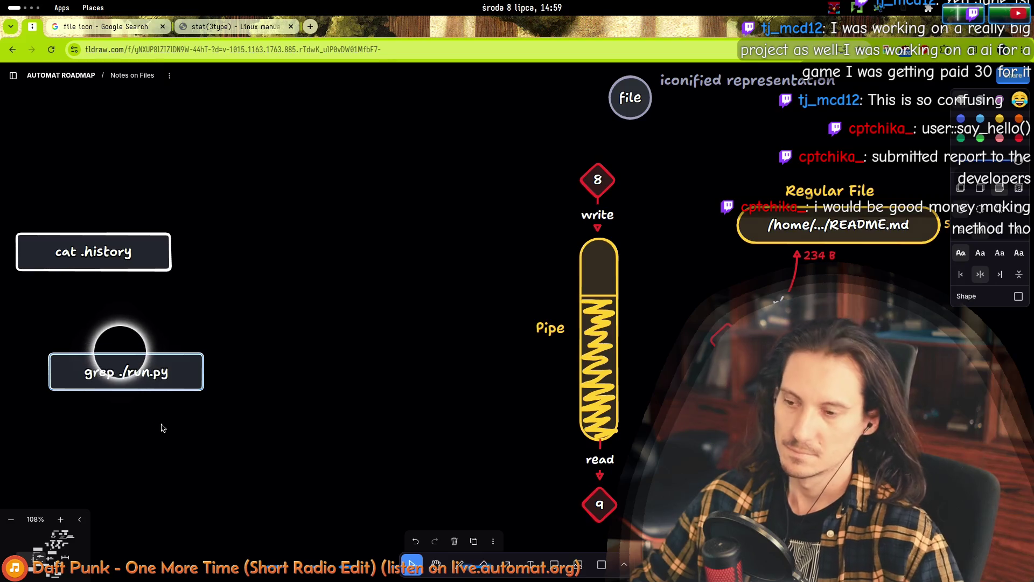
left_click_drag(156, 377, 132, 355)
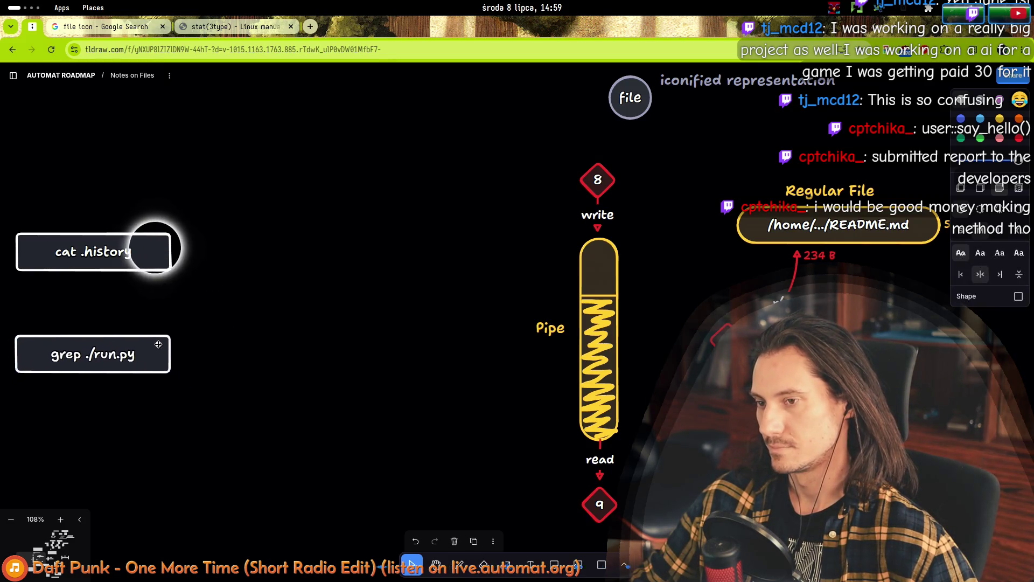
- Draw a line with the L tool from the cat .history box down to grep ./run.py
scroll(187, 294, "left", 5)
left_click(312, 277)
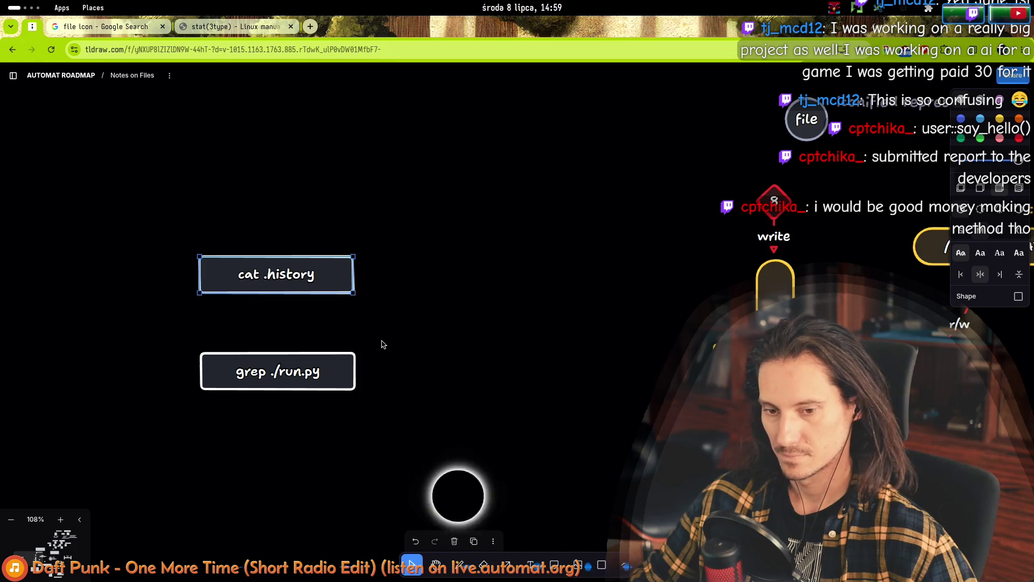
left_click(624, 567)
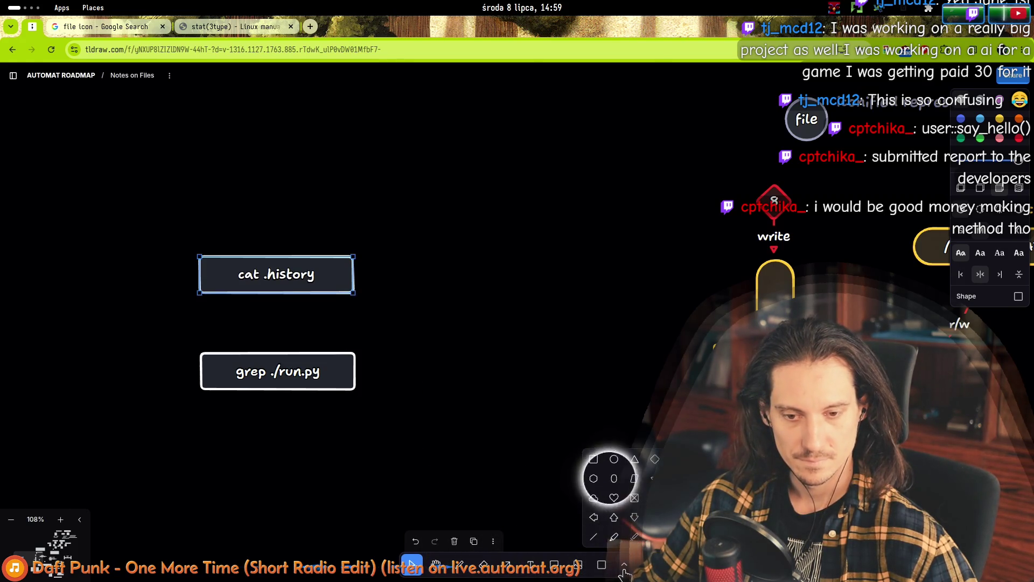
key("Escape")
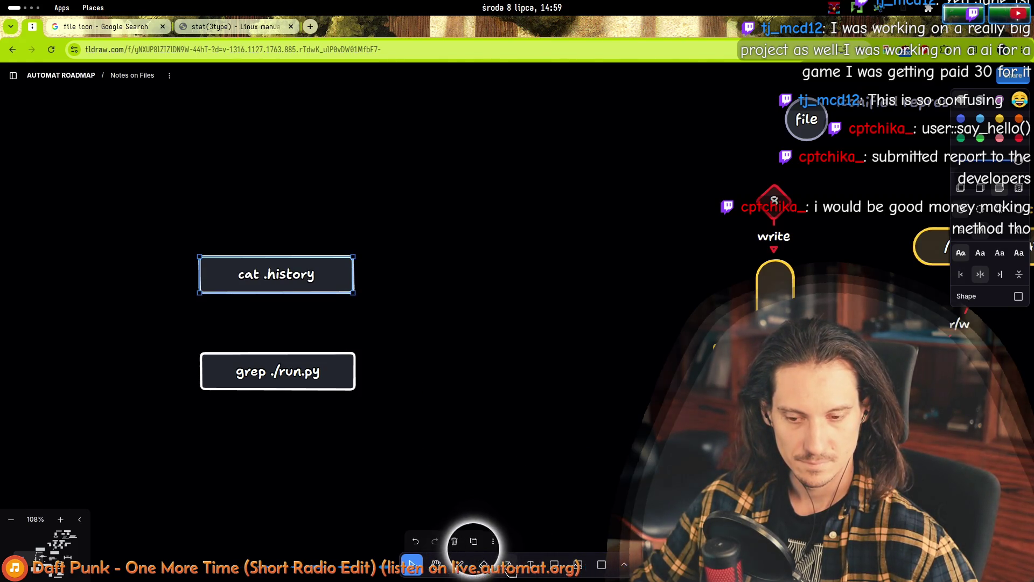
key("l")
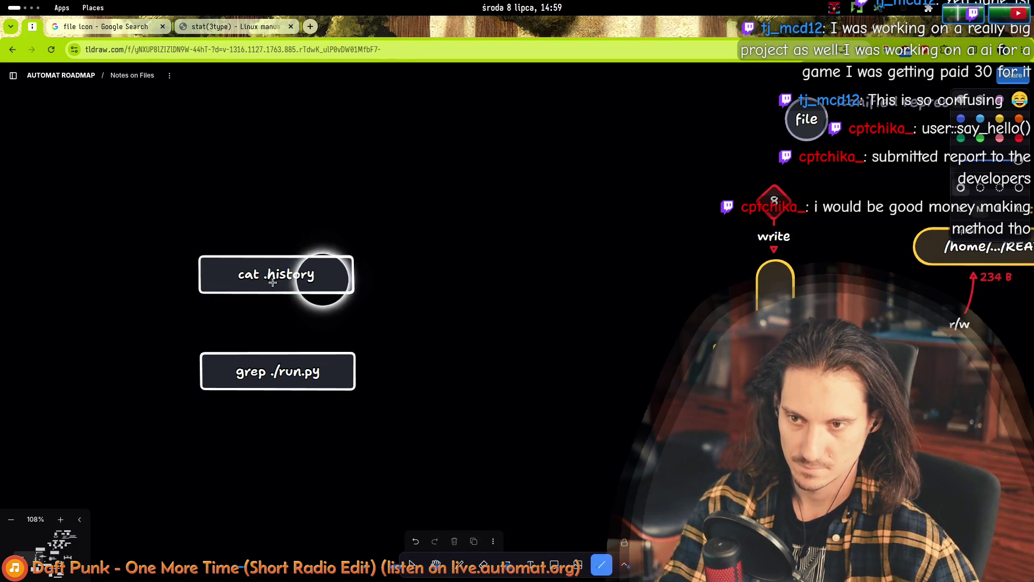
left_click_drag(275, 315, 277, 372)
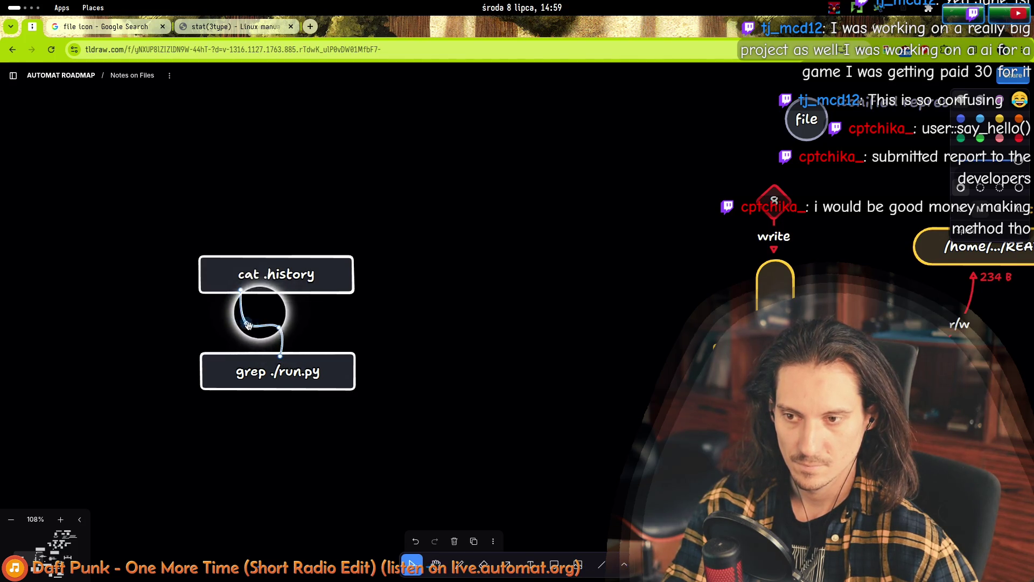
- Select the two command boxes and their connector, comparing them with the Pipe diagram's 8 diamond
left_click(237, 289)
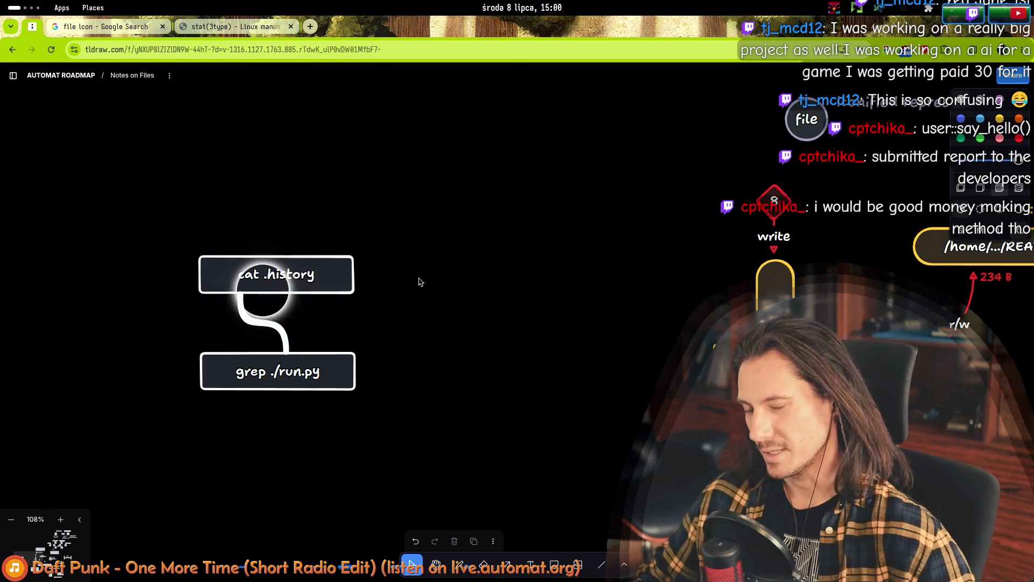
left_click_drag(128, 202, 386, 447)
mouse_move(464, 437)
left_mouse_down()
mouse_move(129, 202)
mouse_move(452, 455)
mouse_move(441, 444)
left_mouse_up()
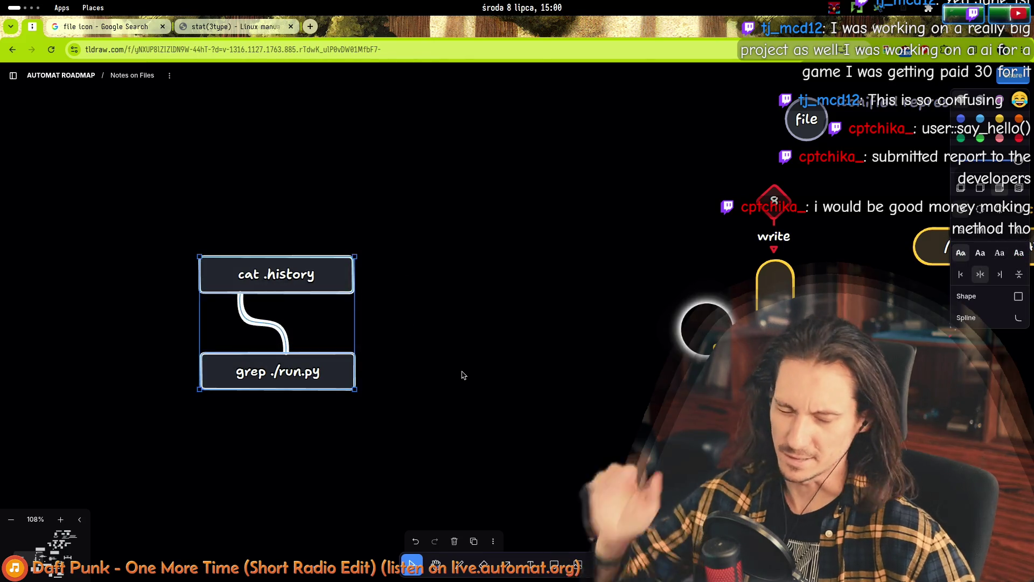
scroll(478, 303, "left", 5)
left_click_drag(380, 152, 520, 206)
scroll(387, 253, "left", 3)
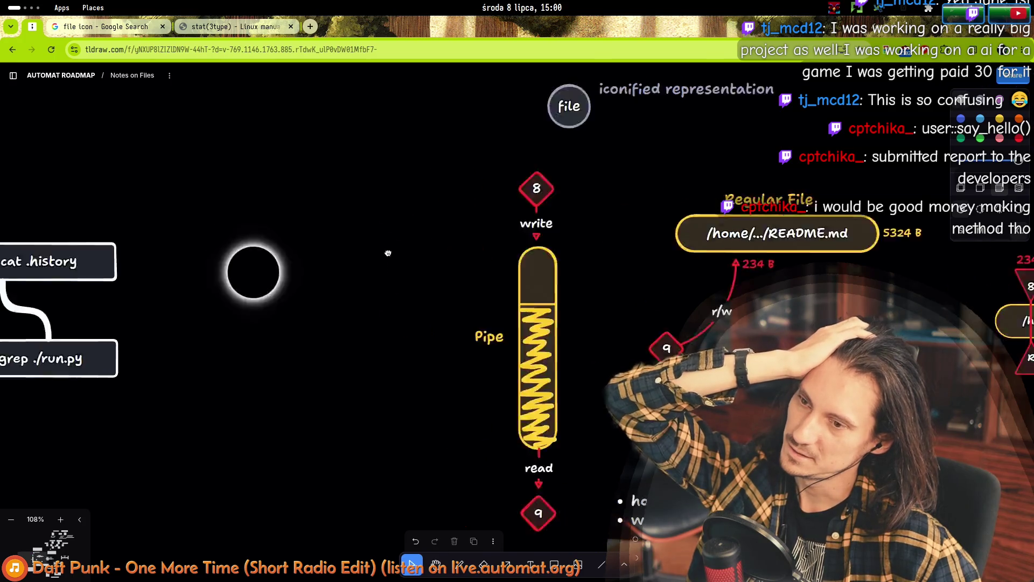
scroll(388, 254, "left", 5)
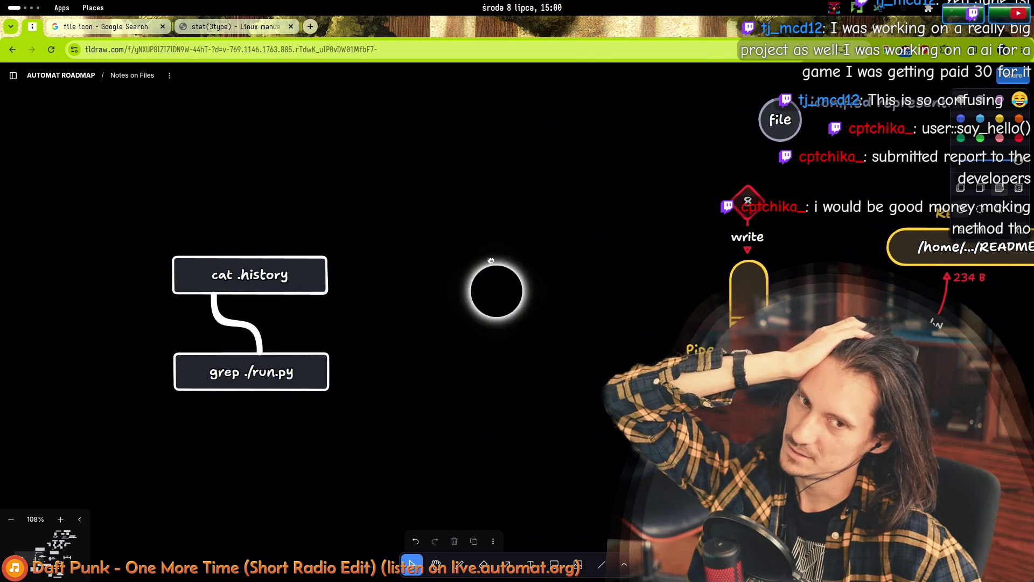
left_click(214, 304)
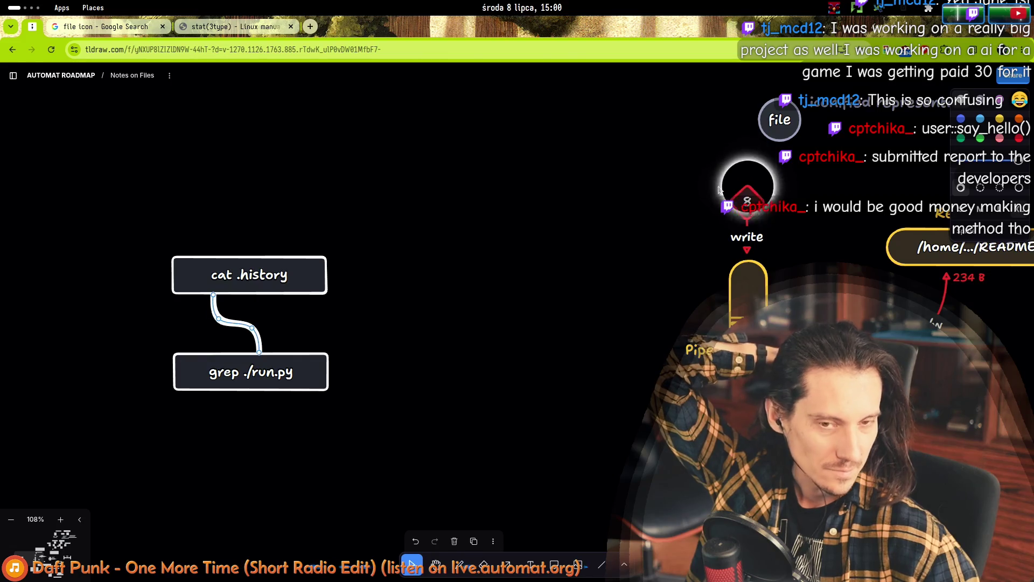
left_click(739, 200)
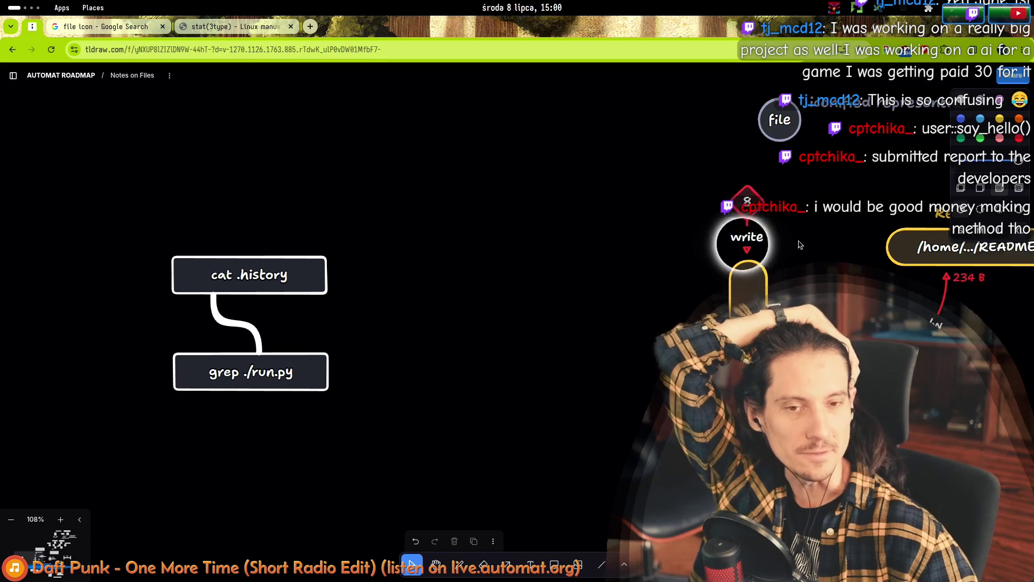
left_click(653, 168)
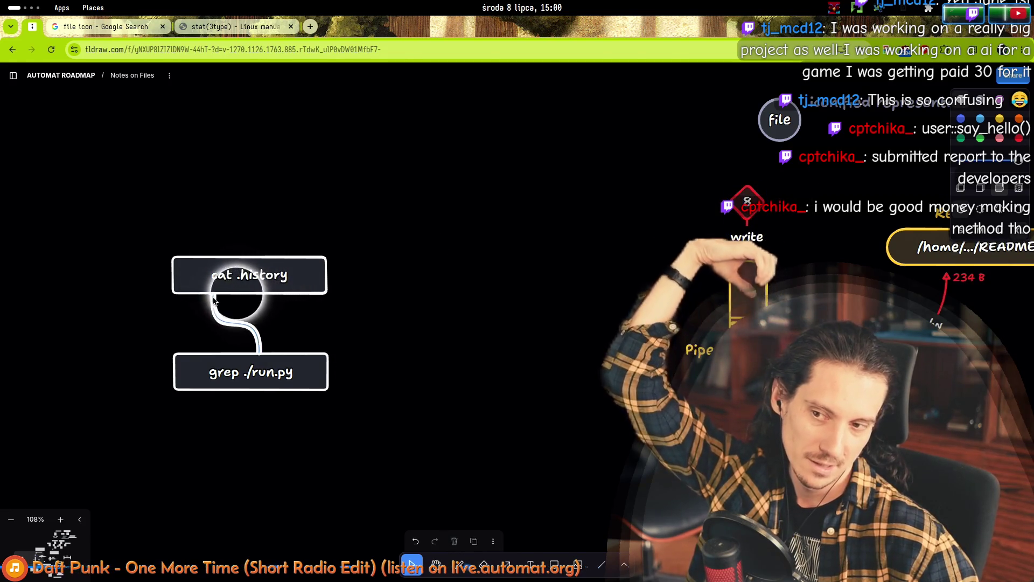
left_click_drag(428, 233, 214, 428)
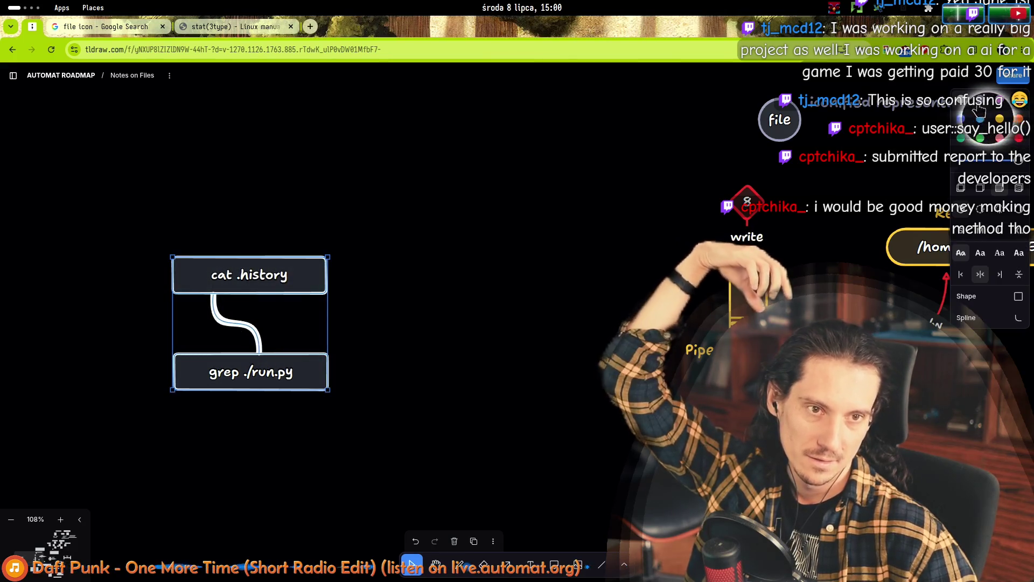
mouse_move(470, 240)
left_mouse_down()
mouse_move(85, 432)
mouse_move(476, 227)
left_mouse_up()
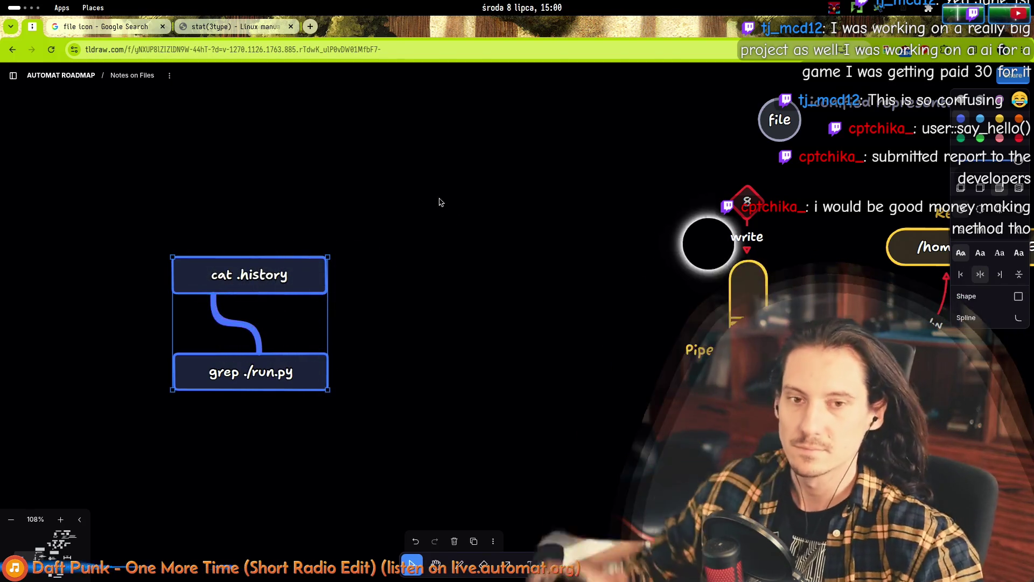
scroll(186, 278, "down", 5)
- Colour the Local Path node and its description note green
scroll(179, 286, "down", 3)
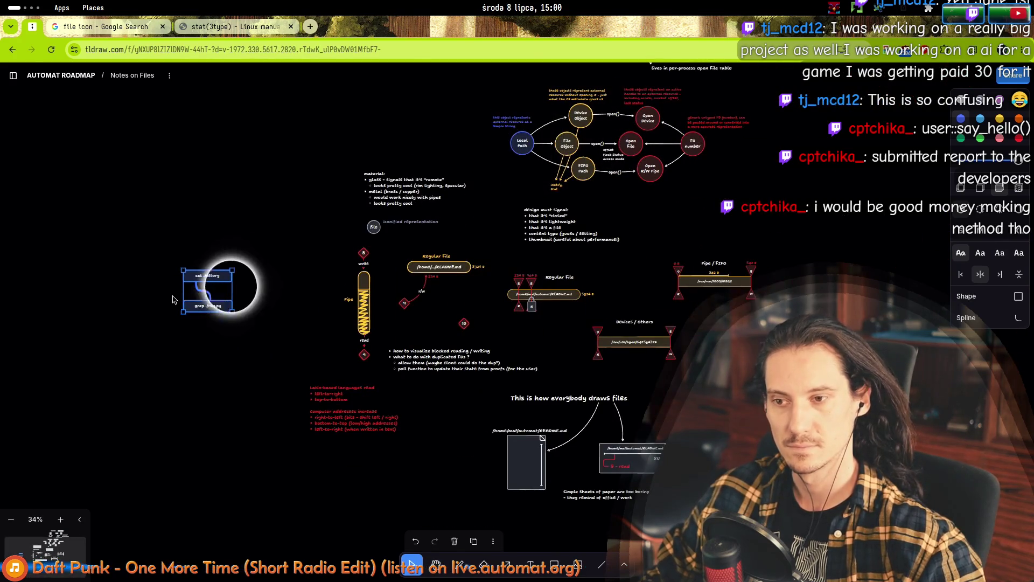
scroll(502, 127, "up", 3)
left_click(504, 121)
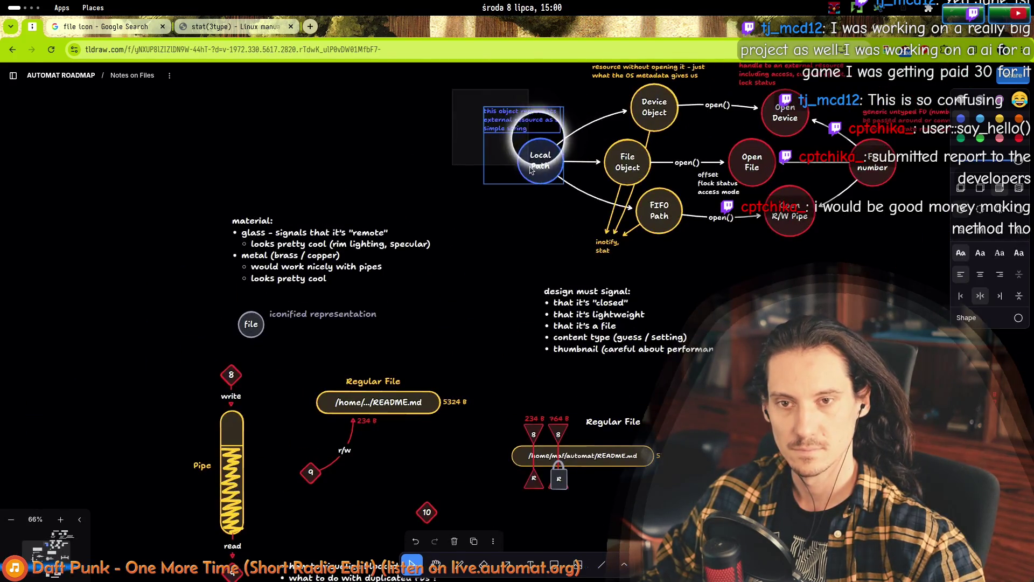
left_click(962, 139)
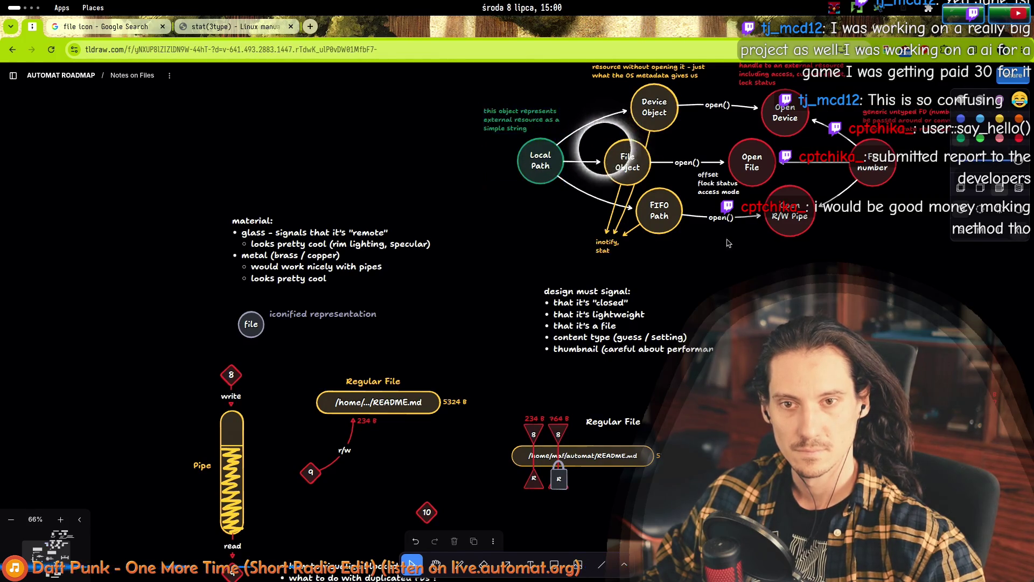
scroll(800, 231, "down", 4)
key("Escape")
- Move the cat .history and grep ./run.py boxes further left
scroll(480, 307, "up", 5)
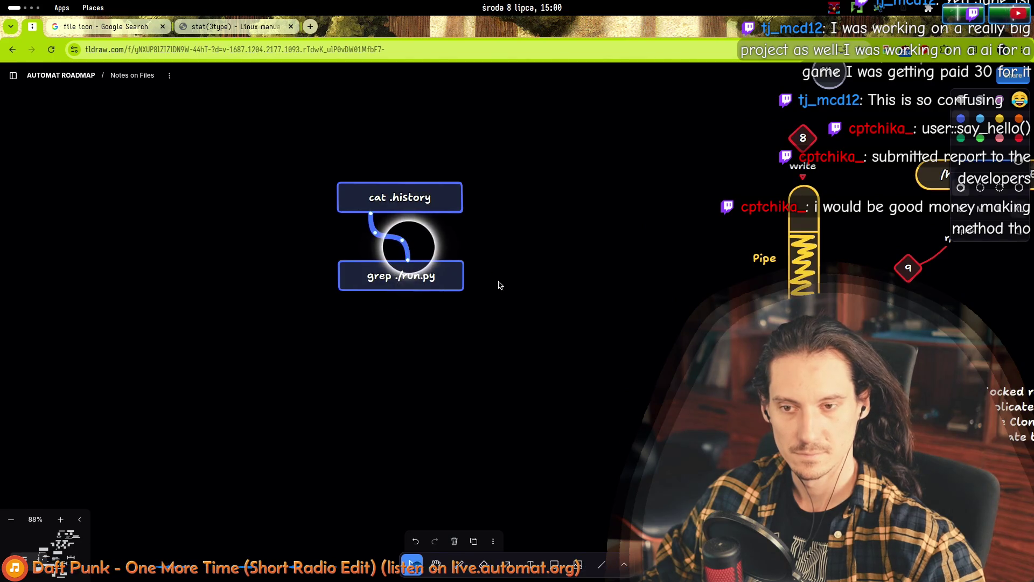
mouse_move(619, 261)
left_mouse_down()
mouse_move(443, 275)
mouse_move(452, 272)
left_mouse_up()
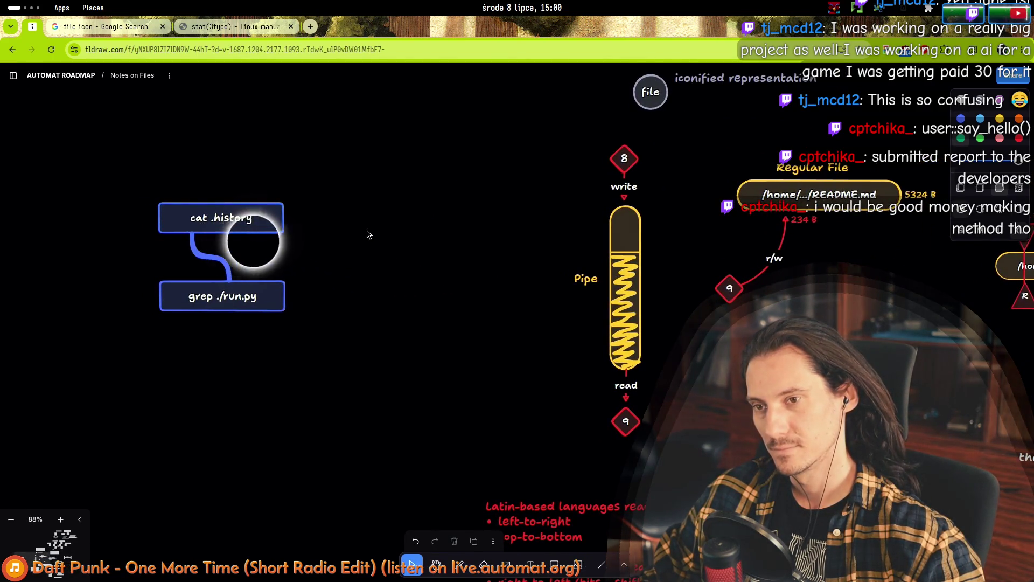
left_click_drag(346, 358, 107, 164)
left_click_drag(280, 230, 153, 236)
type("c")
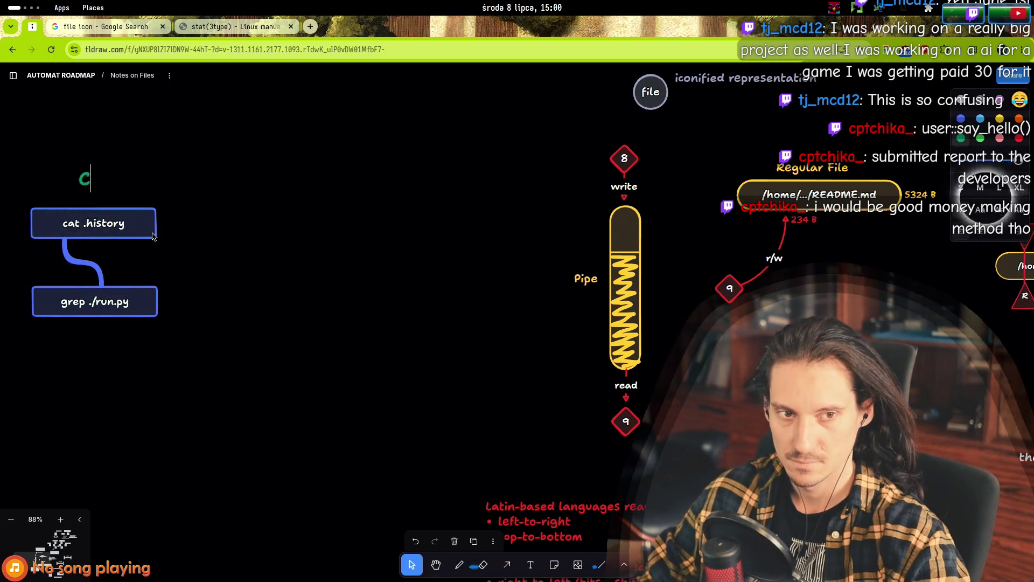
- Write a small blue note: 'Commands before being activated - just a "blueprint" for starting the work'
type("ommands")
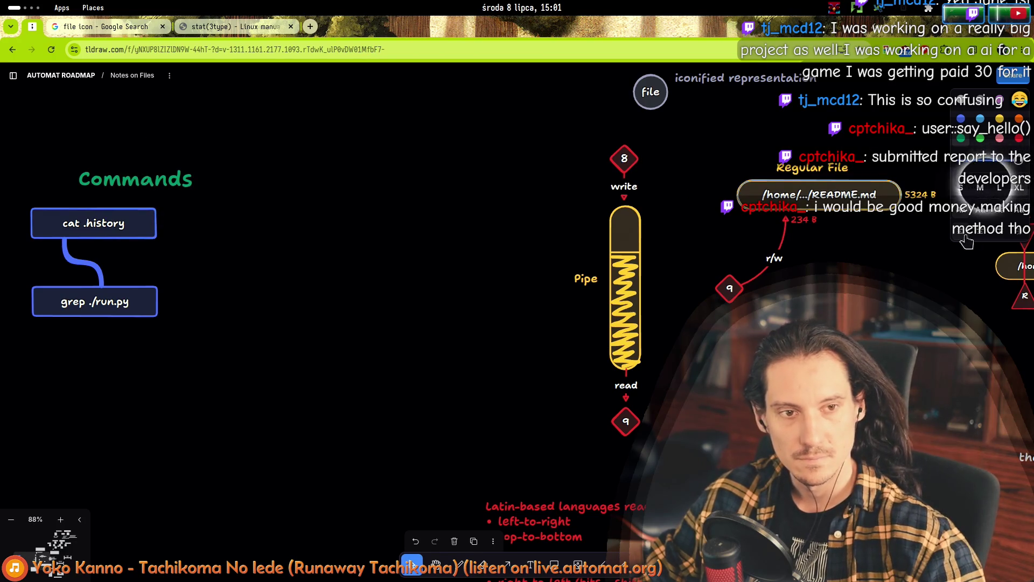
left_click(961, 188)
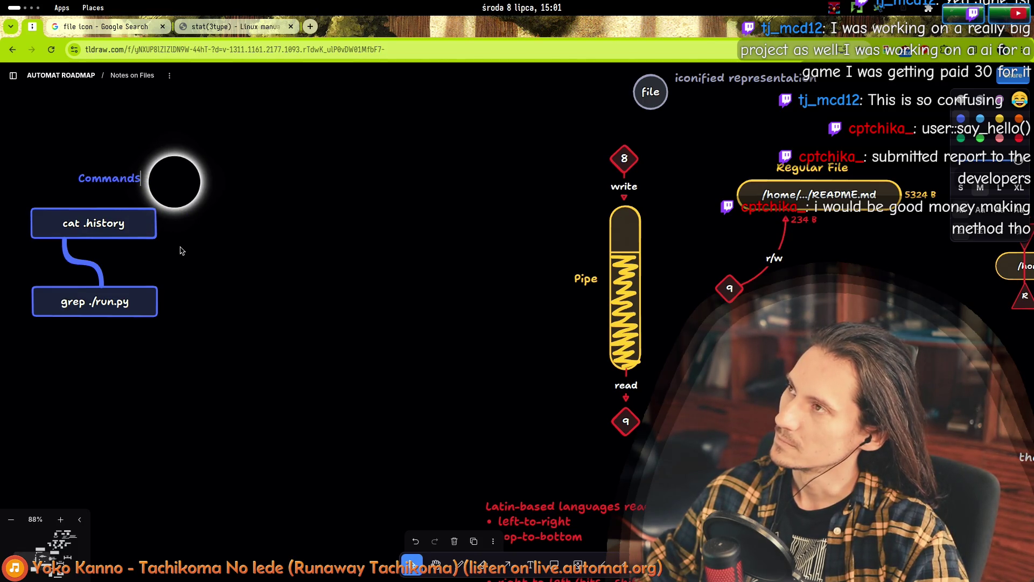
type(" before bei")
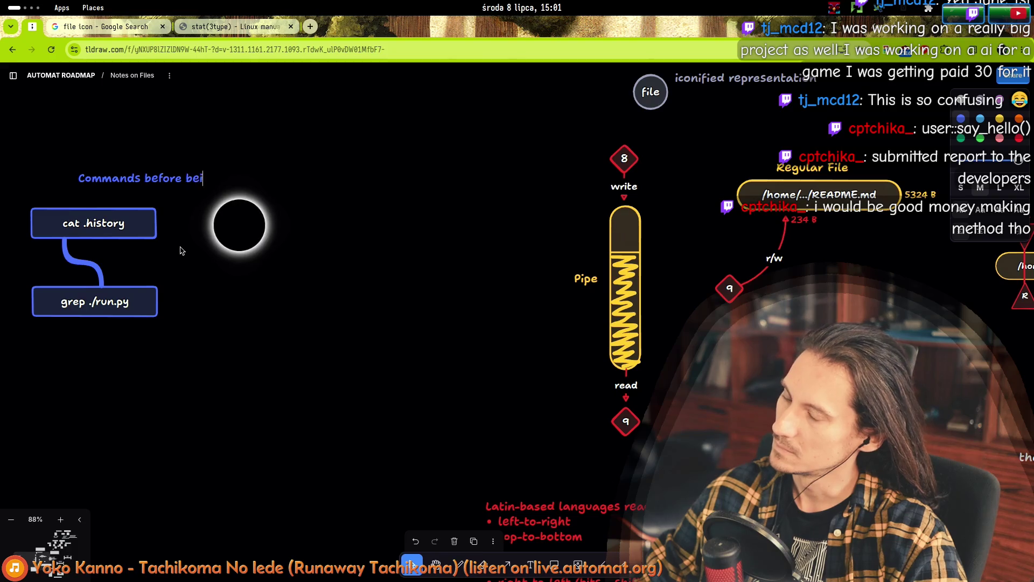
type("ng activated ")
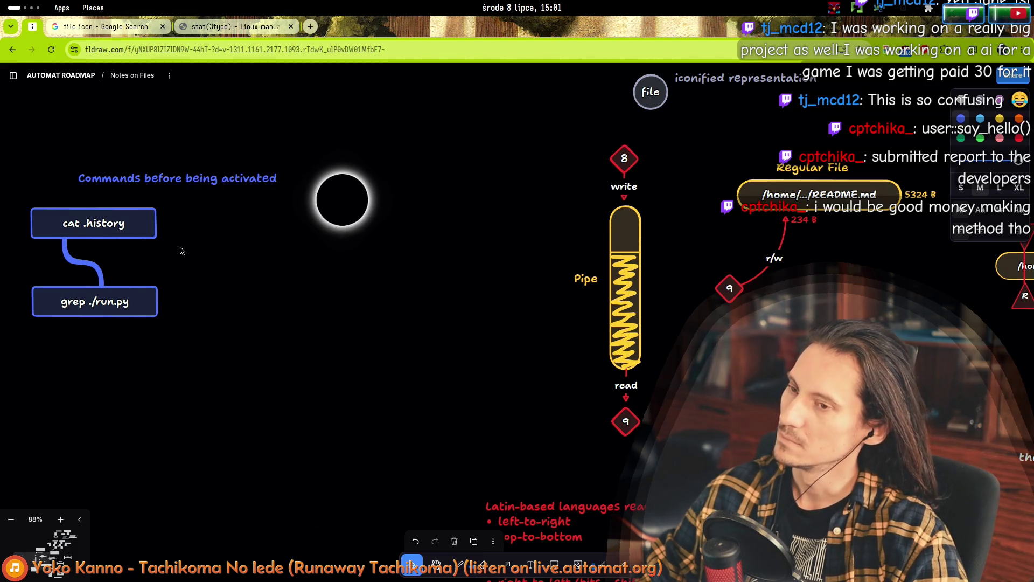
type("- just a \"")
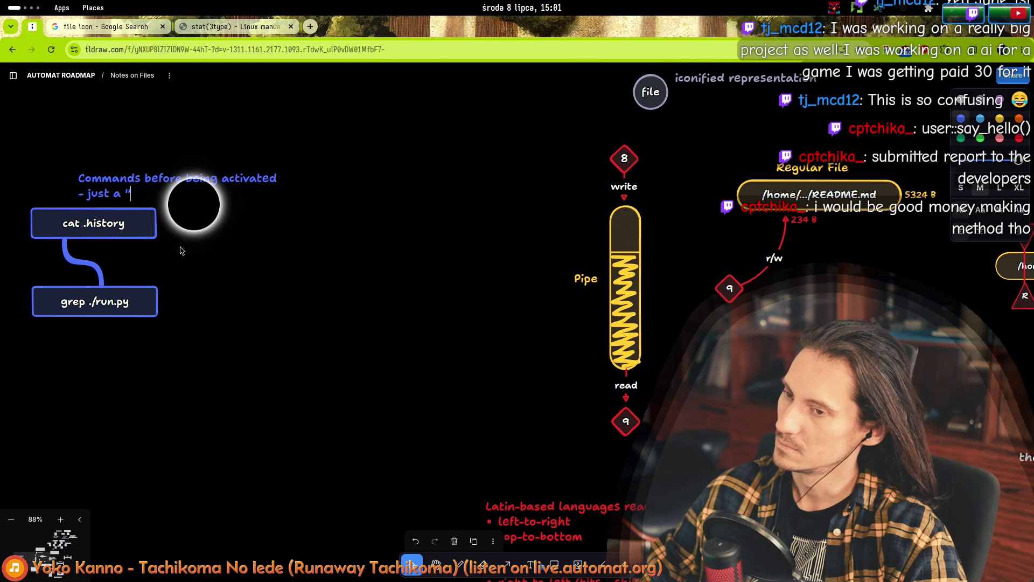
type("blueprint\"")
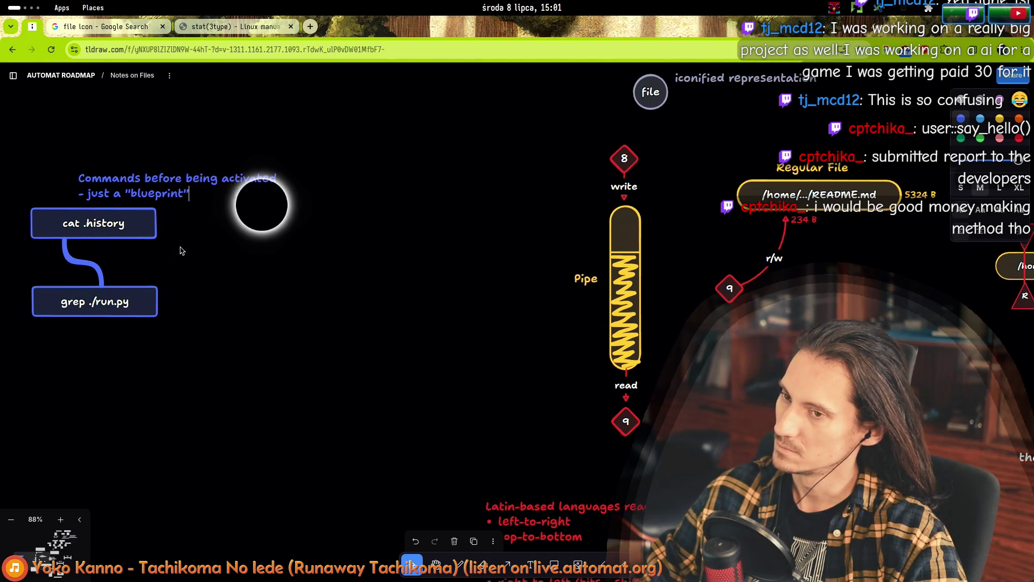
type(" for starting")
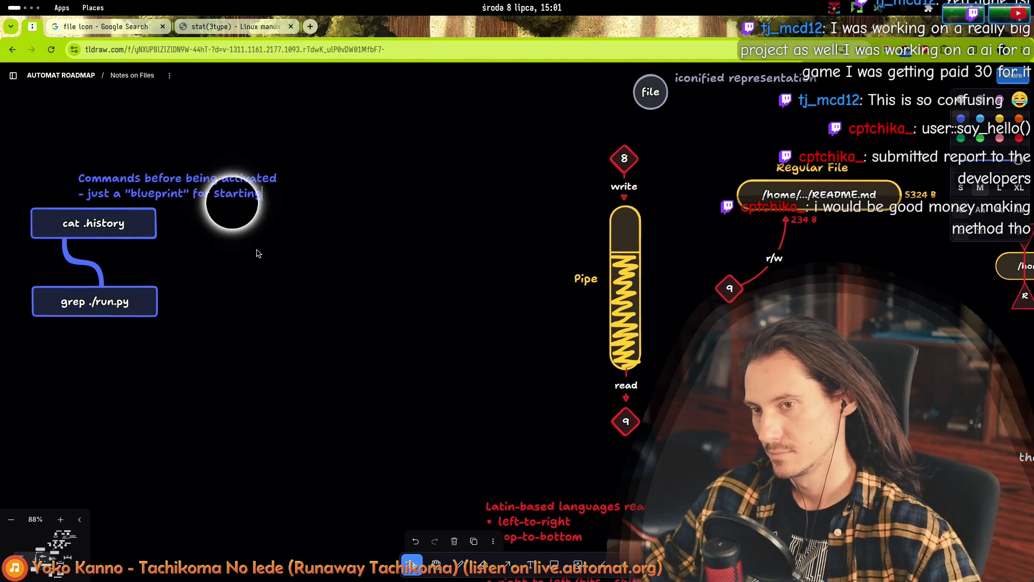
type(" the work")
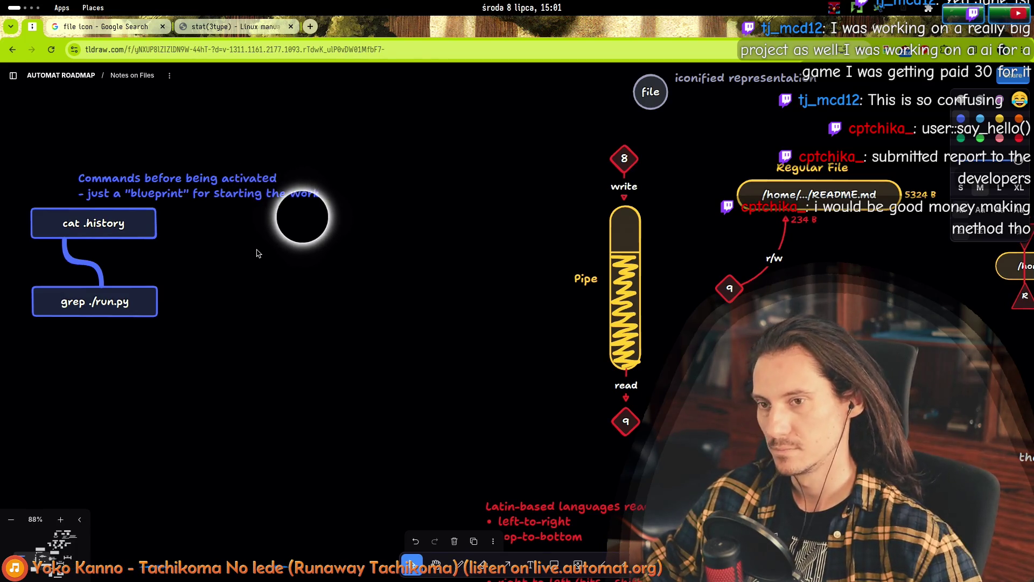
- Nudge the note up-left, change its last word to 'processes', and select it with both boxes
left_click_drag(253, 191, 221, 179)
double_click(255, 181)
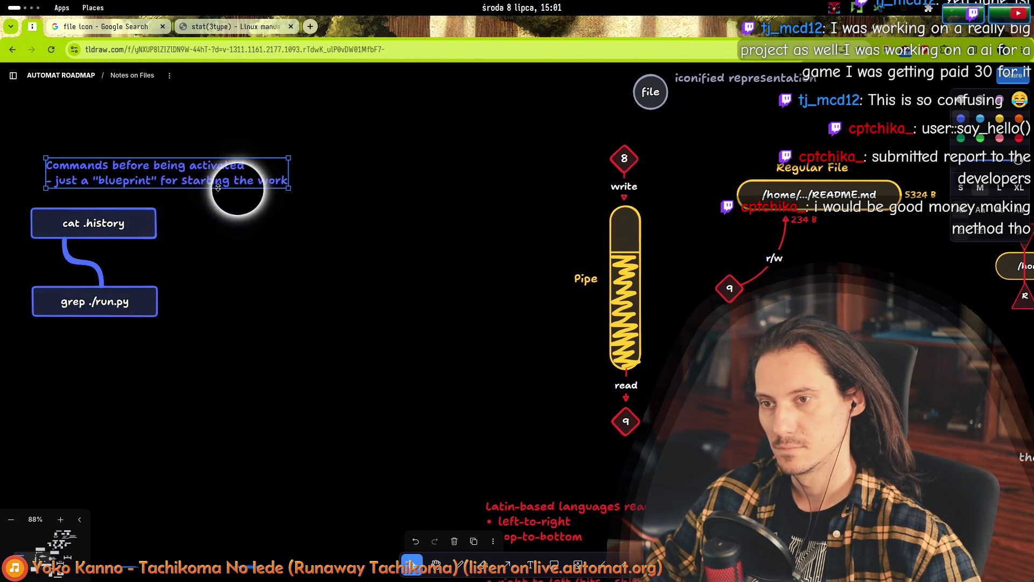
double_click(255, 181)
type("proc")
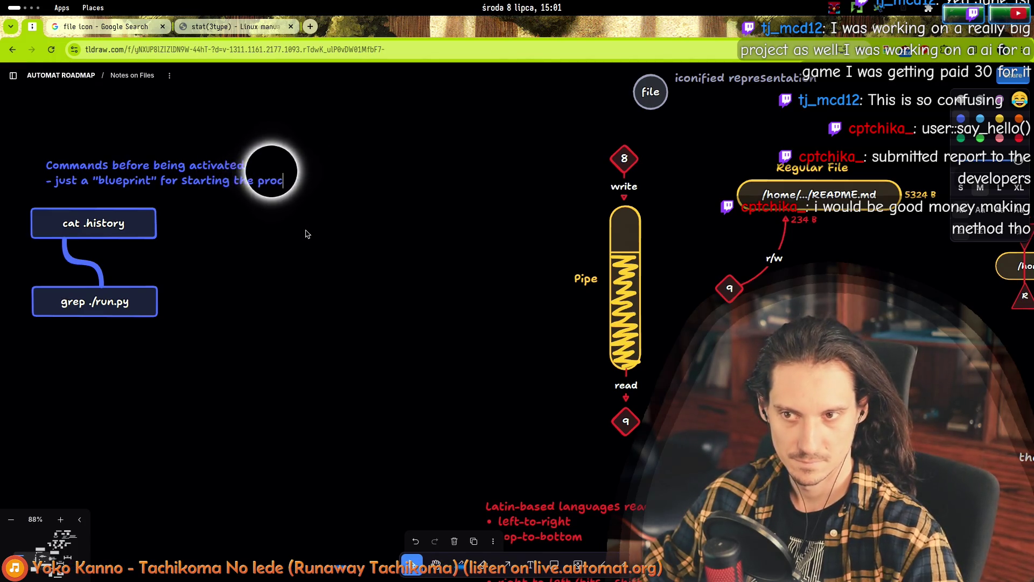
type("esses")
mouse_move(319, 377)
left_mouse_down()
mouse_move(69, 172)
mouse_move(55, 145)
left_mouse_up()
- Duplicate the note and command boxes and place the copy below the original
key("ctrl+d")
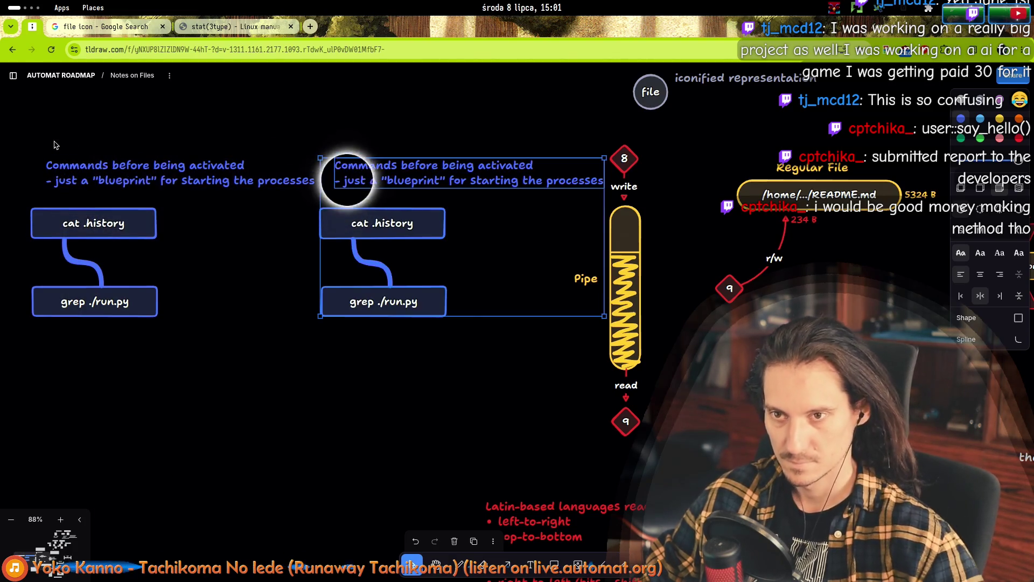
mouse_move(362, 173)
left_mouse_down()
mouse_move(74, 362)
mouse_move(91, 382)
left_mouse_up()
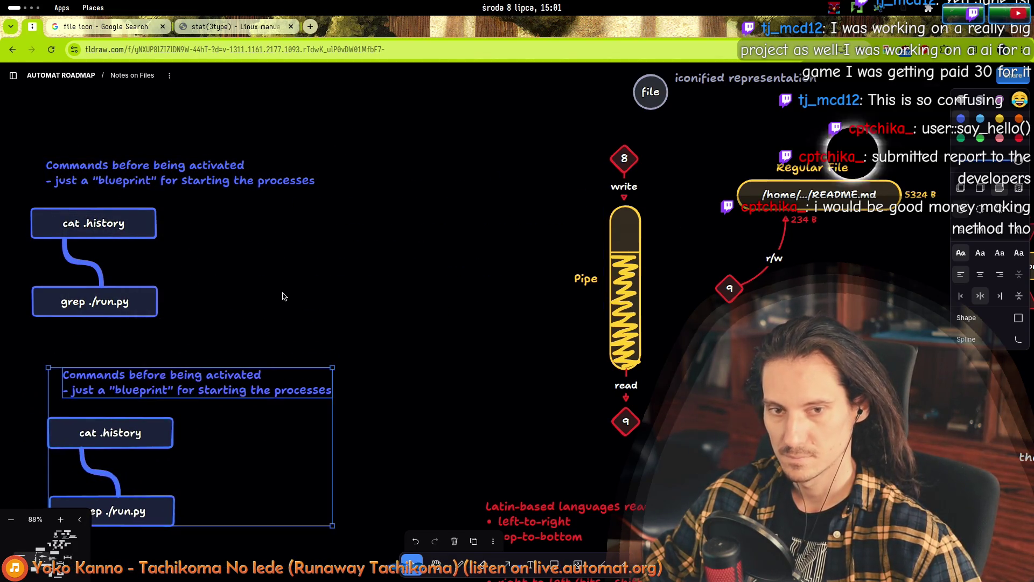
scroll(270, 316, "down", 2)
scroll(270, 317, "left", 2)
- Recolour the copied note and lower cat .history box violet
left_click_drag(350, 469, 156, 289)
left_click(408, 259)
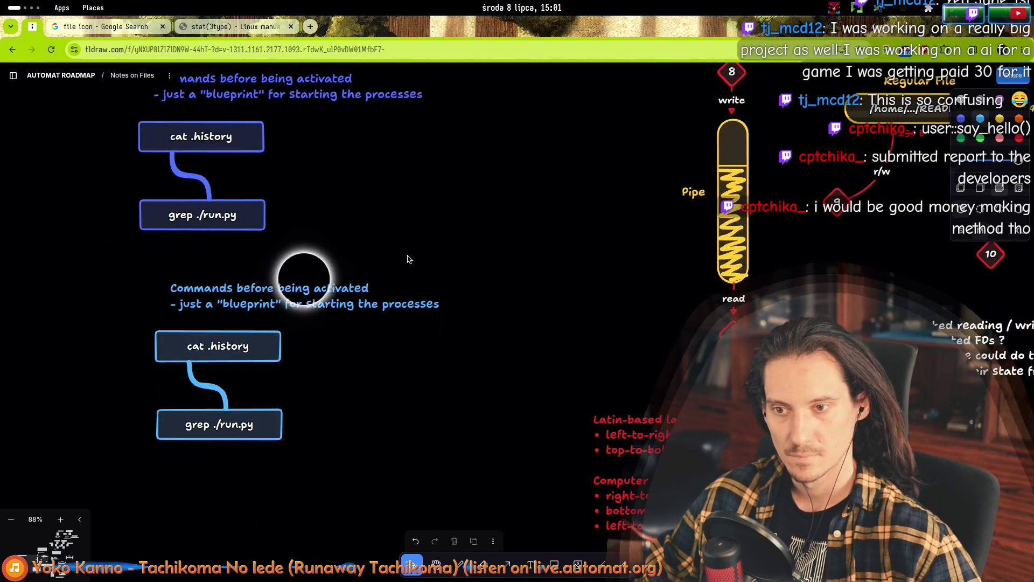
left_click(259, 288)
left_click(200, 345)
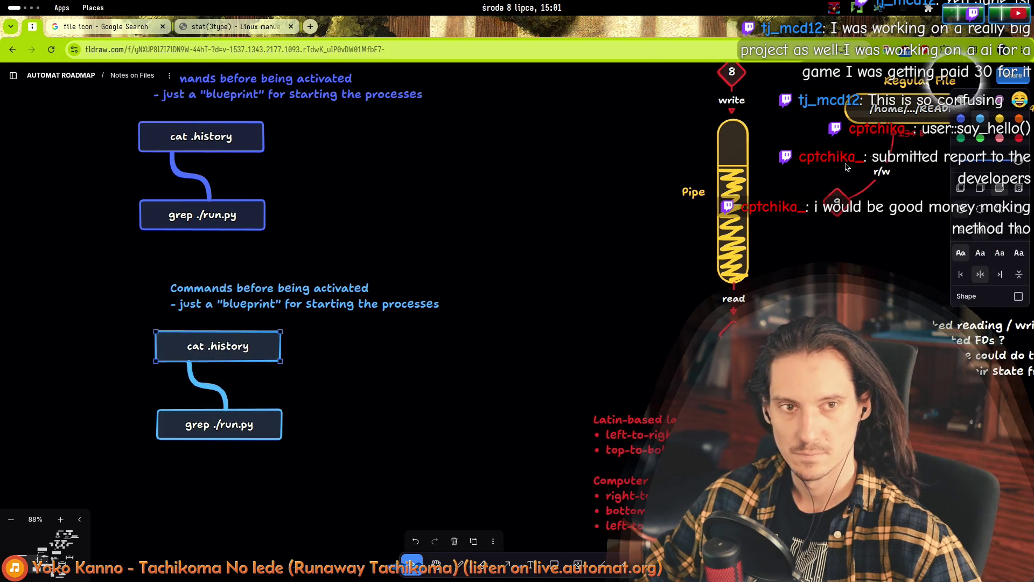
scroll(323, 280, "down", 5)
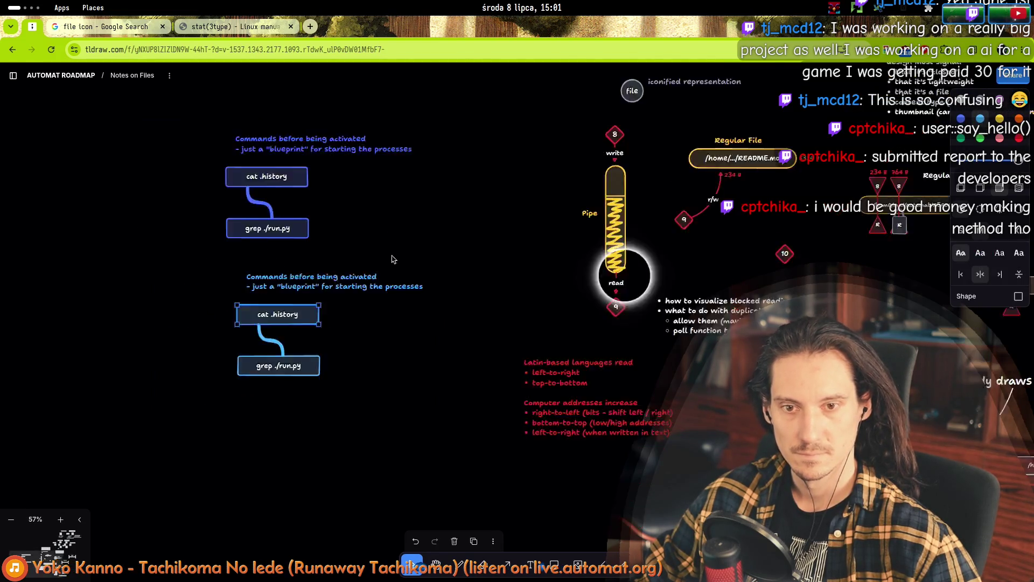
scroll(405, 298, "up", 3)
scroll(435, 304, "up", 2)
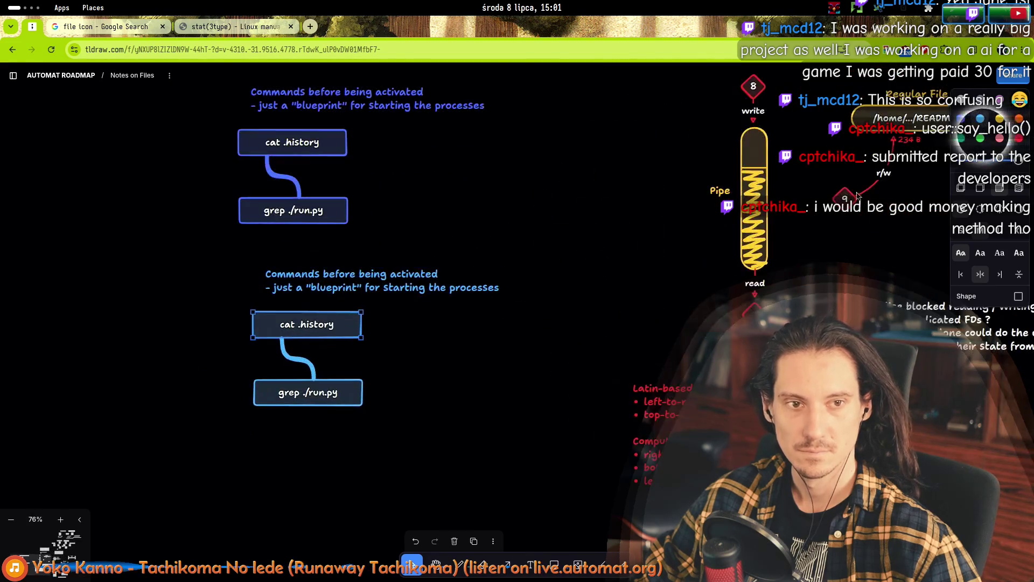
left_click(380, 272, "shift")
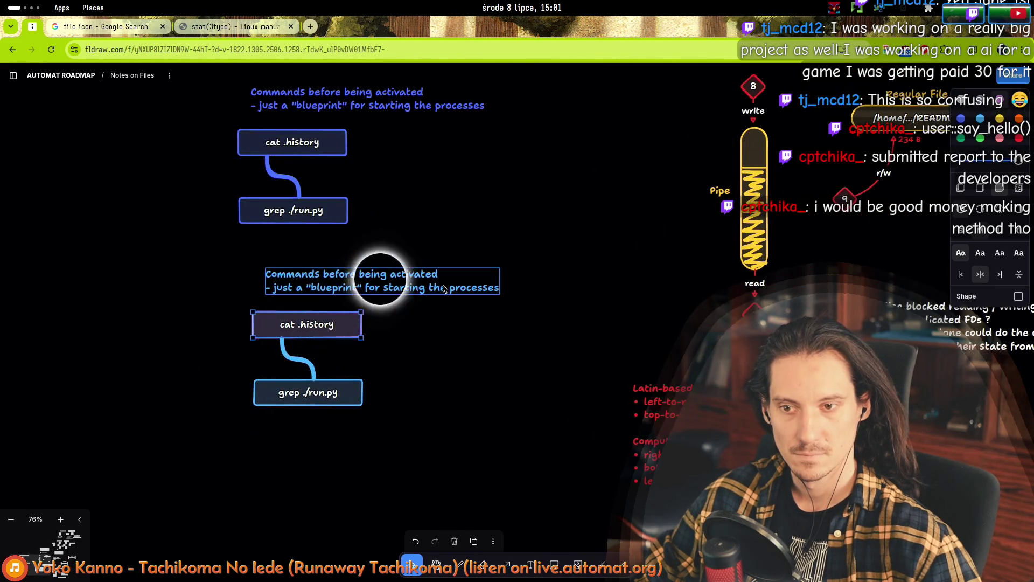
left_click(1000, 138)
left_click(525, 257)
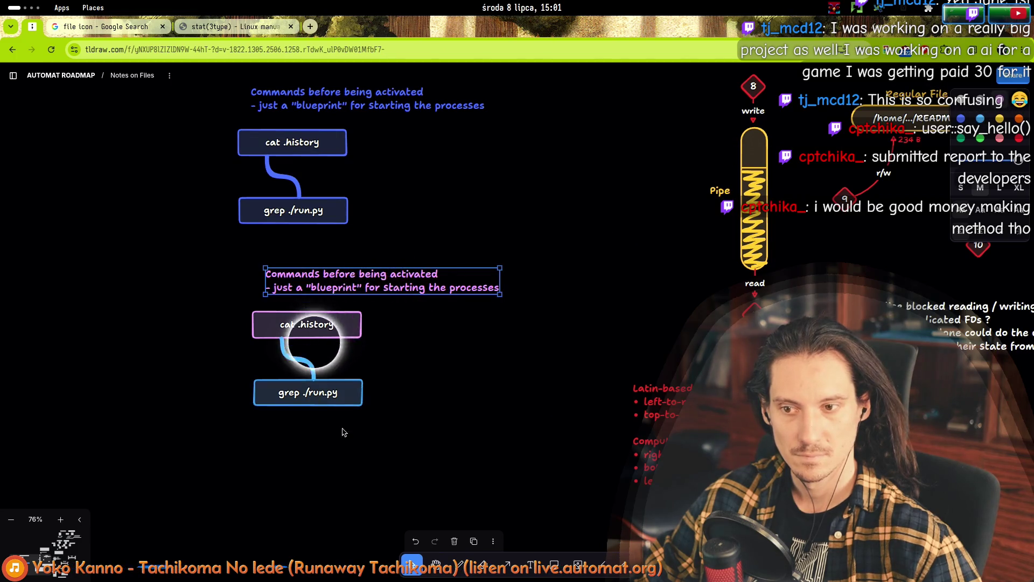
- Turn the connector between the lower boxes violet
left_click(297, 359)
left_click(999, 138)
key("Escape")
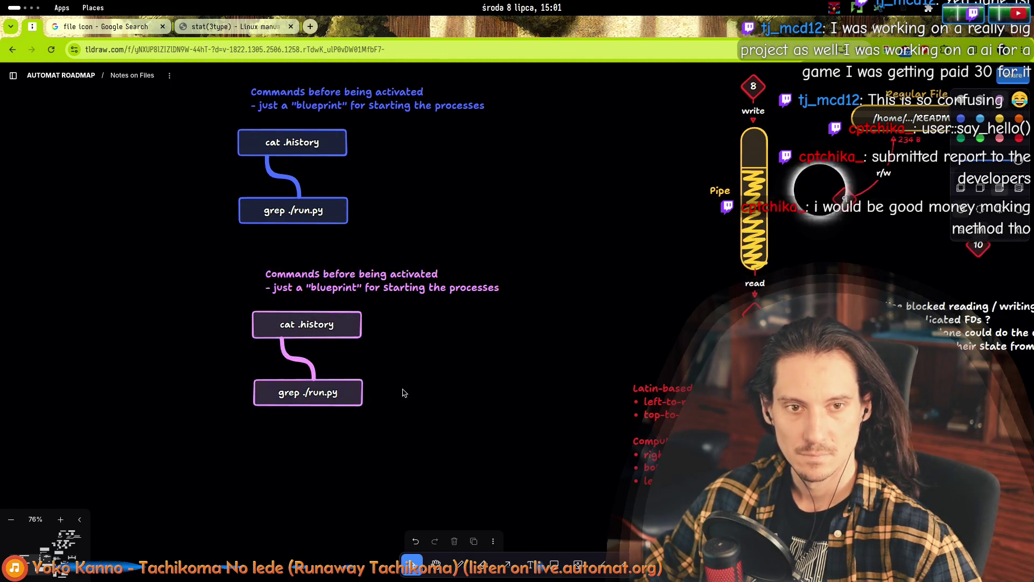
scroll(410, 393, "down", 3)
scroll(362, 377, "up", 5)
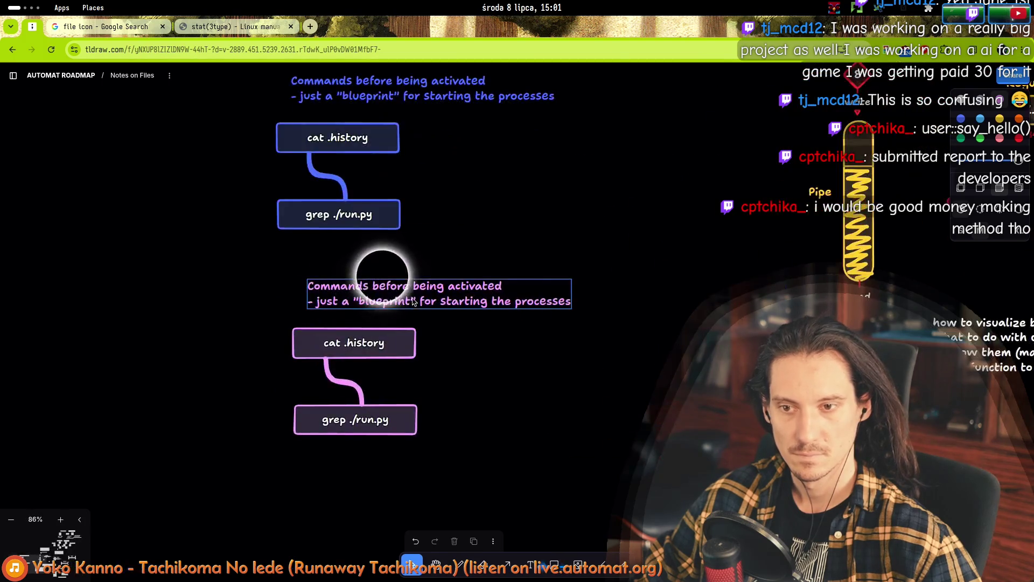
- Rewrite the lower note as 'Activated commands become processes' / 'pipe between them converts into a pipe object'
double_click(389, 285)
double_click(391, 285)
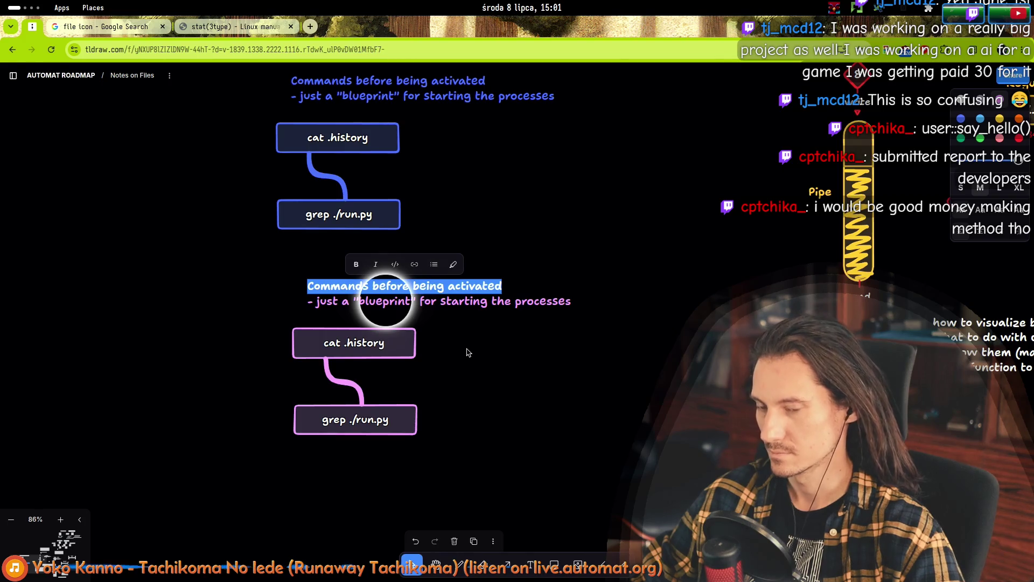
type("Activate b")
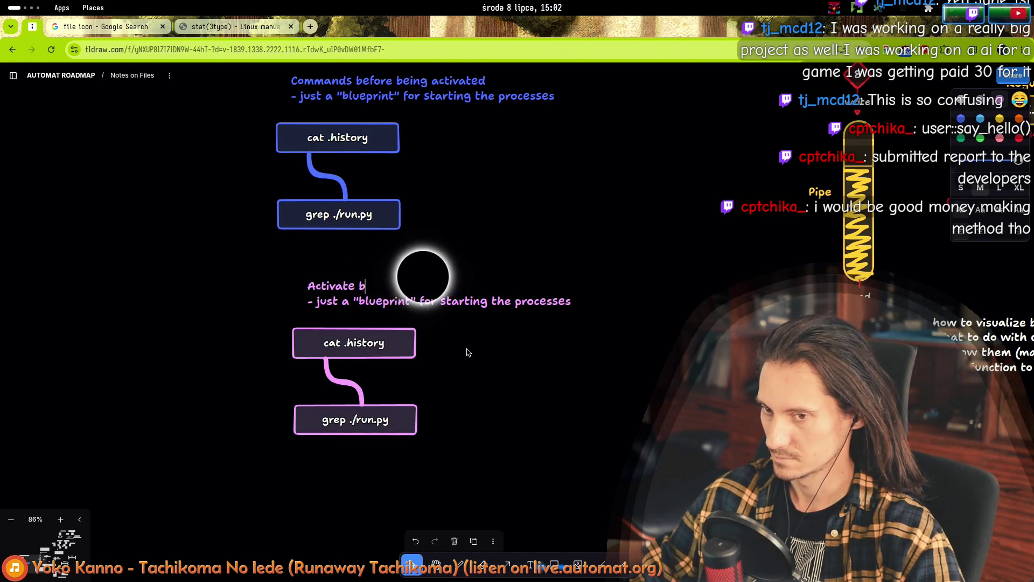
key("BackSpace")
type("d commands bec")
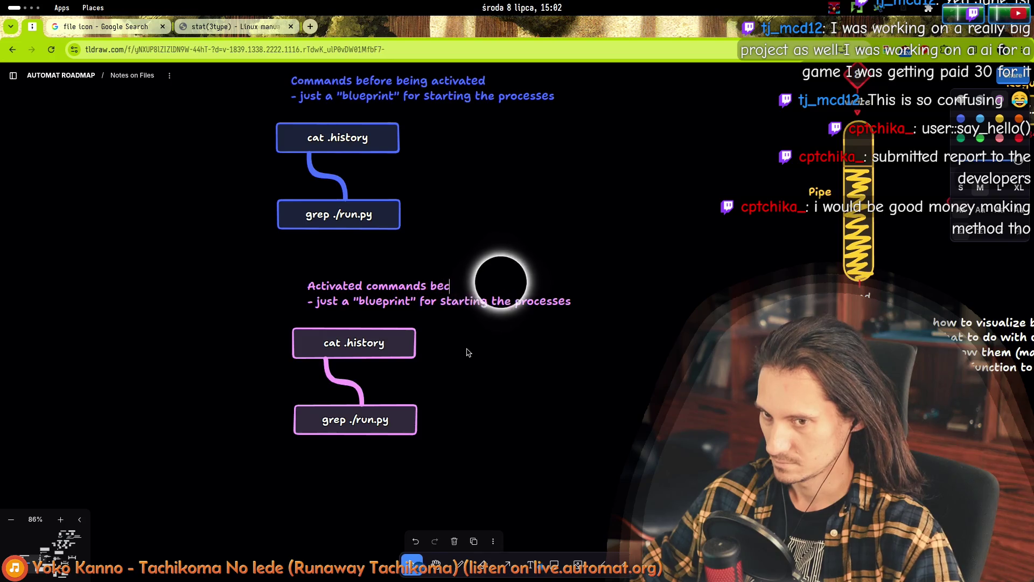
type("ome proce")
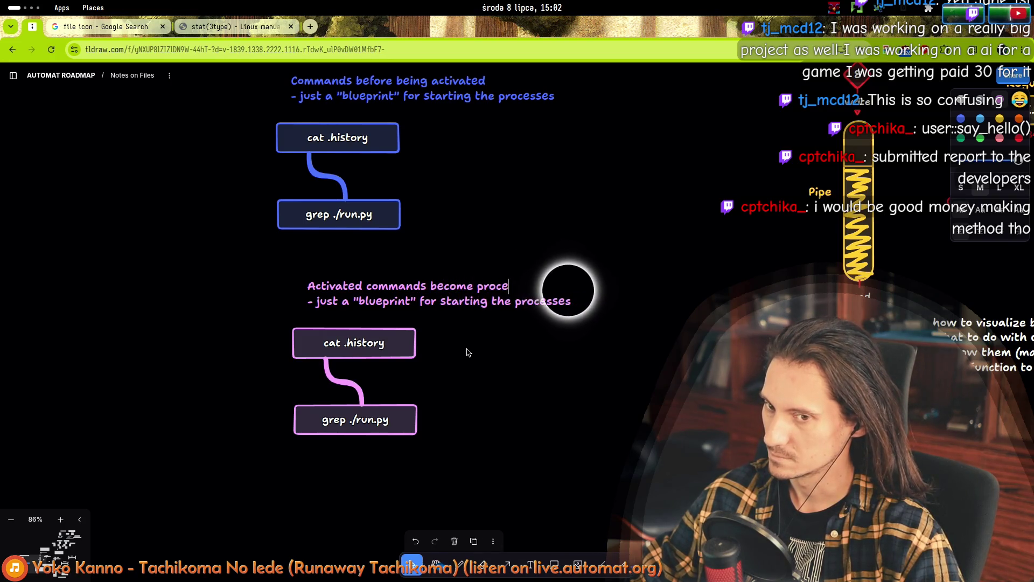
type("sses")
key("shift+Down")
key("shift+End")
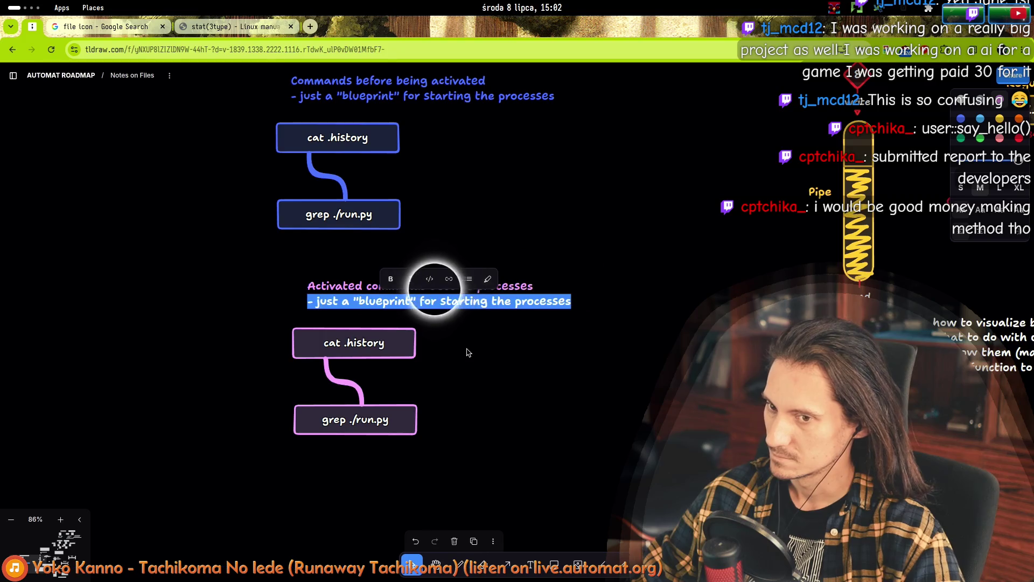
key("BackSpace")
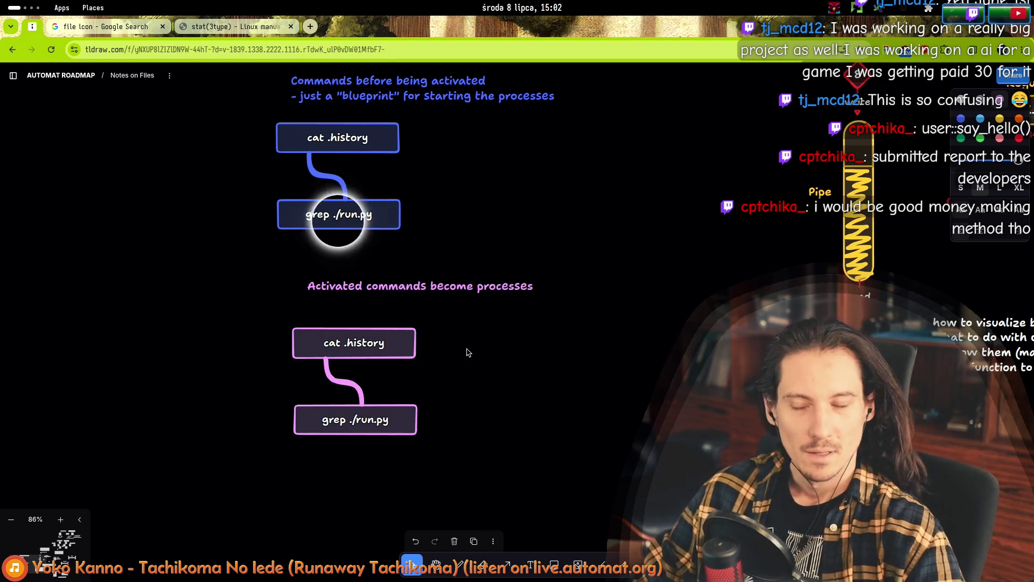
type("pipe ")
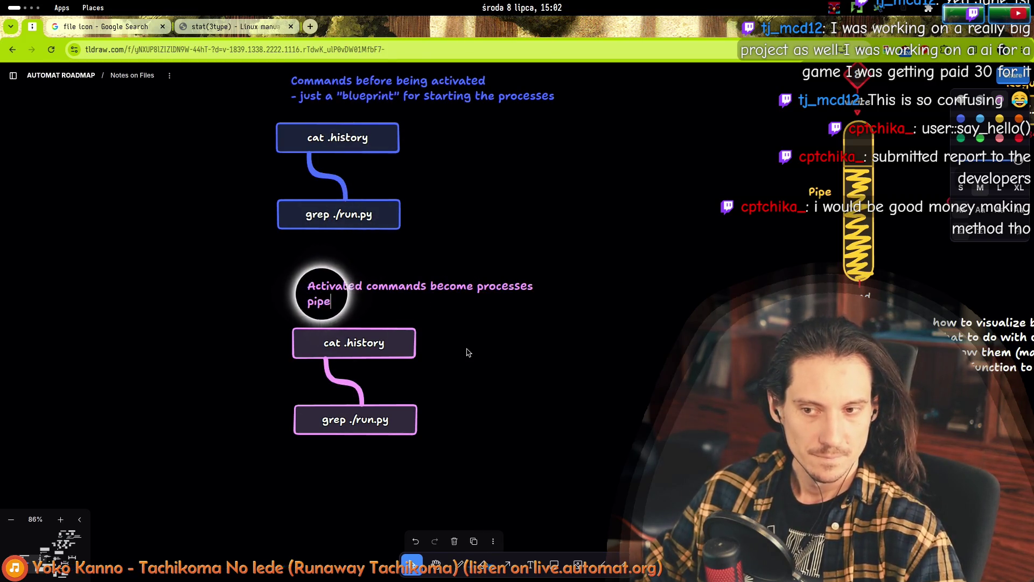
type("betwee")
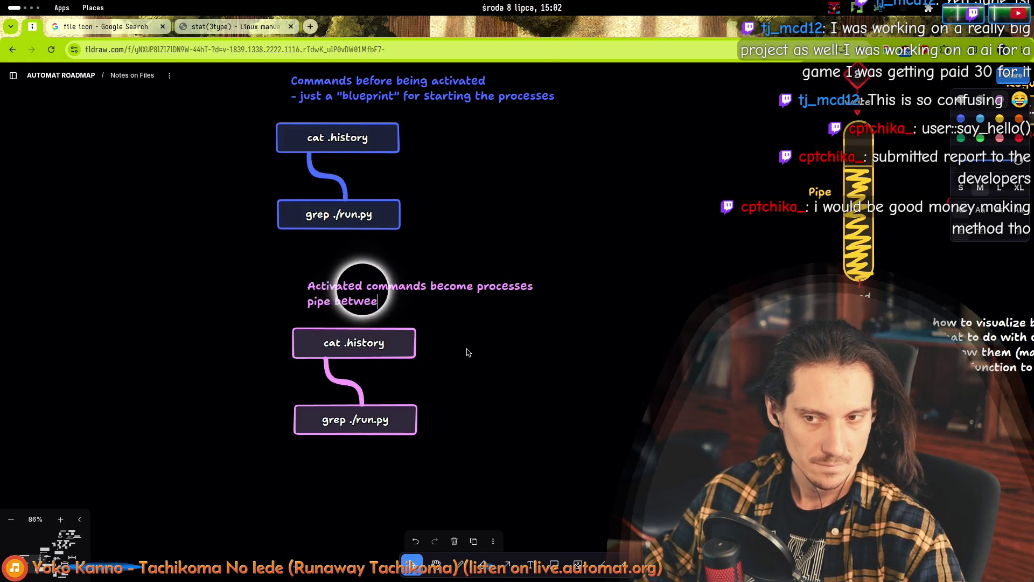
type("n them convert")
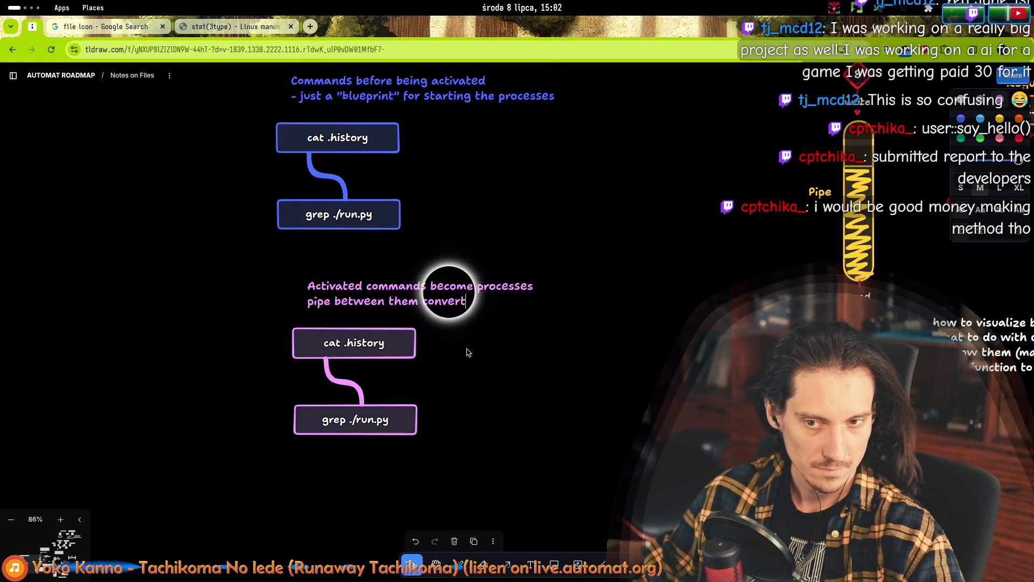
type("s into a")
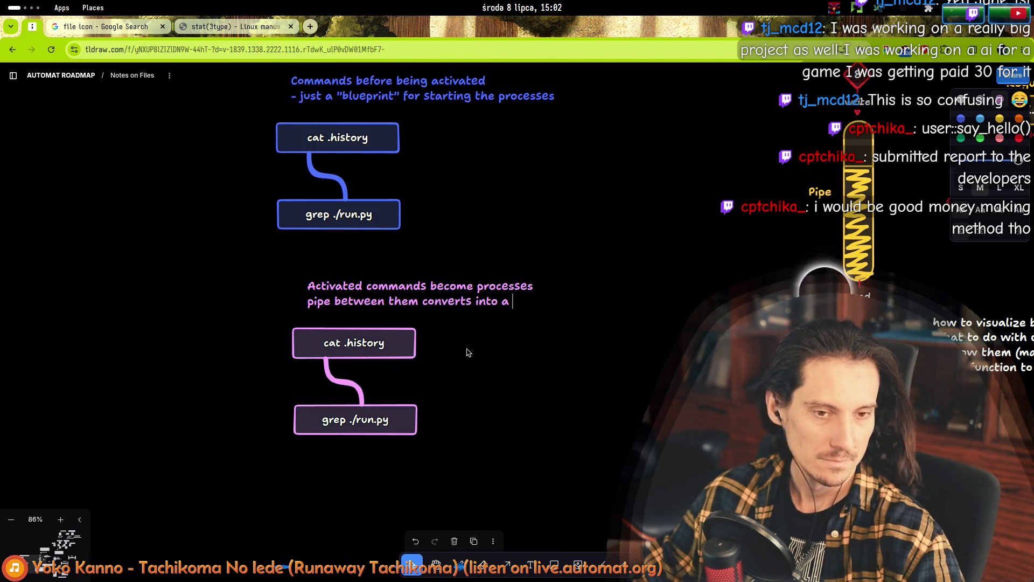
type(" pipe object")
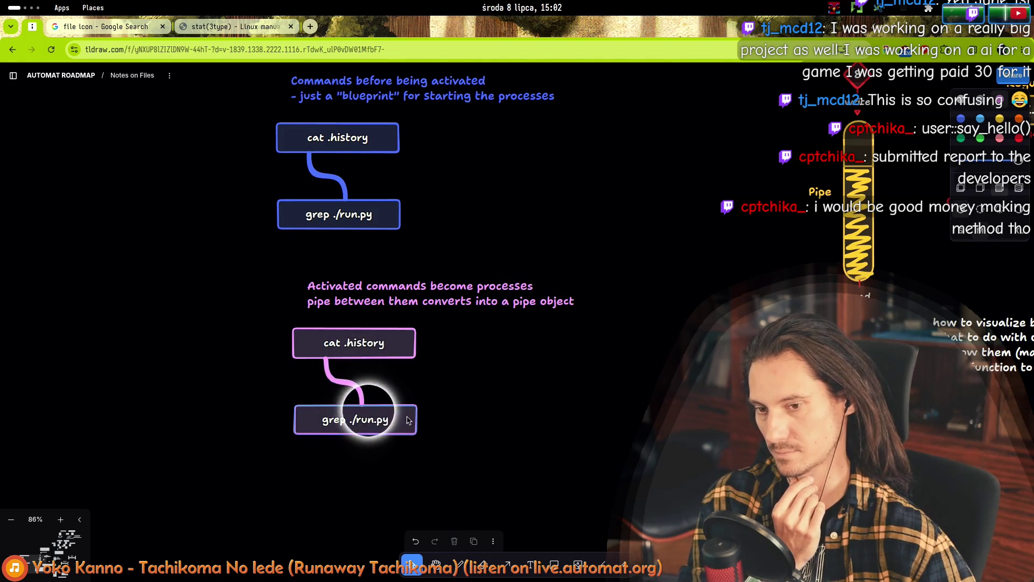
- Move the lower grep ./run.py box further down and pull the pink pipe away from cat .history
left_click_drag(350, 420, 356, 495)
left_click(353, 384)
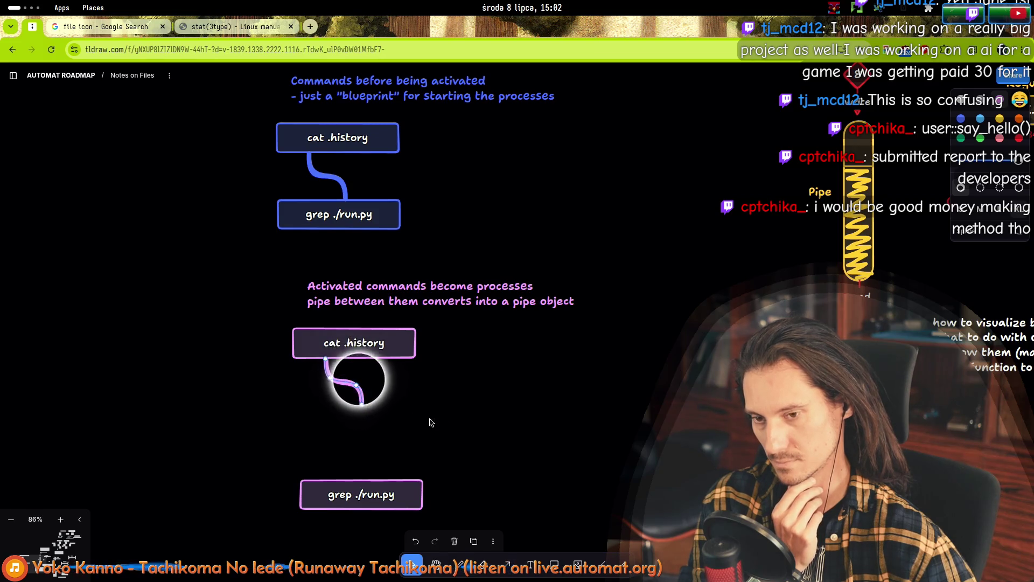
left_click(344, 350)
left_click_drag(344, 387, 416, 415)
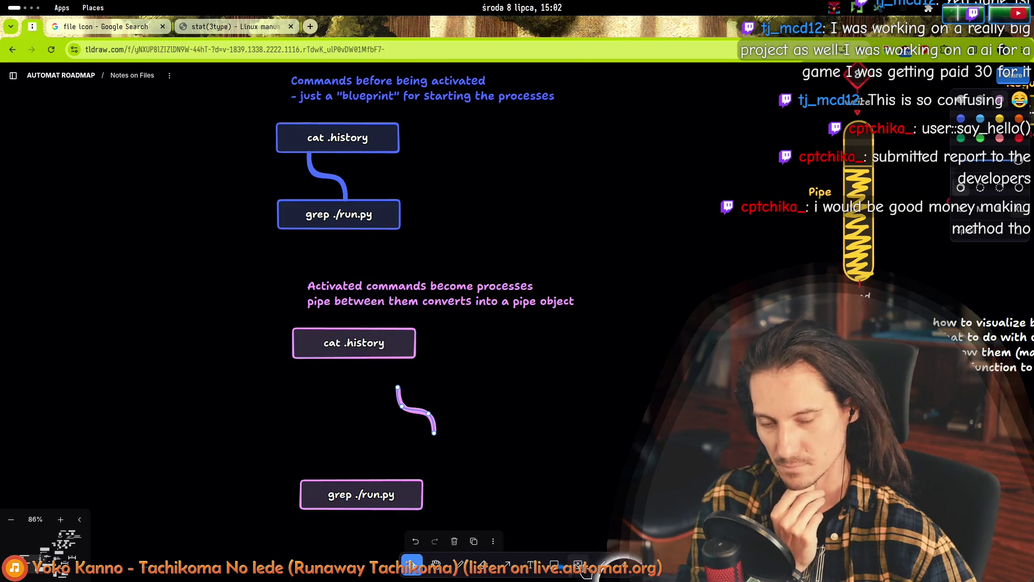
scroll(808, 210, "up", 3)
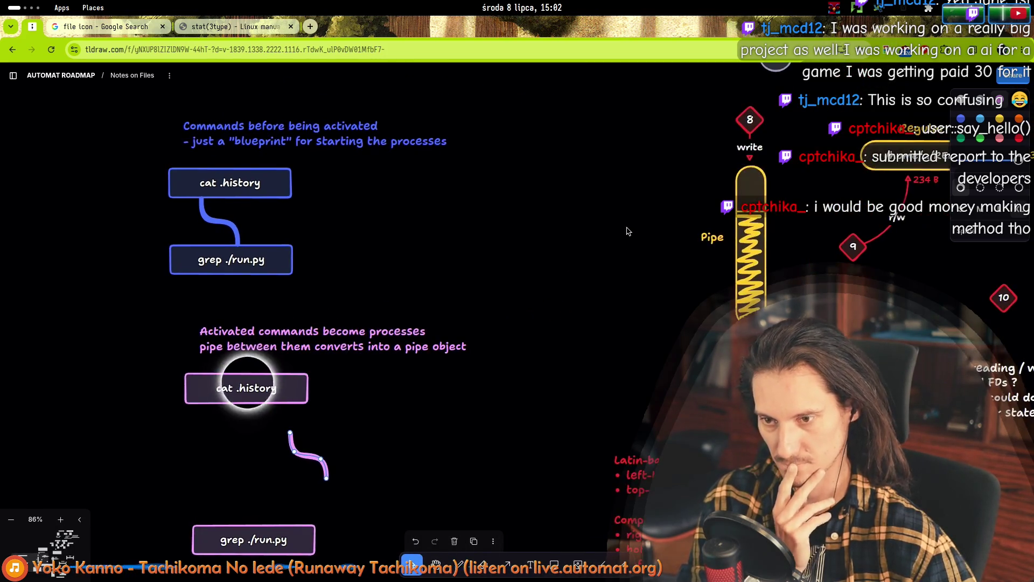
- Duplicate the 8 diamond, place it under the lower cat .history box and relabel it 1
left_click(749, 119)
key("ctrl+d")
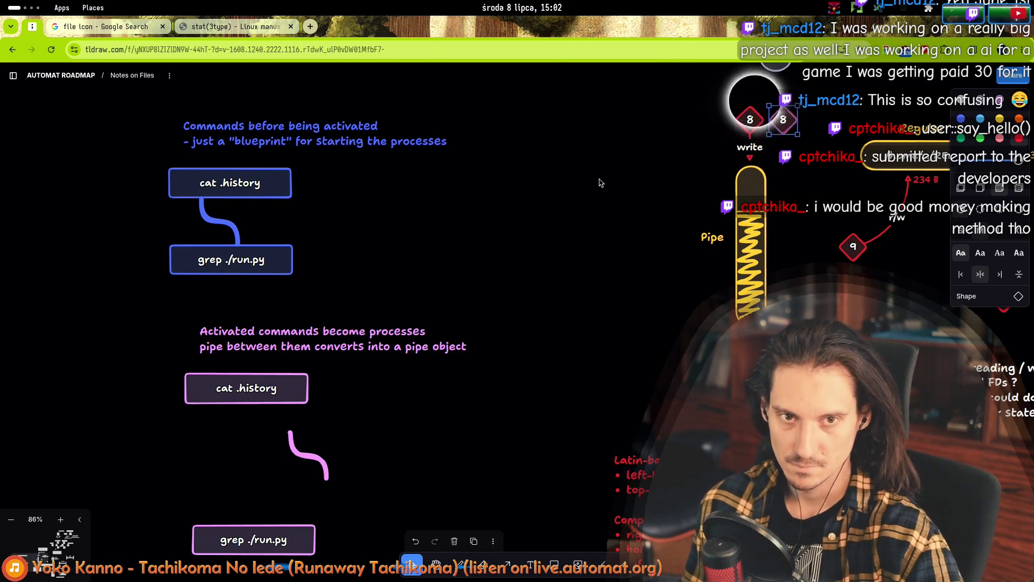
mouse_move(783, 125)
left_mouse_down()
mouse_move(469, 299)
mouse_move(217, 415)
left_mouse_up()
double_click(217, 415)
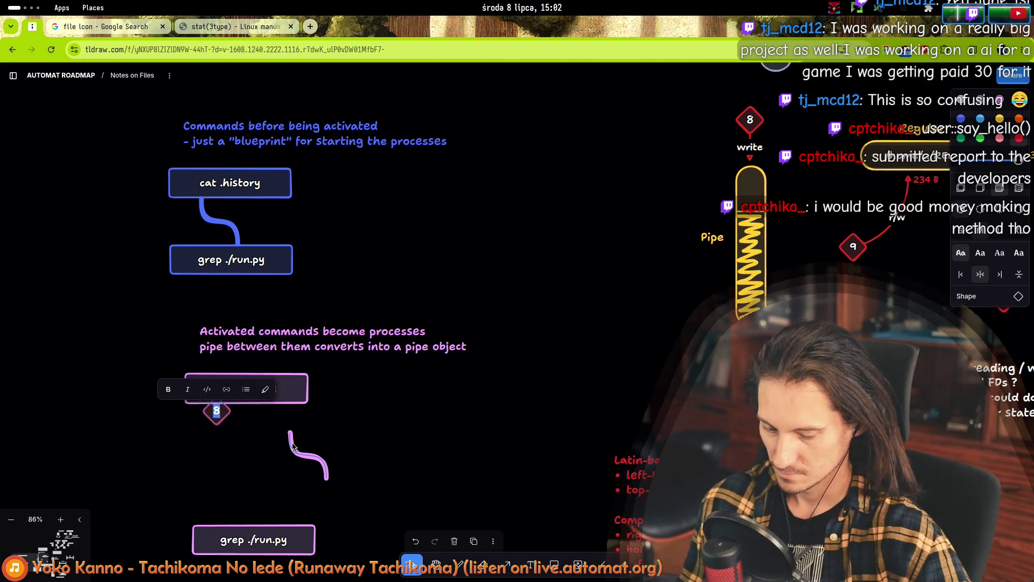
type("1")
key("Escape")
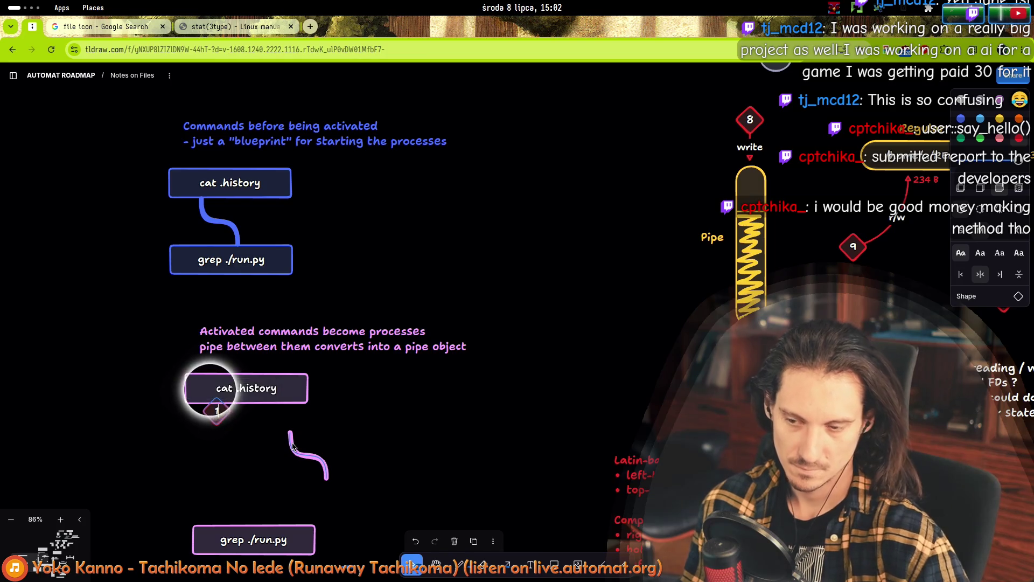
left_click(276, 440)
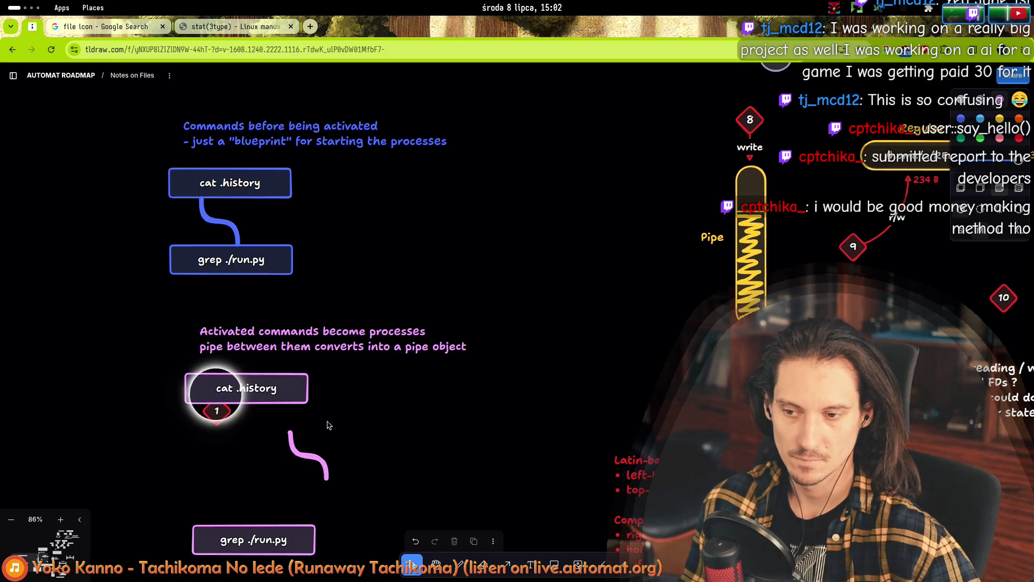
- Copy the diamond above grep ./run.py as a 0 marker and delete the pink pipe
left_click(216, 418)
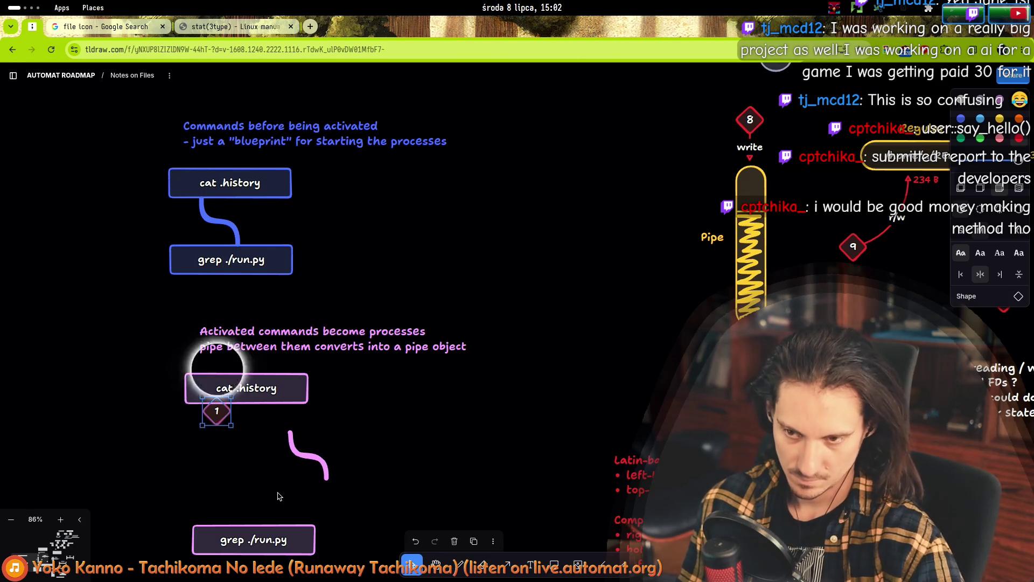
mouse_move(216, 412)
left_mouse_down()
mouse_move(266, 470)
mouse_move(280, 517)
left_mouse_up()
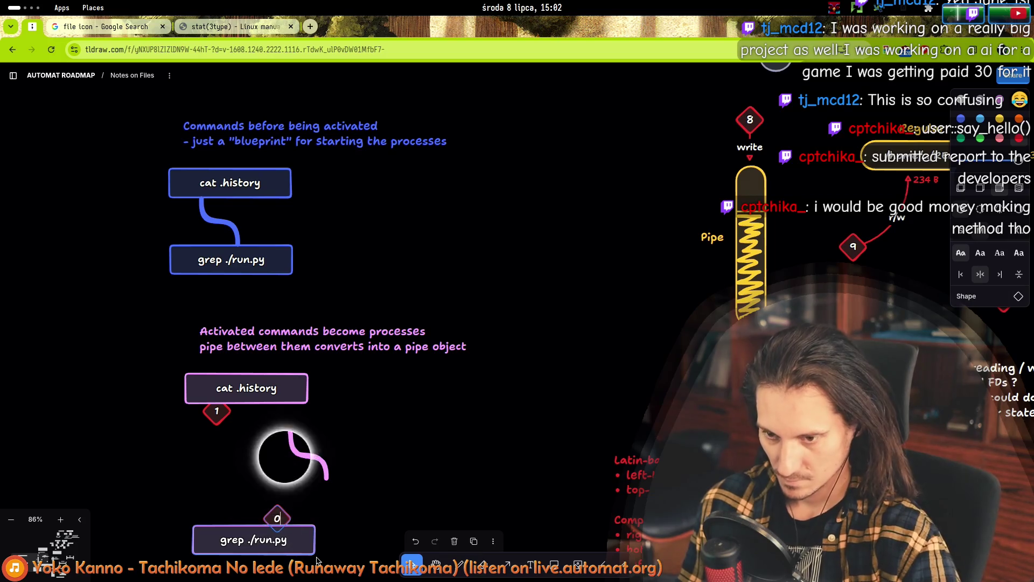
key("Escape")
left_click(278, 516)
left_click(217, 411, "shift")
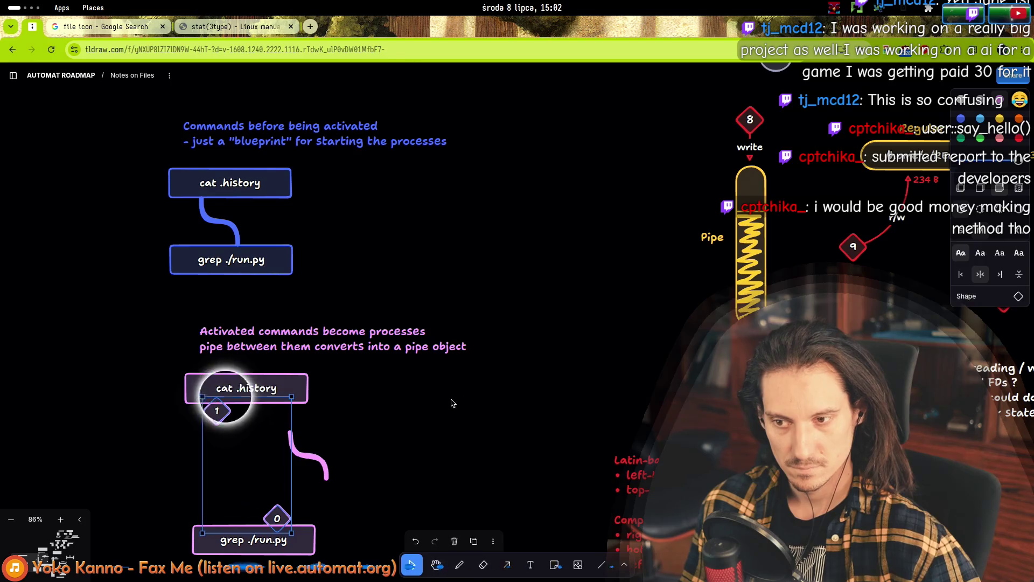
left_click(248, 453)
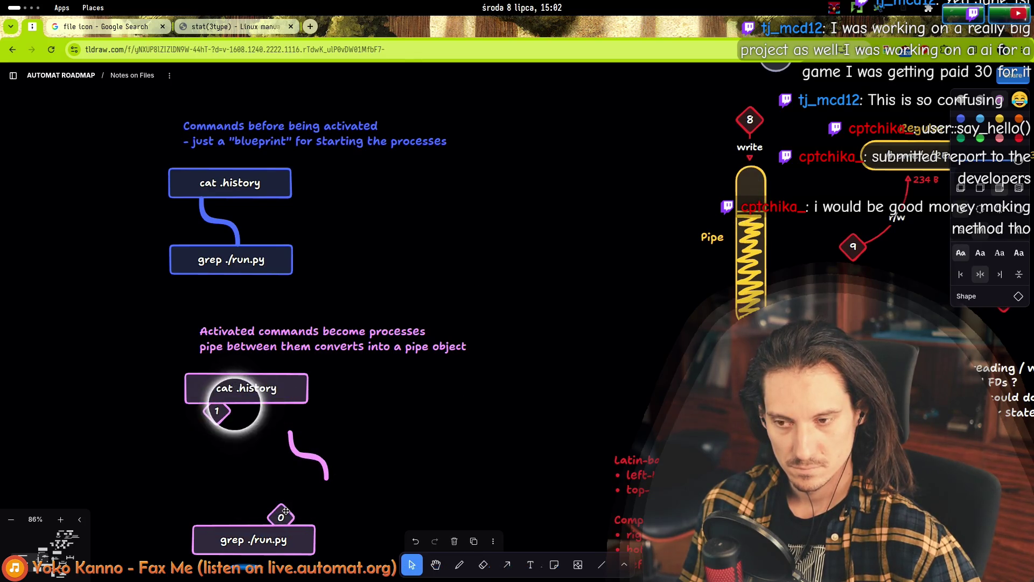
left_click(251, 463)
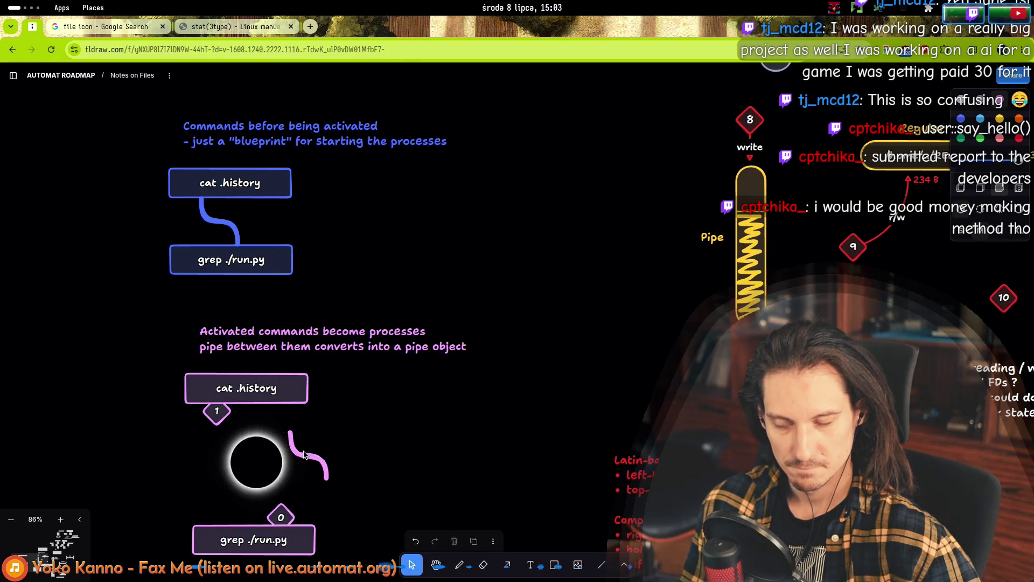
left_click(329, 459)
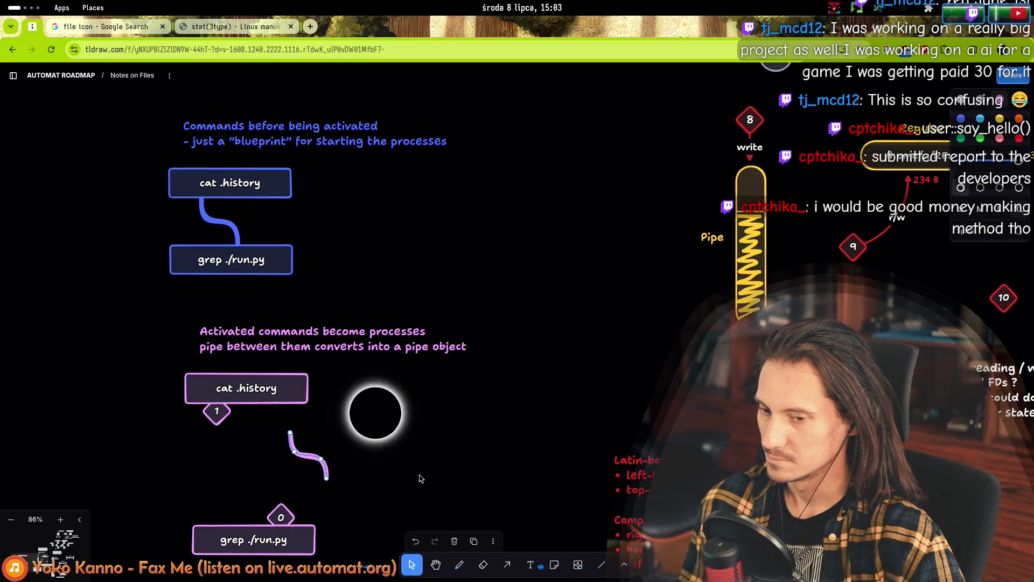
key("Delete")
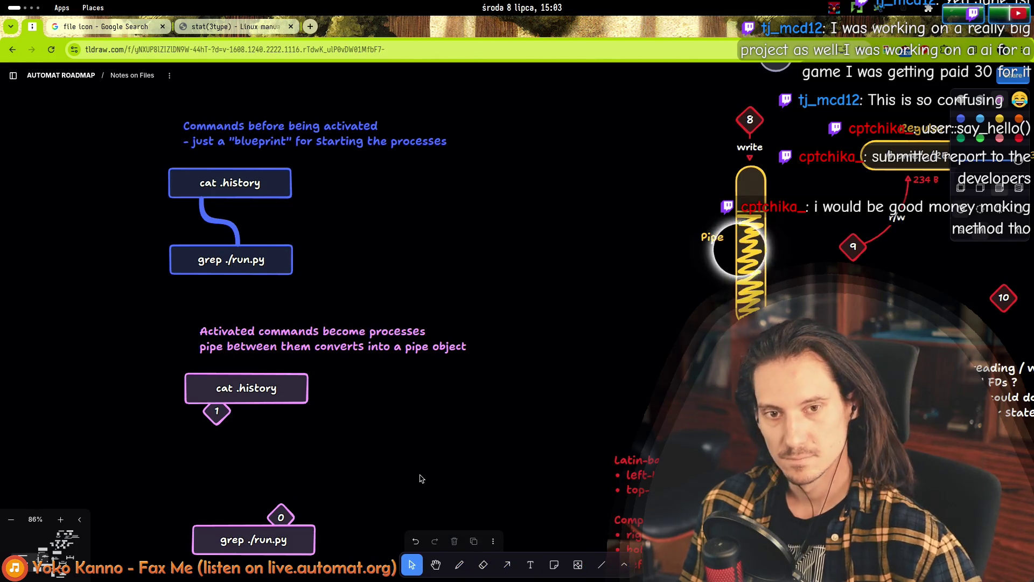
- Draw a yellow oval pill between the 1 diamond and the 0 diamond above grep ./run.py
left_click(624, 565)
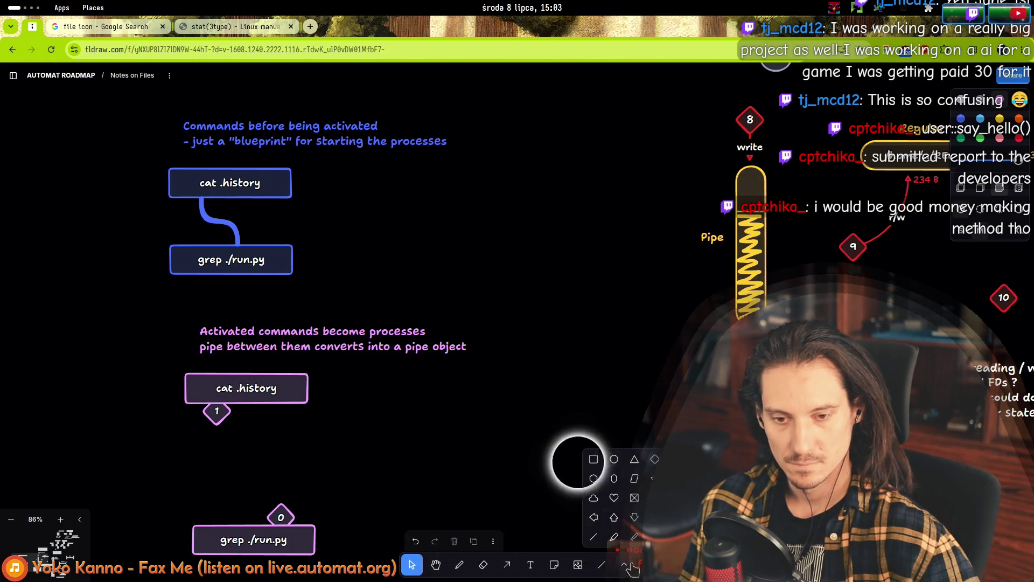
left_click(615, 460)
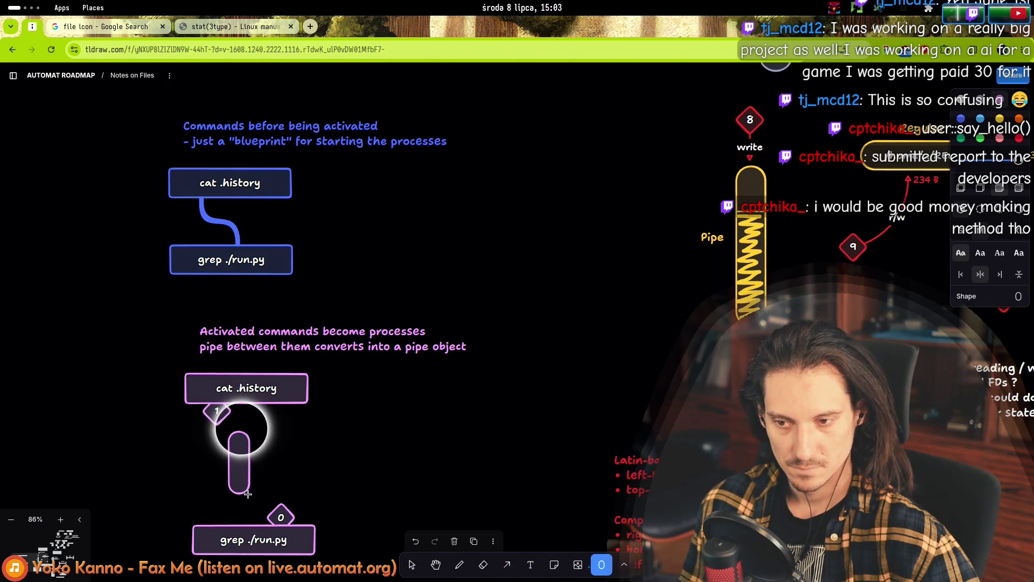
left_click_drag(250, 478, 250, 478)
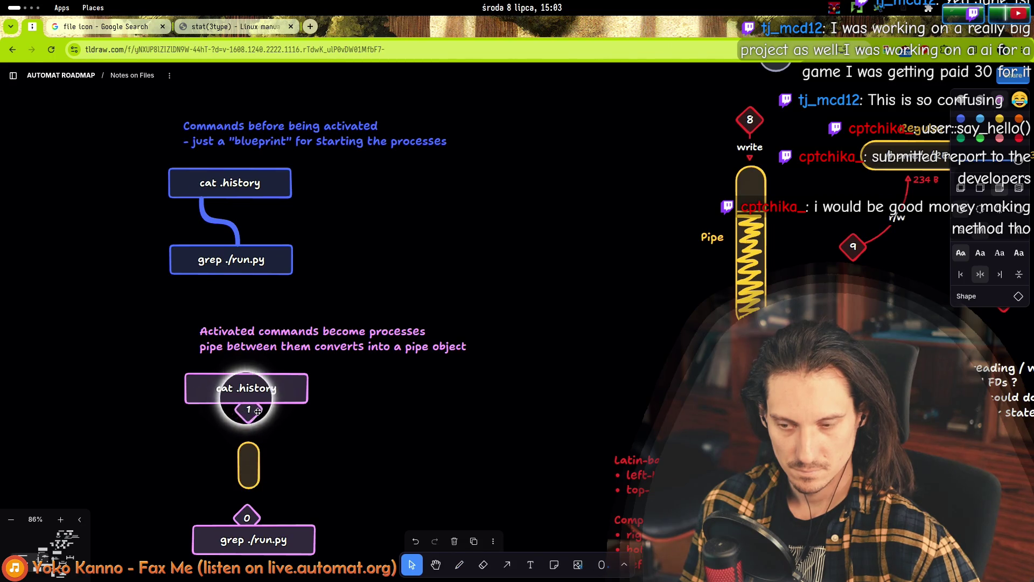
key("Escape")
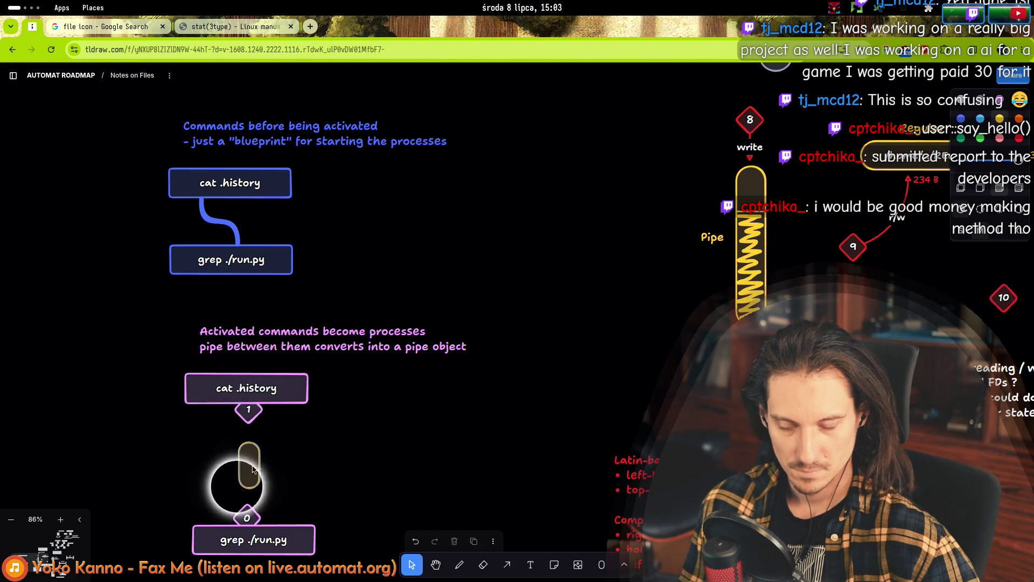
left_click(254, 514)
key("Escape")
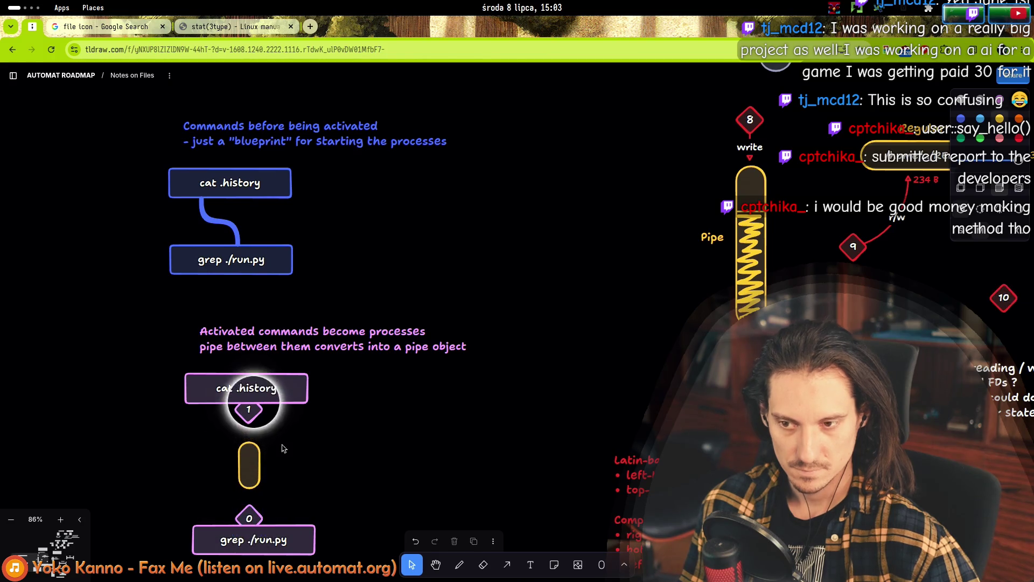
left_click(250, 411)
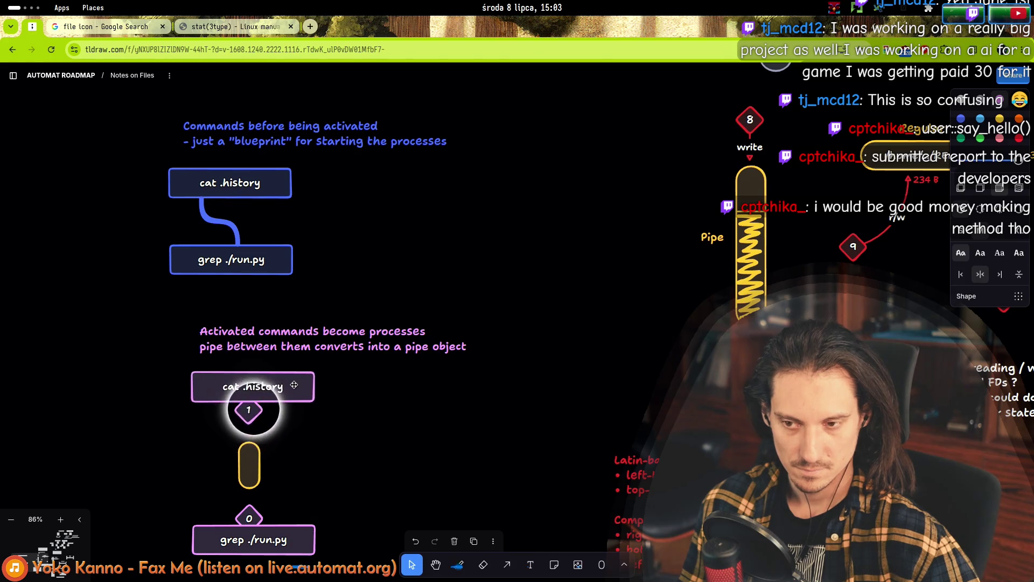
left_click(318, 472)
scroll(309, 472, "up", 2)
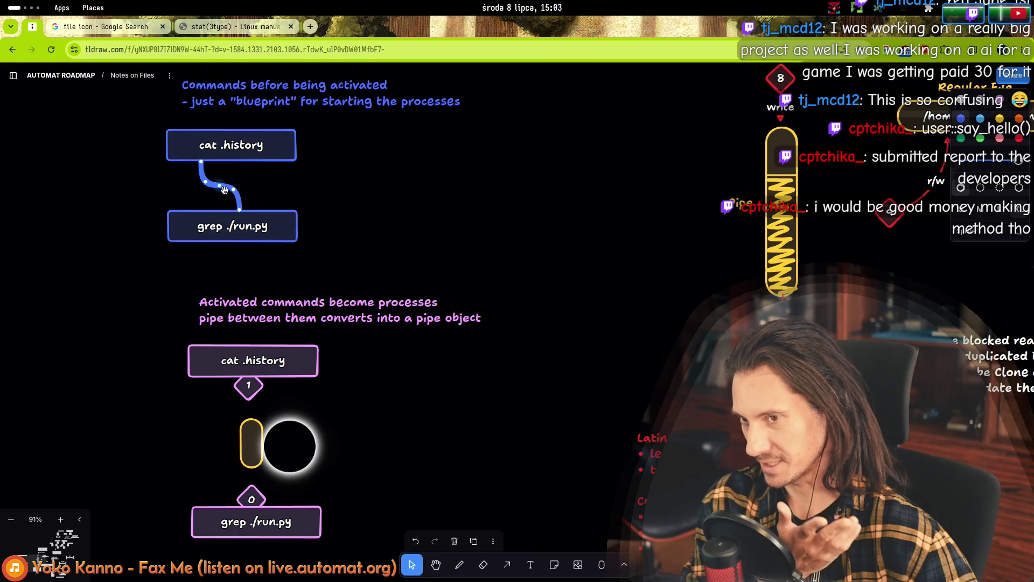
- Delete the 1 diamond under cat .history, leaving the yellow pipe pill on its own
left_click(250, 440)
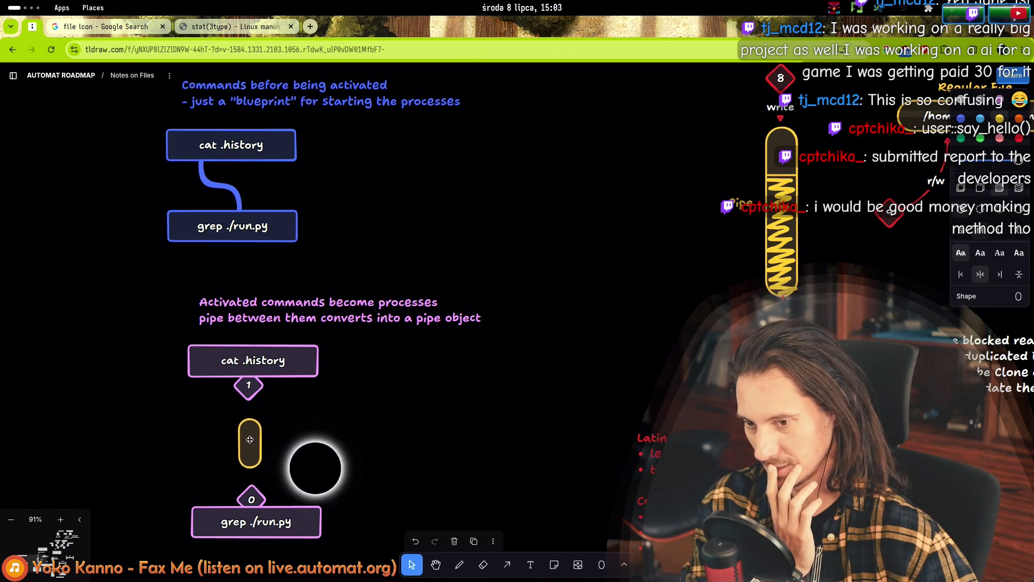
mouse_move(801, 262)
left_mouse_down()
mouse_move(664, 247)
mouse_move(637, 311)
left_mouse_up()
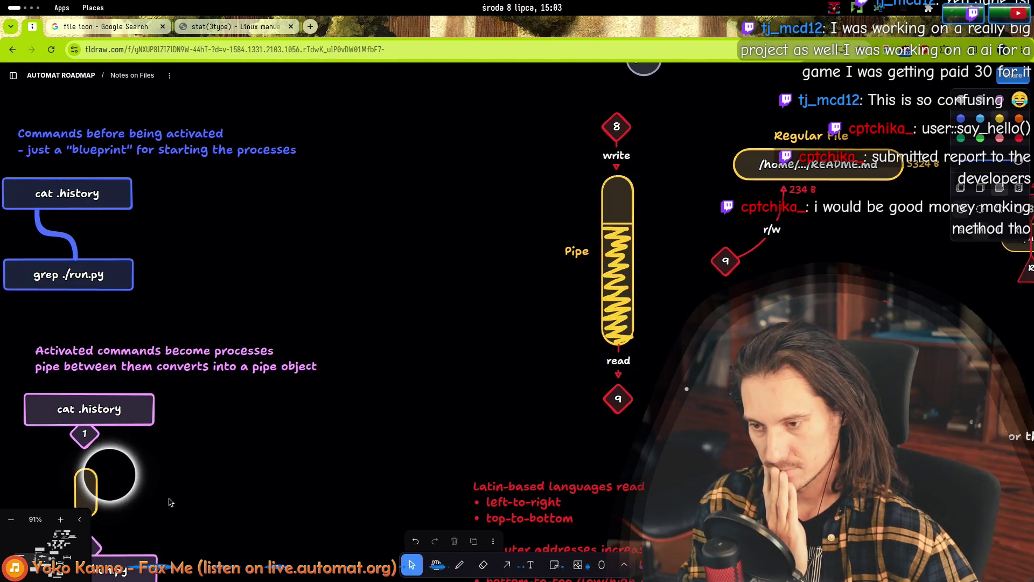
scroll(248, 453, "left", 5)
left_click(329, 389)
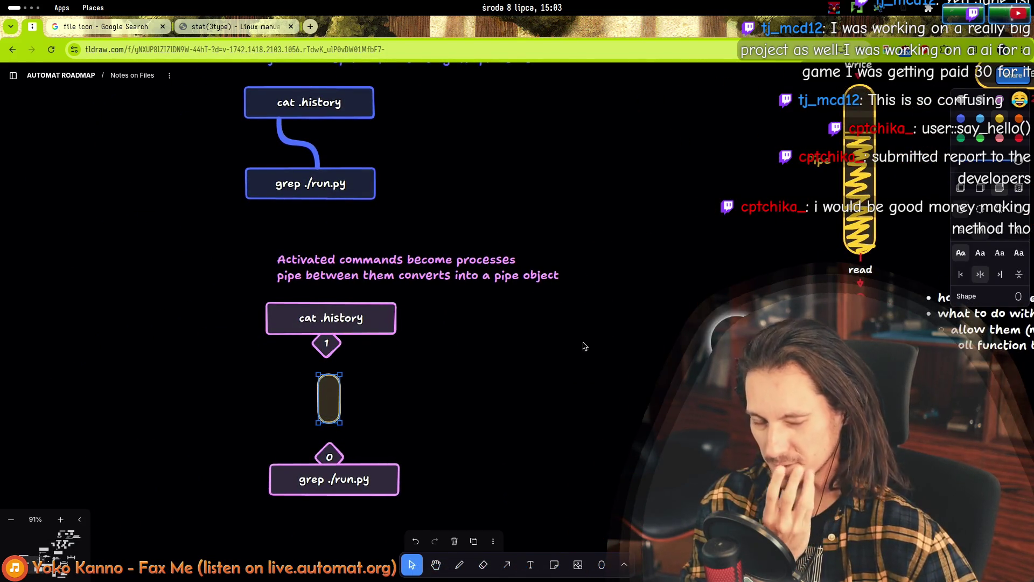
left_click(327, 344)
scroll(324, 353, "up", 5)
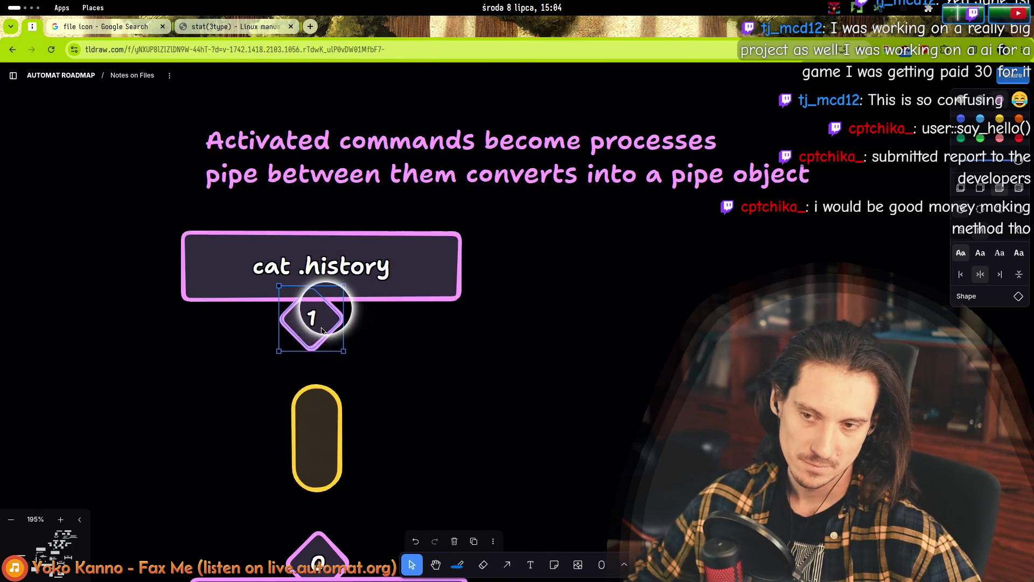
scroll(321, 330, "down", 8)
scroll(335, 335, "up", 4)
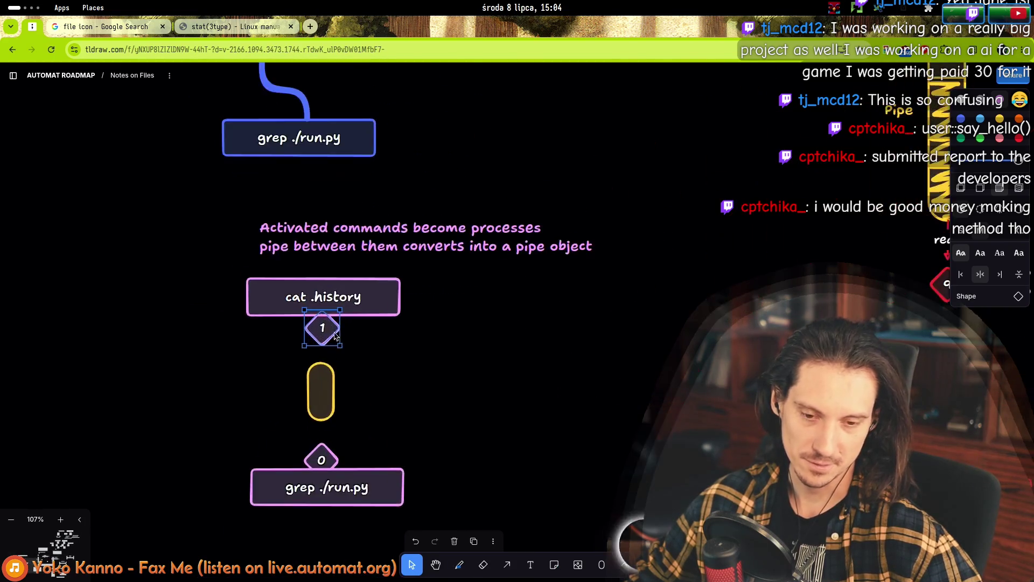
scroll(376, 350, "up", 2)
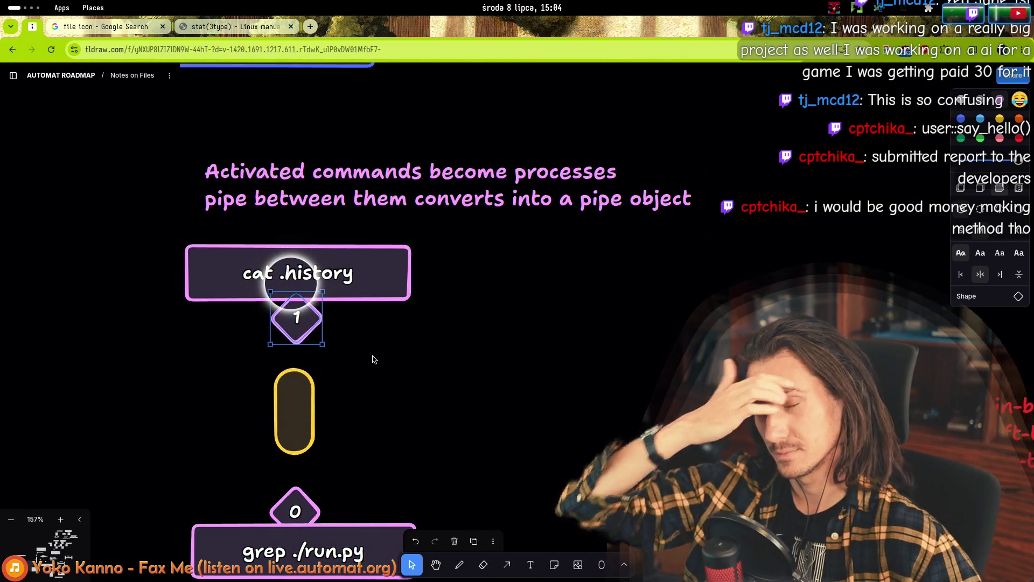
key("Delete")
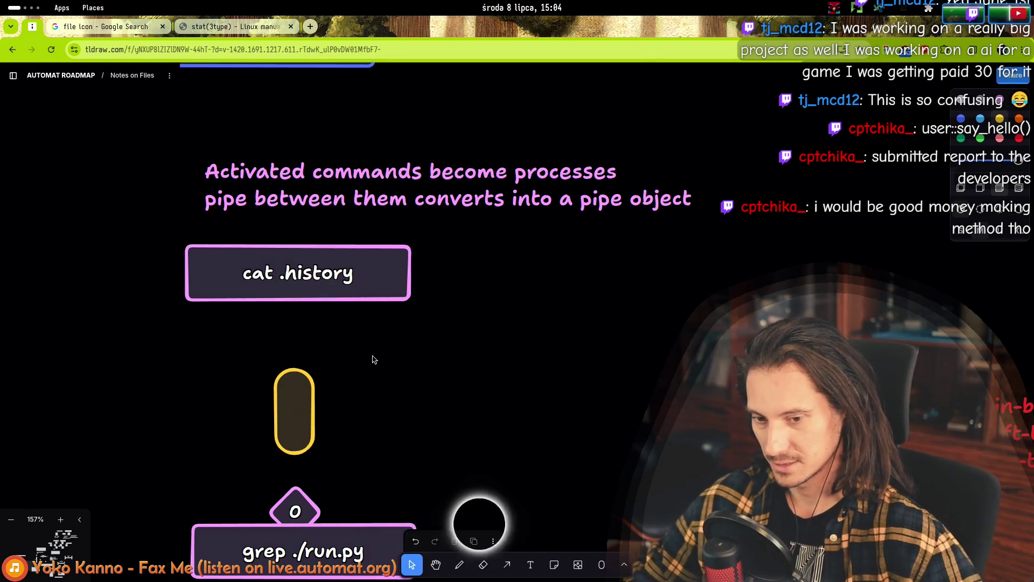
left_click(462, 564)
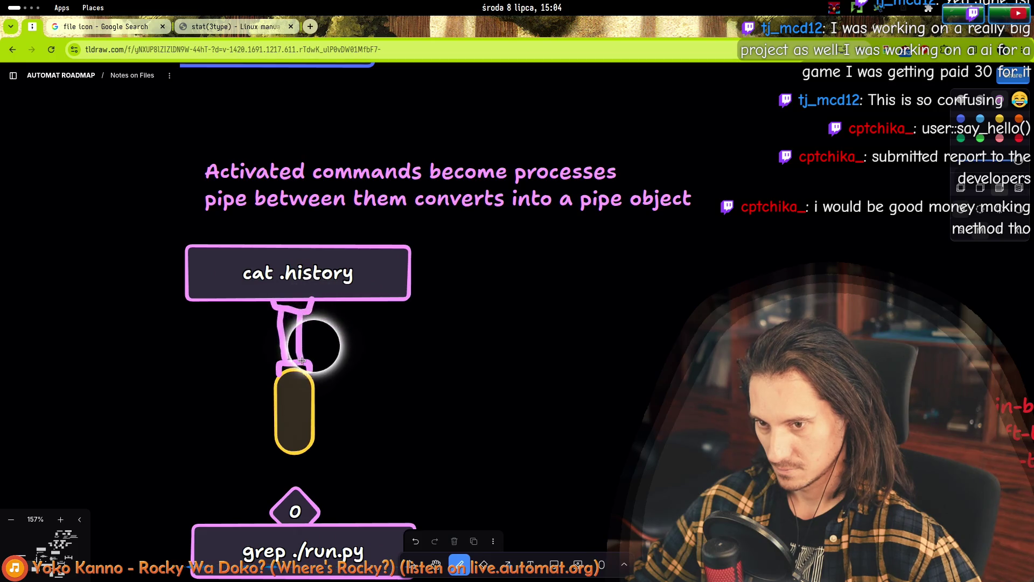
- Delete the 0 diamond above grep ./run.py so a hand-drawn hose can replace it
scroll(293, 331, "down", 5)
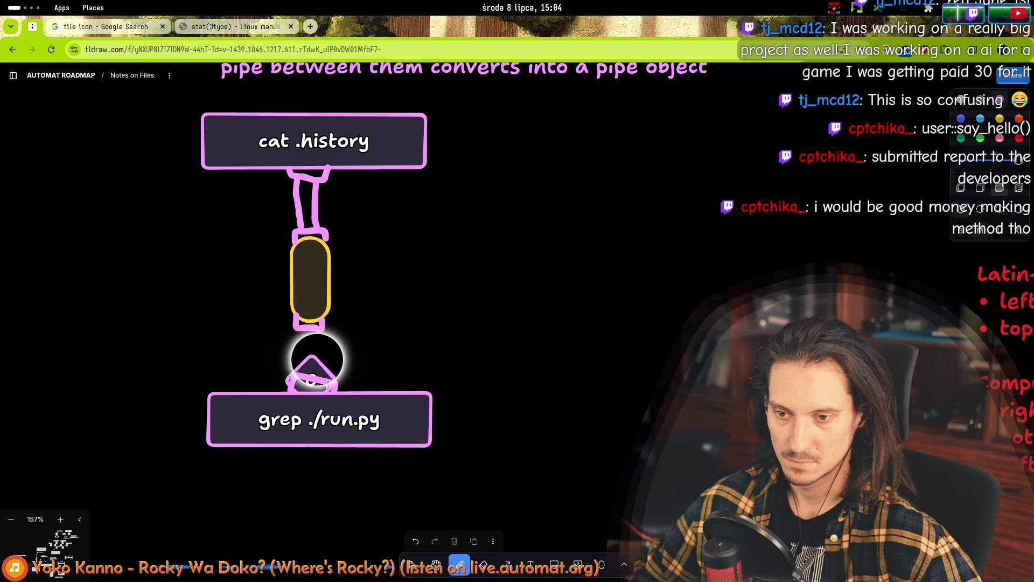
left_click(414, 566)
left_click(317, 366)
key("Delete")
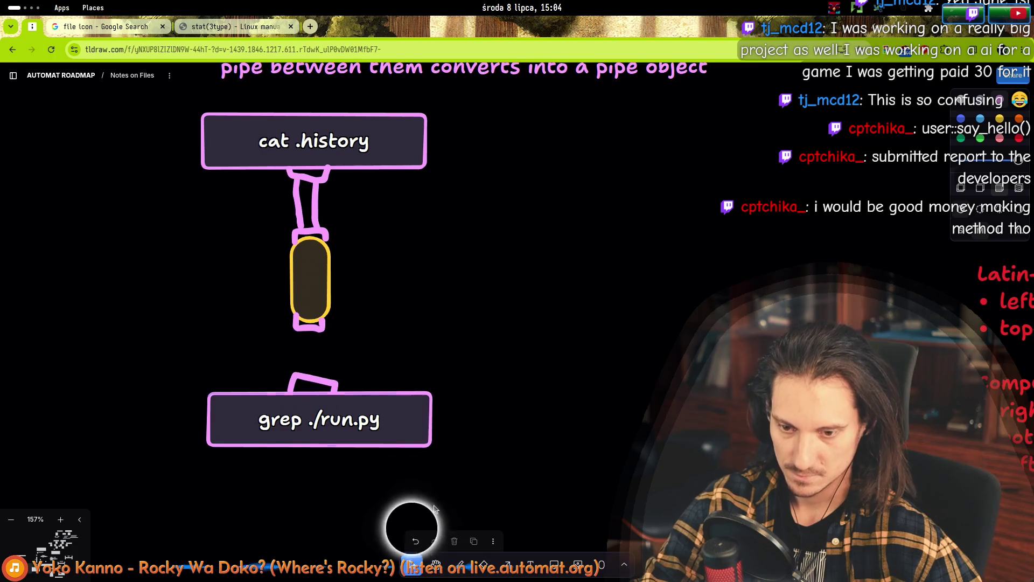
left_click(460, 564)
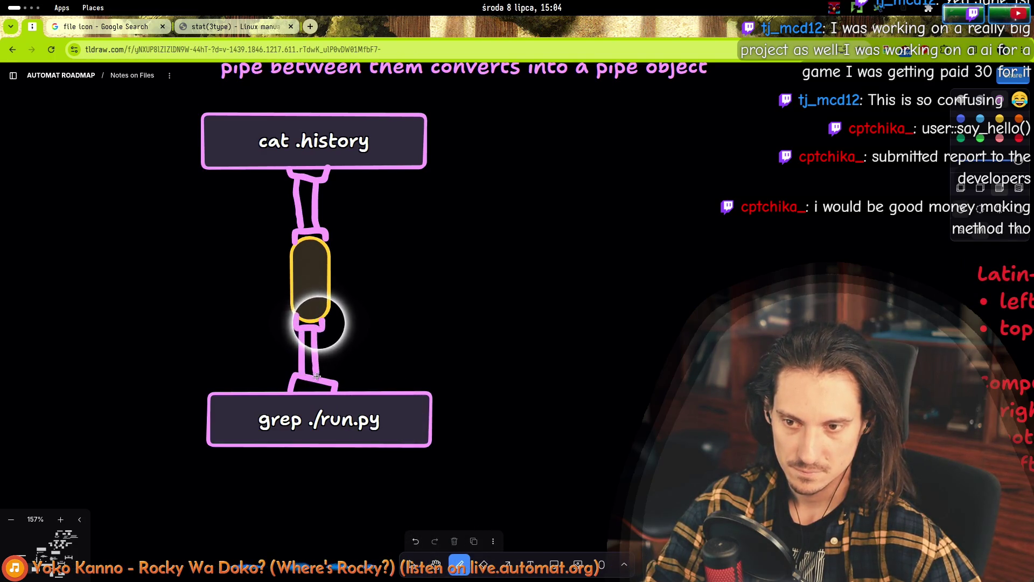
scroll(397, 335, "down", 5)
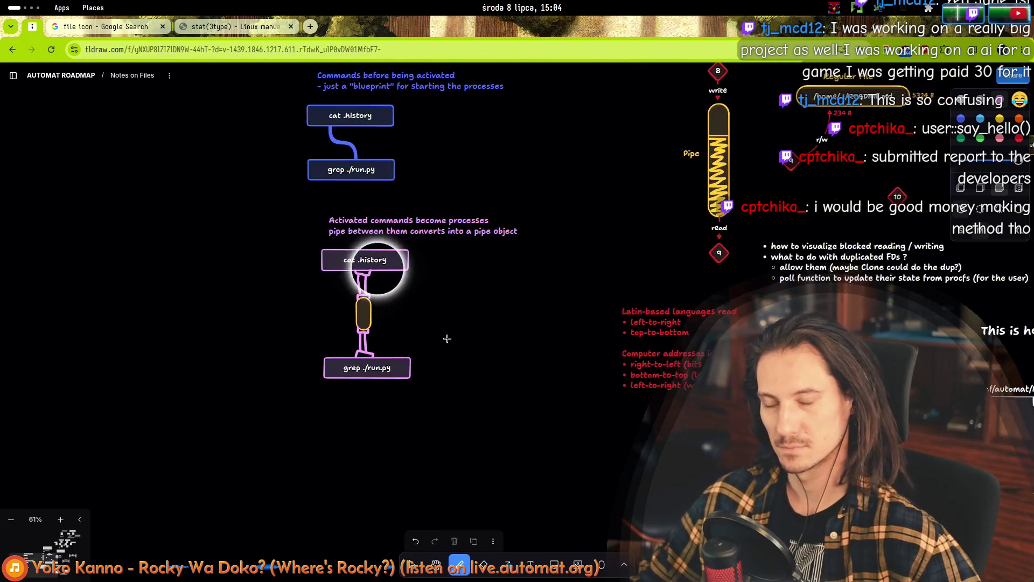
- Zoom out and pan over the file and pipe diagrams, then zoom back onto the pipe pill
scroll(451, 342, "down", 2)
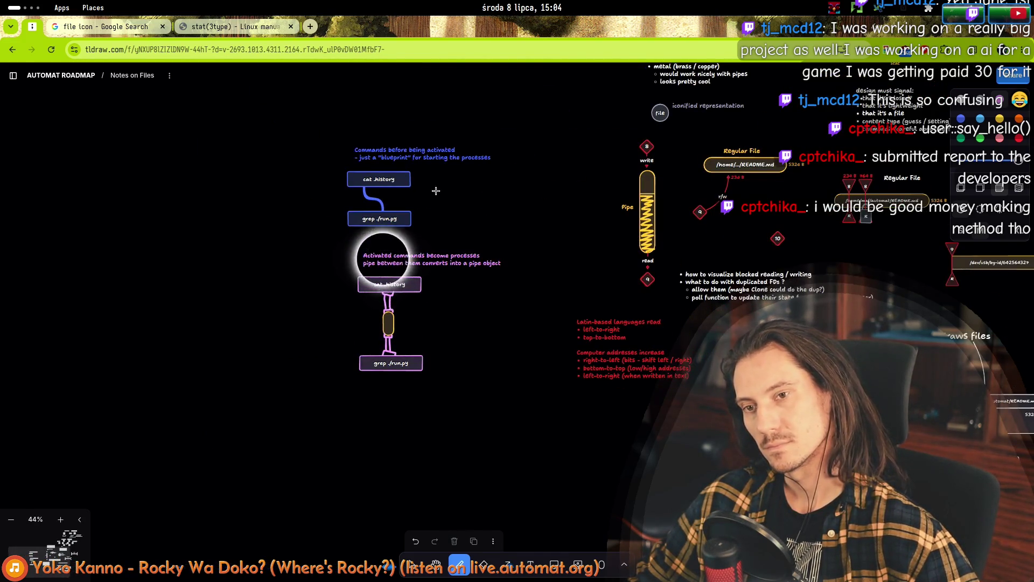
scroll(518, 225, "up", 2)
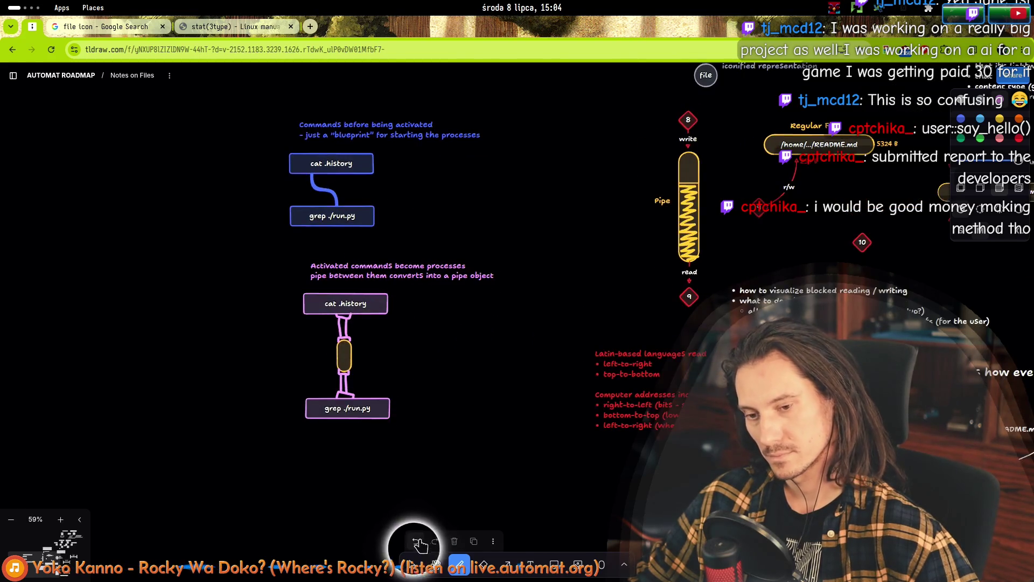
left_click(413, 563)
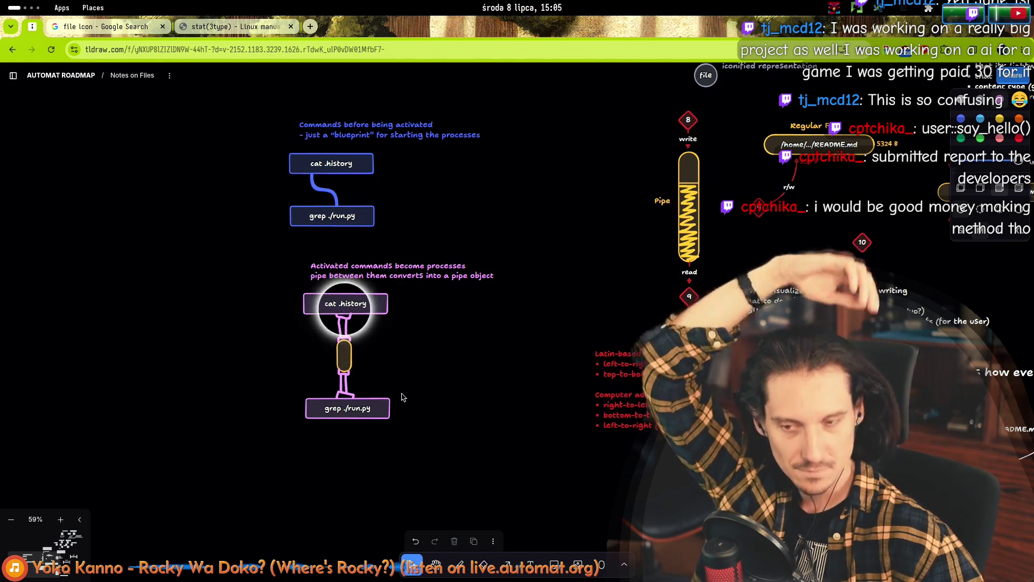
mouse_move(531, 416)
left_mouse_down()
mouse_move(396, 451)
mouse_move(164, 462)
mouse_move(482, 350)
left_mouse_up()
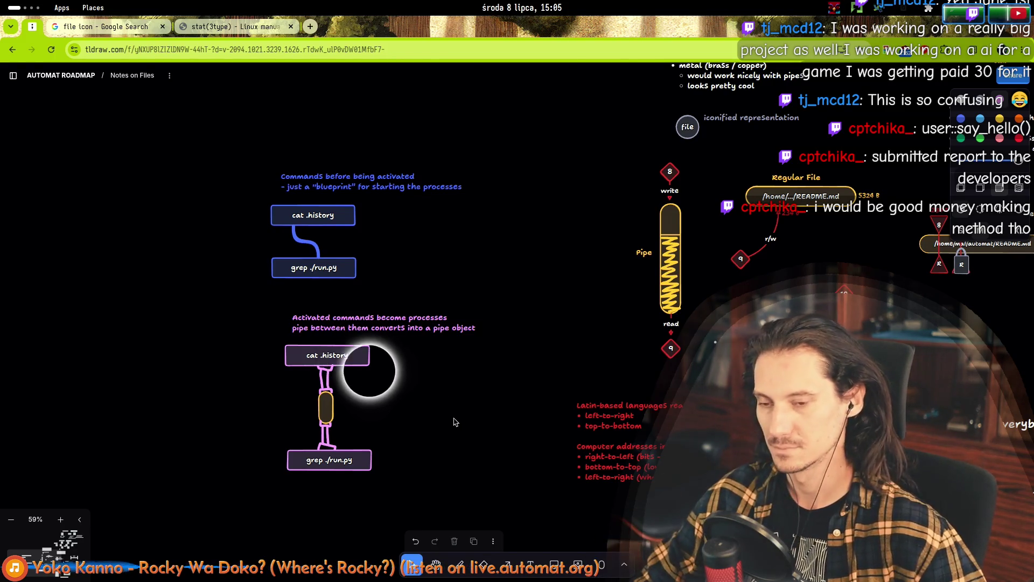
scroll(366, 417, "up", 3)
scroll(354, 395, "up", 2)
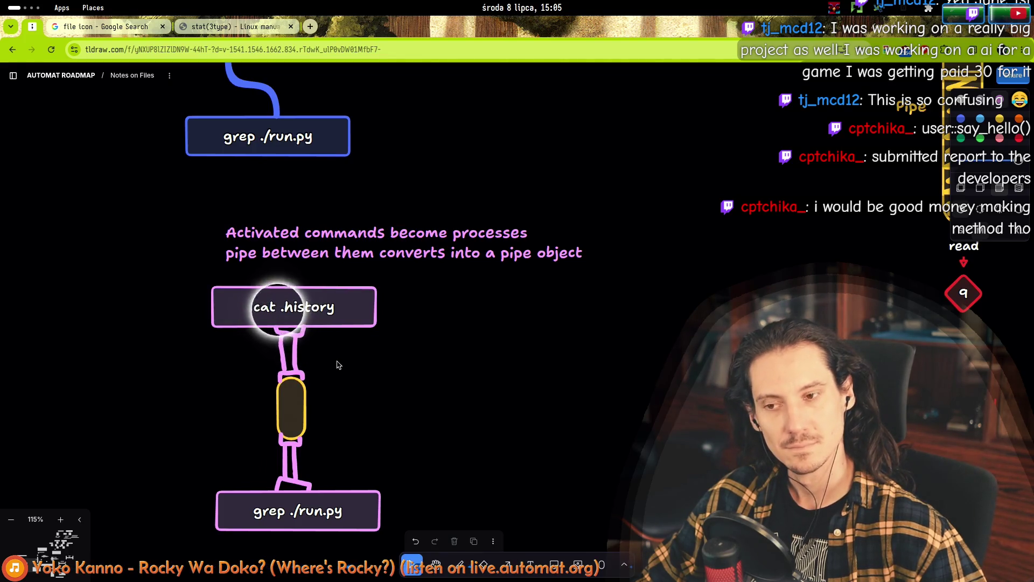
scroll(404, 420, "down", 5)
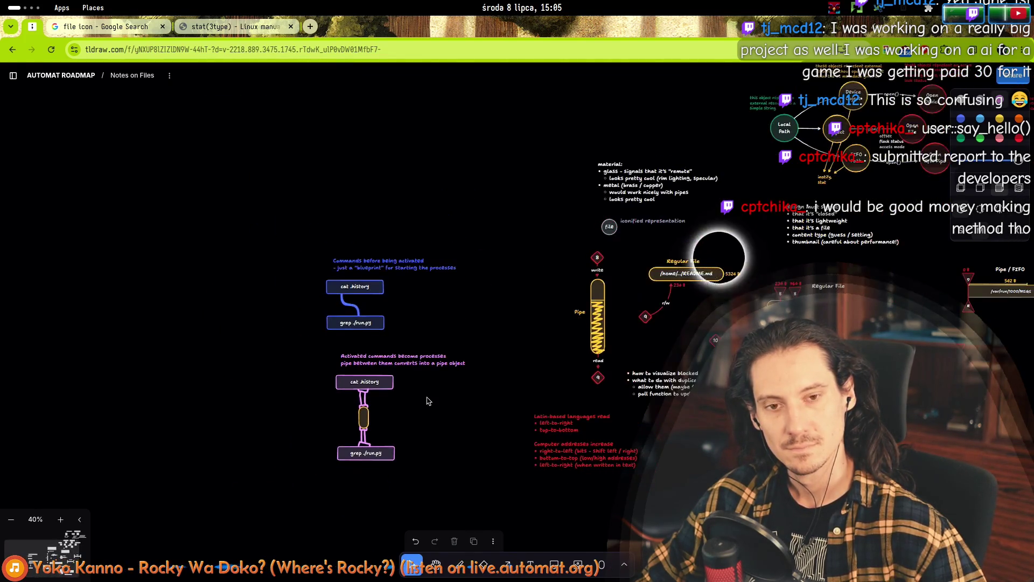
scroll(722, 306, "up", 3)
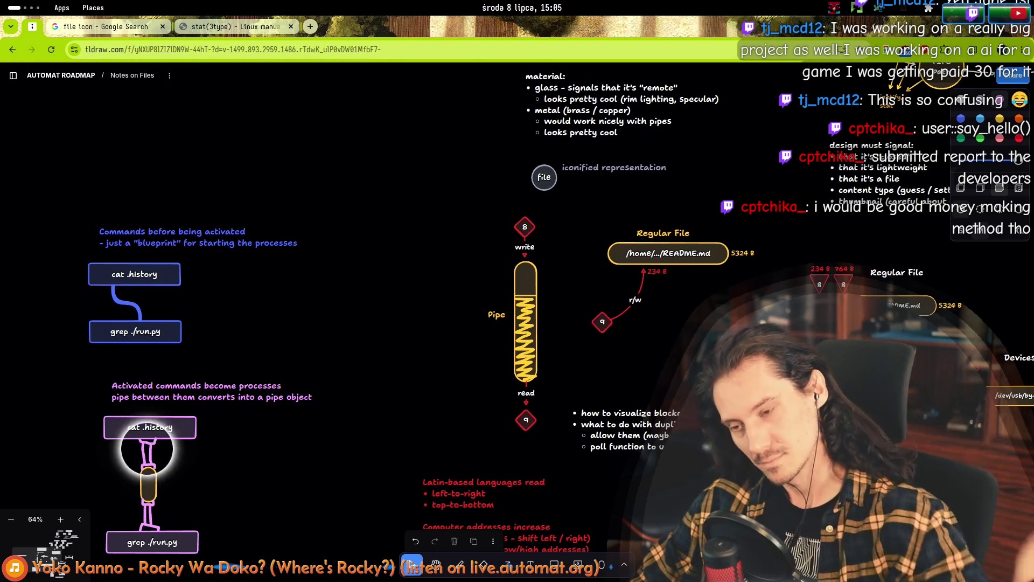
left_click_drag(265, 481, 371, 362)
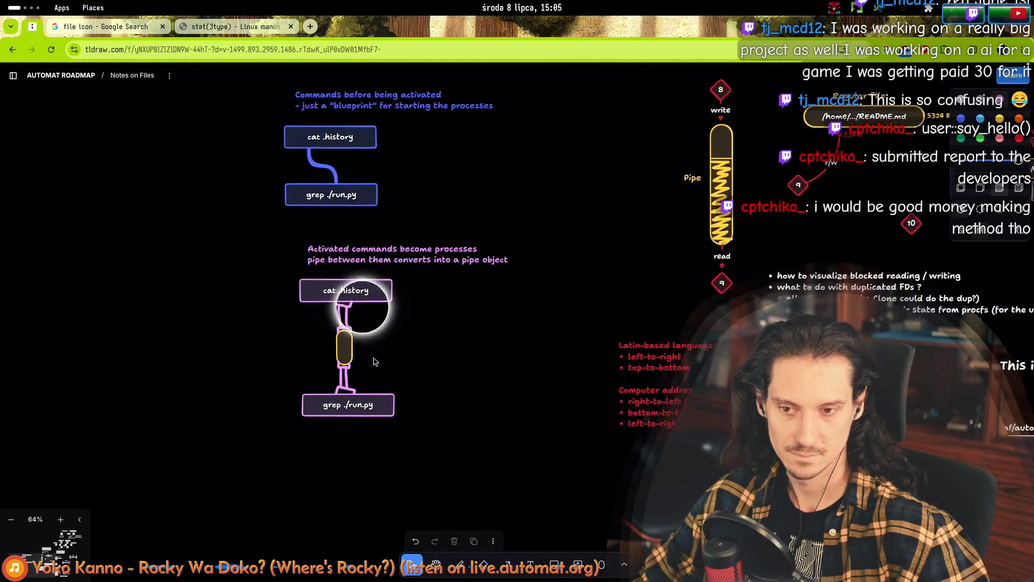
scroll(372, 362, "up", 5)
left_click(459, 566)
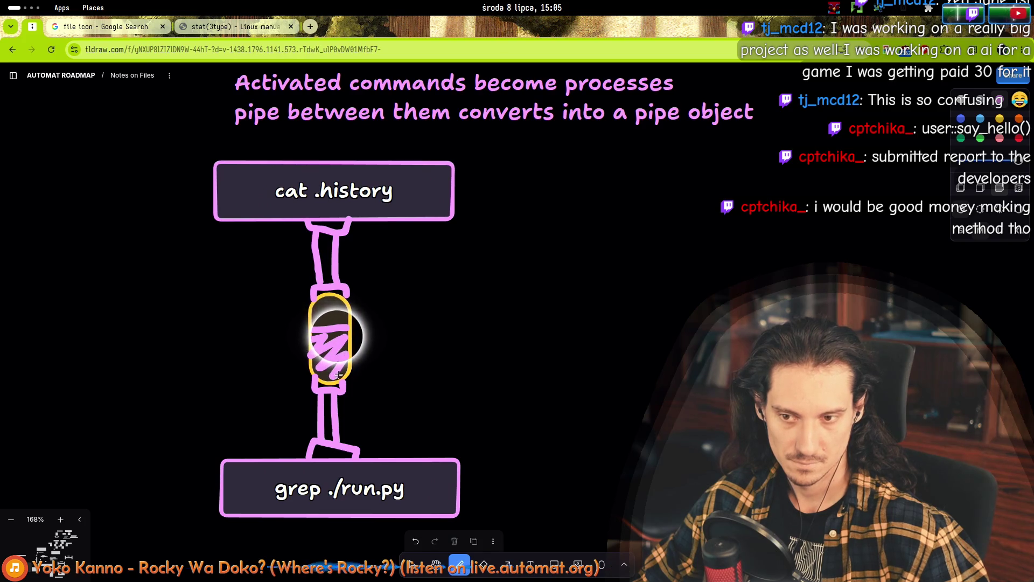
- Close the accidentally opened help page and return to the Select tool in tldraw
key("F1")
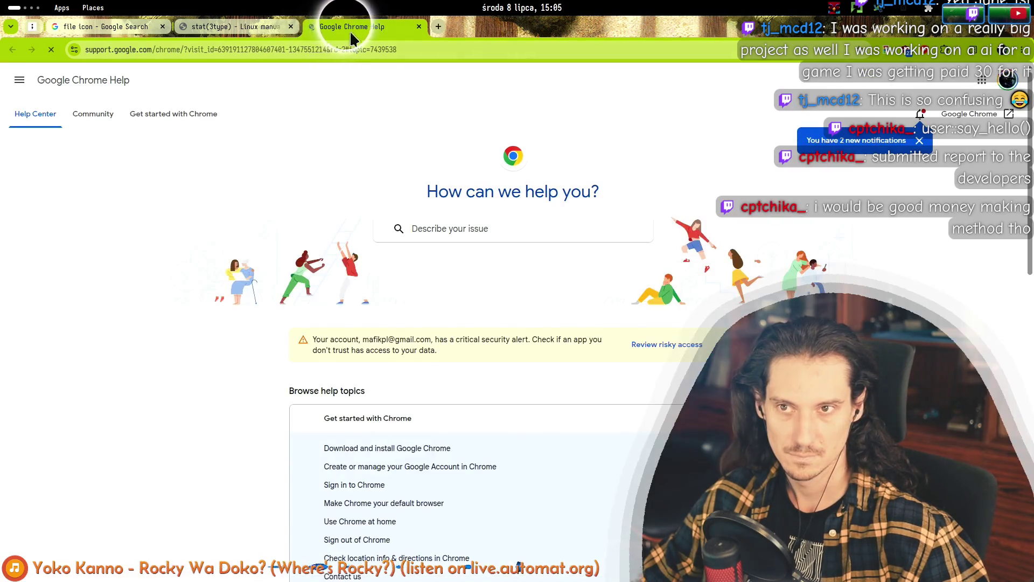
key("ctrl+1")
middle_click(340, 27)
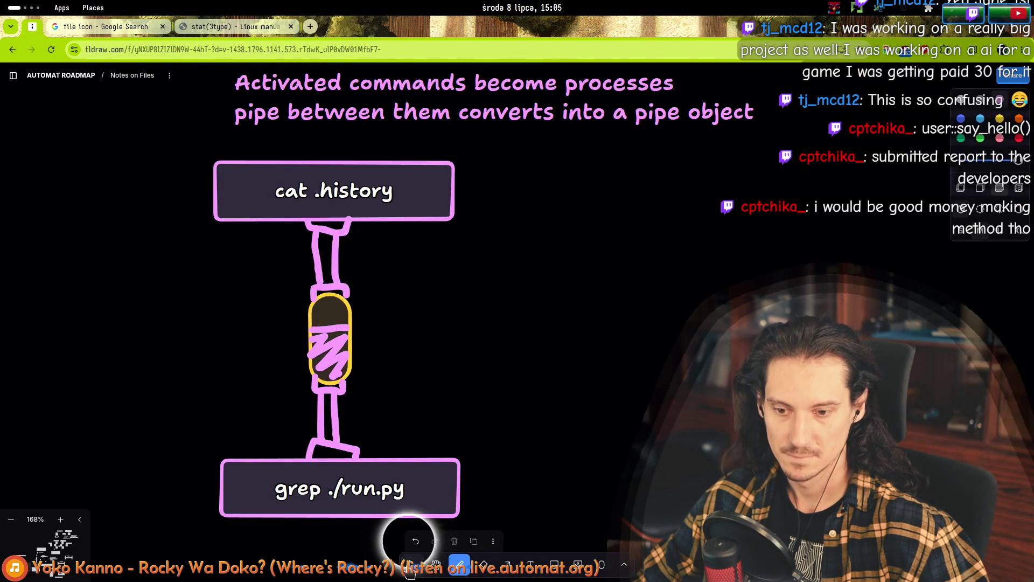
key("v")
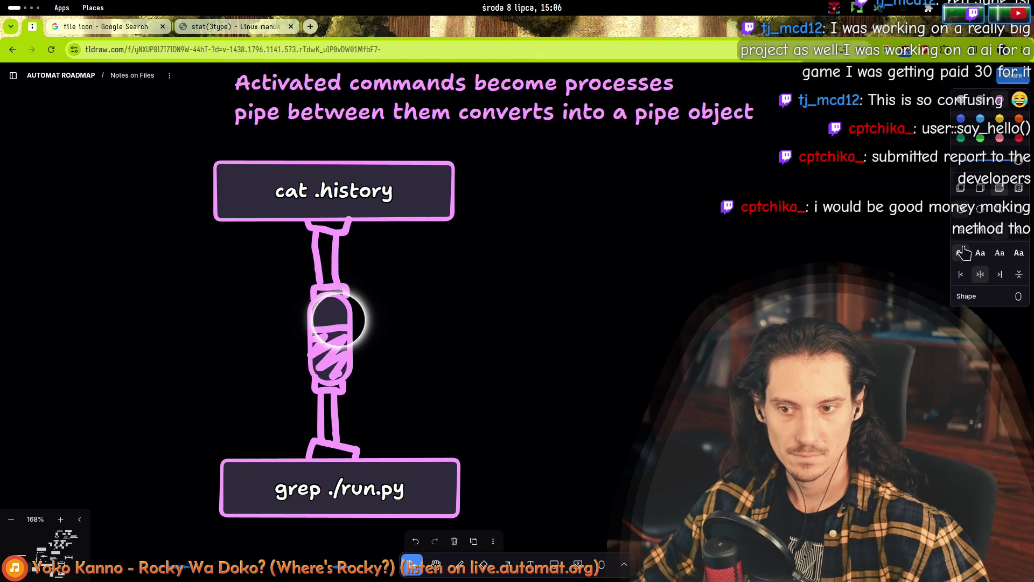
- Delete the upper hose segment between cat .history and the pipe
scroll(439, 396, "down", 5)
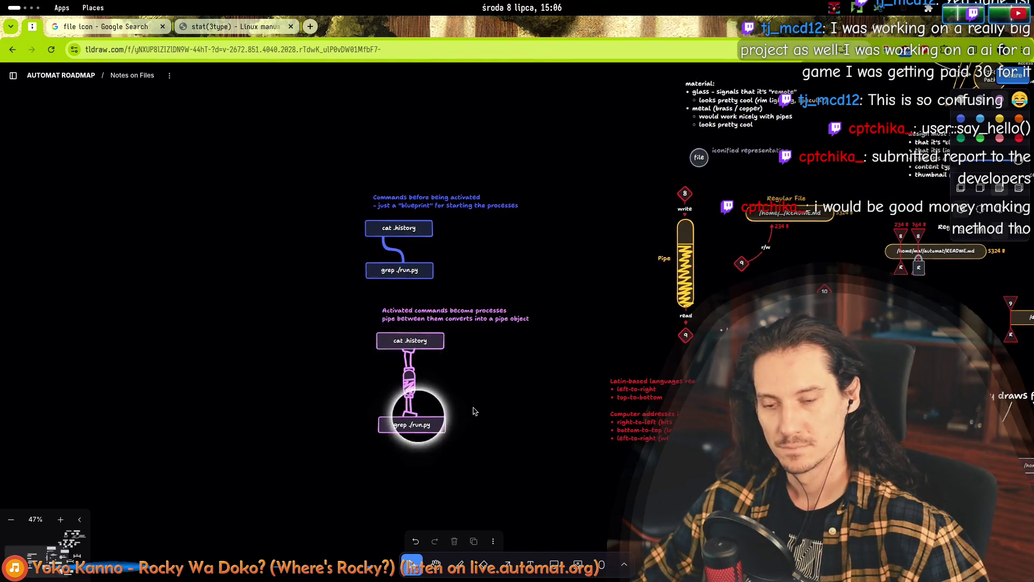
scroll(410, 389, "up", 4)
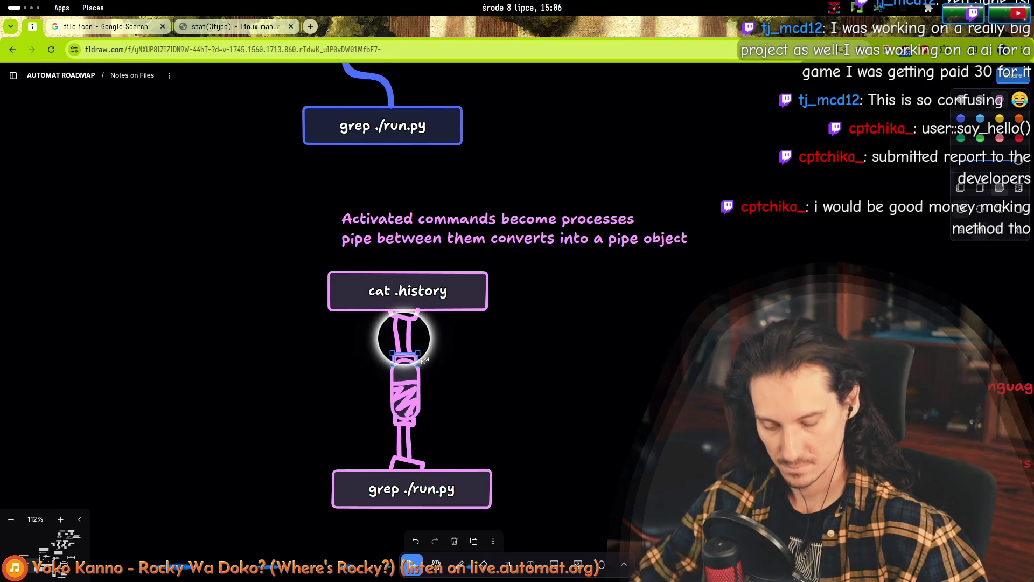
left_click_drag(414, 352, 415, 427)
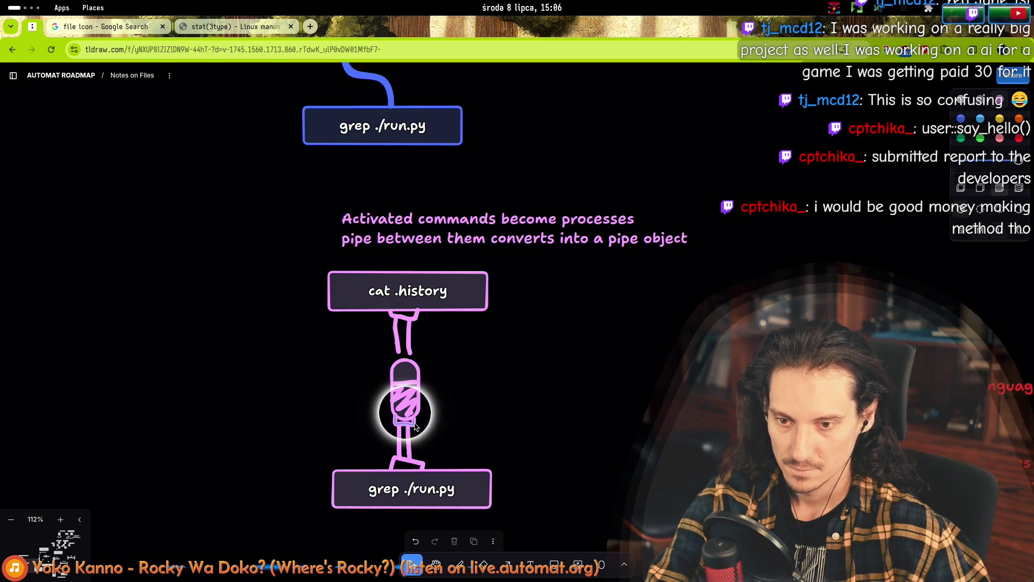
left_click(408, 441)
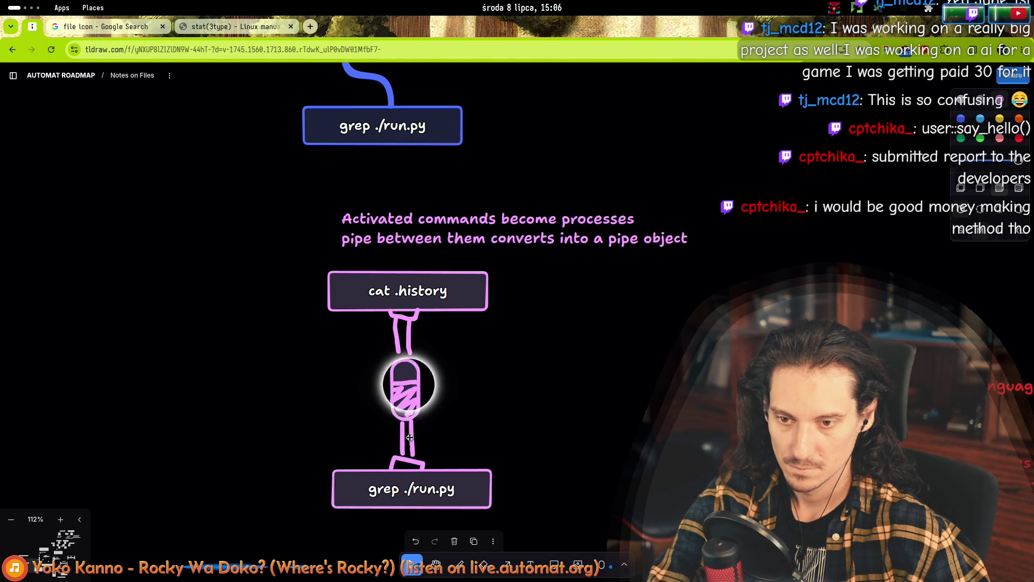
left_click(410, 447)
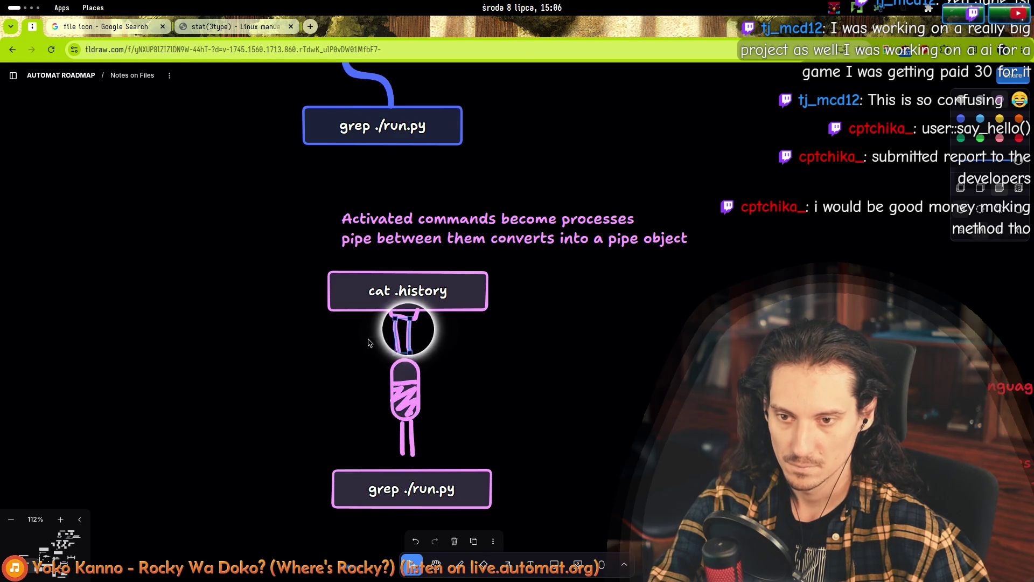
key("Delete")
- Redraw a pink freehand hose from below cat .history down to the pipe
left_click(459, 564)
scroll(404, 377, "up", 3)
left_click_drag(389, 272, 428, 263)
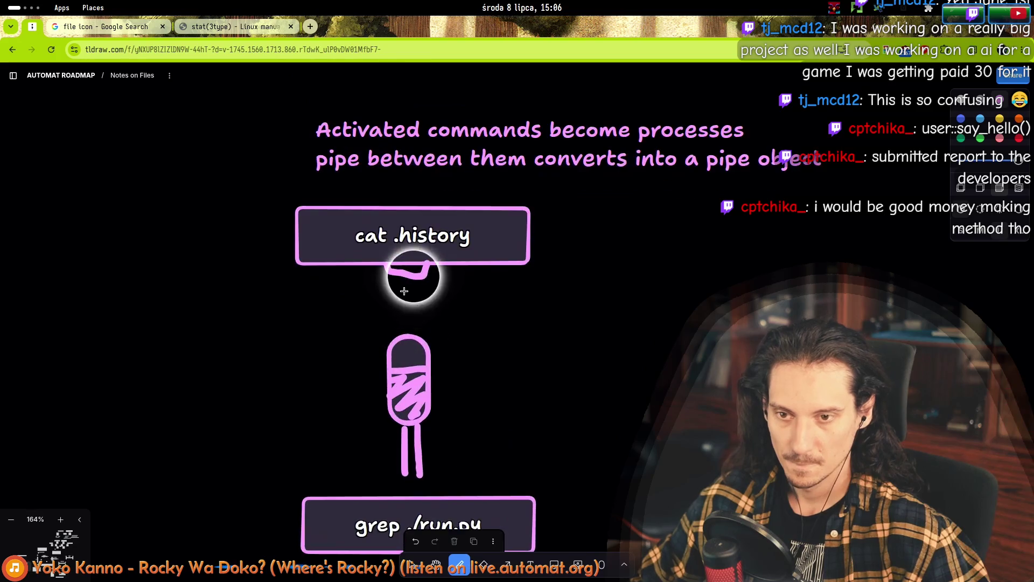
left_click_drag(396, 298, 397, 335)
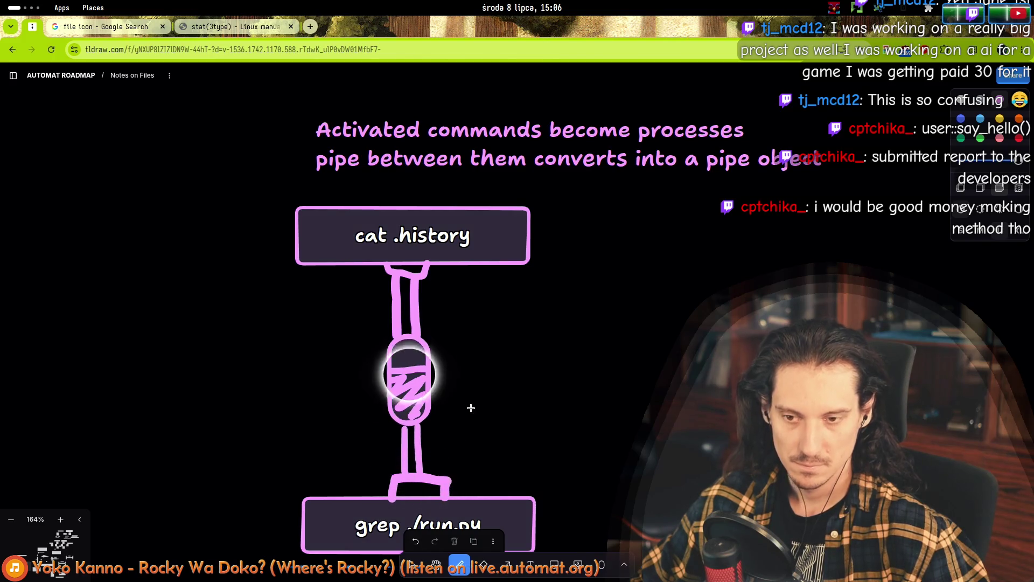
- Delete the small stray stroke sitting on top of the pink pipe
scroll(474, 399, "down", 5)
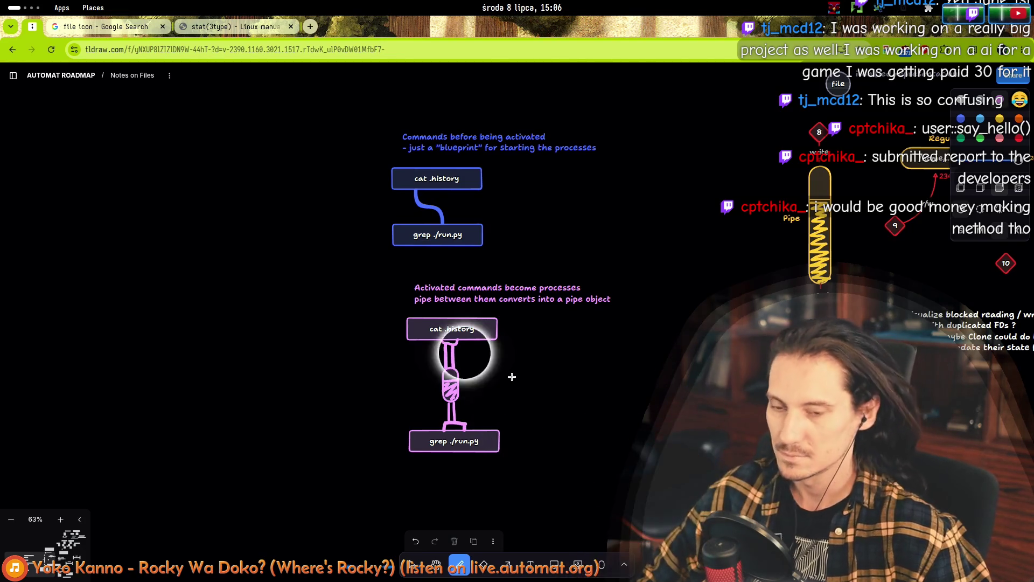
scroll(478, 387, "up", 3)
left_click(413, 564)
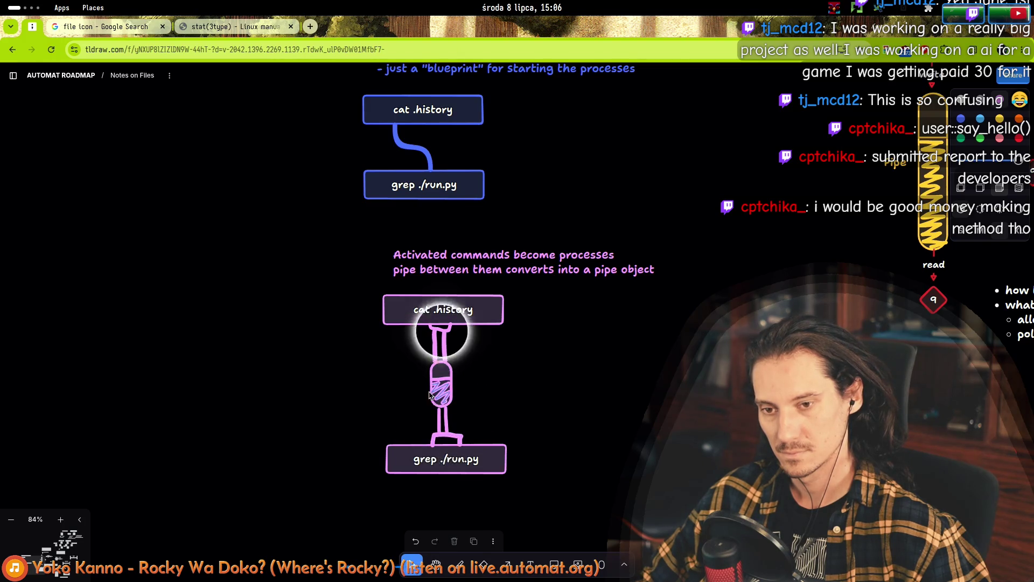
scroll(428, 345, "up", 2)
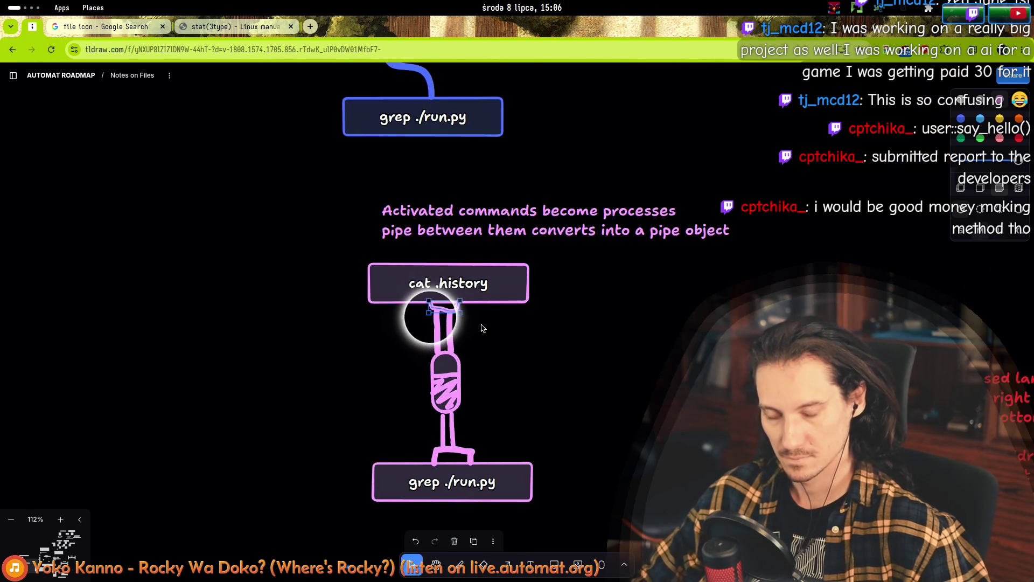
key("Delete")
left_click(459, 564)
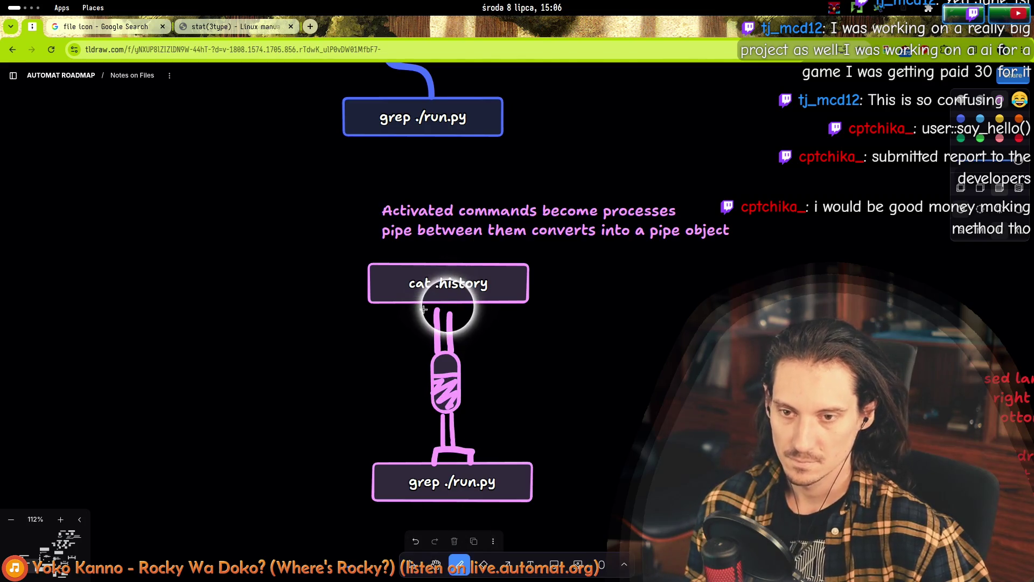
scroll(432, 307, "up", 2)
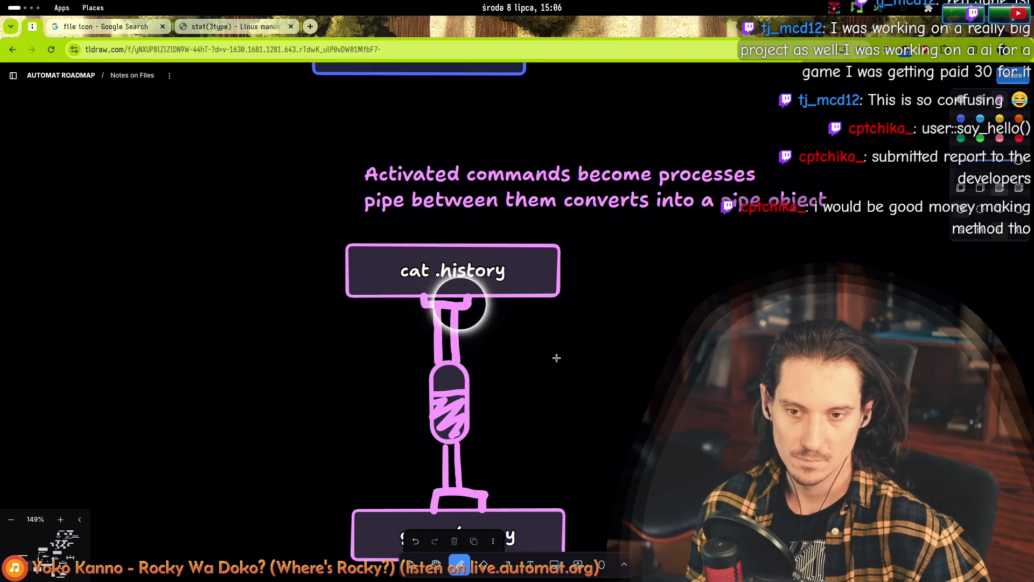
scroll(556, 358, "down", 3)
- Box-select the whole pink pipe diagram with cat .history and grep ./run.py to check it
left_click(412, 564)
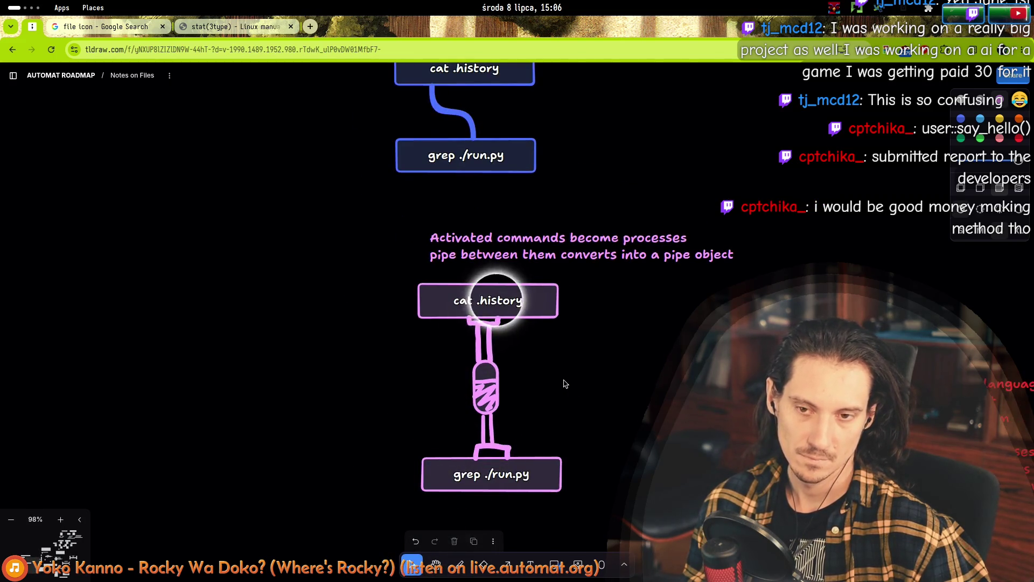
scroll(565, 384, "down", 2)
scroll(533, 324, "up", 3)
left_click(542, 318)
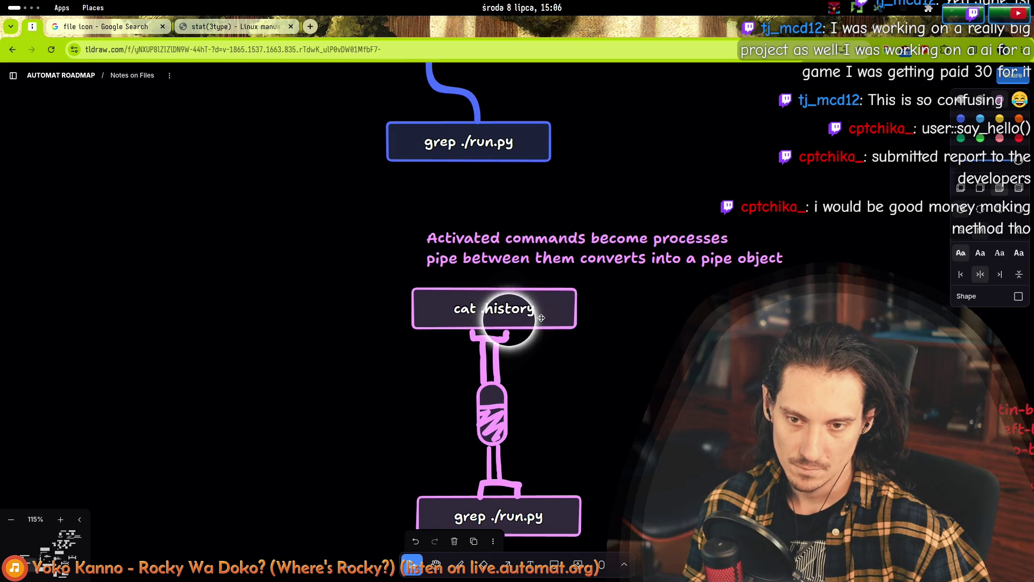
scroll(577, 377, "down", 5)
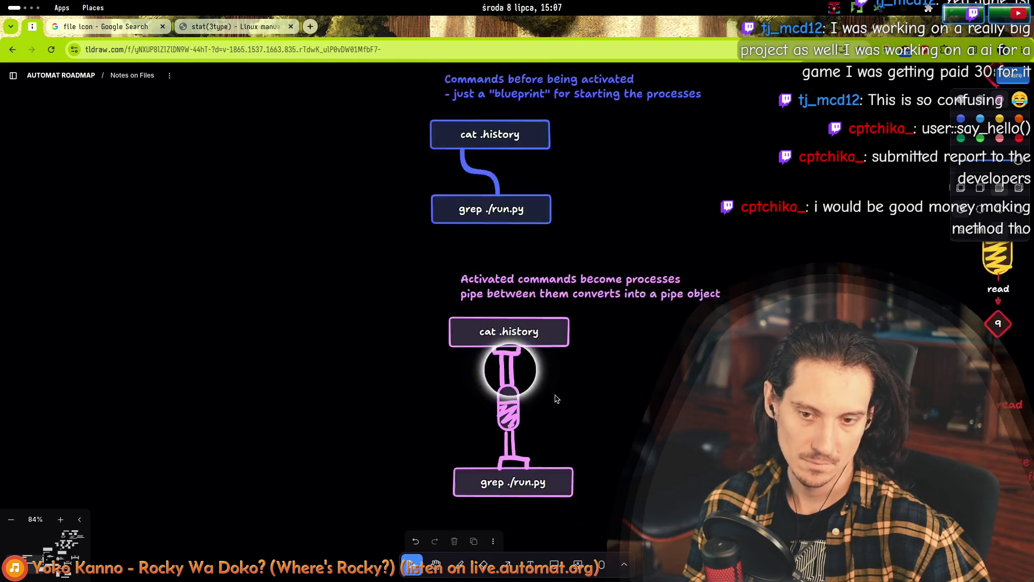
scroll(566, 409, "right", 3)
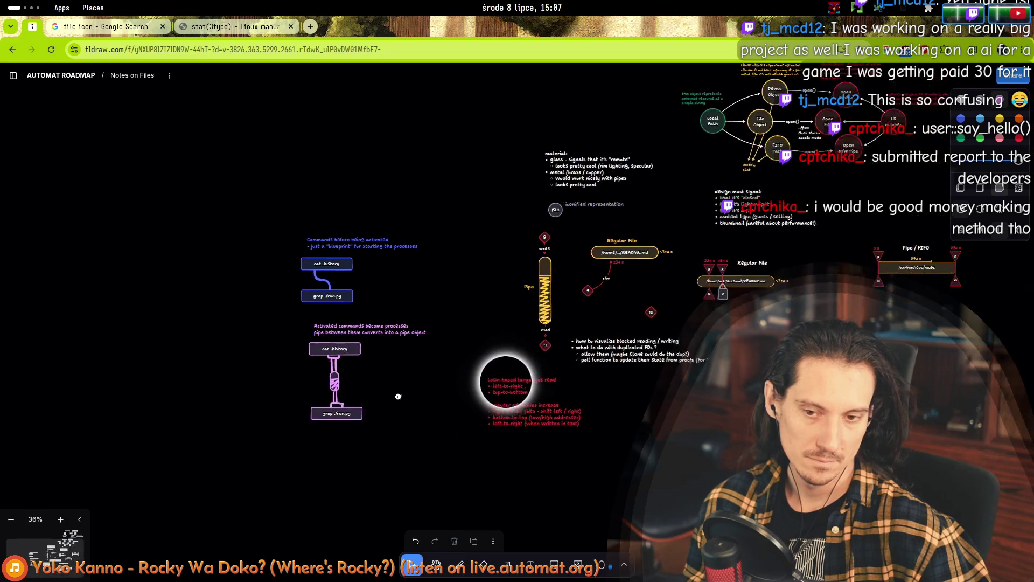
scroll(440, 384, "up", 5)
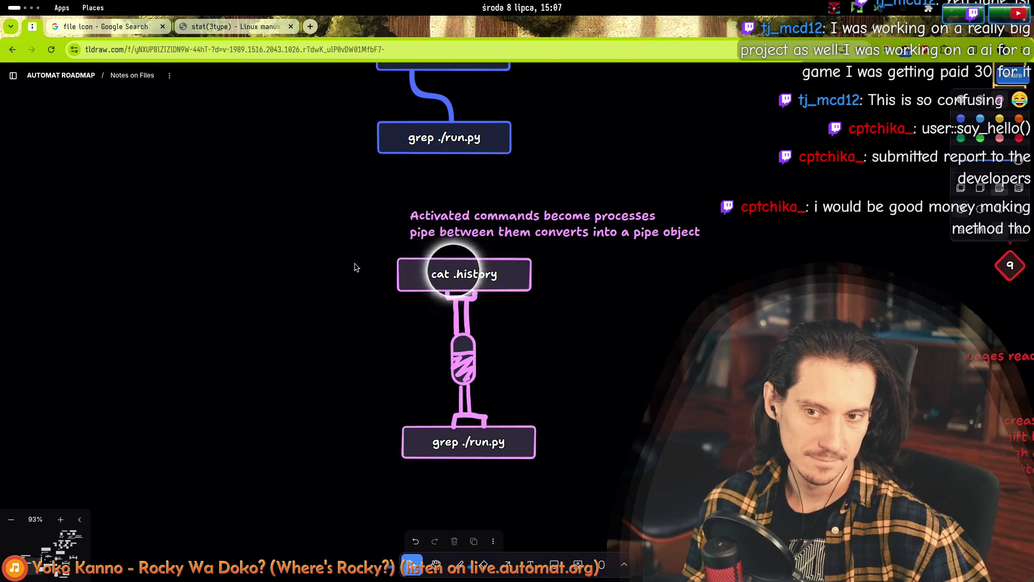
mouse_move(355, 261)
left_mouse_down()
mouse_move(604, 486)
mouse_move(349, 246)
mouse_move(341, 259)
mouse_move(618, 462)
mouse_move(629, 495)
left_mouse_up()
scroll(339, 426, "down", 5)
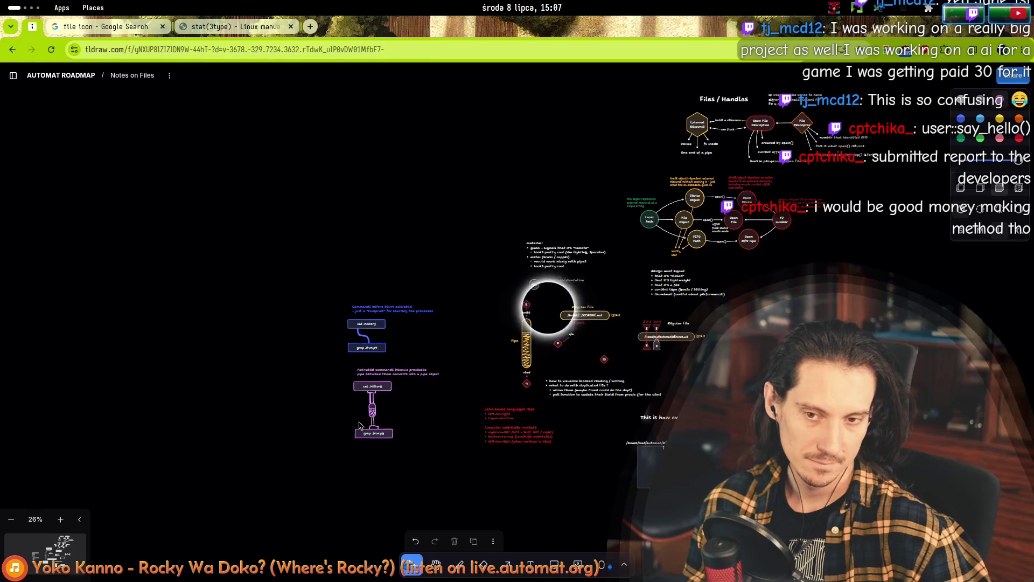
scroll(341, 415, "up", 4)
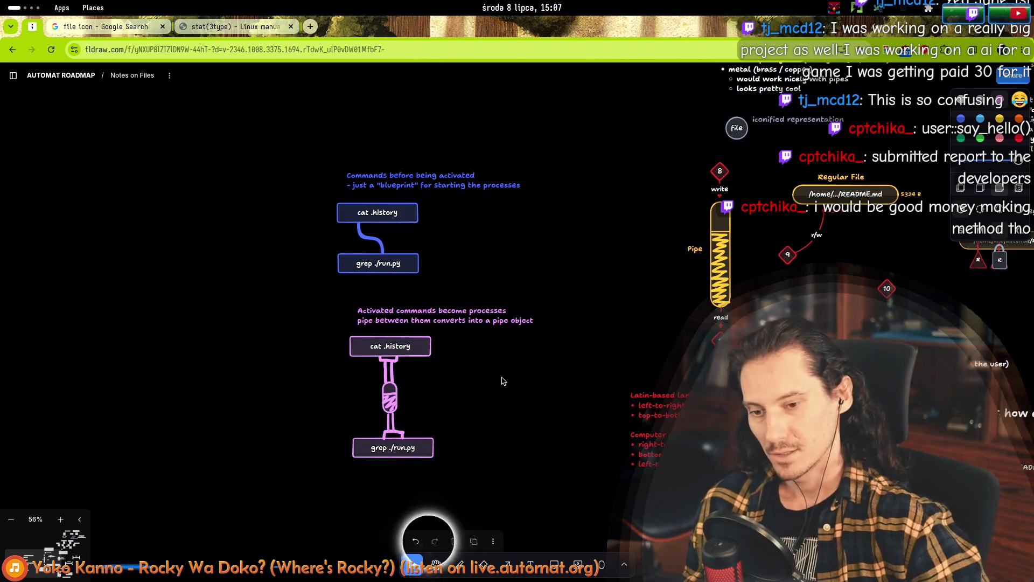
- Add a 1 text label where the pink pipe leaves cat .history
scroll(485, 401, "up", 5)
double_click(295, 315)
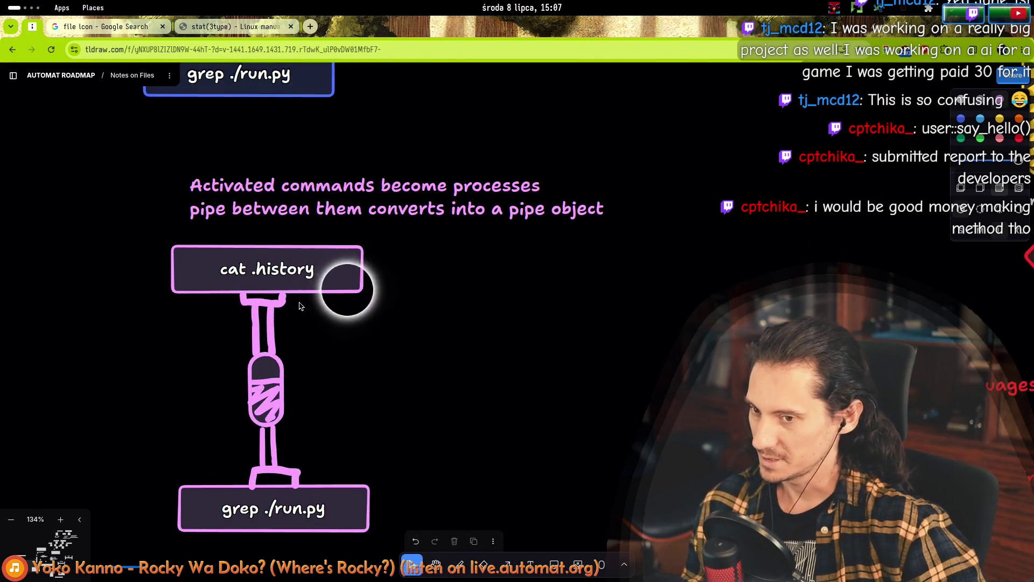
type("1")
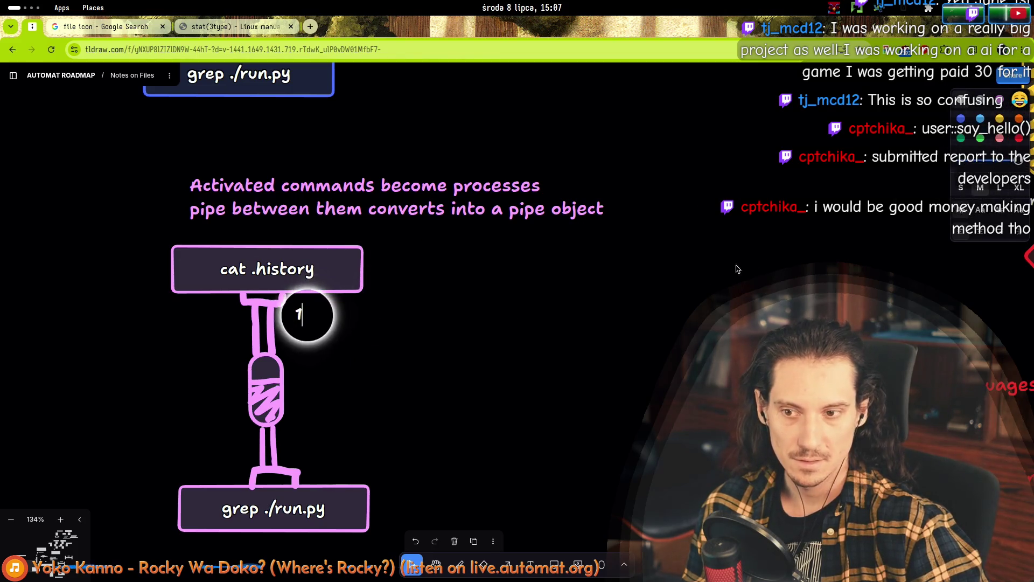
left_click_drag(301, 322, 264, 299)
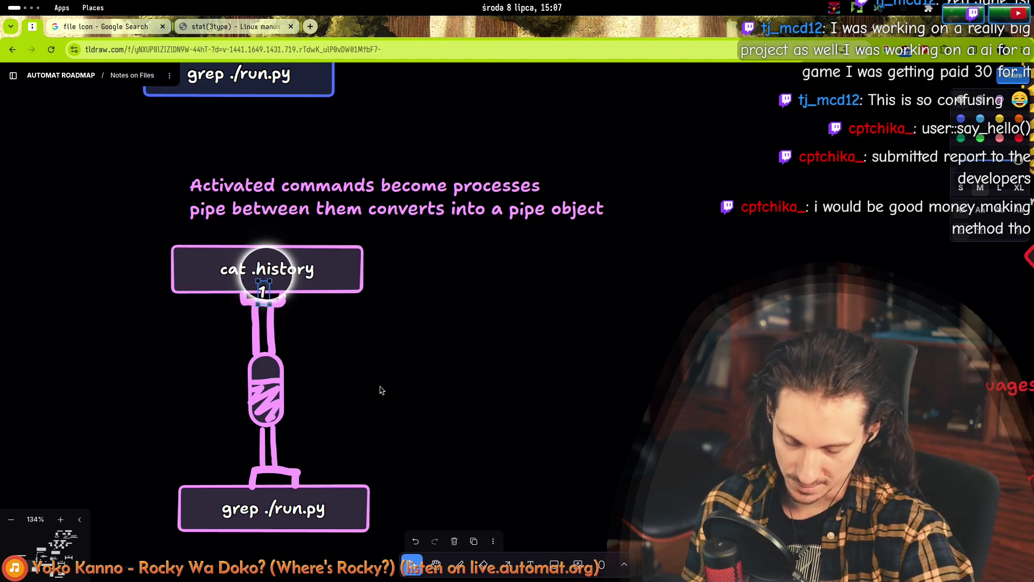
- Copy the label to where the pipe enters grep ./run.py and change it to 0
mouse_move(262, 294)
left_mouse_down()
mouse_move(281, 294)
mouse_move(274, 491)
left_mouse_up()
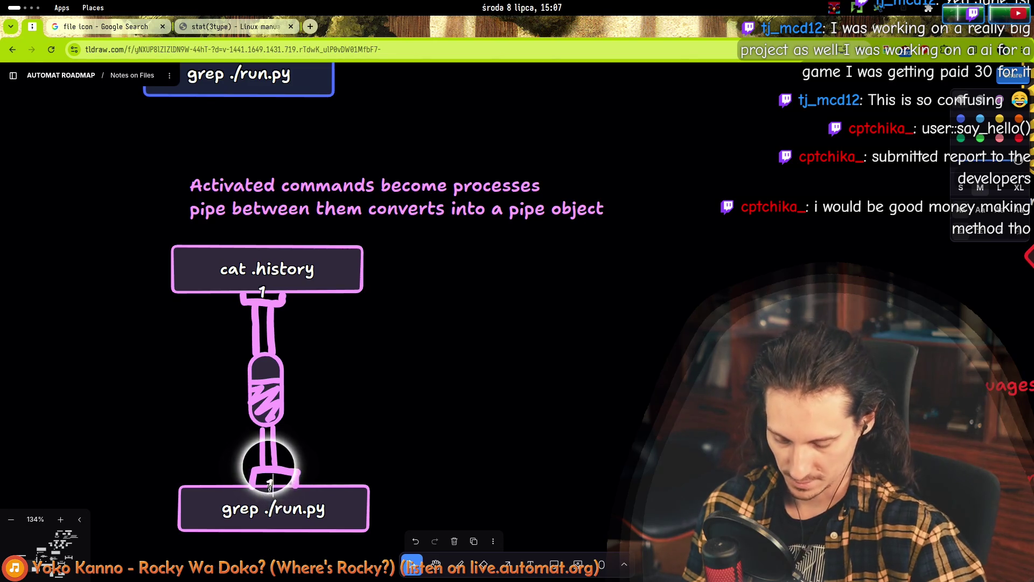
double_click(269, 488)
key("BackSpace")
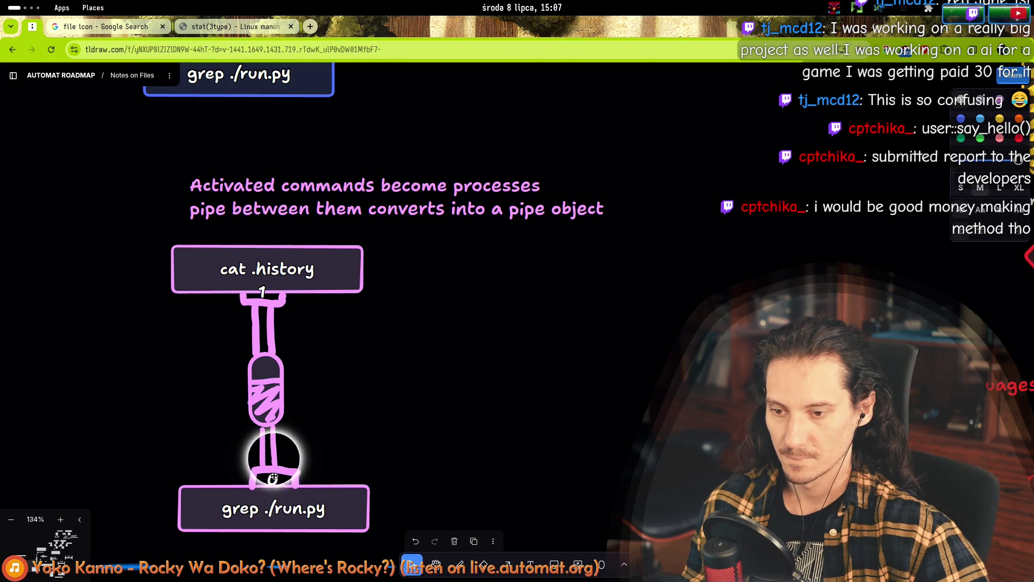
key("Escape")
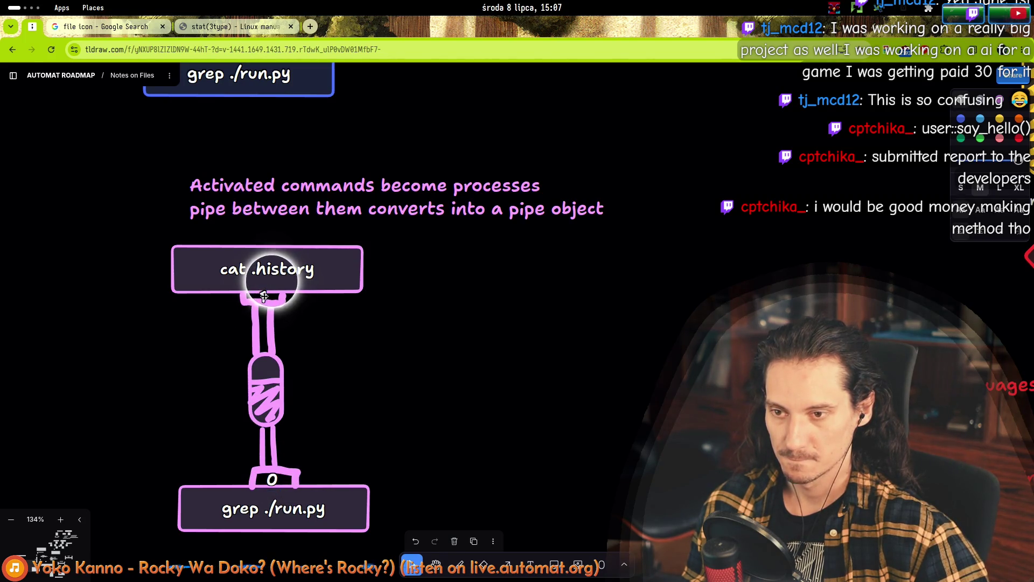
scroll(392, 429, "down", 5)
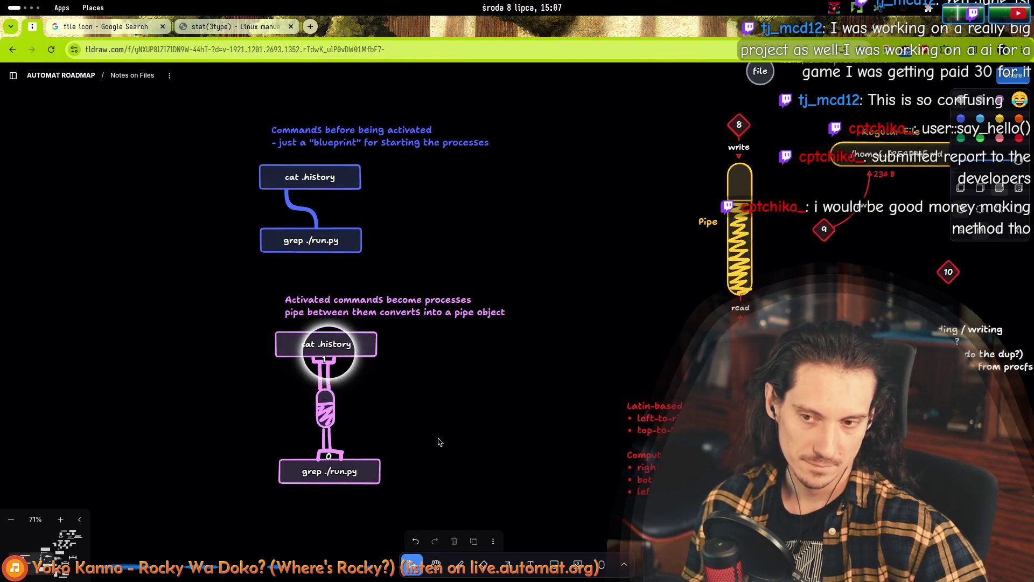
scroll(439, 438, "up", 5)
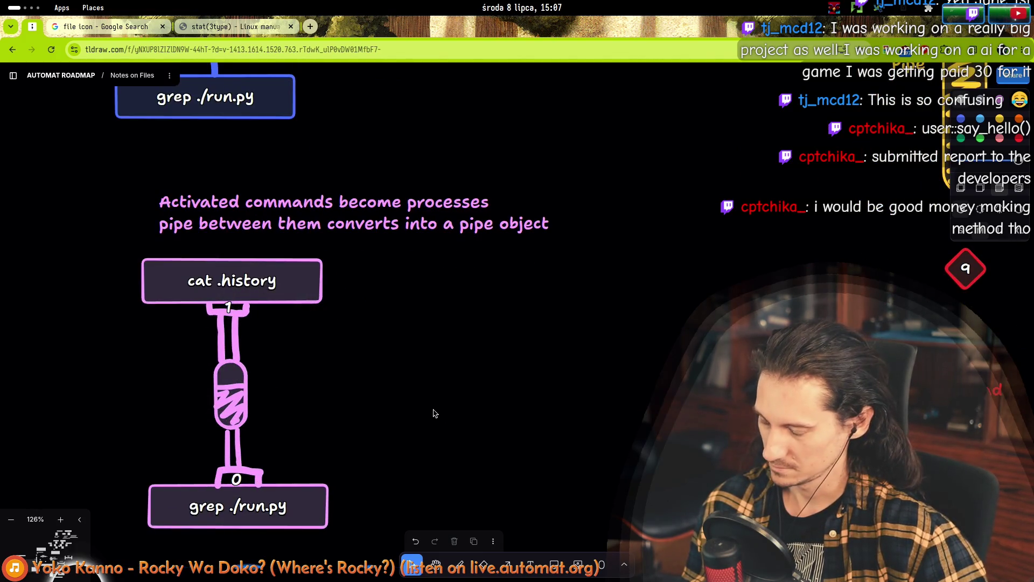
scroll(249, 383, "down", 6)
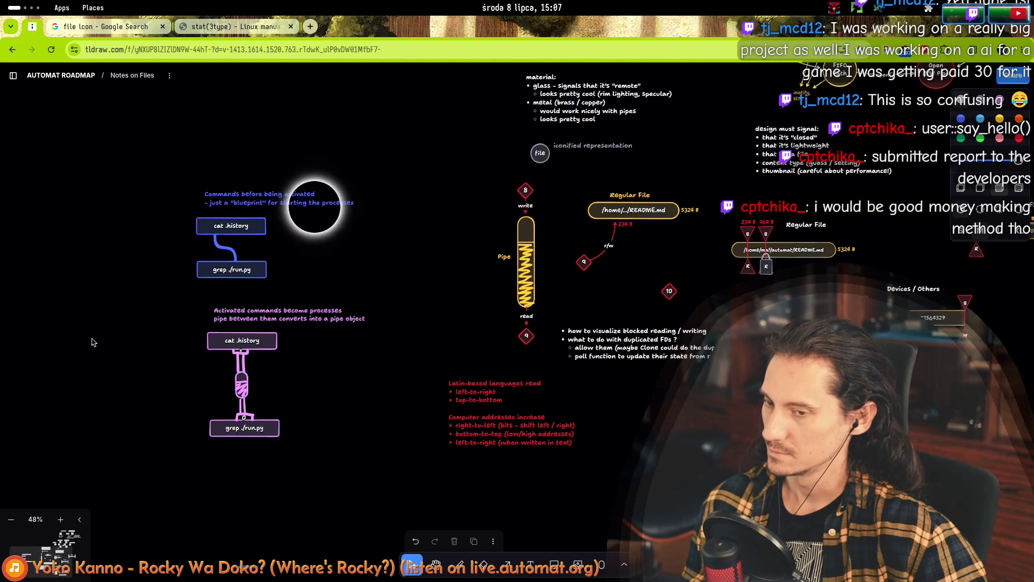
scroll(164, 334, "up", 3)
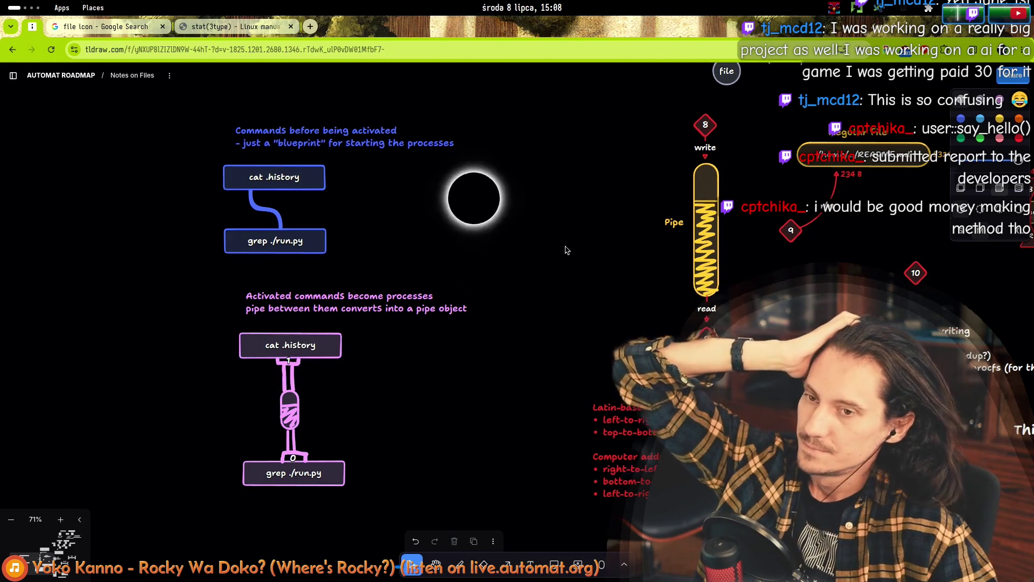
scroll(565, 247, "right", 10)
scroll(194, 435, "right", 5)
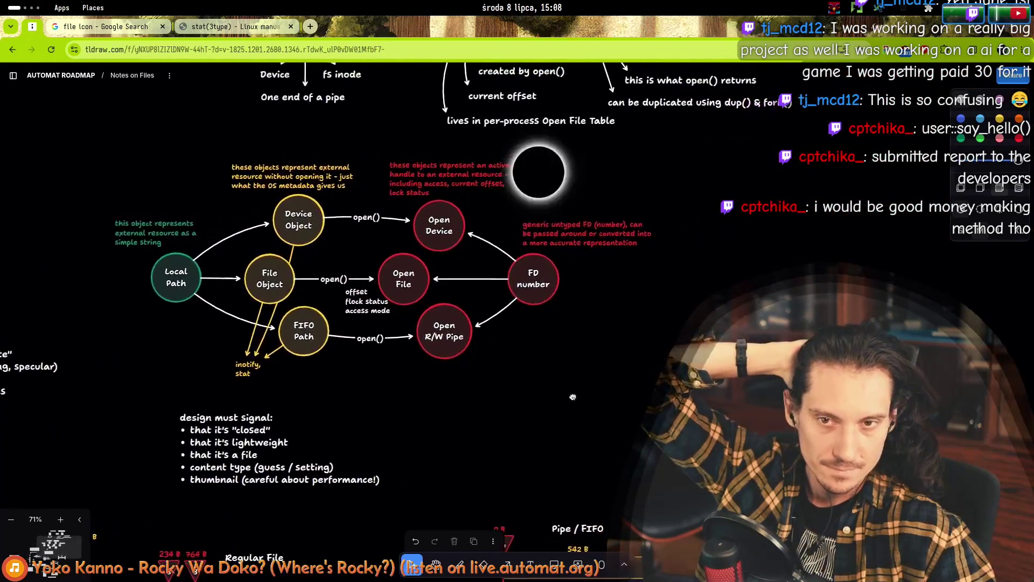
scroll(323, 398, "up", 3)
scroll(459, 358, "down", 10)
scroll(459, 359, "down", 3)
scroll(460, 358, "left", 10)
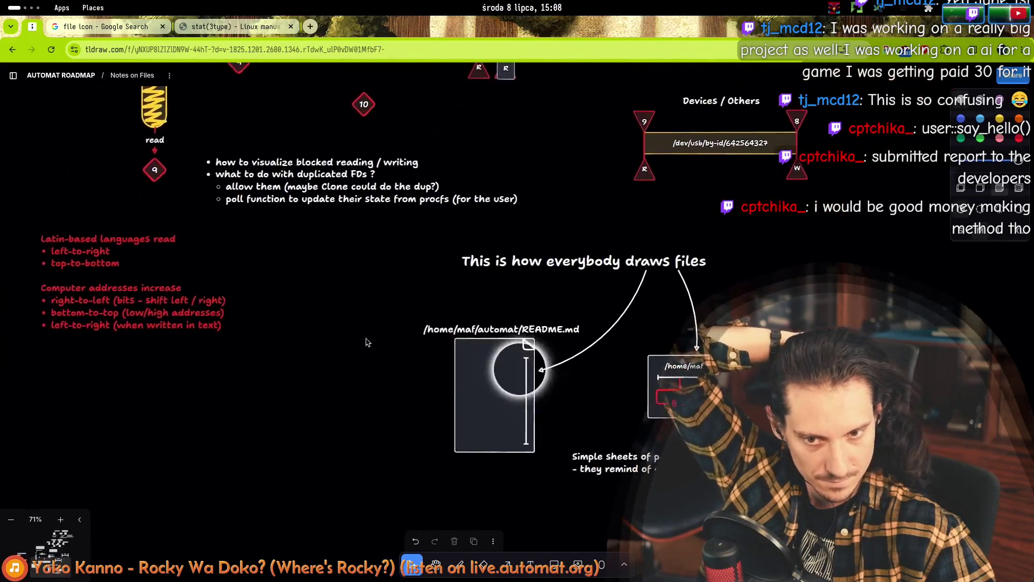
scroll(541, 314, "up", 3)
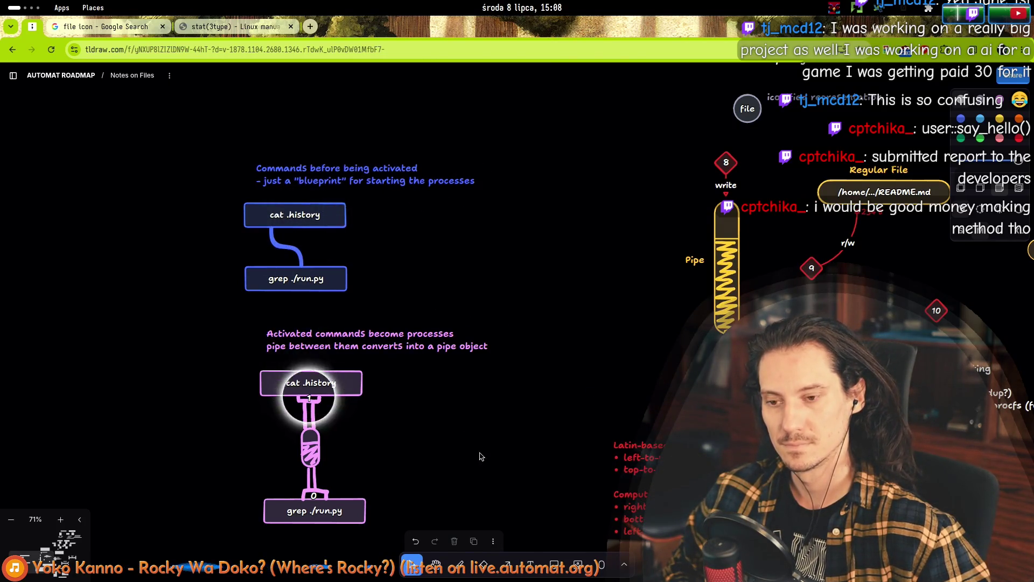
scroll(481, 456, "down", 3)
scroll(481, 456, "right", 1)
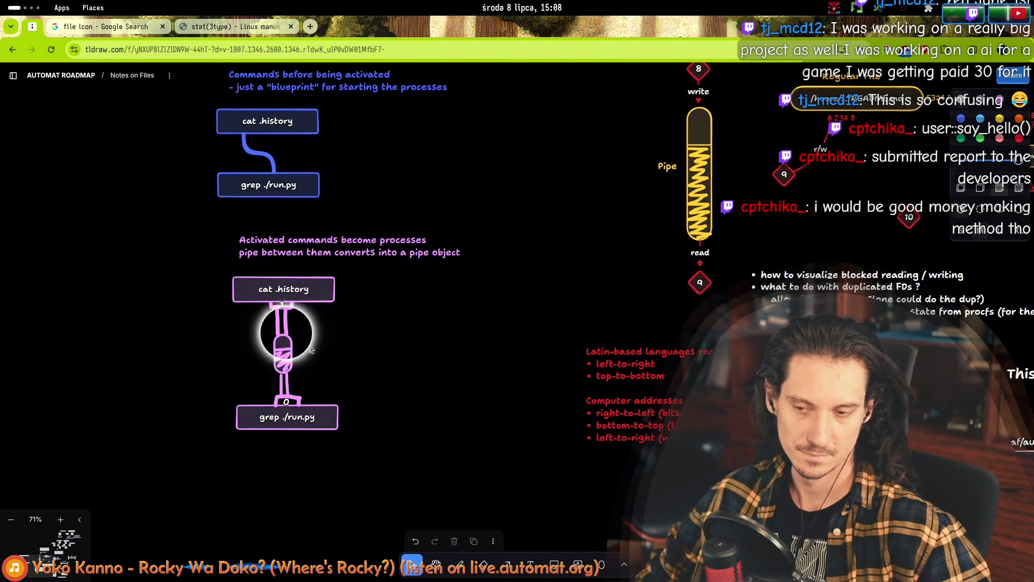
scroll(293, 345, "up", 5)
left_click(280, 337)
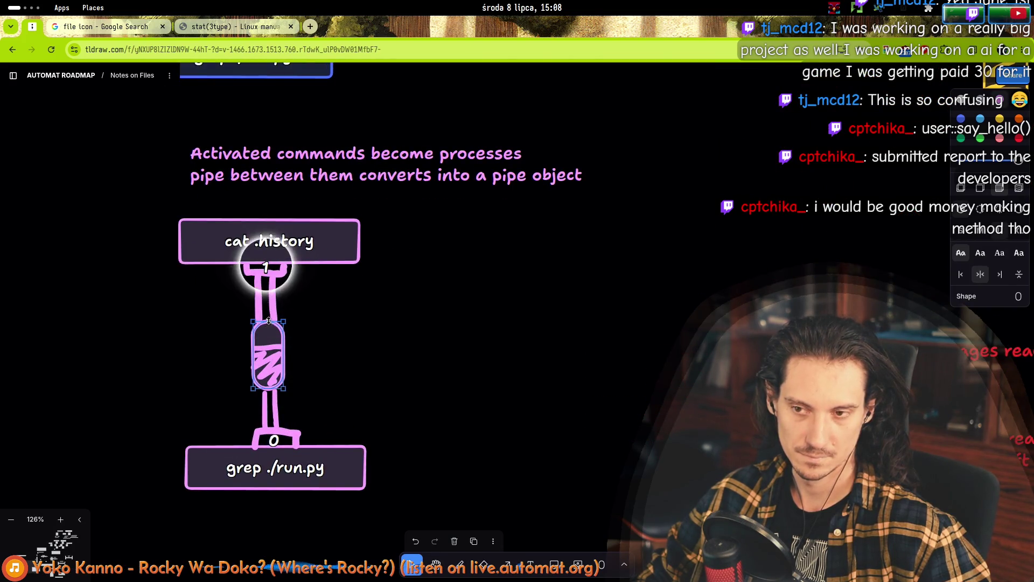
left_click(351, 328)
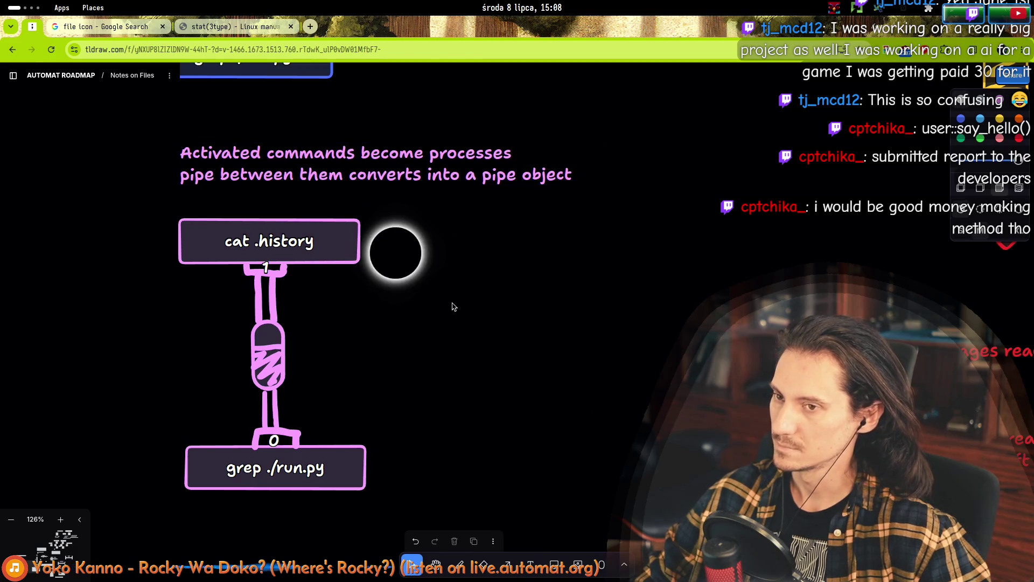
scroll(451, 346, "up", 4)
scroll(451, 347, "down", 4)
left_click(397, 154)
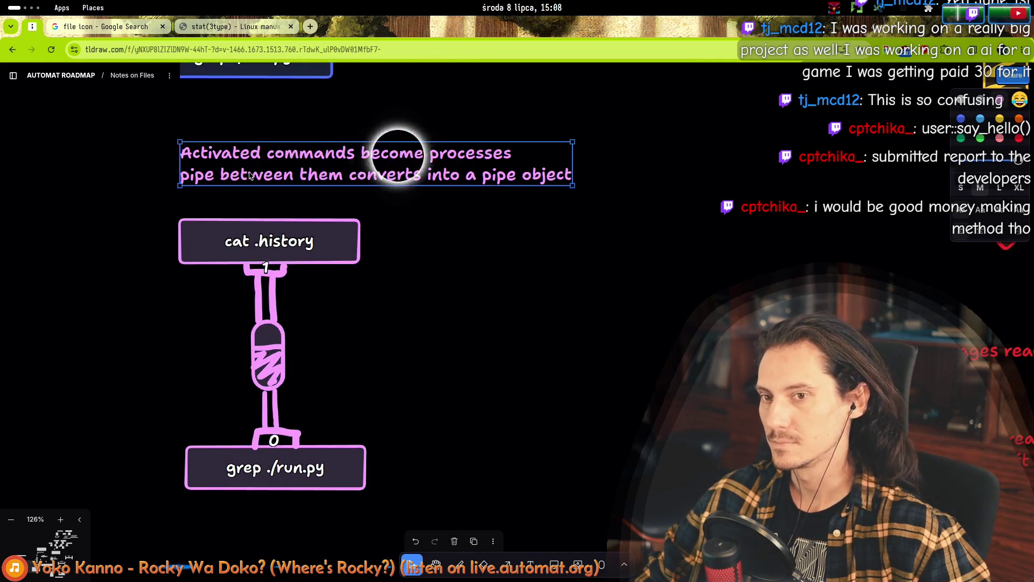
scroll(323, 363, "up", 3)
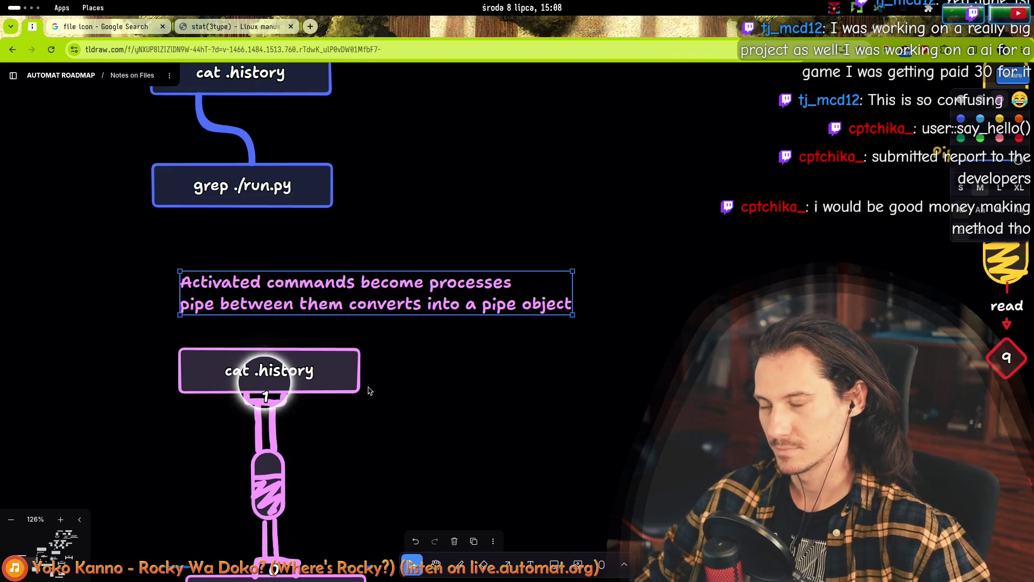
scroll(370, 390, "up", 2)
scroll(351, 370, "down", 6)
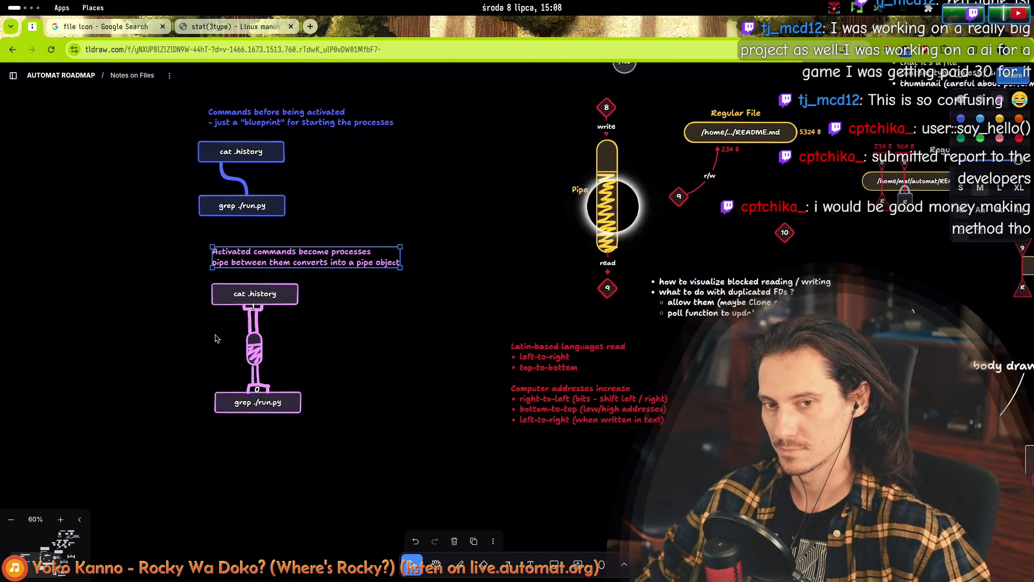
scroll(216, 337, "down", 1)
scroll(647, 206, "right", 3)
scroll(597, 297, "left", 5)
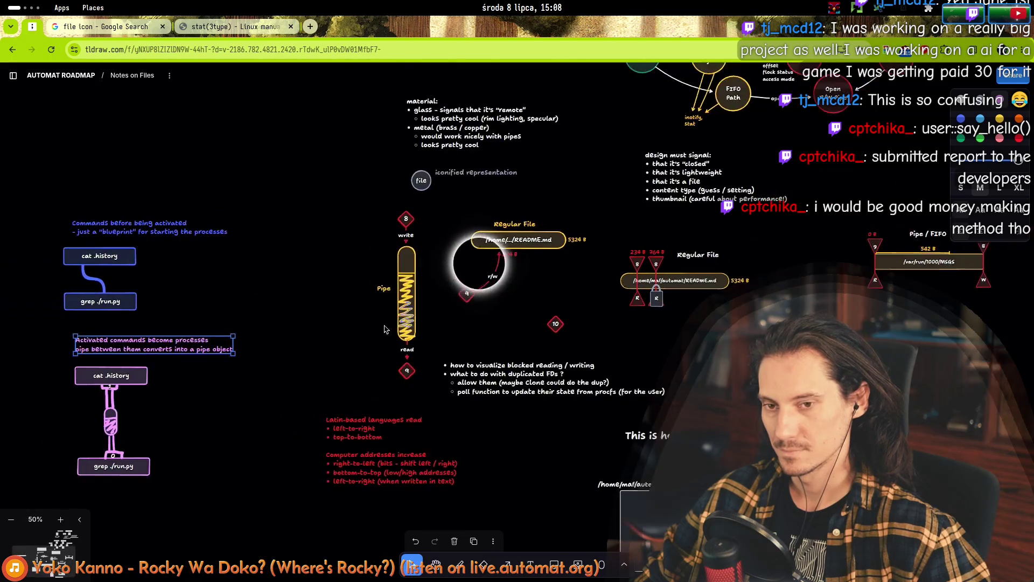
scroll(161, 425, "down", 5)
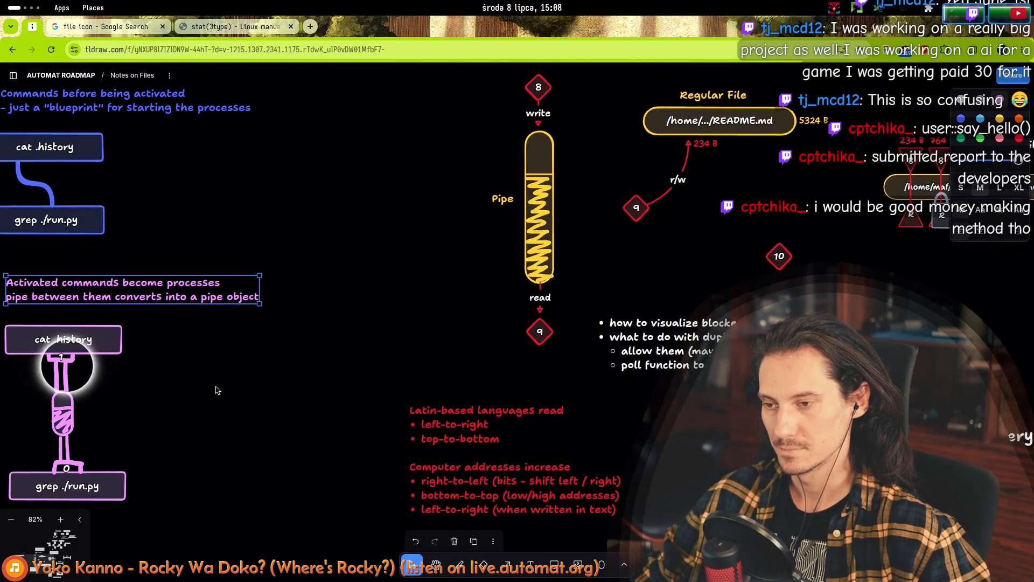
scroll(323, 377, "left", 5)
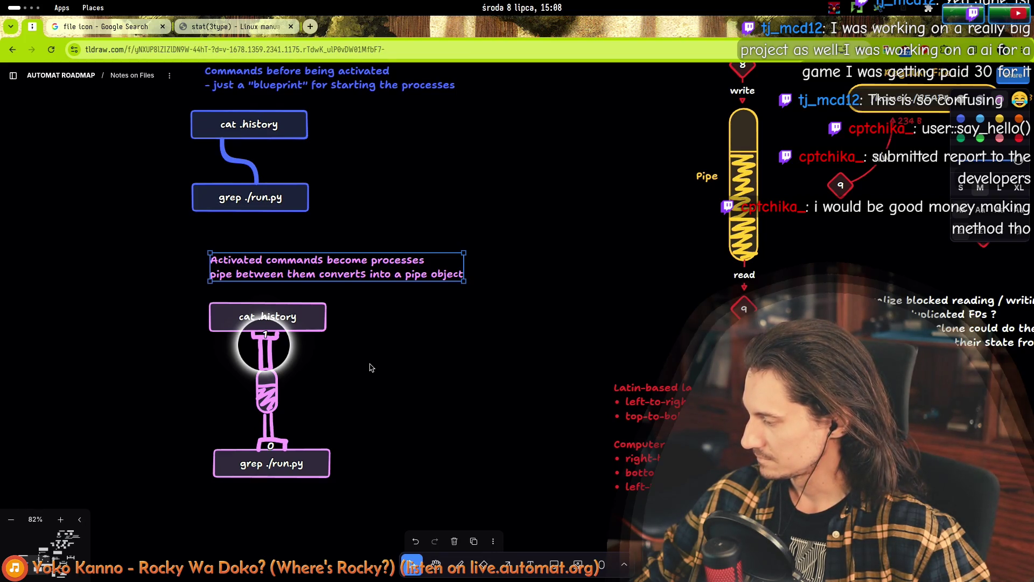
scroll(182, 400, "down", 5)
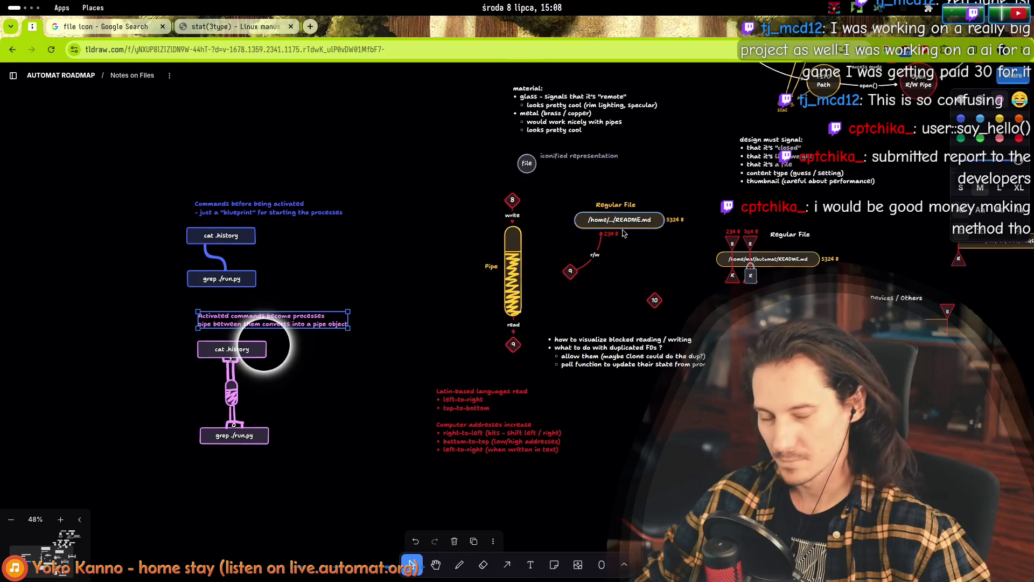
scroll(624, 232, "up", 5)
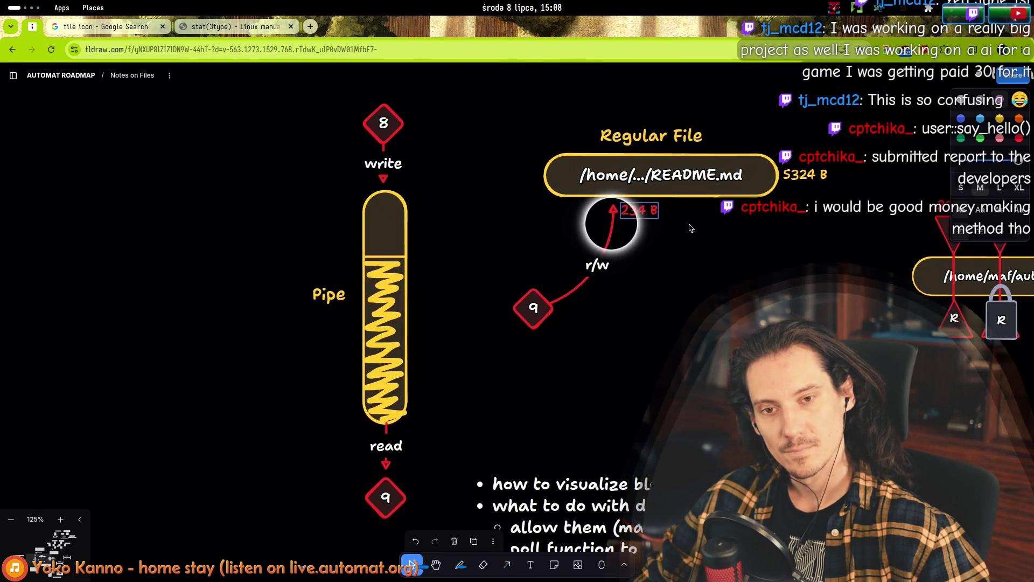
scroll(690, 228, "down", 4)
scroll(195, 378, "up", 3)
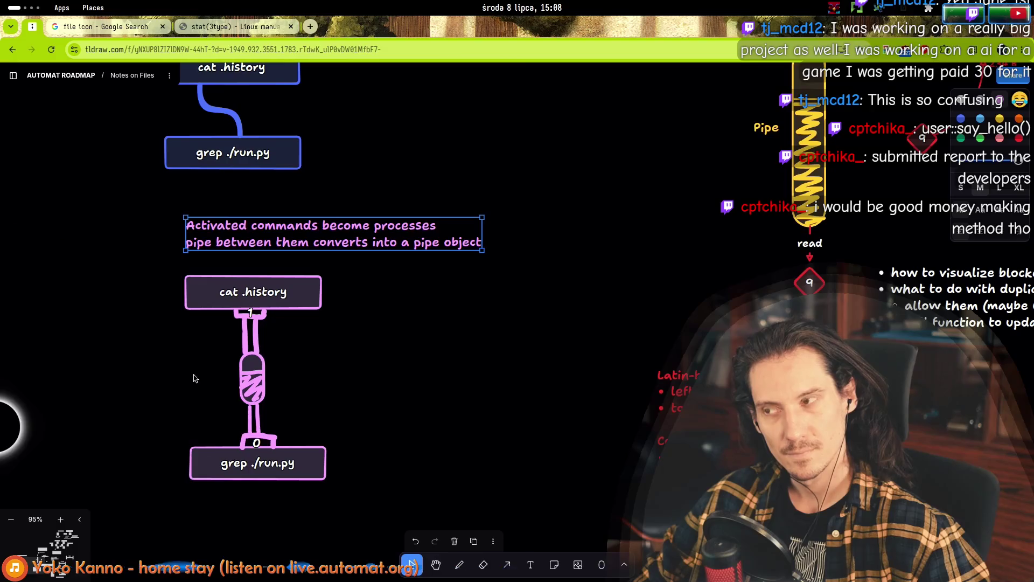
scroll(205, 361, "up", 2)
left_click_drag(232, 300, 362, 340)
left_click_drag(197, 295, 392, 342)
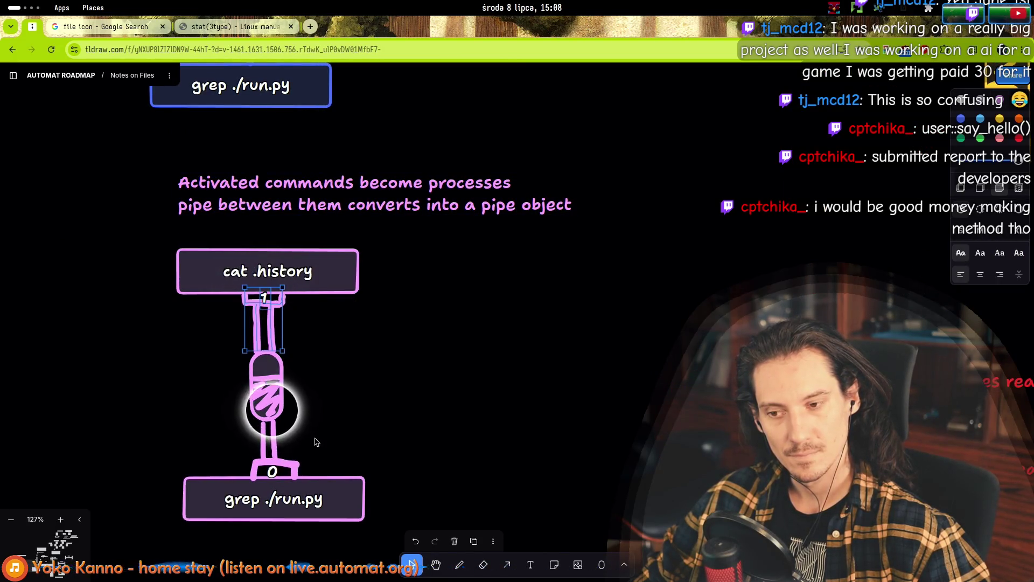
mouse_move(213, 456)
left_mouse_down()
mouse_move(399, 477)
mouse_move(168, 410)
mouse_move(416, 476)
mouse_move(132, 442)
mouse_move(403, 474)
mouse_move(147, 457)
mouse_move(423, 470)
mouse_move(135, 442)
mouse_move(110, 429)
mouse_move(439, 473)
mouse_move(113, 443)
left_mouse_up()
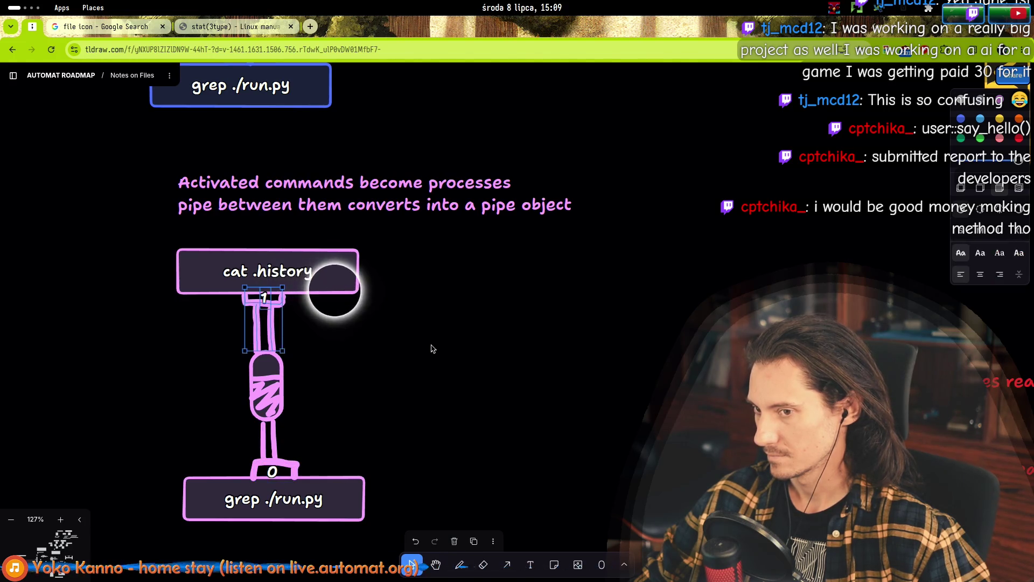
scroll(170, 354, "down", 5)
scroll(169, 354, "down", 1)
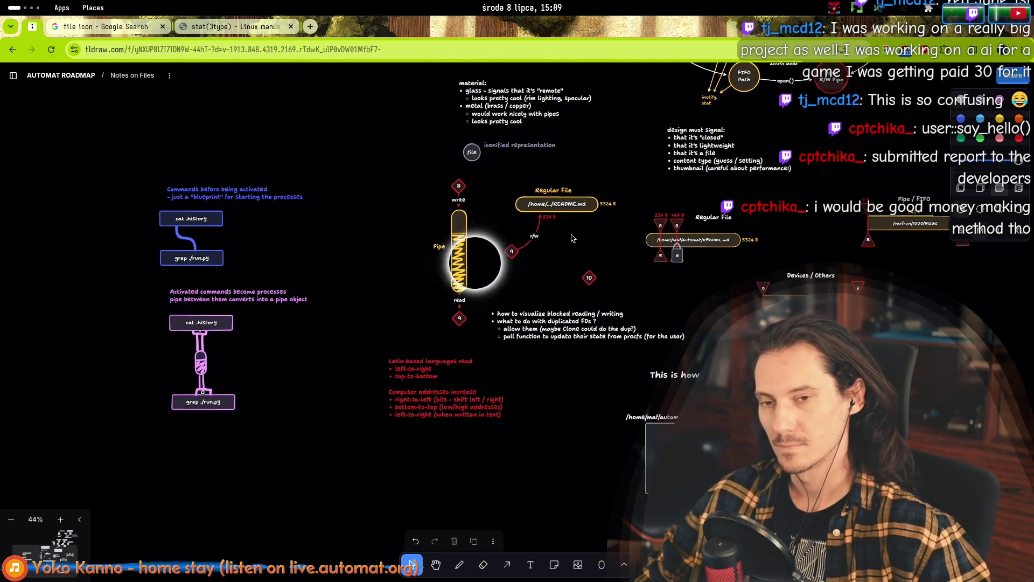
scroll(493, 226, "up", 5)
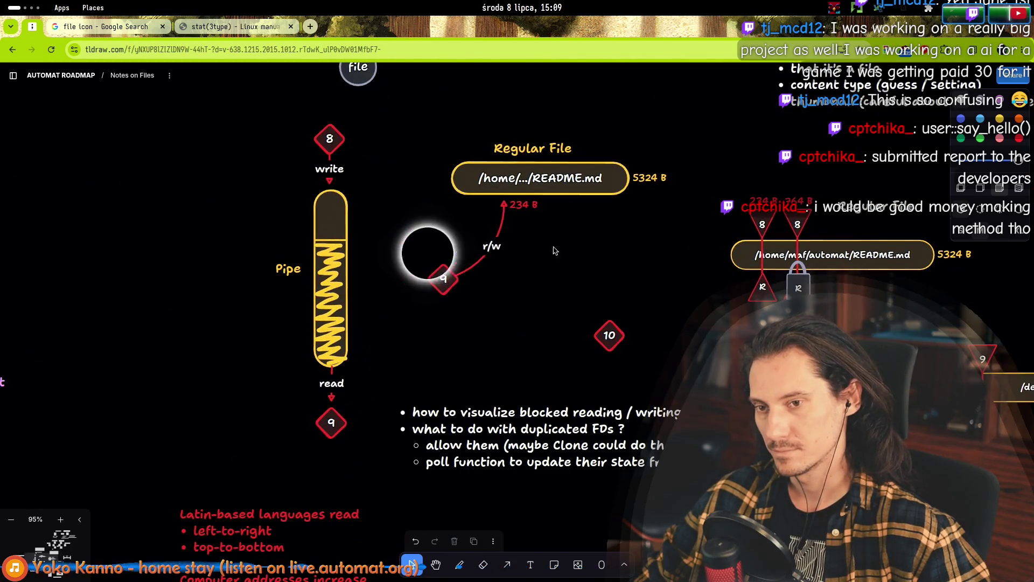
scroll(567, 271, "down", 3)
scroll(561, 254, "up", 3)
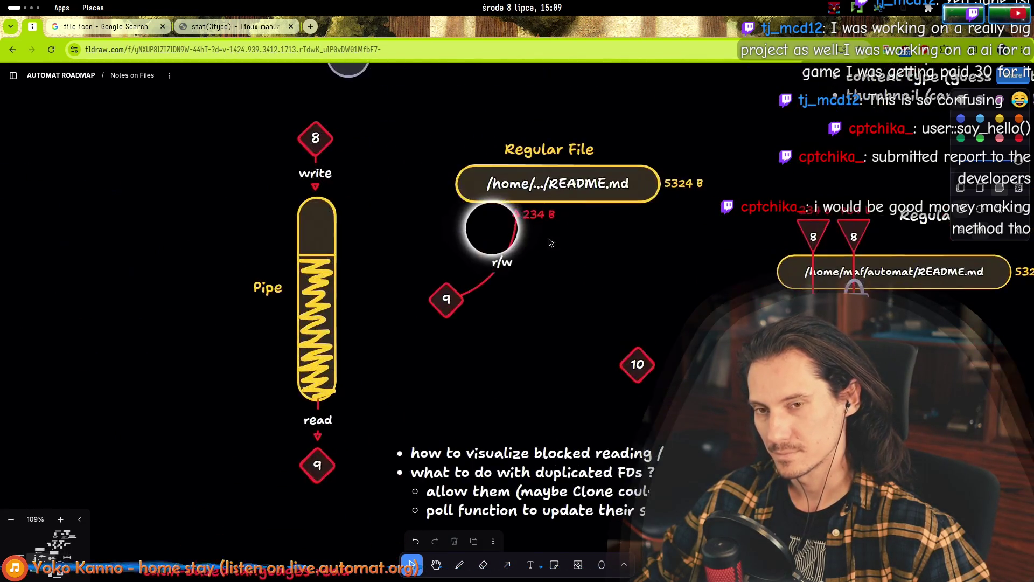
scroll(580, 286, "down", 3)
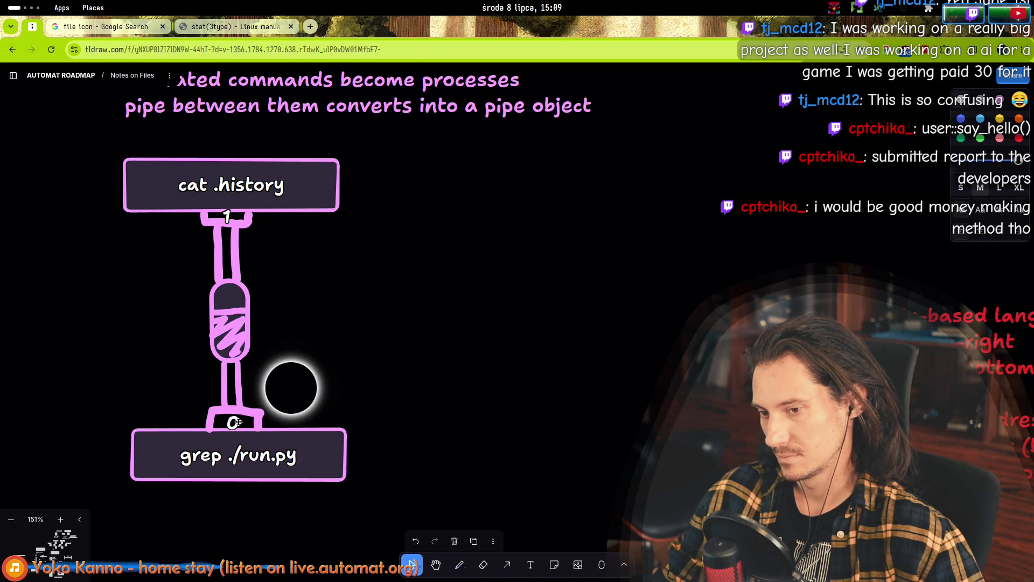
scroll(311, 356, "down", 5)
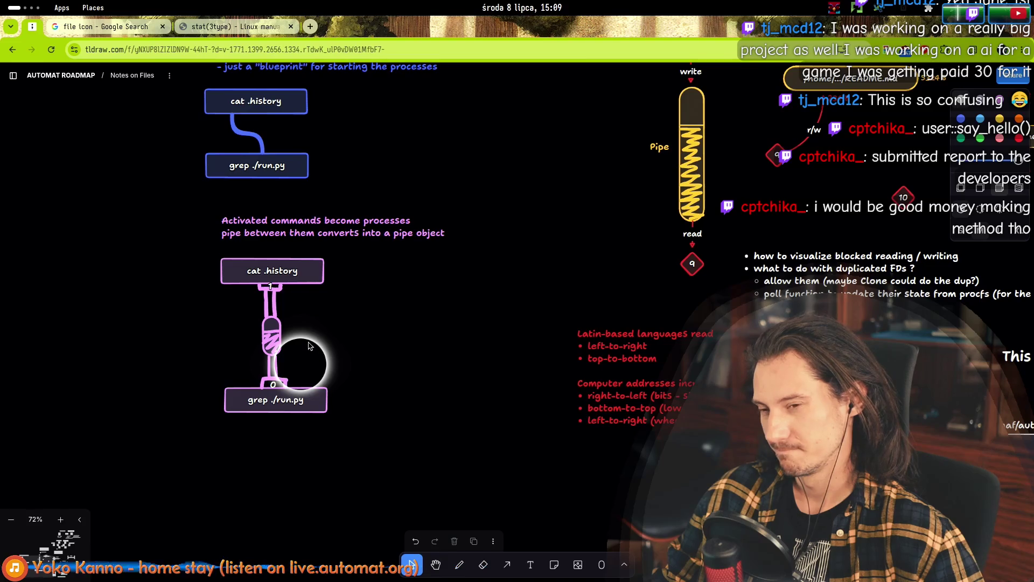
- Add a 'how to signal' note: full (write not possible), empty (read not possible), beside cat .history
scroll(310, 346, "up", 3)
double_click(352, 330)
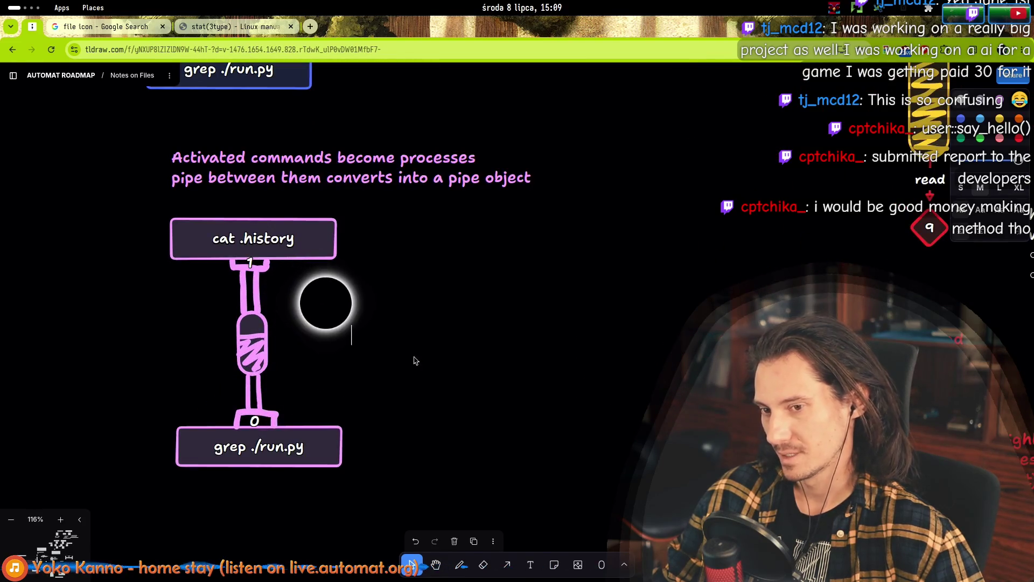
type("how to signal")
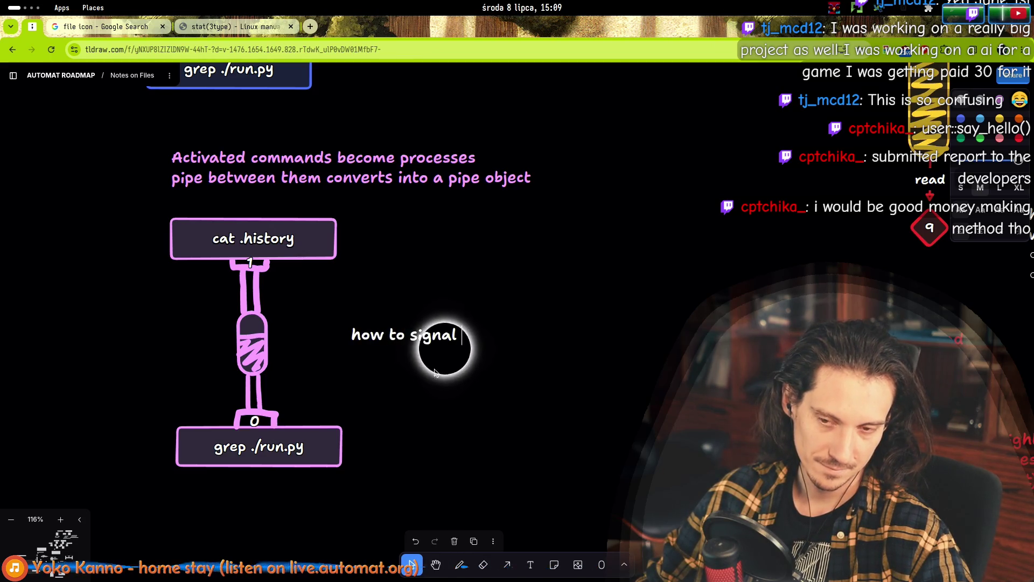
type(" full")
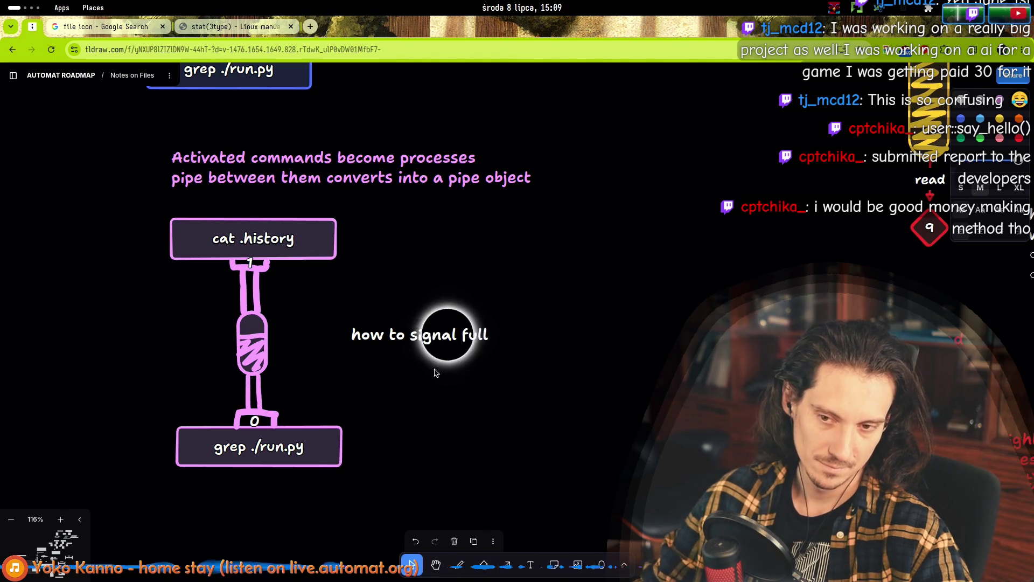
type(" (write not possible")
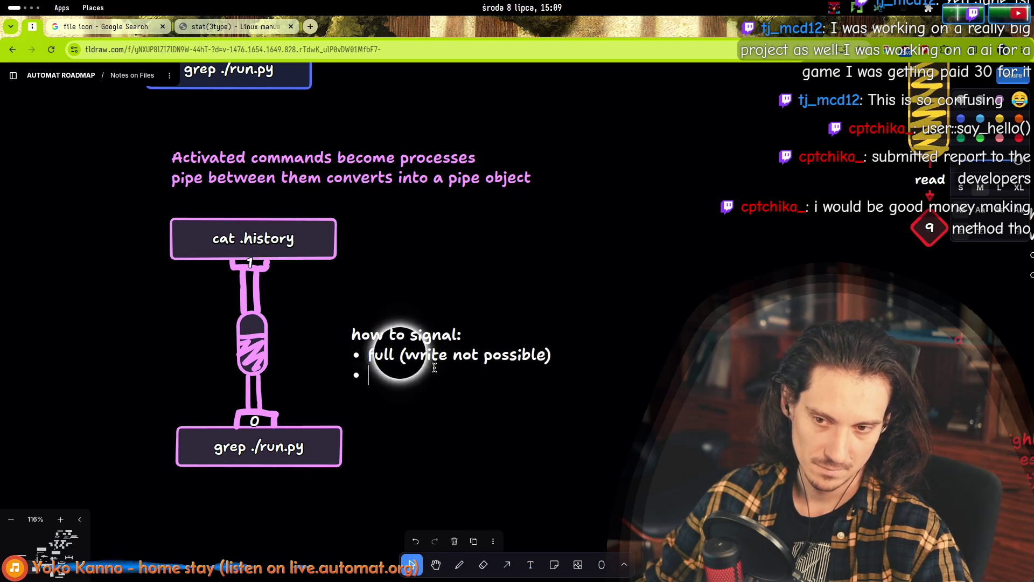
type("read ")
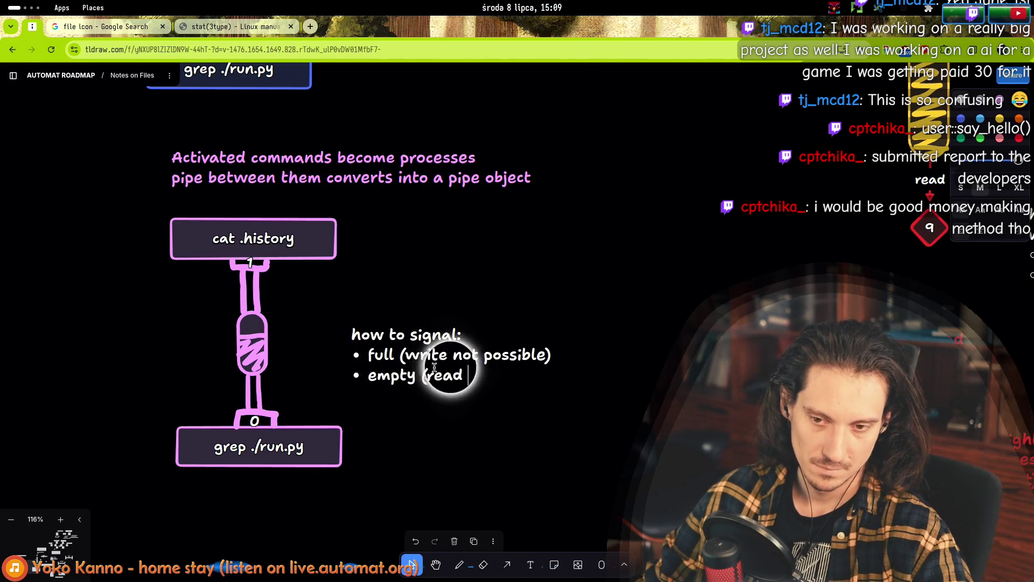
type("not possible)")
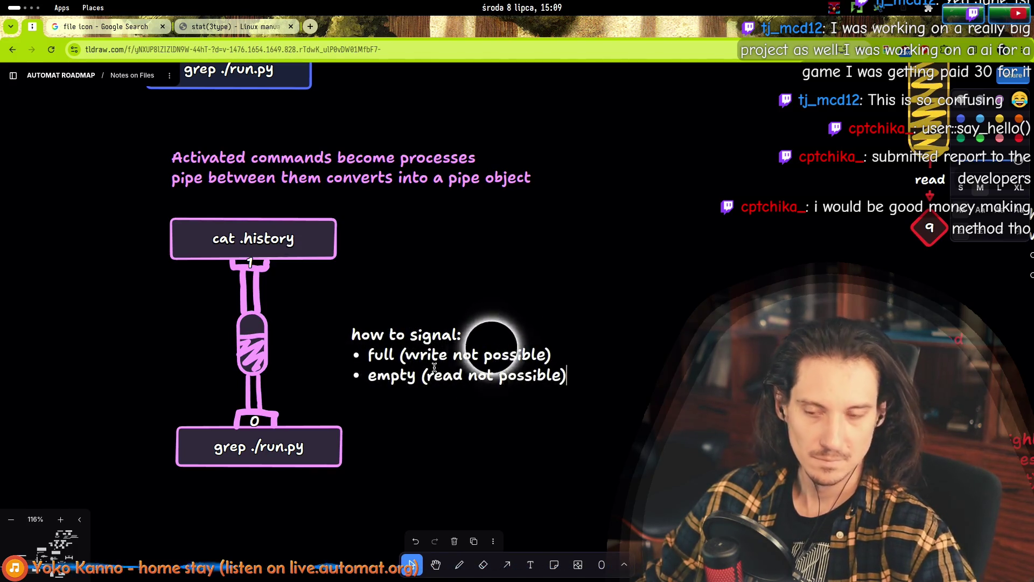
key("Escape")
mouse_move(426, 337)
left_mouse_down()
mouse_move(439, 312)
mouse_move(428, 370)
mouse_move(446, 294)
mouse_move(486, 322)
mouse_move(480, 235)
mouse_move(469, 235)
left_mouse_up()
left_click(413, 364)
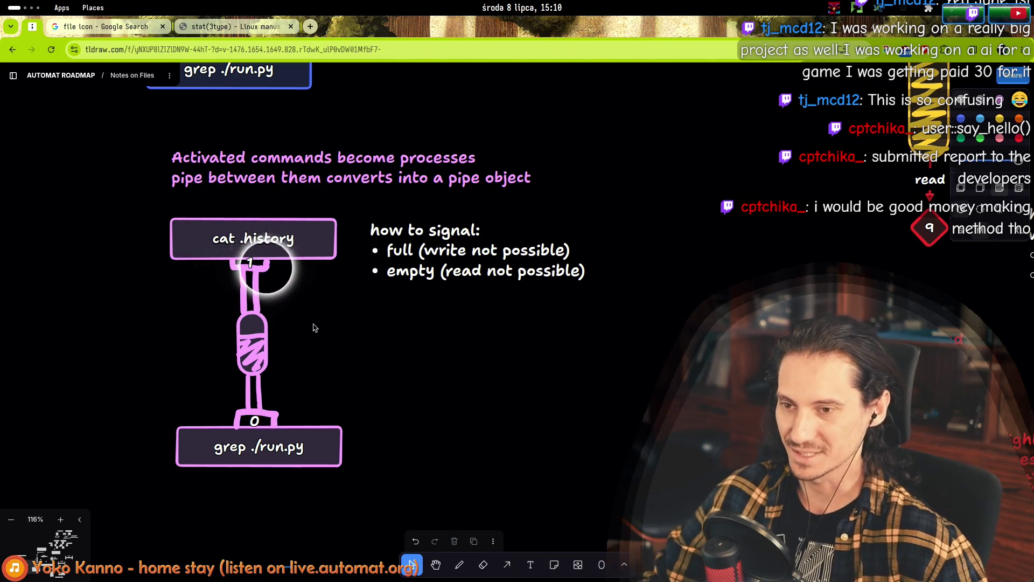
scroll(220, 268, "up", 5)
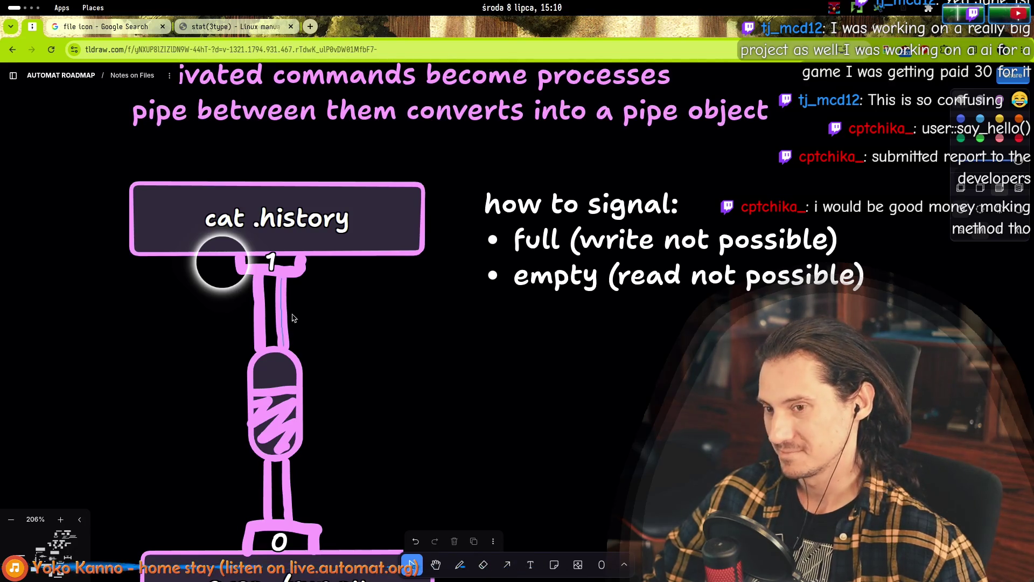
- Zoom out on the pipe diagram and return to the tldraw tab after the 'bulging pipe' image search
scroll(207, 322, "down", 5)
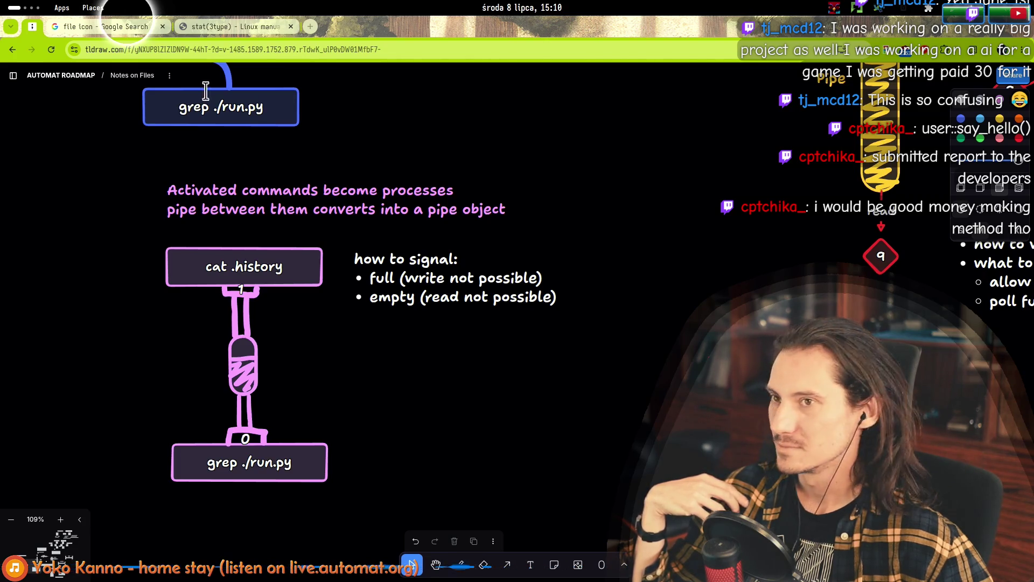
key("ctrl+1")
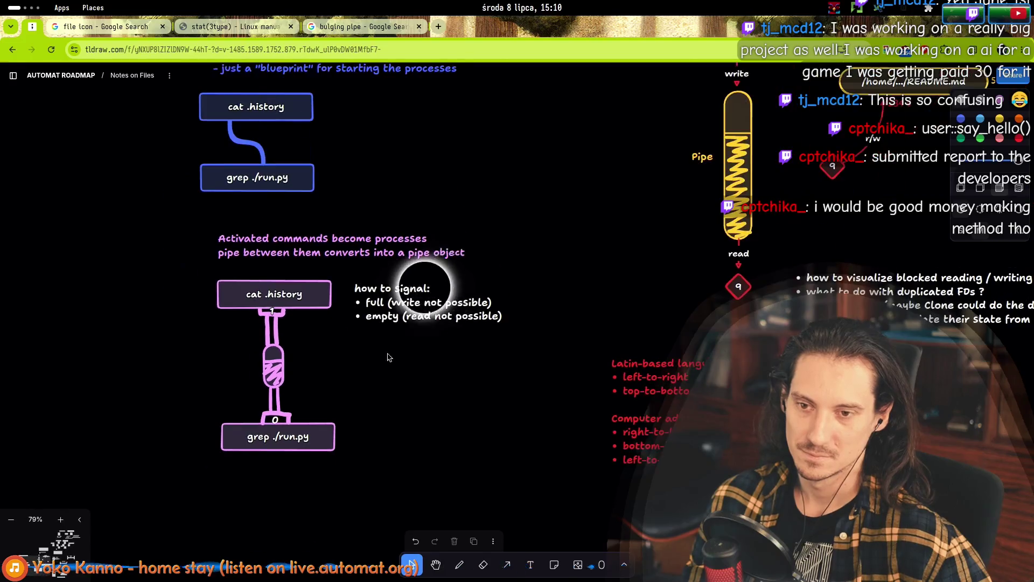
- Duplicate the pink cat/grep pipe diagram and move the copy to the far left
left_click_drag(409, 293, 422, 292)
mouse_move(181, 271)
left_mouse_down()
mouse_move(341, 475)
mouse_move(353, 474)
left_mouse_up()
key("ctrl+d")
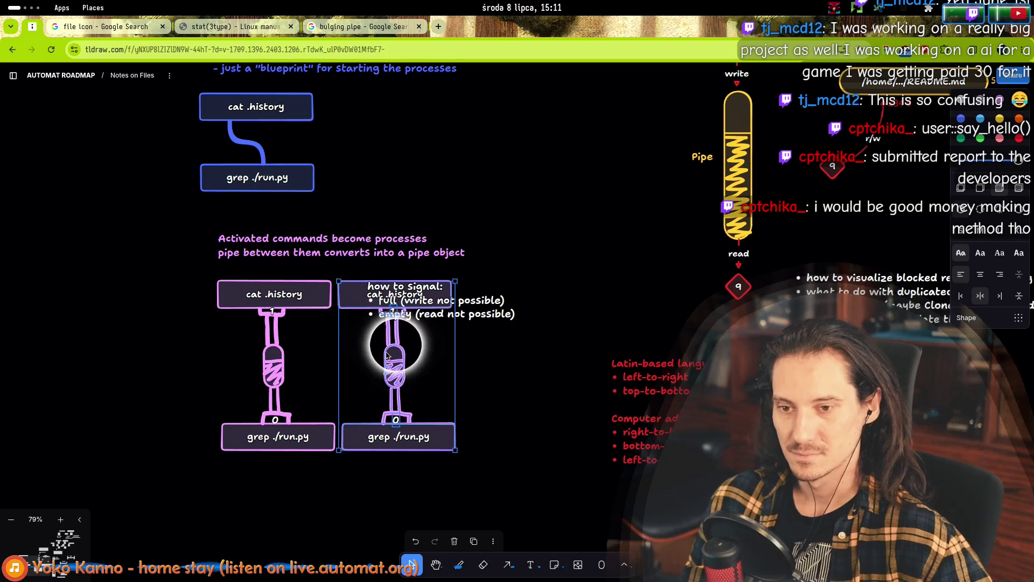
mouse_move(387, 356)
left_mouse_down()
mouse_move(135, 396)
mouse_move(91, 352)
left_mouse_up()
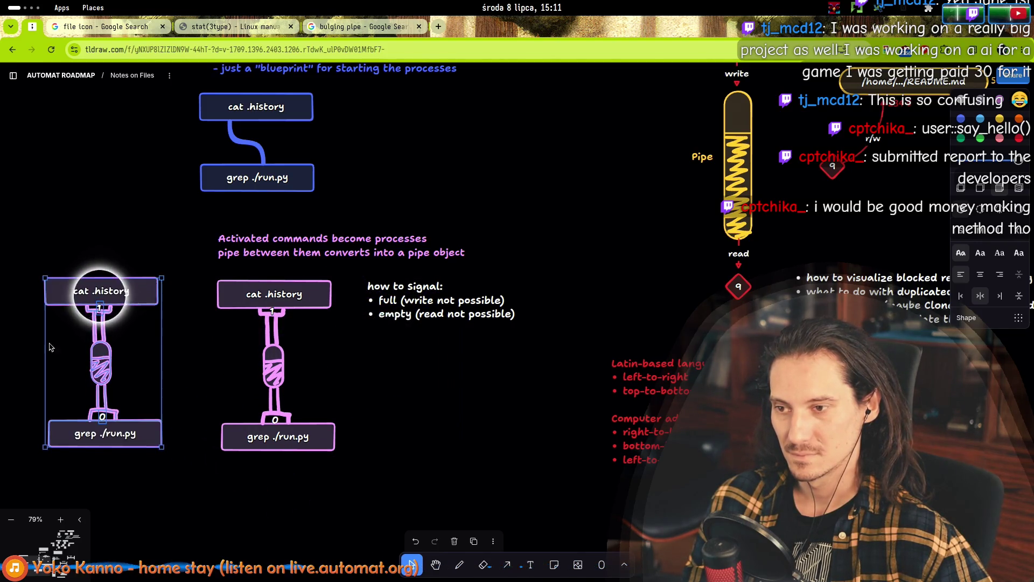
left_click(49, 347)
scroll(54, 344, "up", 2)
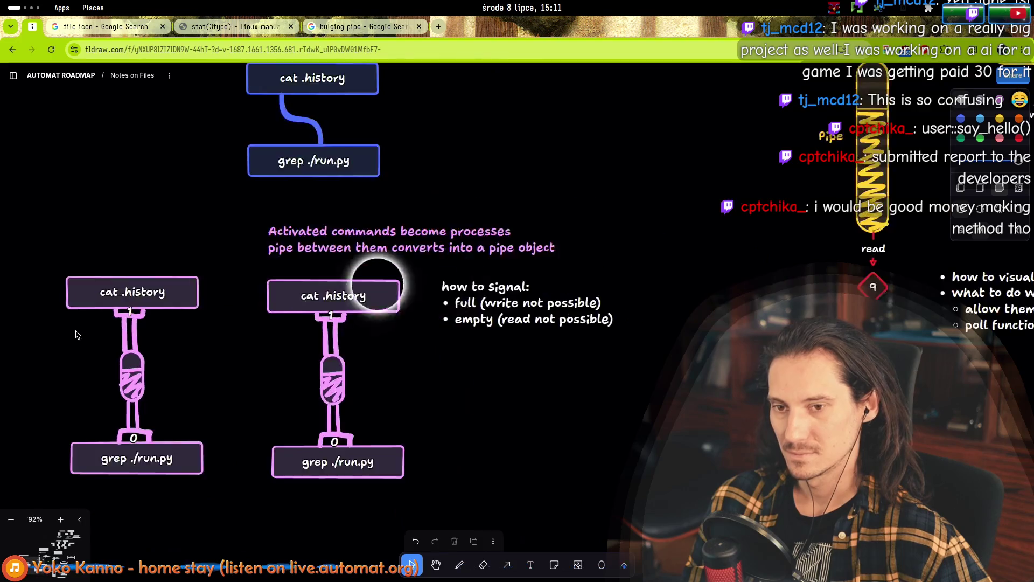
scroll(75, 334, "down", 2)
- Place the copy below and right of the middle diagram, and shift the original left
left_click(132, 377)
mouse_move(108, 323)
left_mouse_down()
mouse_move(459, 479)
mouse_move(527, 453)
left_mouse_up()
mouse_move(270, 254)
left_mouse_down()
mouse_move(250, 254)
mouse_move(474, 444)
left_mouse_up()
left_click_drag(337, 307, 153, 303)
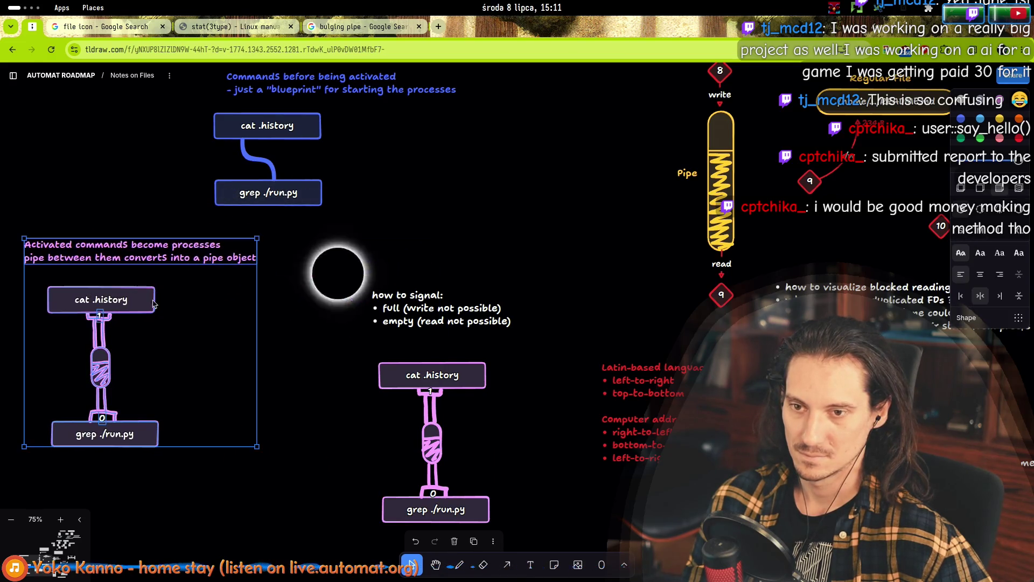
- Rewrite the signal note to read 'write not possible'
double_click(409, 301)
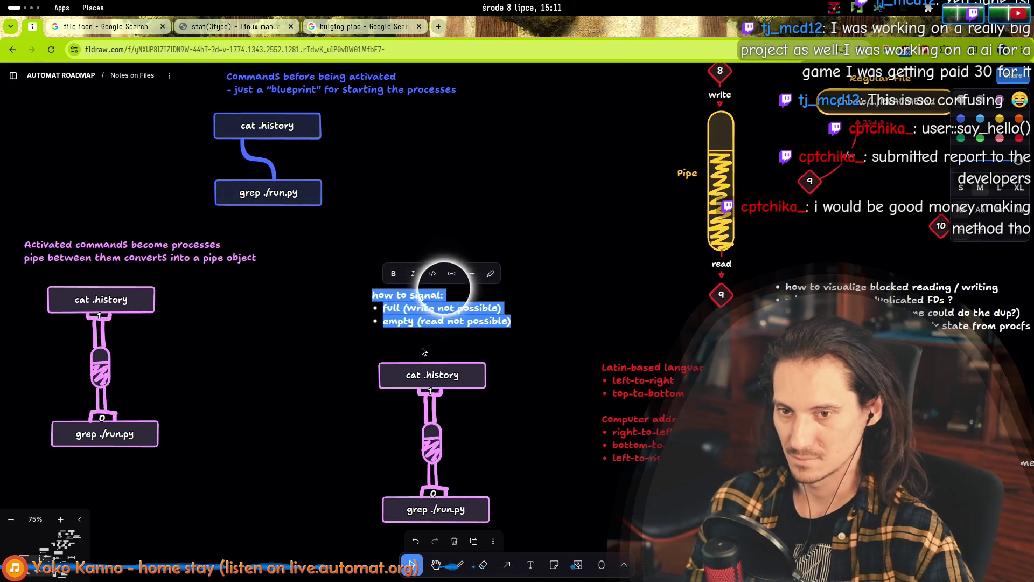
type("write not possible")
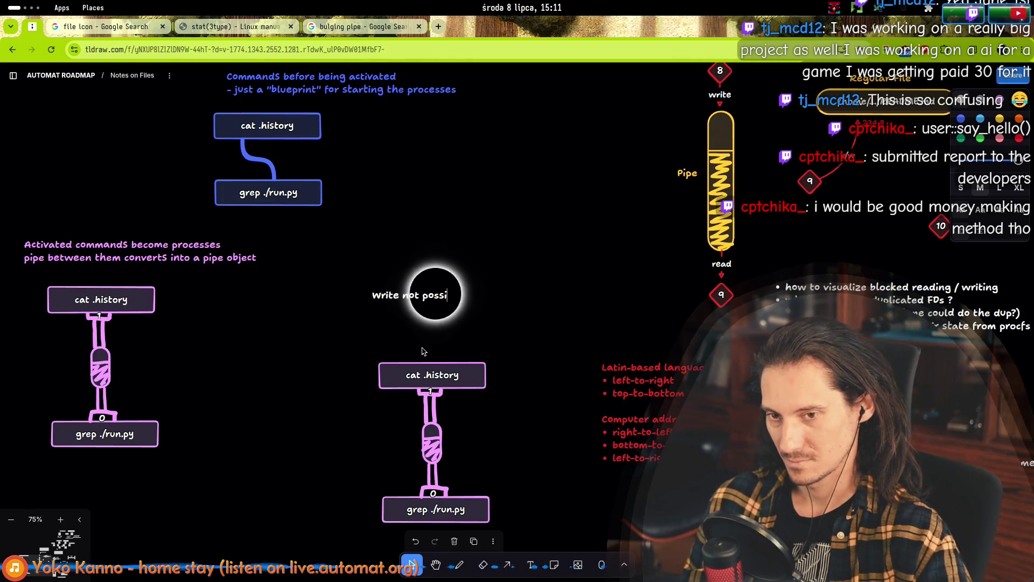
left_click_drag(418, 294, 439, 334)
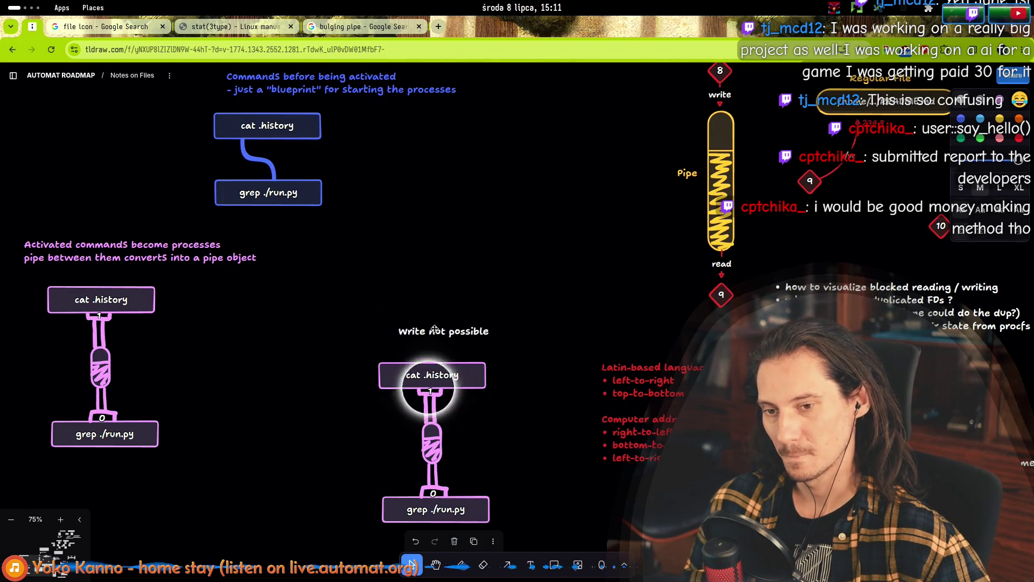
- Move the 'Write not possible' diagram beside the first pipe
left_click_drag(336, 308, 516, 524)
mouse_move(436, 335)
left_mouse_down()
mouse_move(332, 294)
mouse_move(339, 275)
left_mouse_up()
left_click(386, 252)
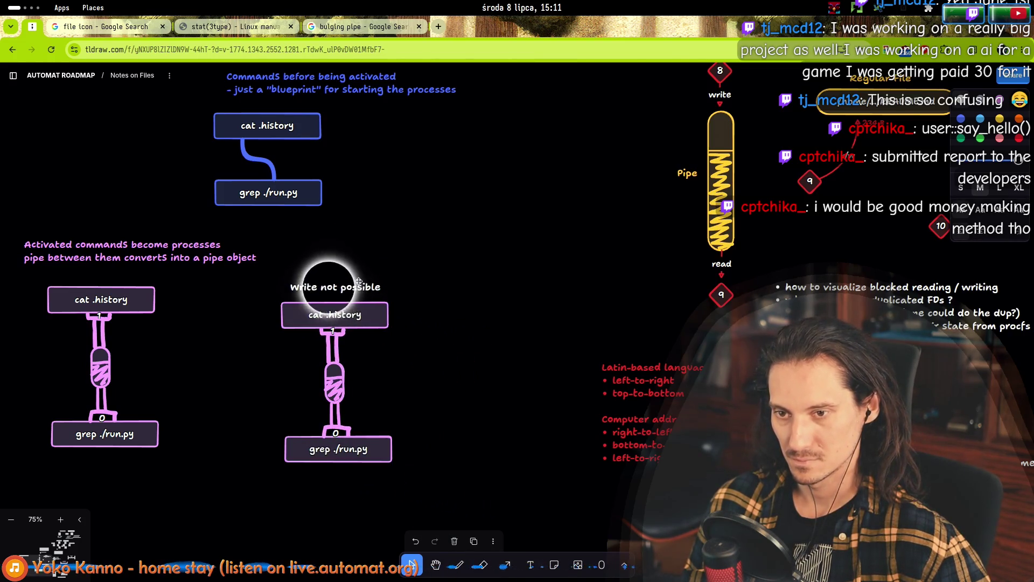
scroll(342, 354, "up", 5)
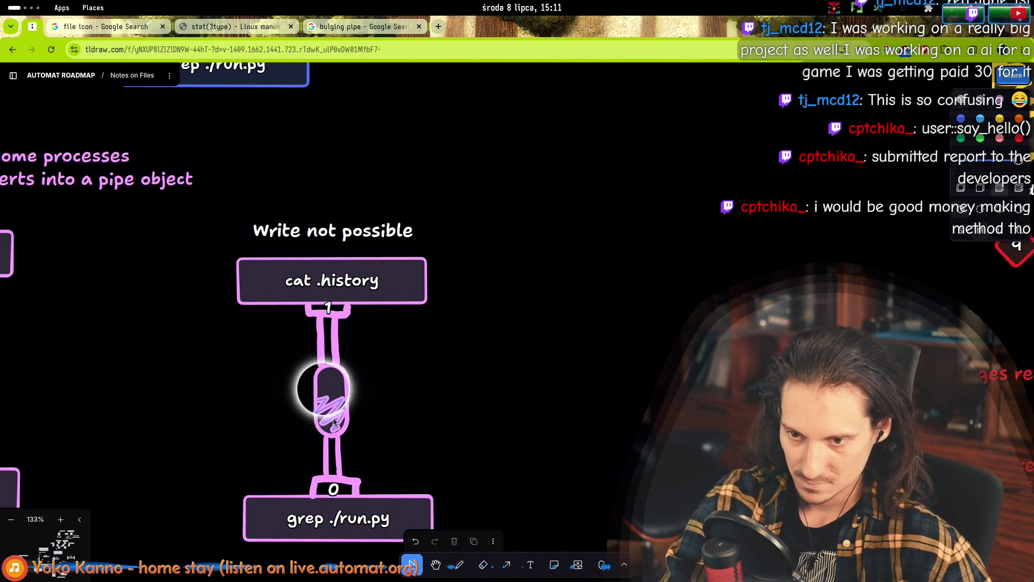
- Remove the hatch scribble and stray lines, and draw a coil inside the pipe bulge
key("Delete")
left_click(461, 564)
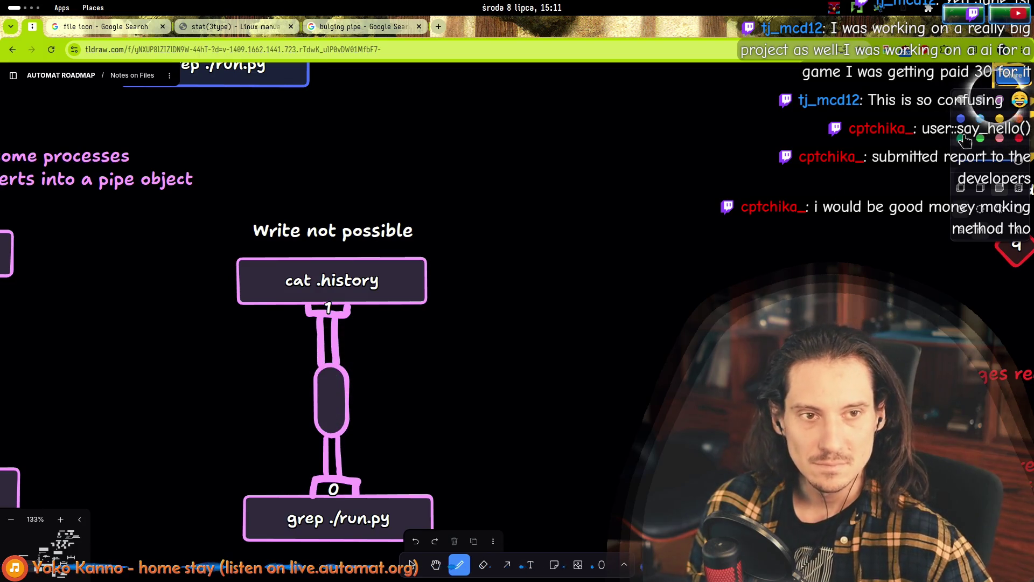
left_click_drag(322, 343, 341, 357)
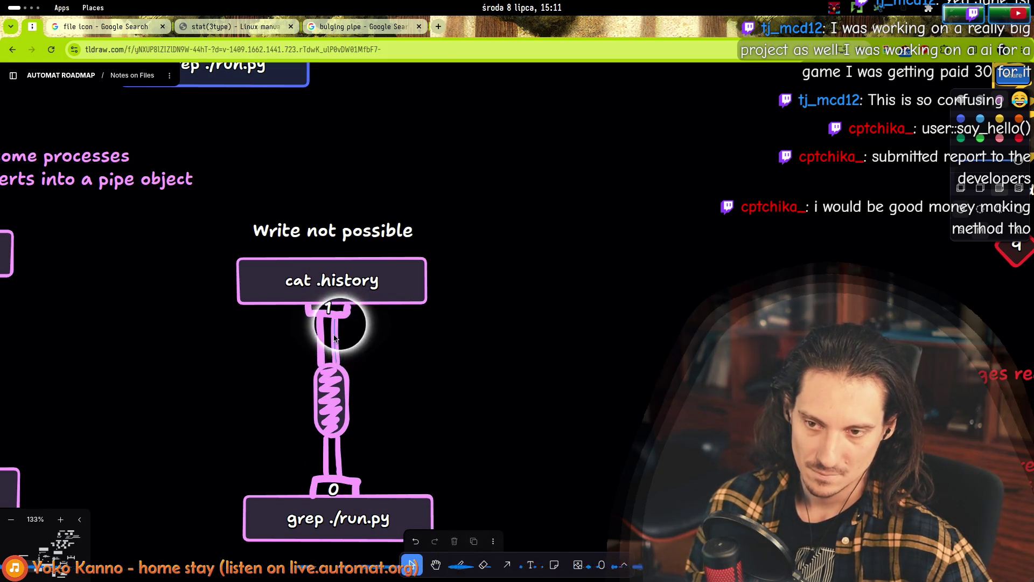
key("Delete")
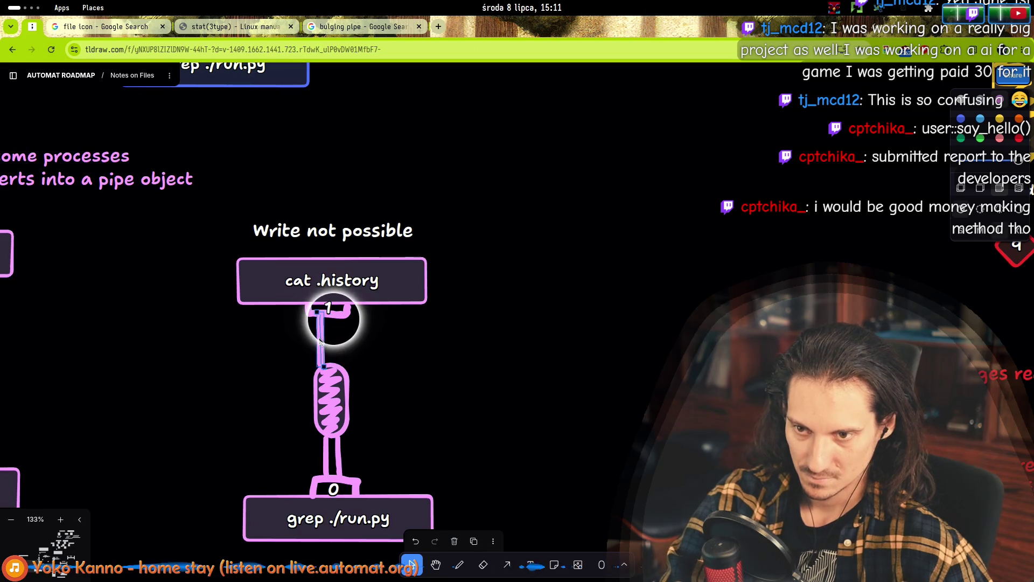
key("Delete")
left_click(459, 564)
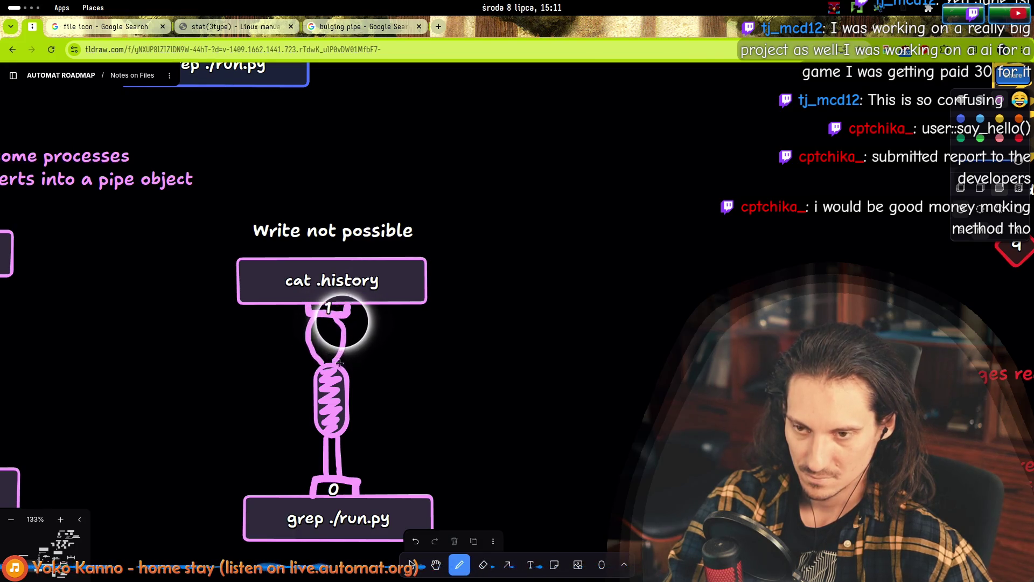
- Redraw the upper hose freehand as a rounded bulge beneath cat .history
mouse_move(407, 377)
left_mouse_down()
mouse_move(677, 379)
mouse_move(508, 379)
left_mouse_up()
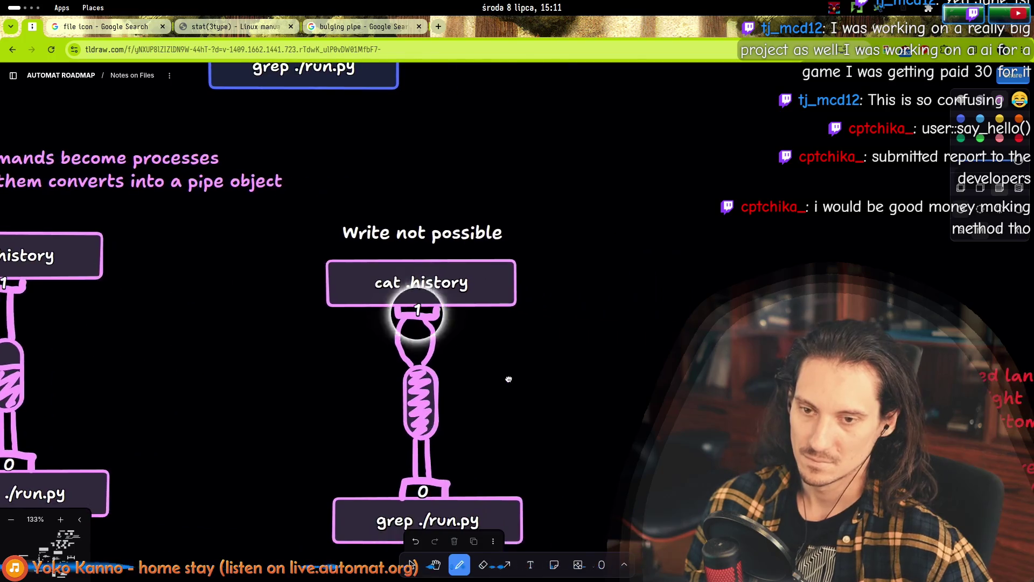
key("v")
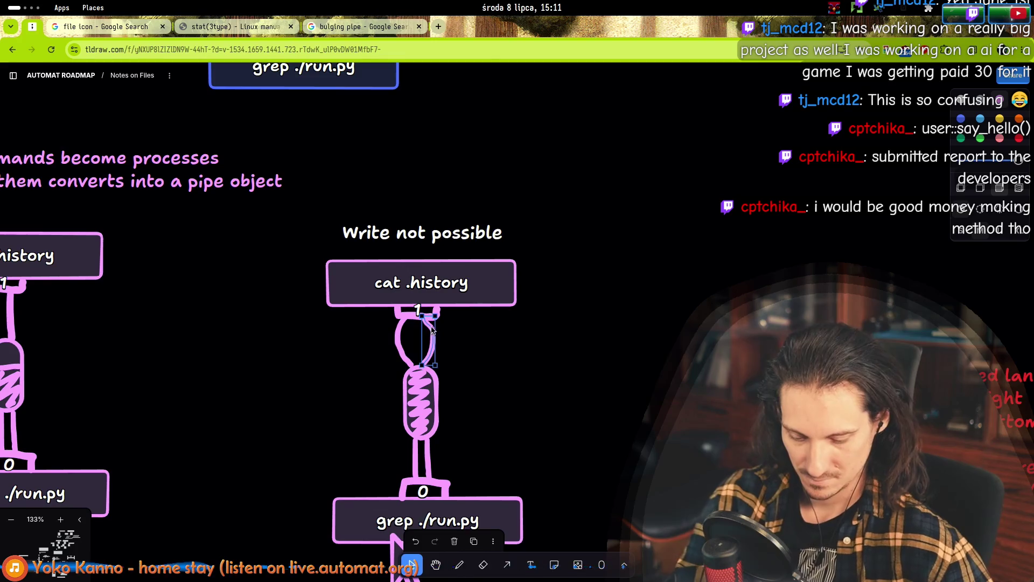
left_click(459, 563)
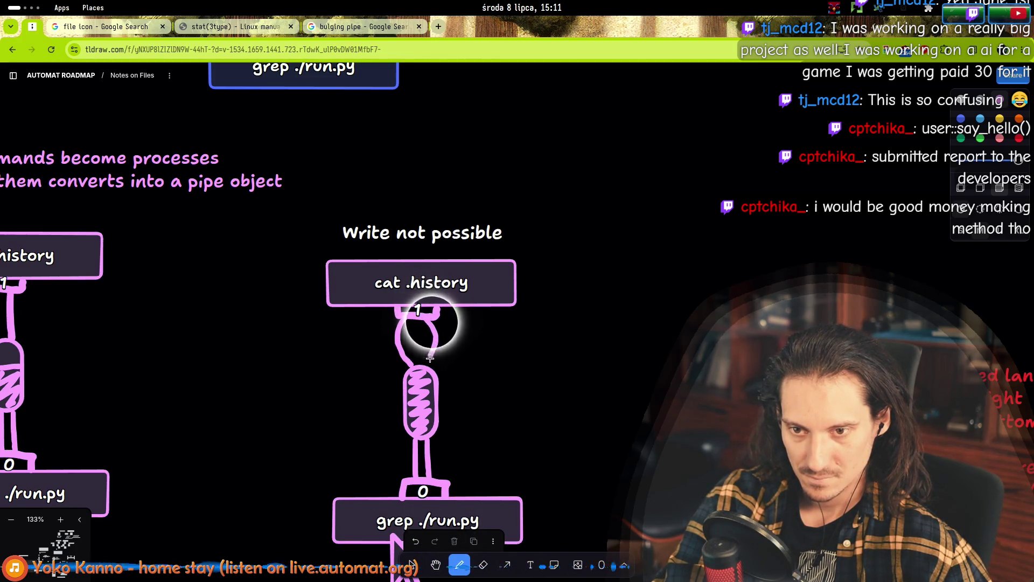
key("v")
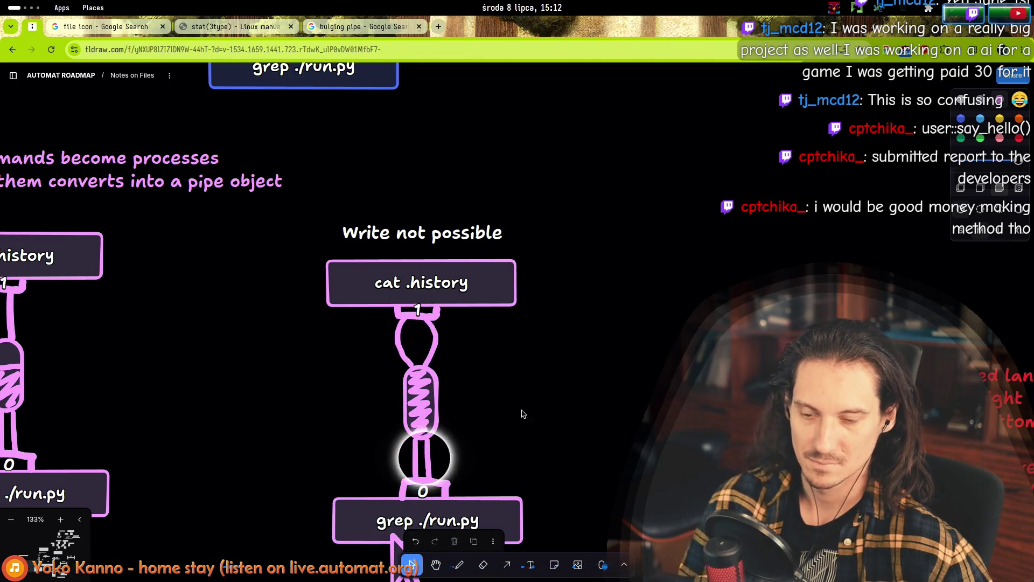
scroll(457, 344, "down", 4)
scroll(486, 334, "down", 5)
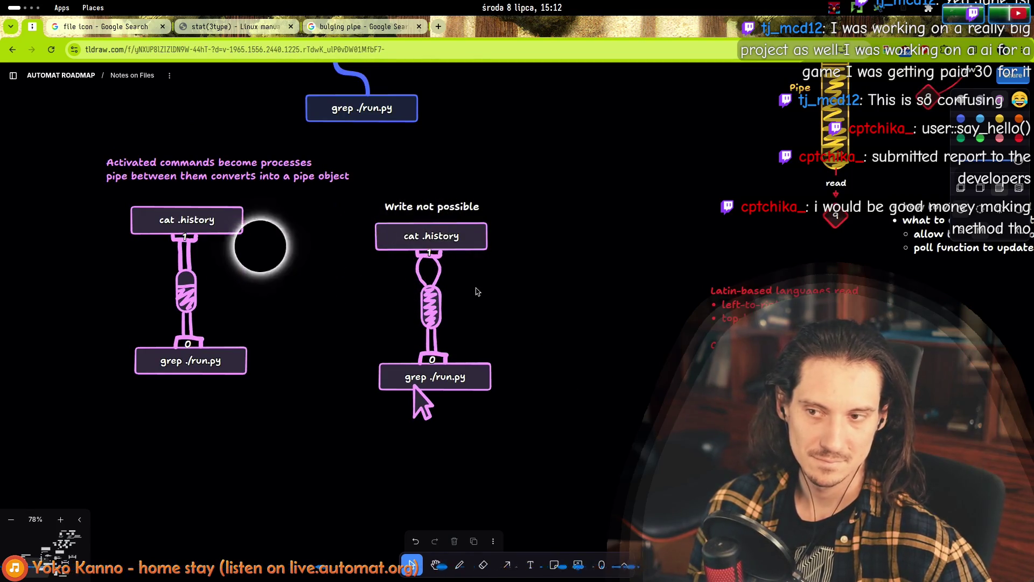
- Scribble in red inside the bulge beneath cat .history
scroll(431, 260, "up", 4)
scroll(430, 260, "up", 1)
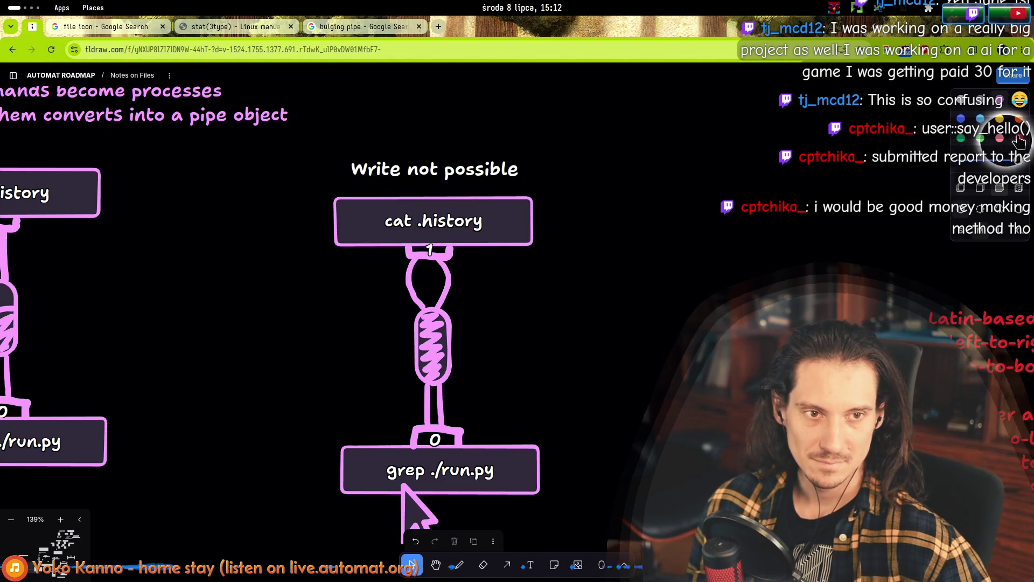
left_click(459, 564)
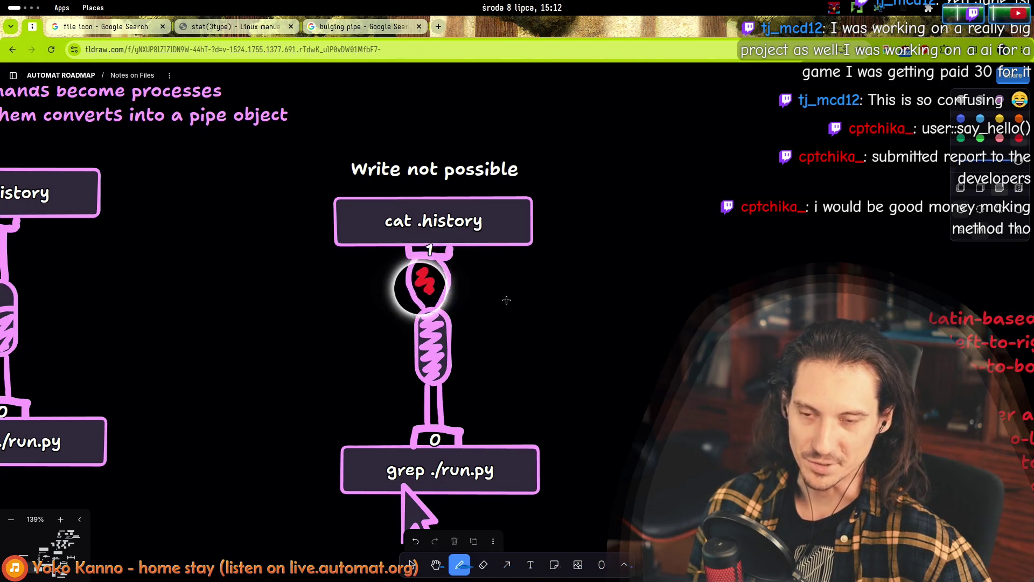
scroll(522, 310, "down", 5)
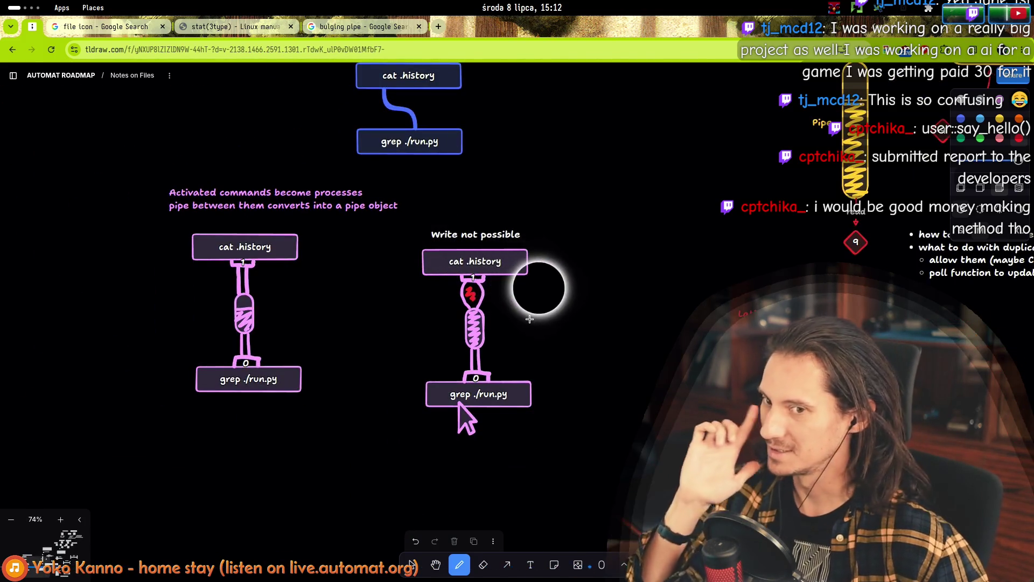
- Move the stray mark below the grep box away to the right
left_click(412, 565)
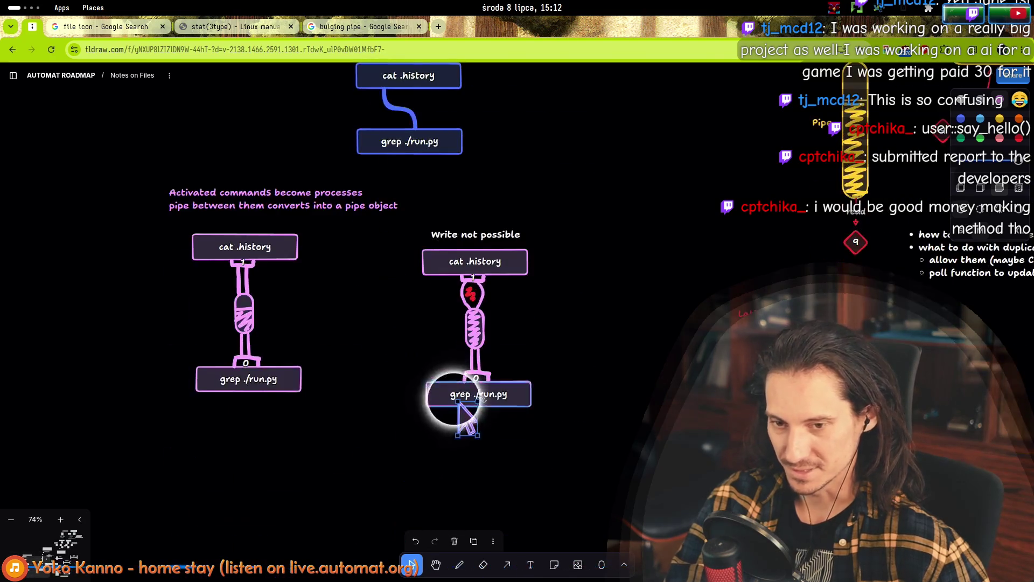
left_click_drag(511, 457, 456, 425)
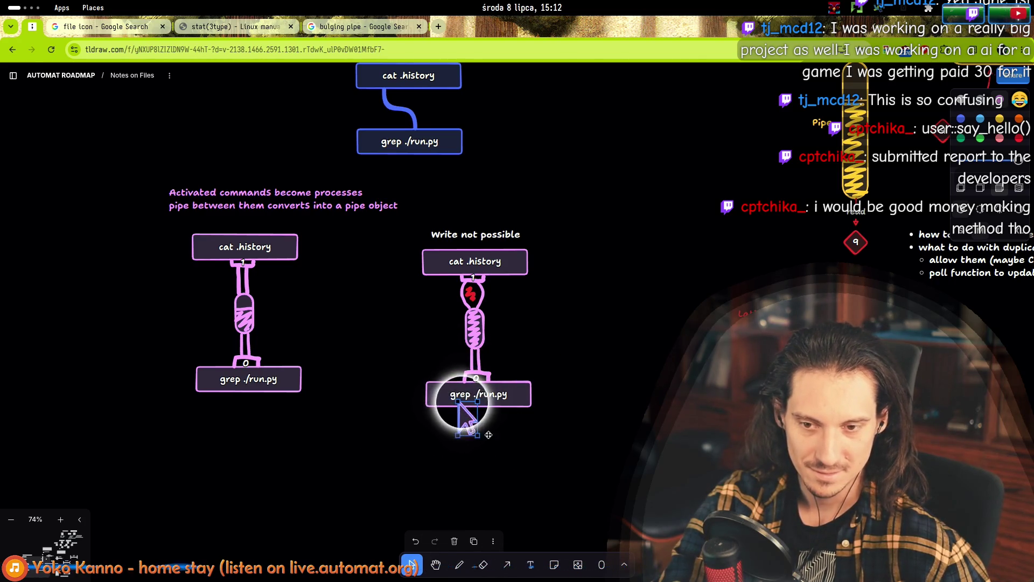
mouse_move(468, 419)
left_mouse_down()
mouse_move(589, 455)
mouse_move(687, 125)
left_mouse_up()
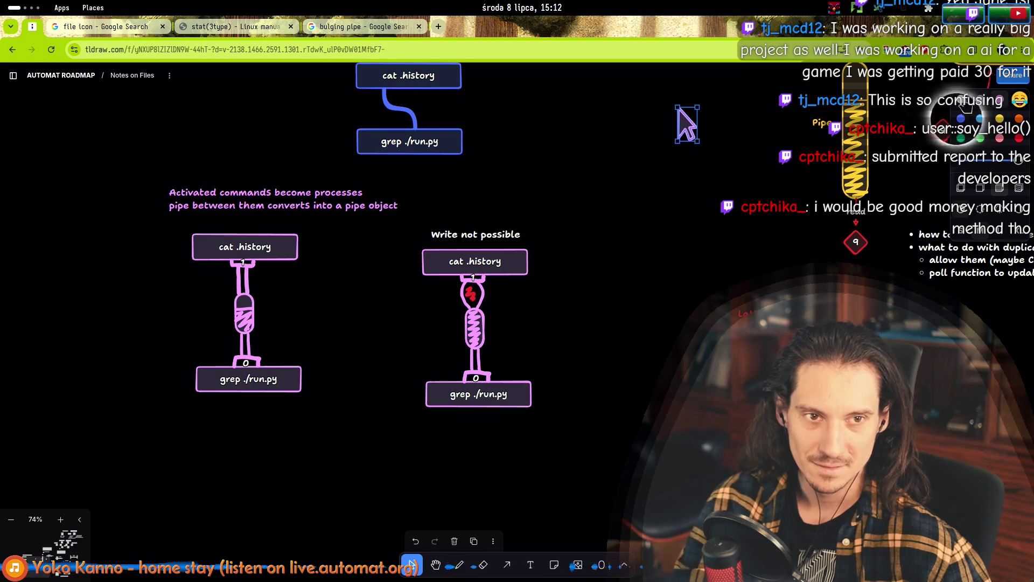
left_click(467, 228)
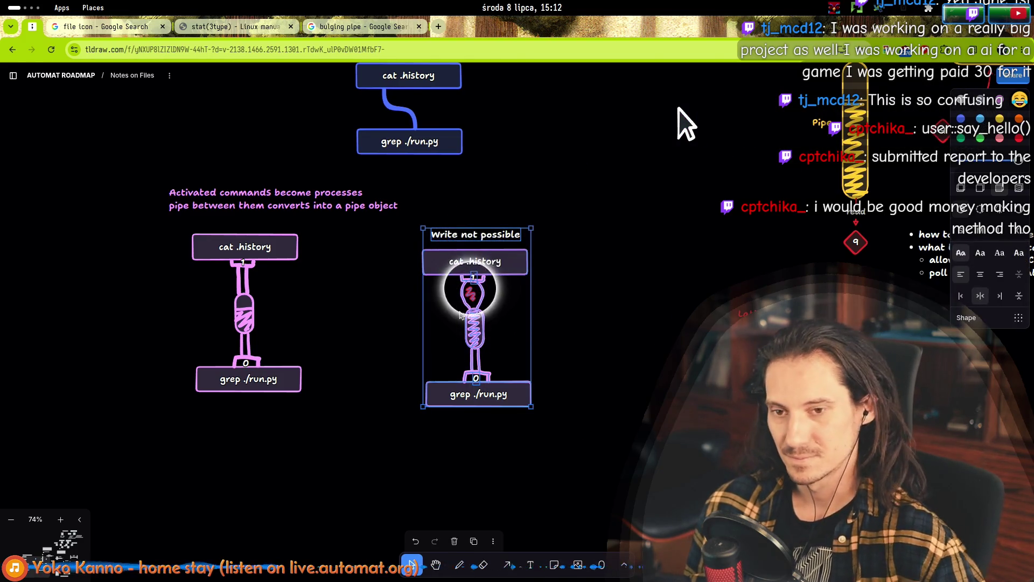
- Duplicate the Write not possible diagram, then delete the extra right-hand copy
key("ctrl+d")
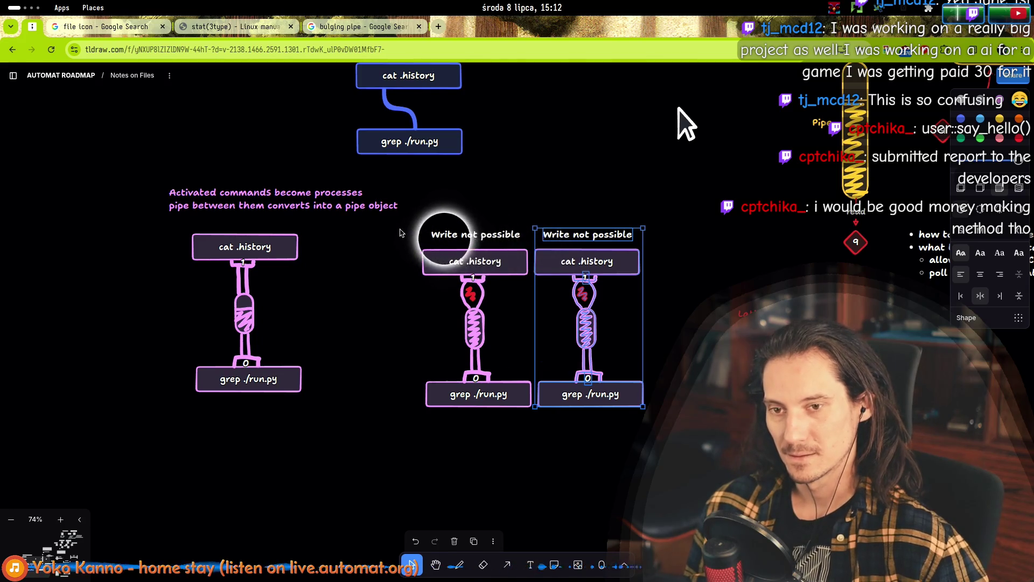
left_click_drag(477, 323, 426, 322)
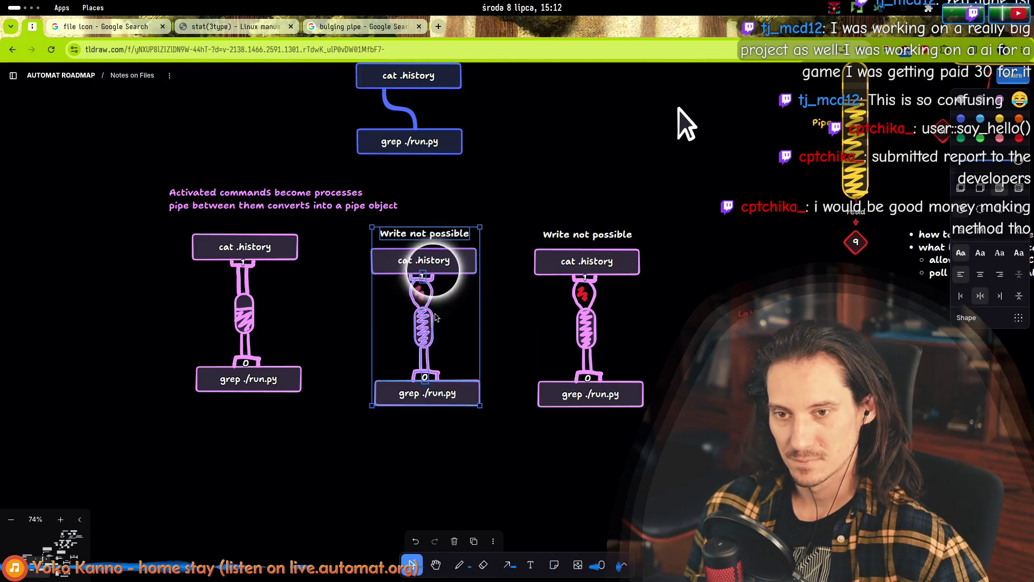
left_click(540, 213)
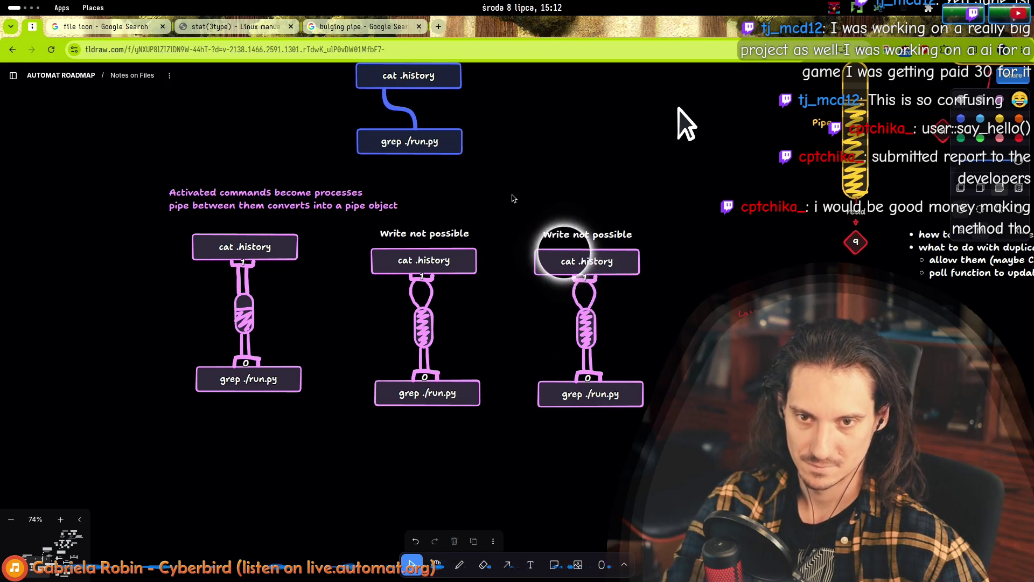
left_click_drag(513, 198, 644, 471)
key("Delete")
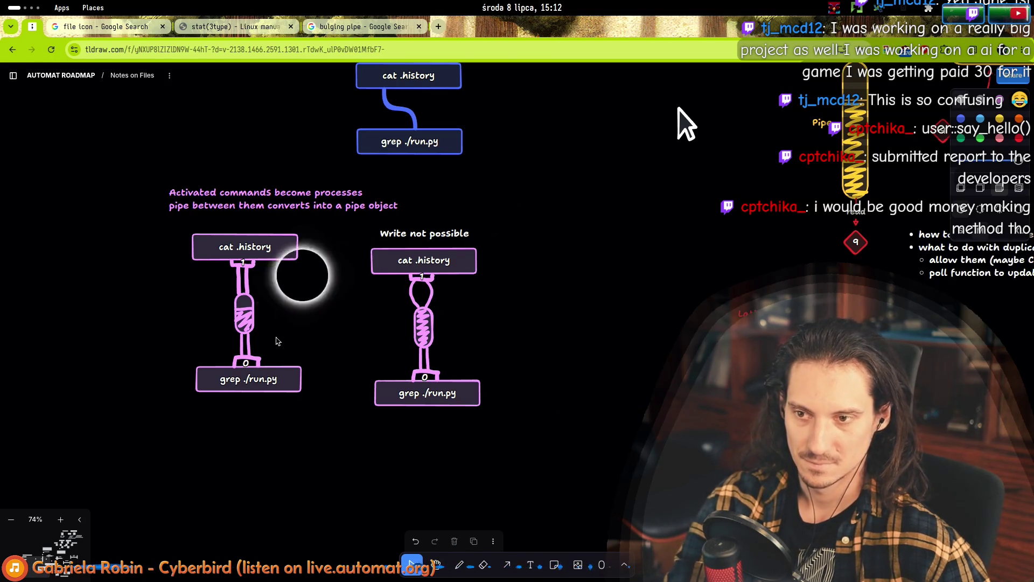
- Place copies of the hatched pipe diagram and its label at the right
left_click(268, 247)
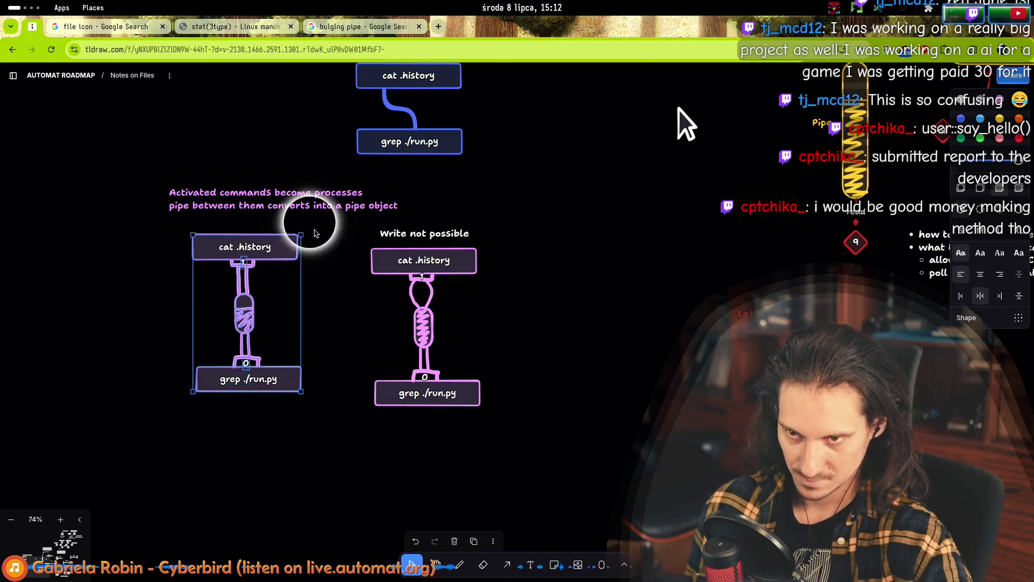
mouse_move(210, 247)
left_mouse_down()
mouse_move(544, 263)
mouse_move(530, 262)
left_mouse_up()
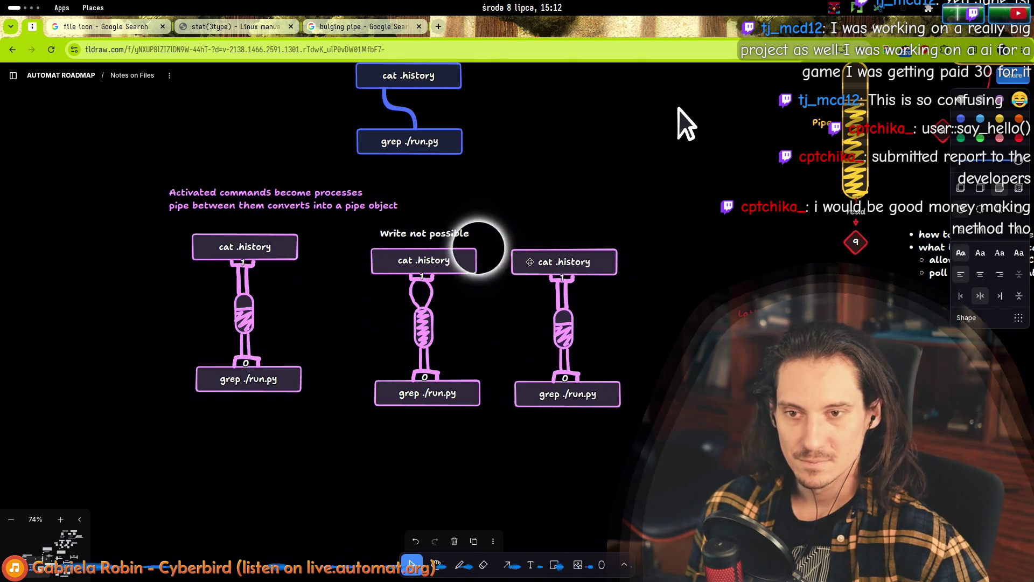
left_click(456, 234)
mouse_move(453, 234)
left_mouse_down()
mouse_move(492, 224)
mouse_move(536, 238)
mouse_move(511, 235)
left_mouse_up()
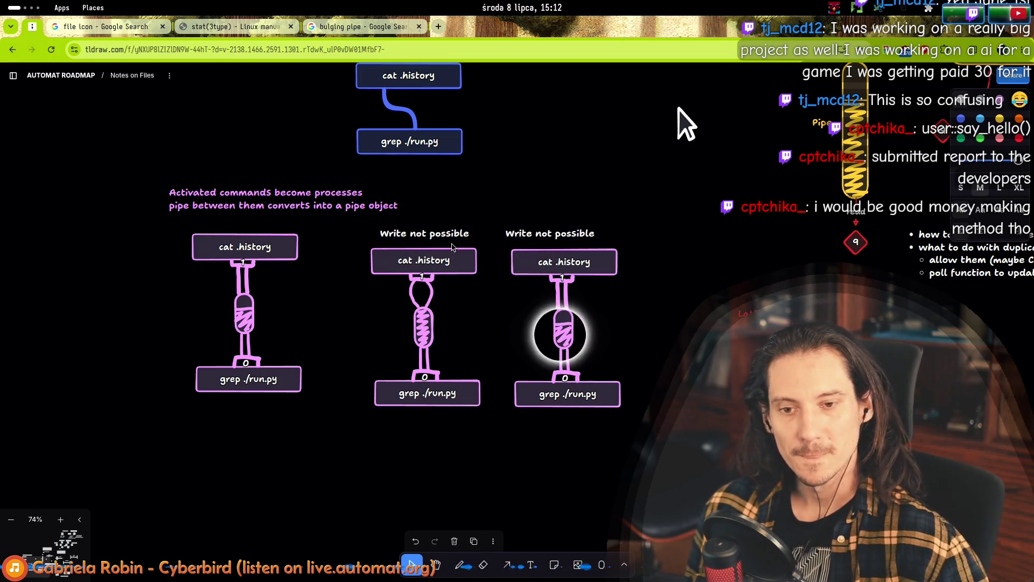
- Change the copied label to 'Read not possible' and centre it over cat .history
double_click(543, 233)
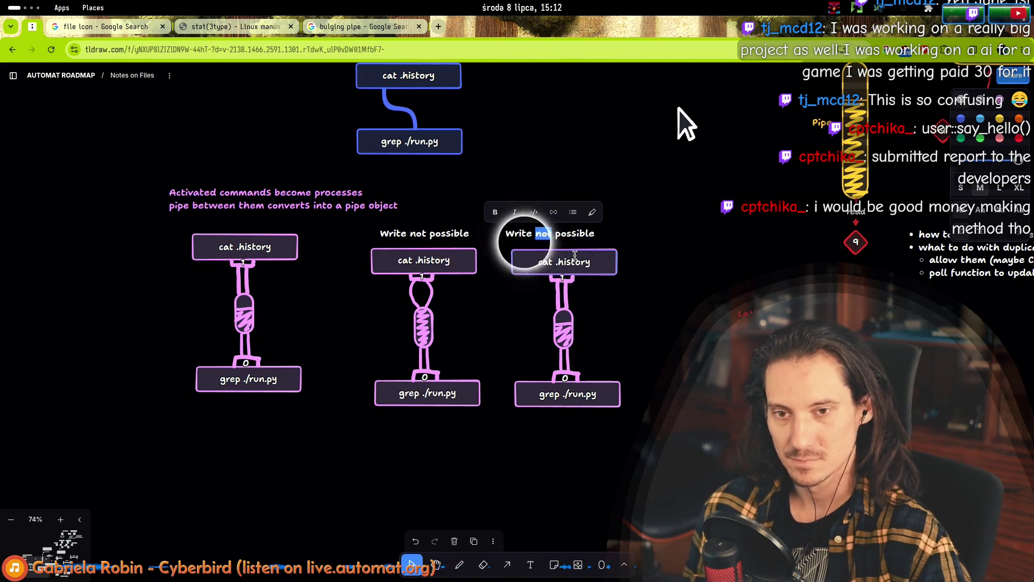
key("ctrl+a")
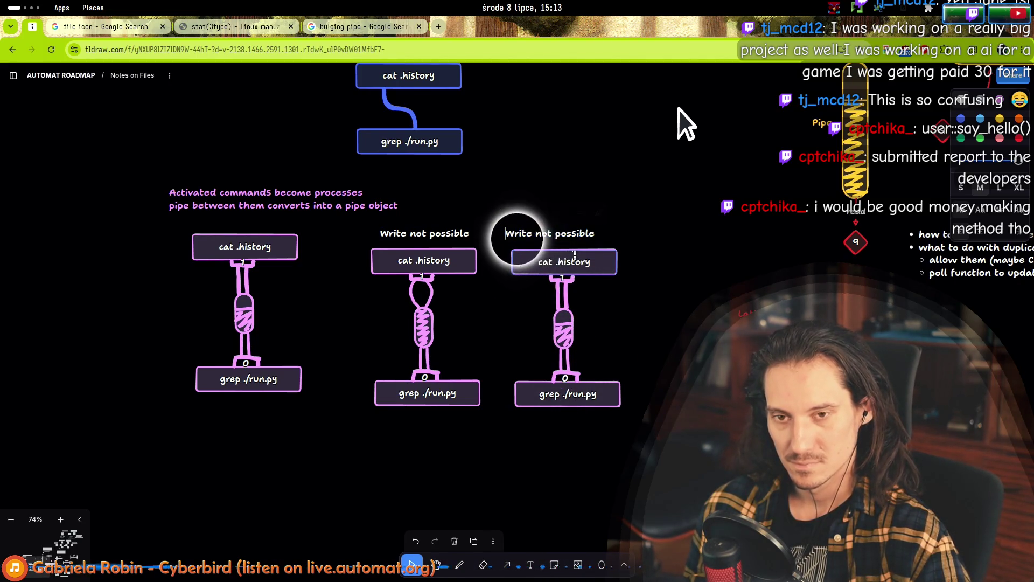
double_click(517, 233)
type("Read")
key("Escape")
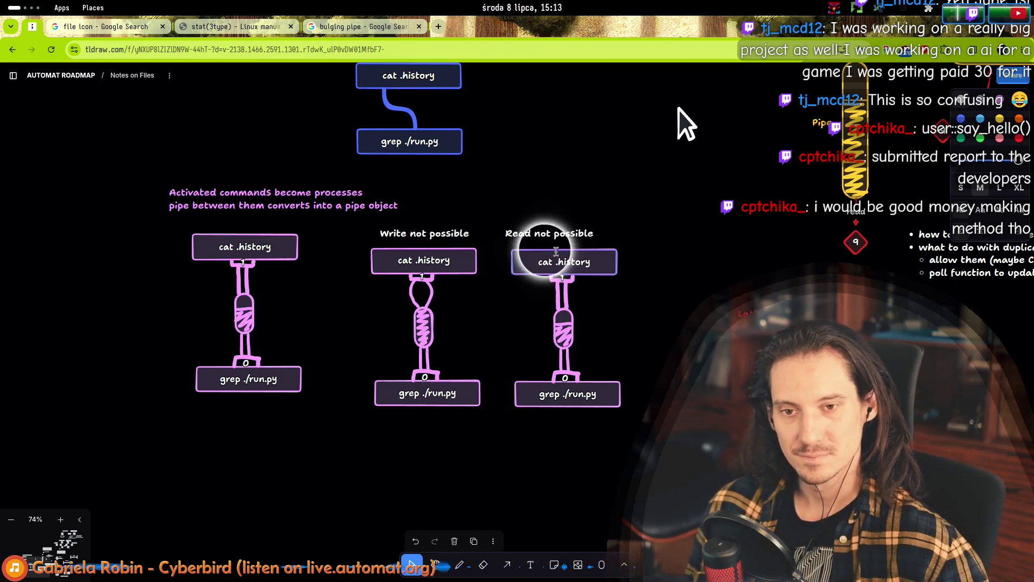
left_click_drag(573, 233, 588, 234)
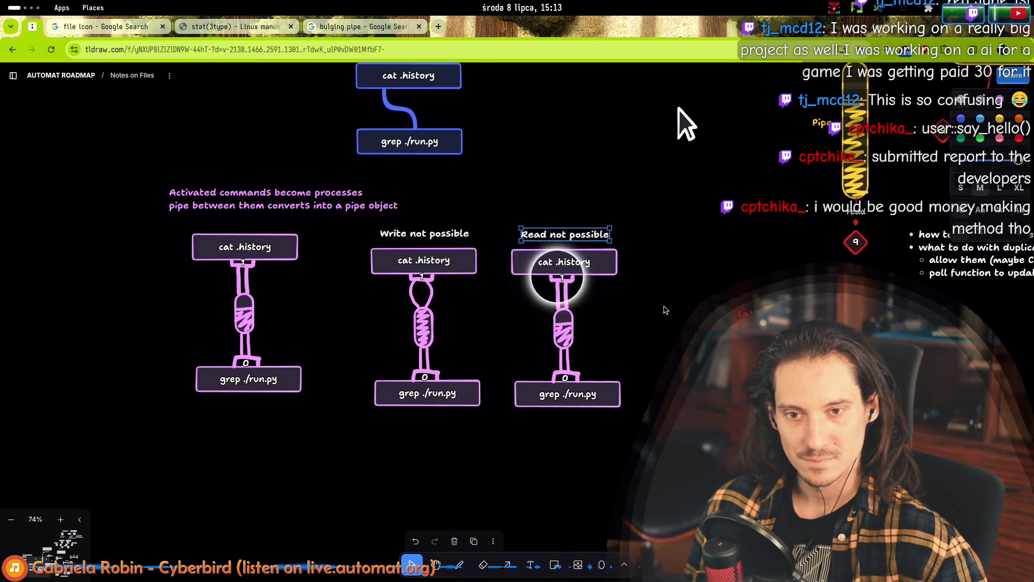
scroll(582, 313, "up", 5)
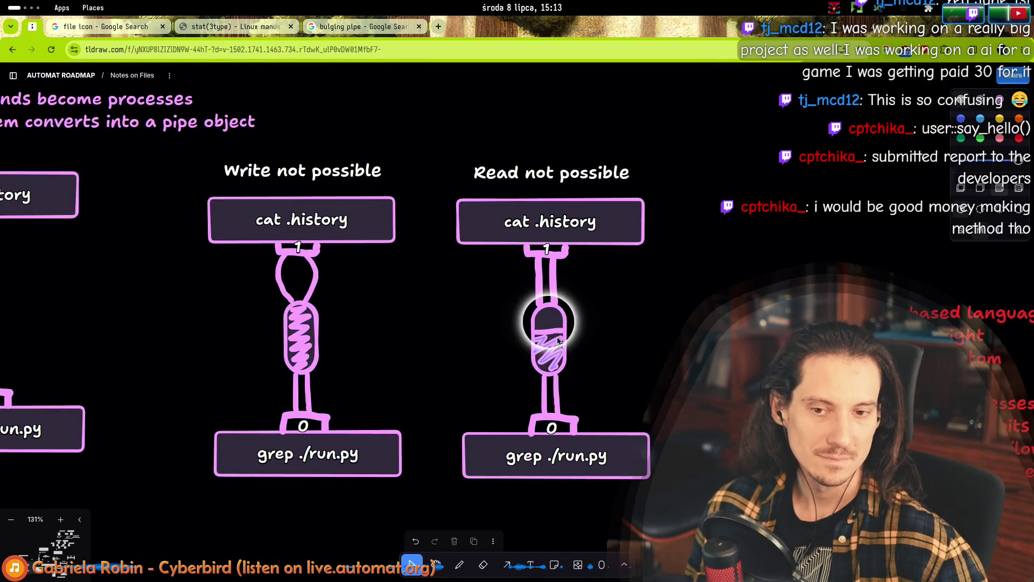
- Select the zigzag in the Read not possible pipe's bulge and zoom out the view
left_click(550, 352)
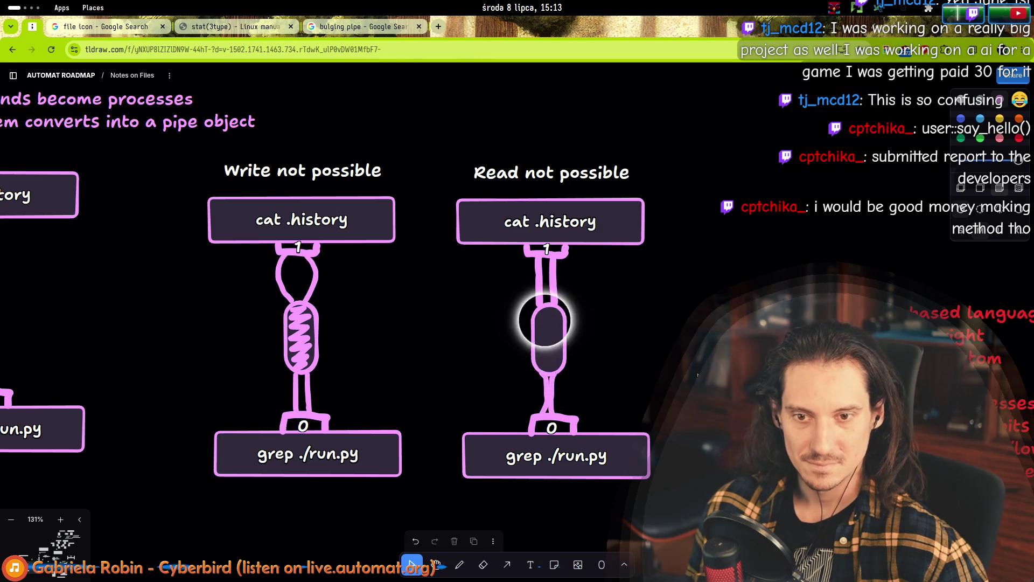
scroll(700, 383, "down", 5)
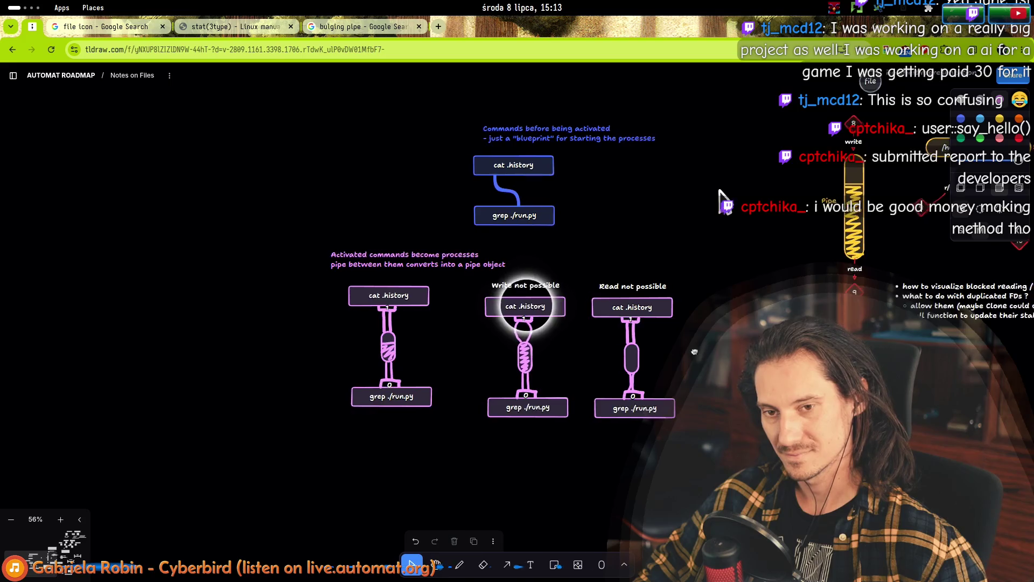
- Pan around the board to review the pipe diagrams and notes
mouse_move(701, 354)
left_mouse_down()
mouse_move(560, 351)
mouse_move(519, 318)
left_mouse_up()
left_click_drag(538, 159, 554, 160)
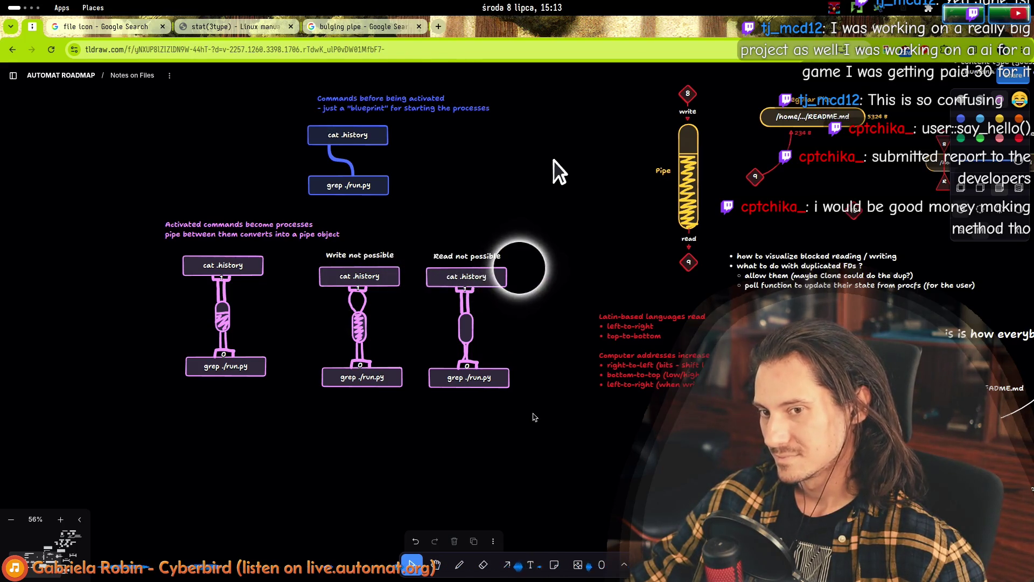
mouse_move(554, 431)
left_mouse_down()
mouse_move(454, 245)
mouse_move(434, 273)
mouse_move(438, 323)
mouse_move(549, 325)
left_mouse_up()
left_click_drag(624, 328, 637, 332)
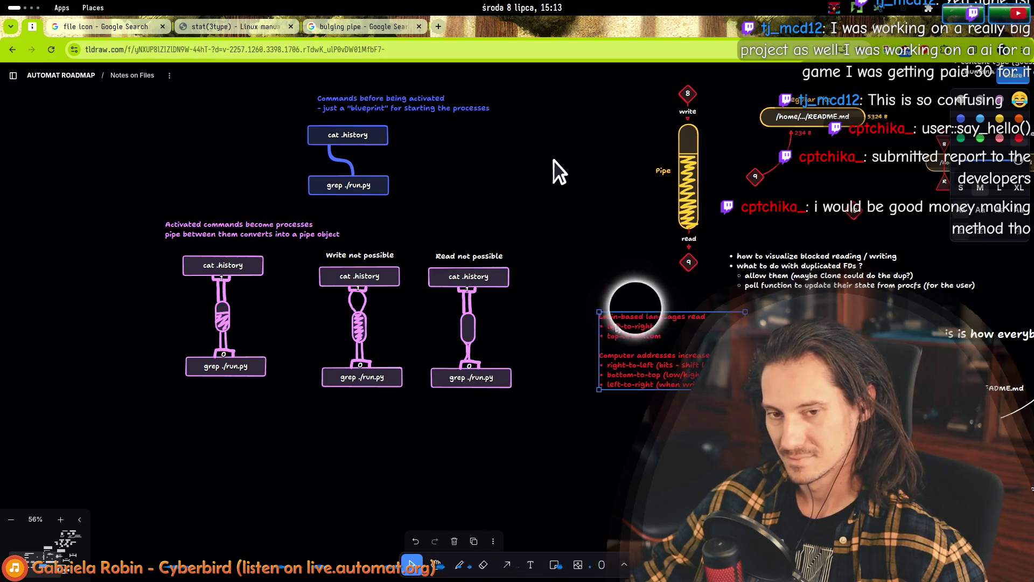
mouse_move(554, 160)
left_mouse_down()
mouse_move(555, 290)
mouse_move(554, 227)
left_mouse_up()
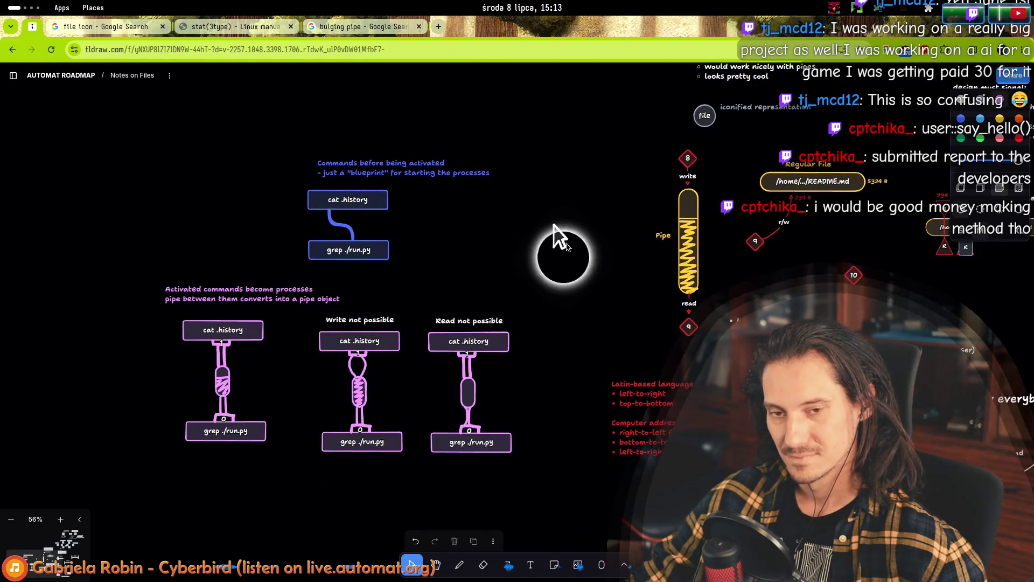
mouse_move(557, 161)
left_mouse_down()
mouse_move(492, 491)
mouse_move(557, 226)
mouse_move(60, 120)
mouse_move(296, 273)
mouse_move(312, 204)
mouse_move(353, 178)
mouse_move(545, 129)
left_mouse_up()
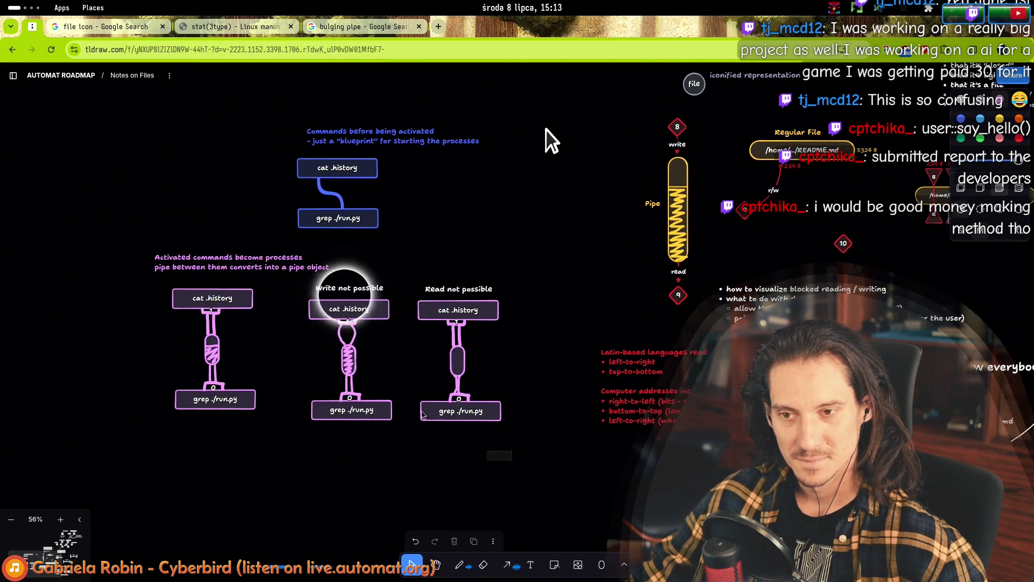
- Select the Write not possible diagram and switch to the bulging pipe image results
left_click_drag(512, 459, 299, 287)
left_click(416, 315, "shift")
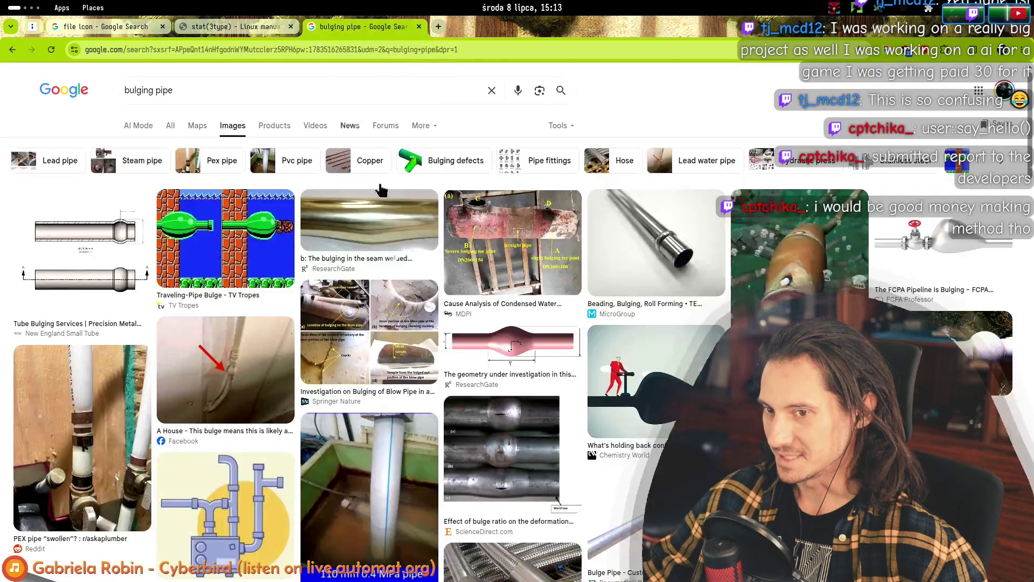
left_click(366, 26)
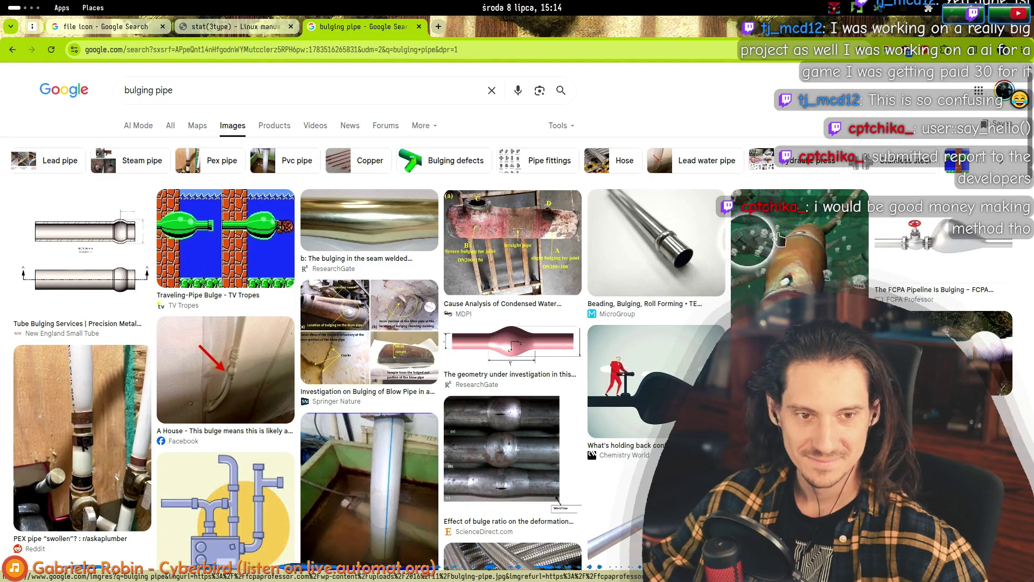
- Open the cartoon pipe bulge image and browse the bulging pipe results
left_click(214, 221)
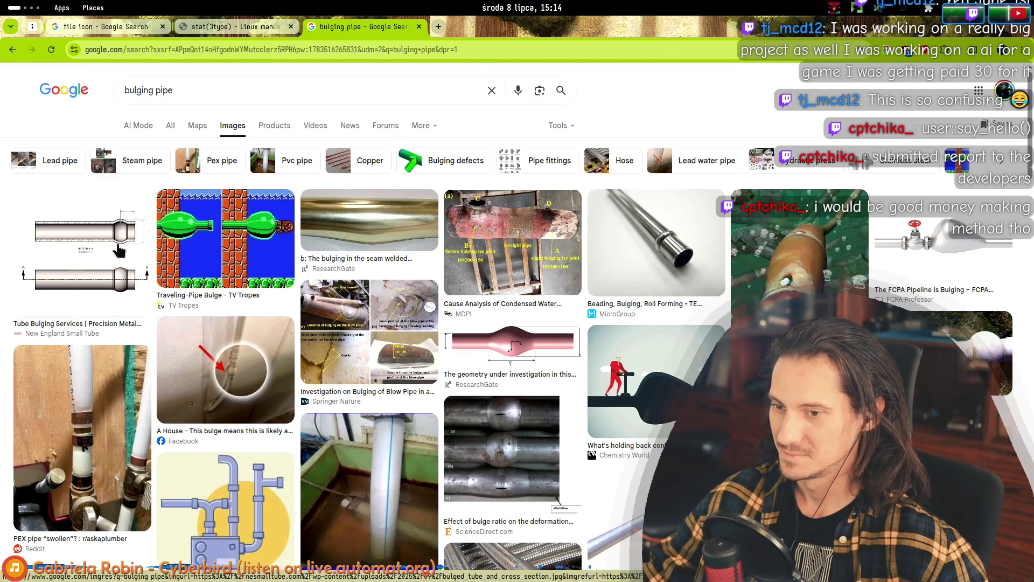
scroll(119, 249, "down", 5)
scroll(115, 294, "down", 5)
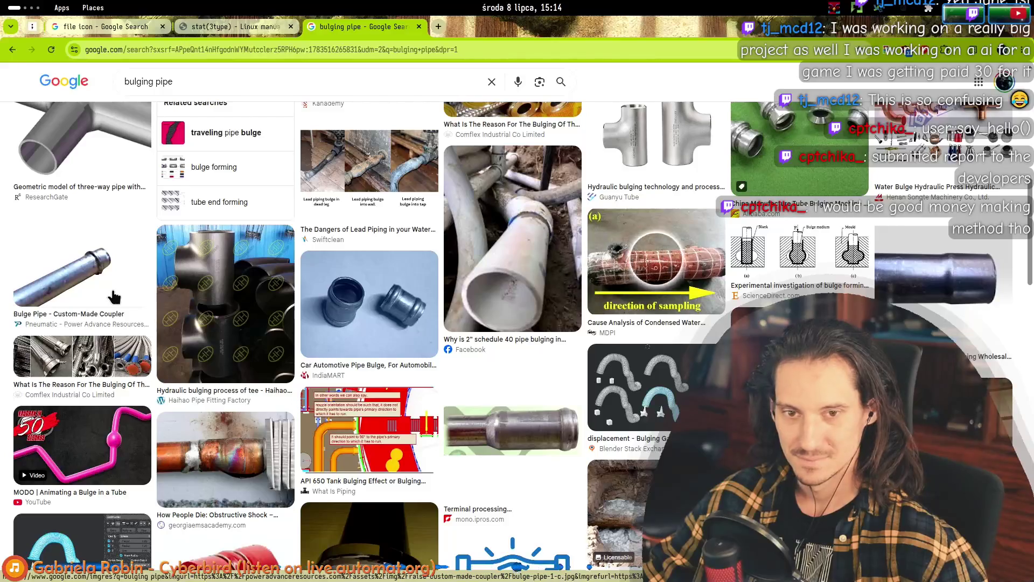
scroll(120, 289, "down", 4)
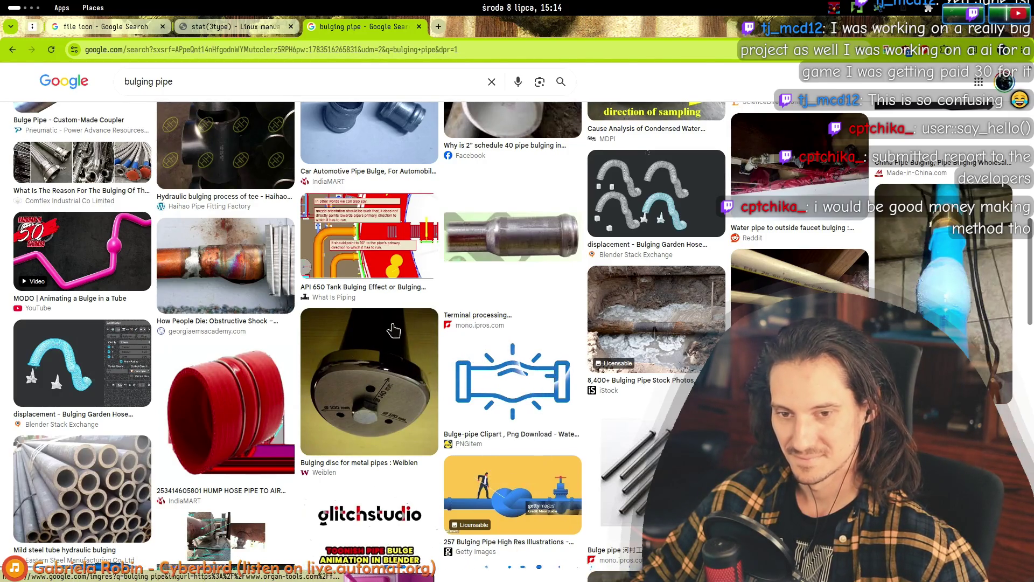
scroll(383, 312, "up", 10)
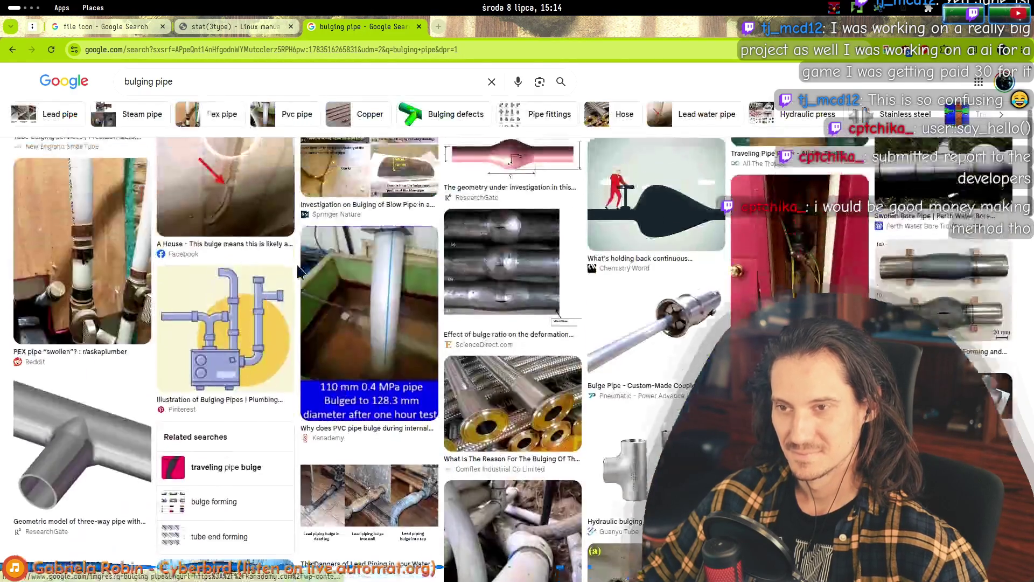
- Search images for 'collapsed pipe' and scroll through the results
left_click(146, 91)
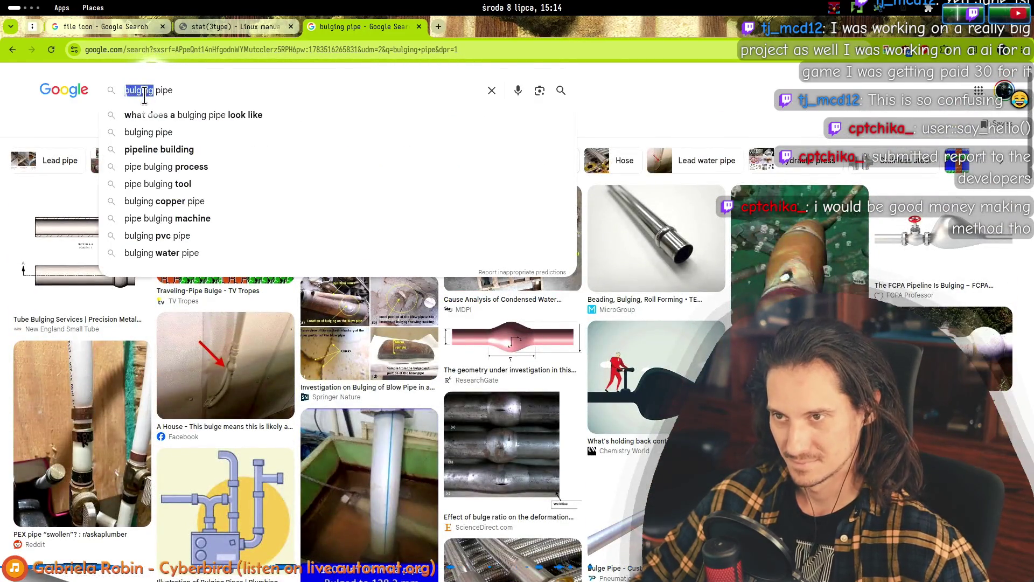
type("dollapsed")
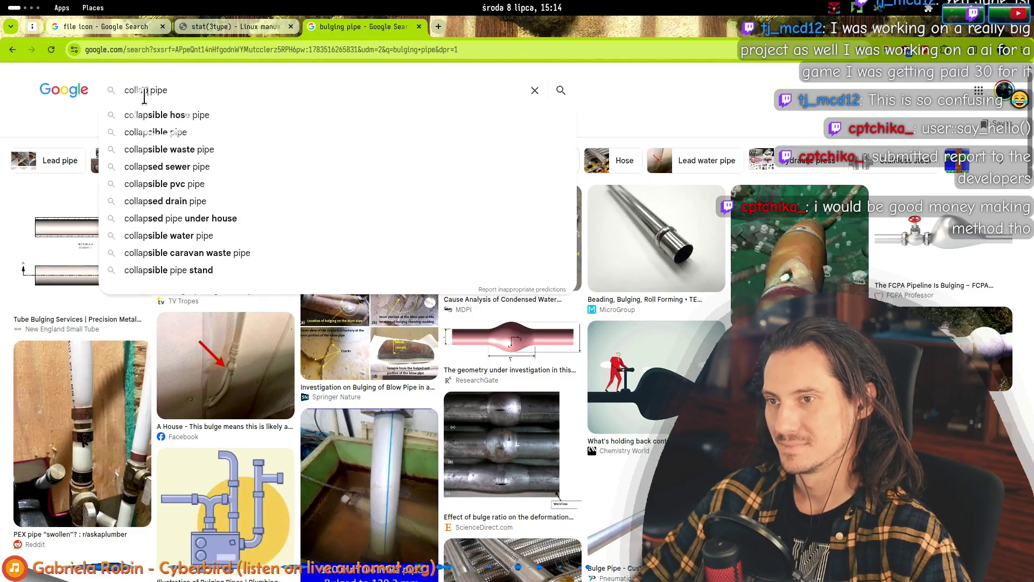
key("Return")
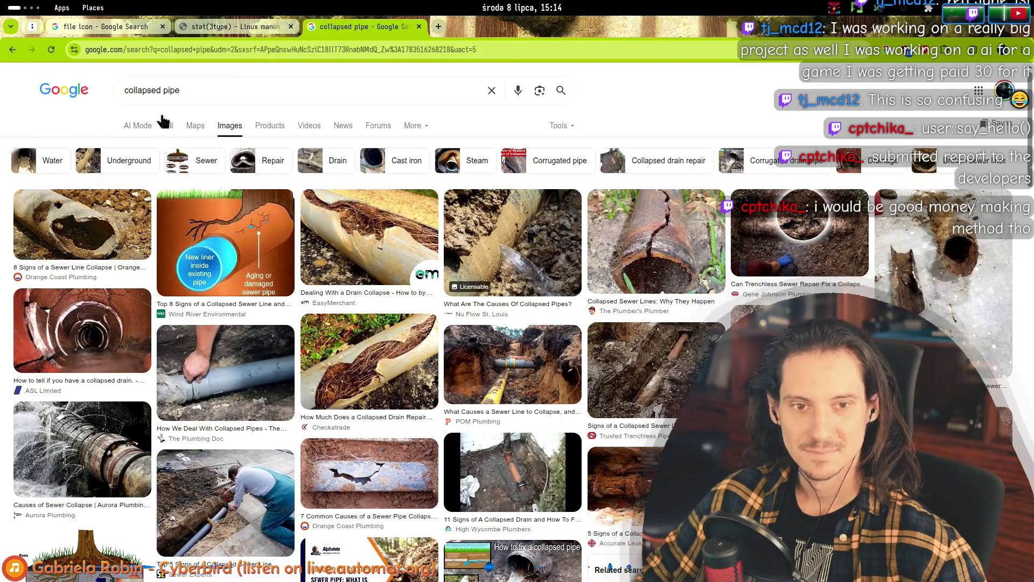
scroll(472, 253, "down", 5)
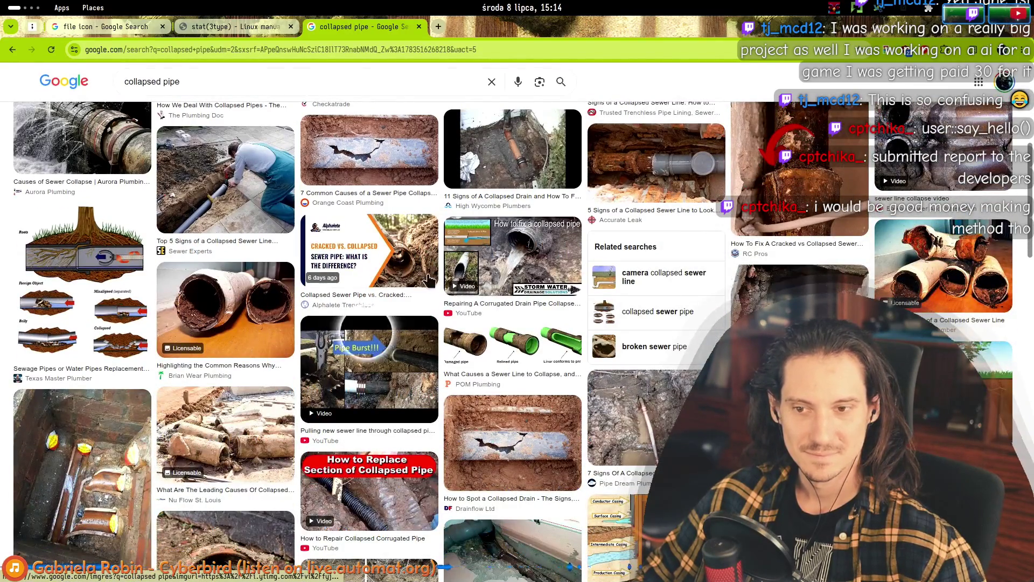
scroll(276, 242, "down", 10)
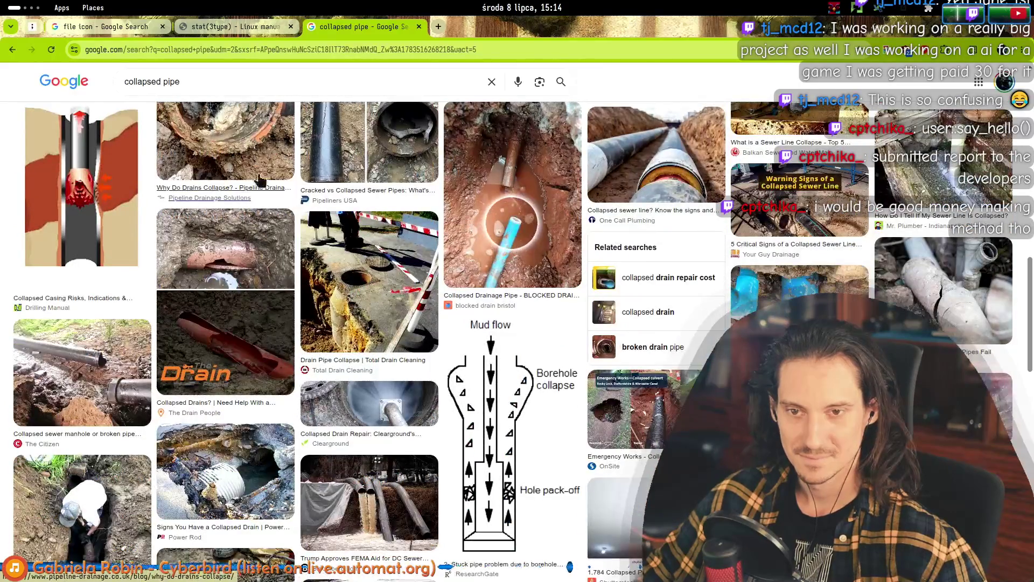
scroll(241, 174, "up", 15)
- Change the image search to 'collapsed hose' and browse the results
double_click(170, 90)
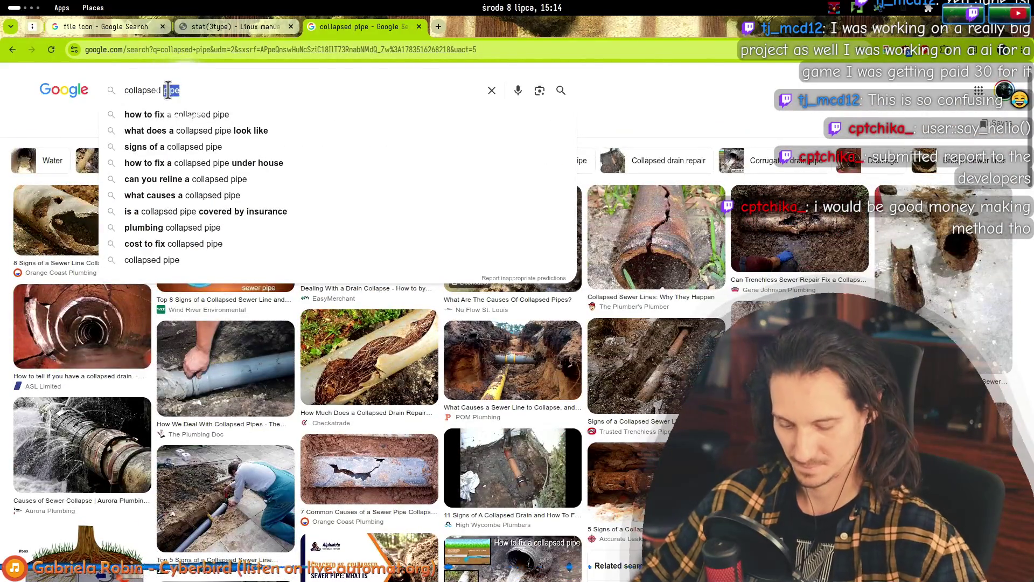
type("hose")
key("Return")
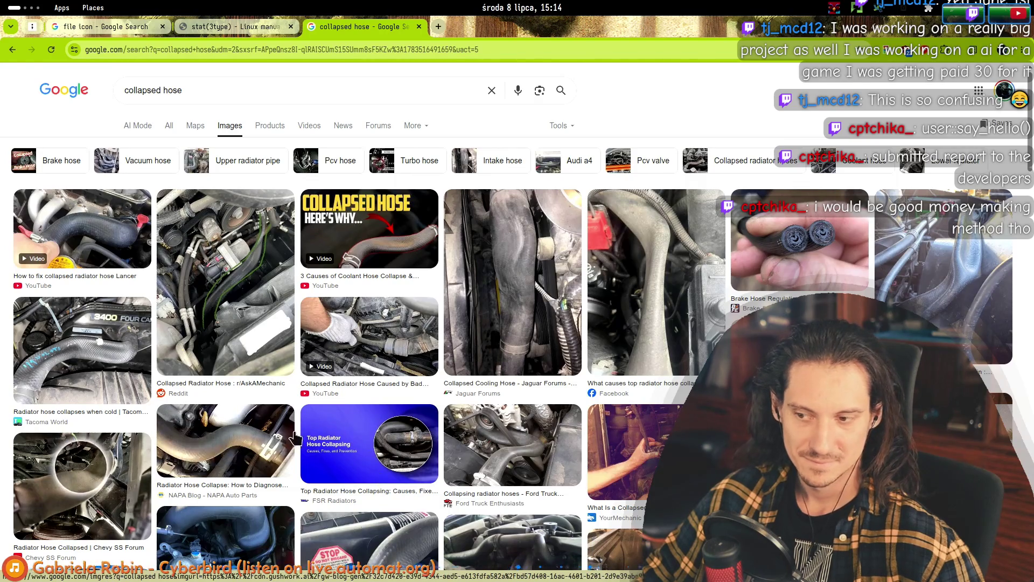
scroll(295, 436, "down", 6)
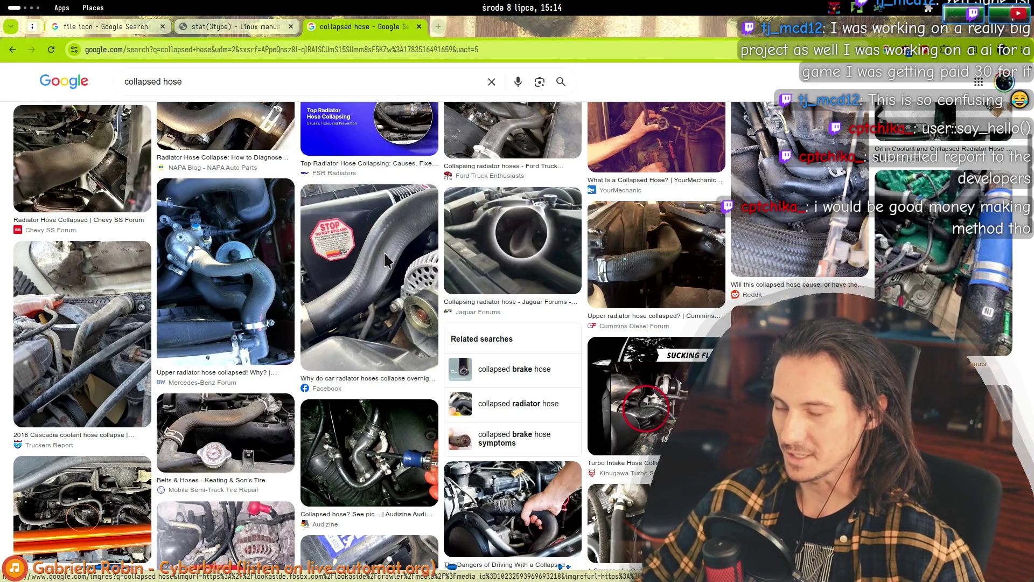
- Return to the tldraw pipe board
key("alt+Tab")
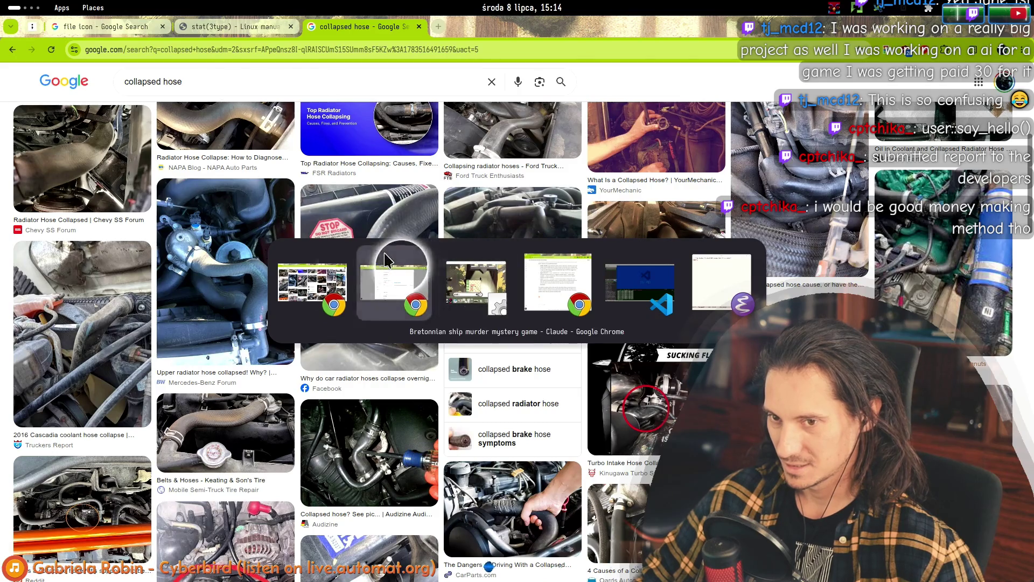
left_click(313, 283)
left_click(118, 24)
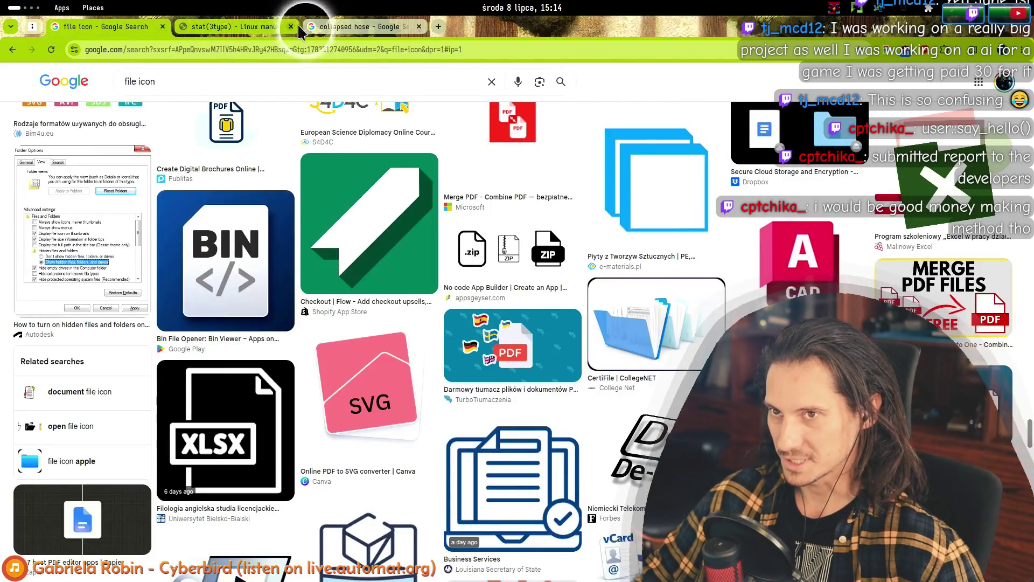
left_click(323, 26)
left_click(36, 28)
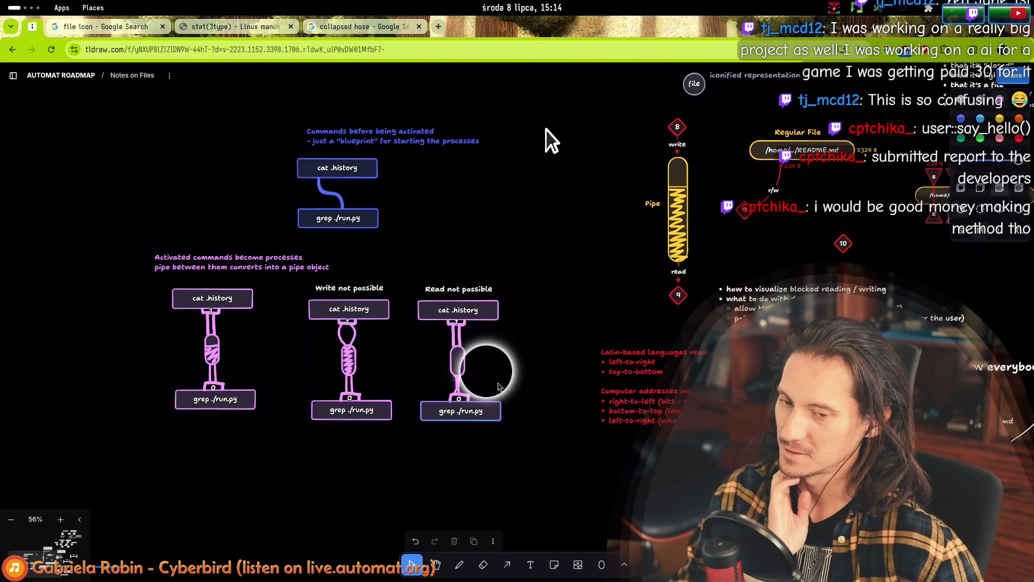
- Switch to the 'collapsed hose' image results tab
left_click(360, 26)
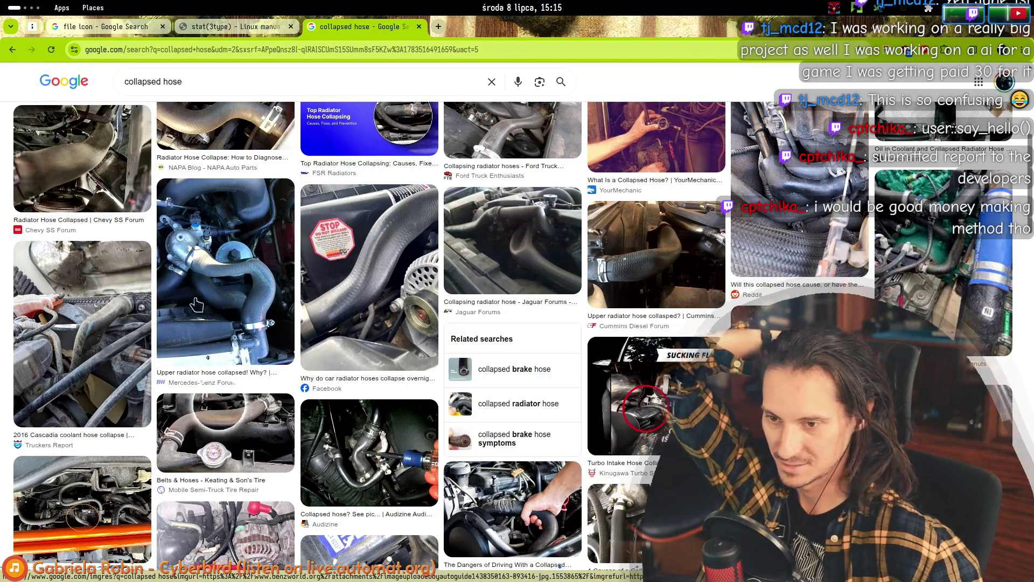
- Scroll through the collapsed hose results of radiator and coolant hose photos
scroll(216, 310, "down", 3)
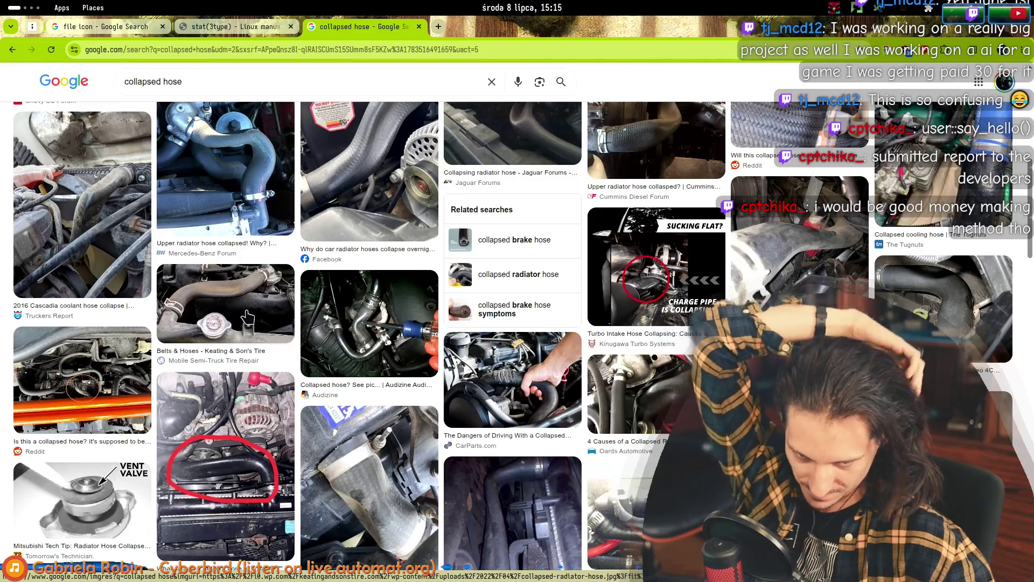
scroll(250, 318, "down", 3)
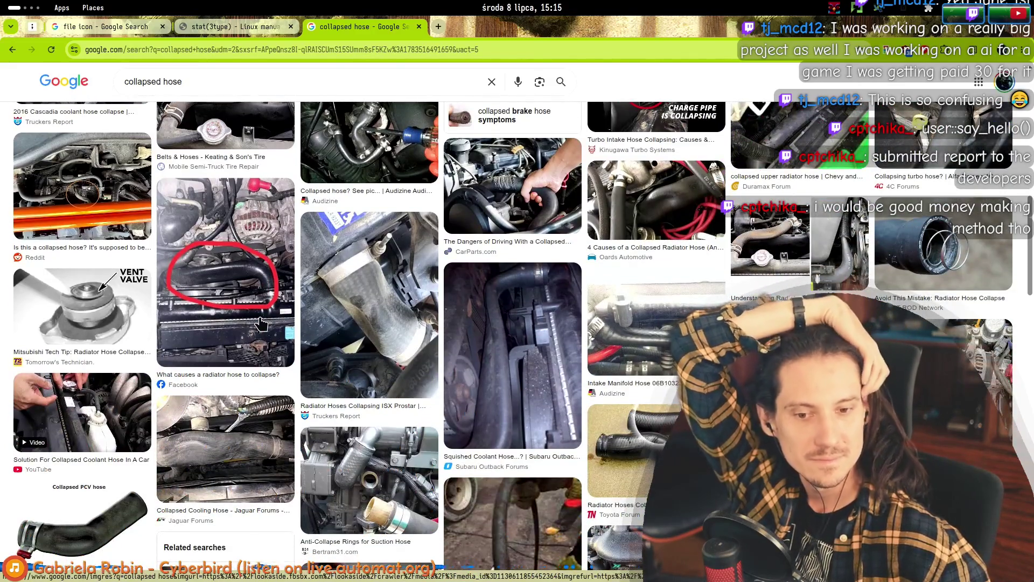
scroll(260, 325, "down", 3)
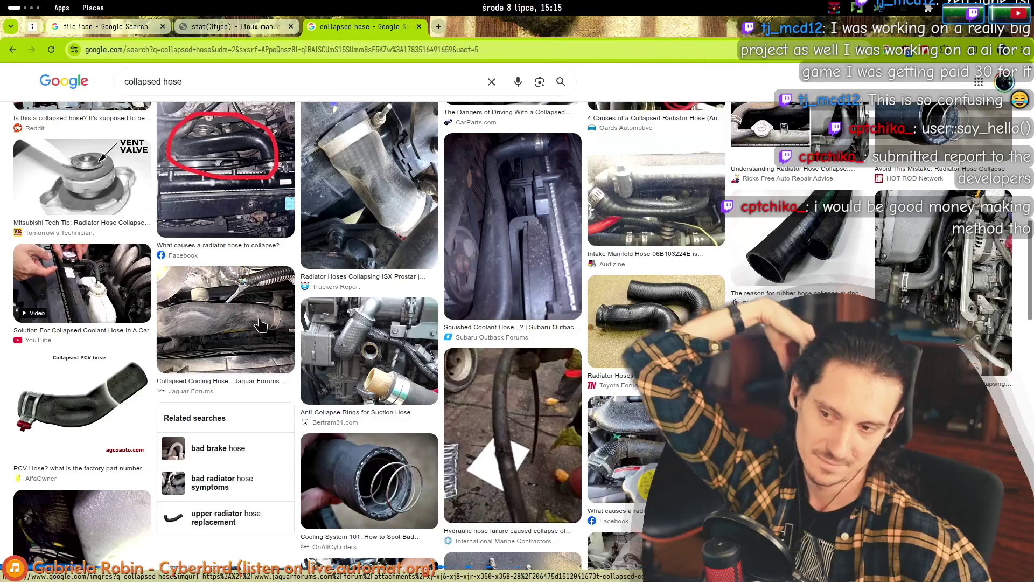
scroll(256, 321, "down", 5)
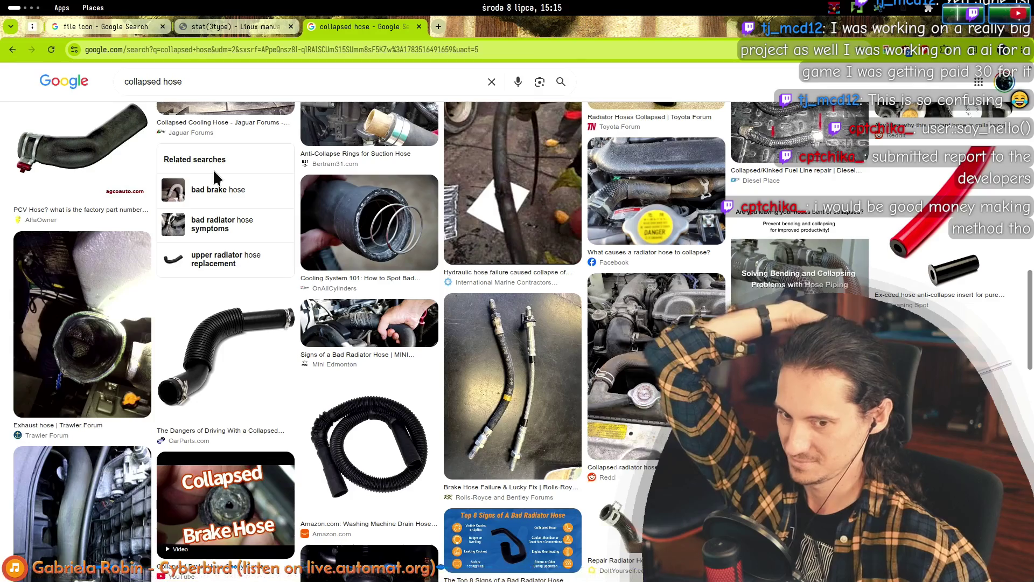
scroll(215, 180, "down", 5)
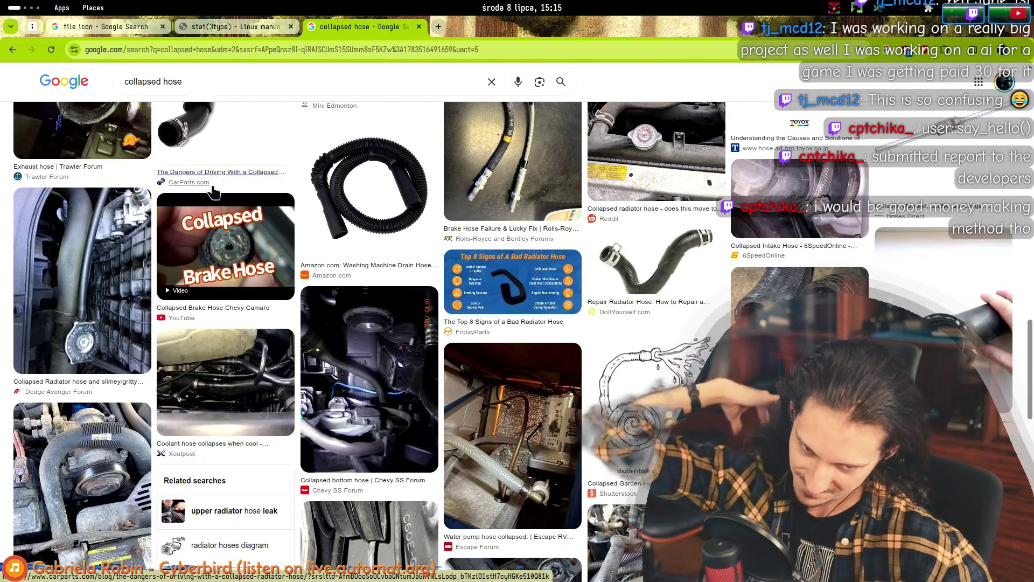
scroll(221, 210, "down", 10)
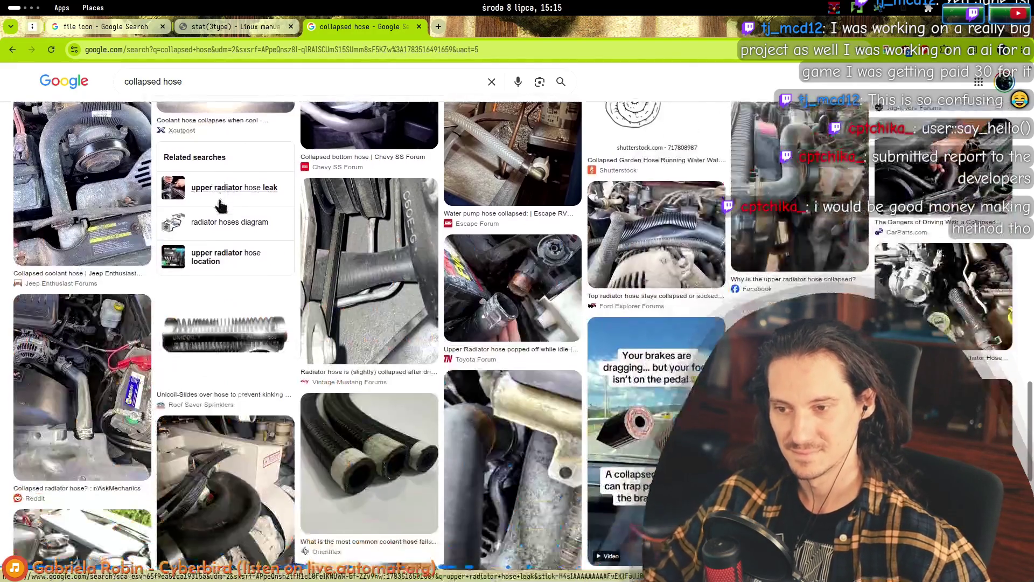
scroll(226, 230, "down", 2)
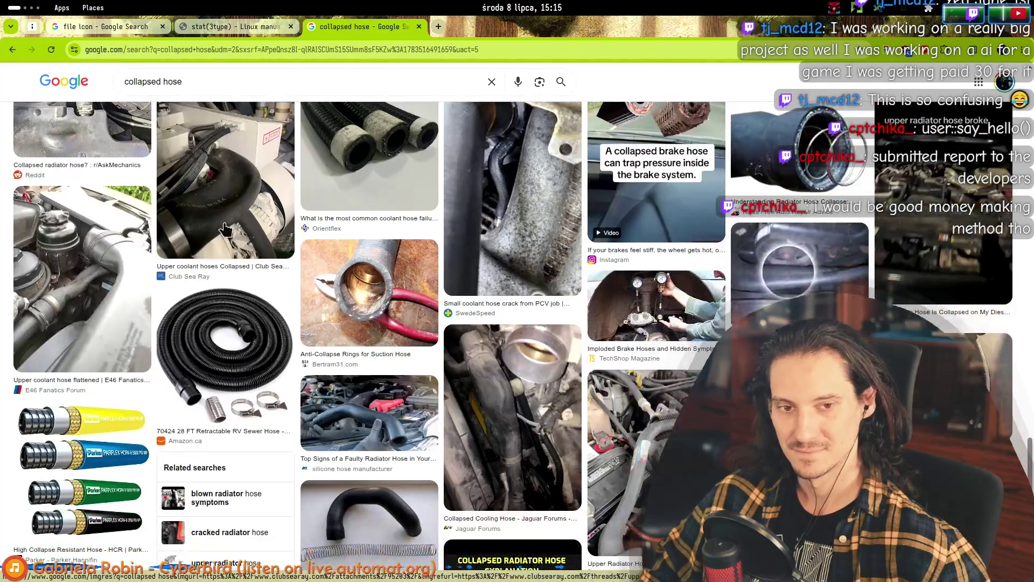
scroll(223, 209, "down", 2)
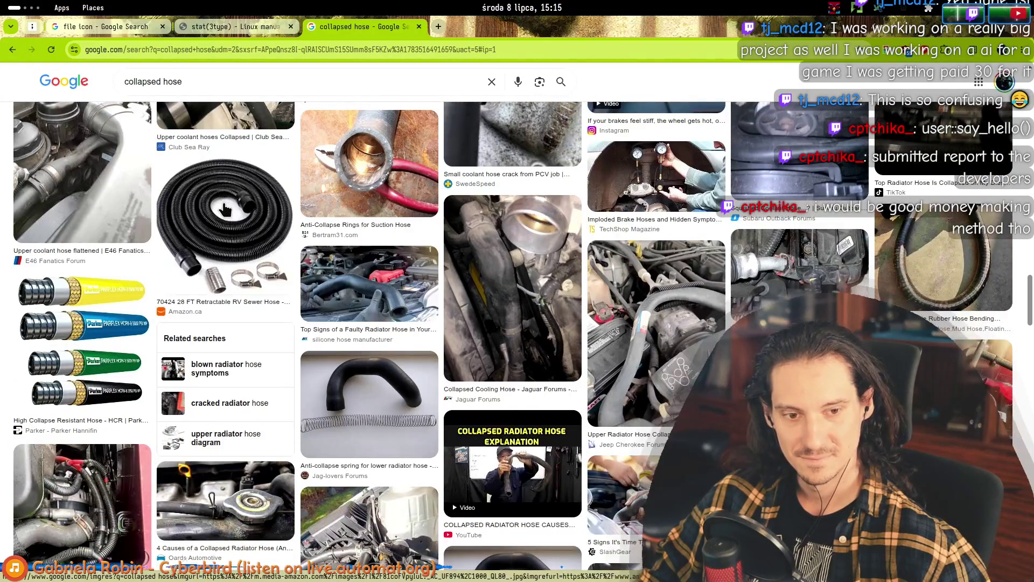
scroll(250, 280, "up", 15)
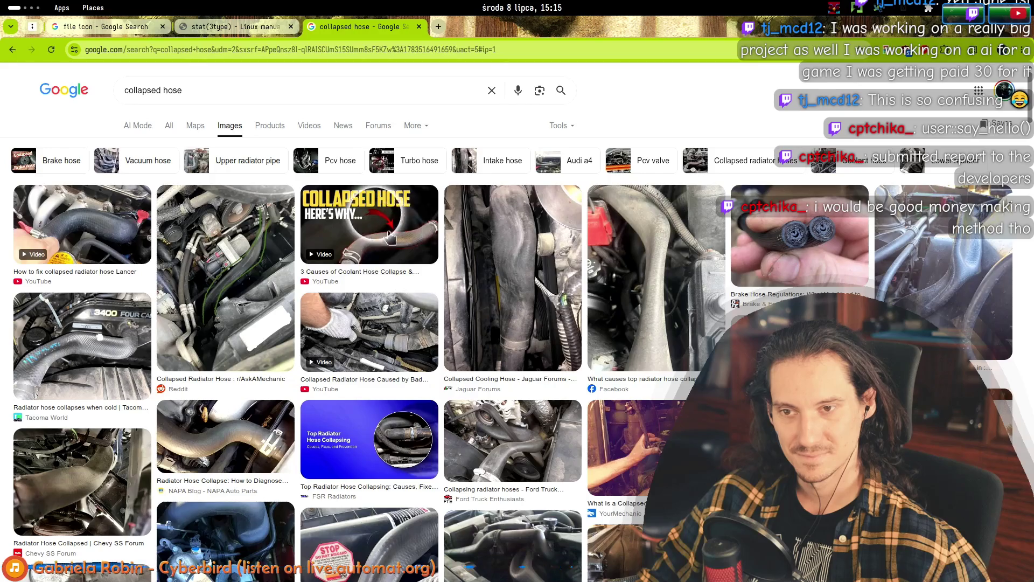
- Alt-Tab back to the tldraw board
key("alt+Tab")
key("alt+Tab")
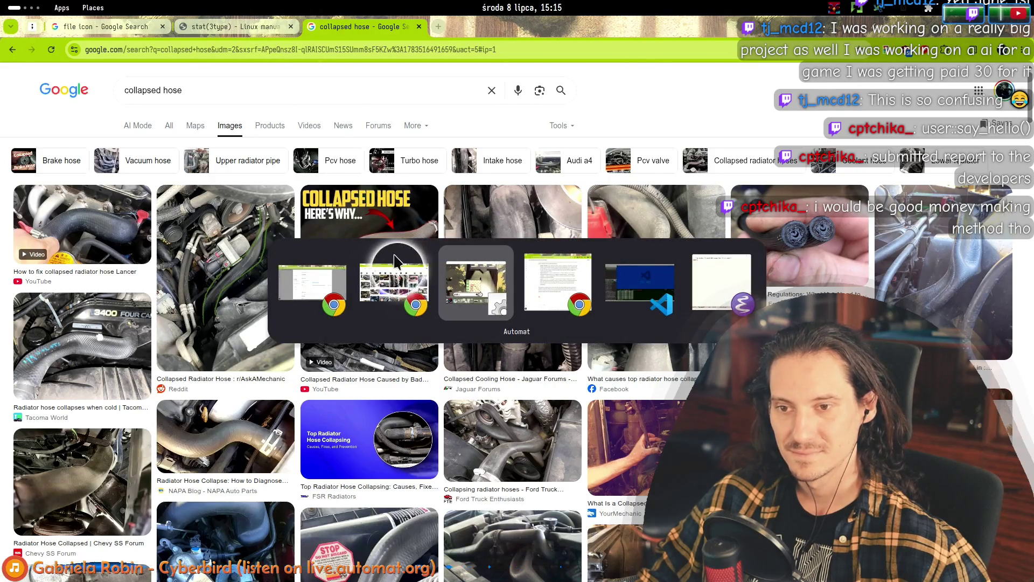
left_click(395, 275)
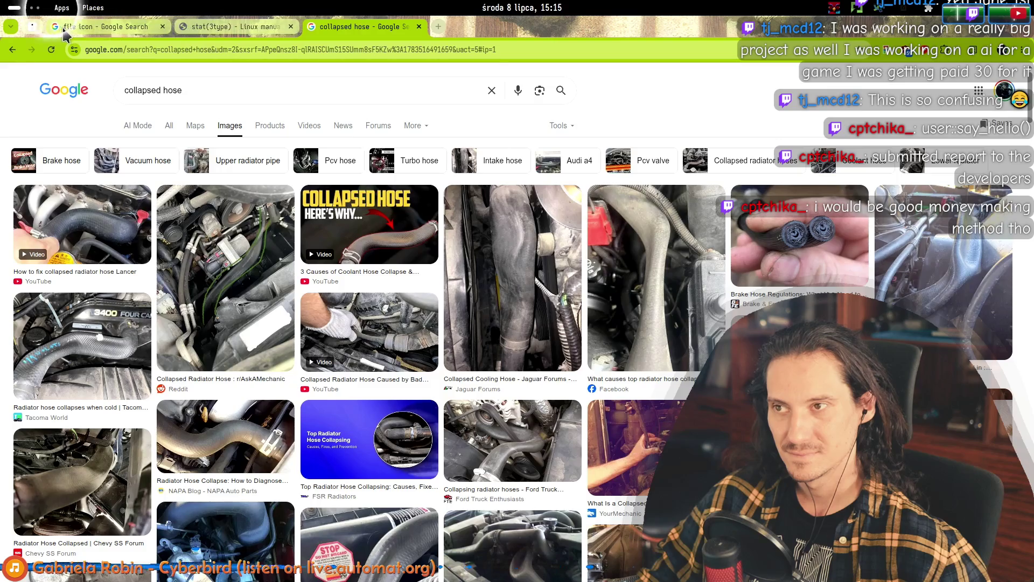
key("alt+Tab")
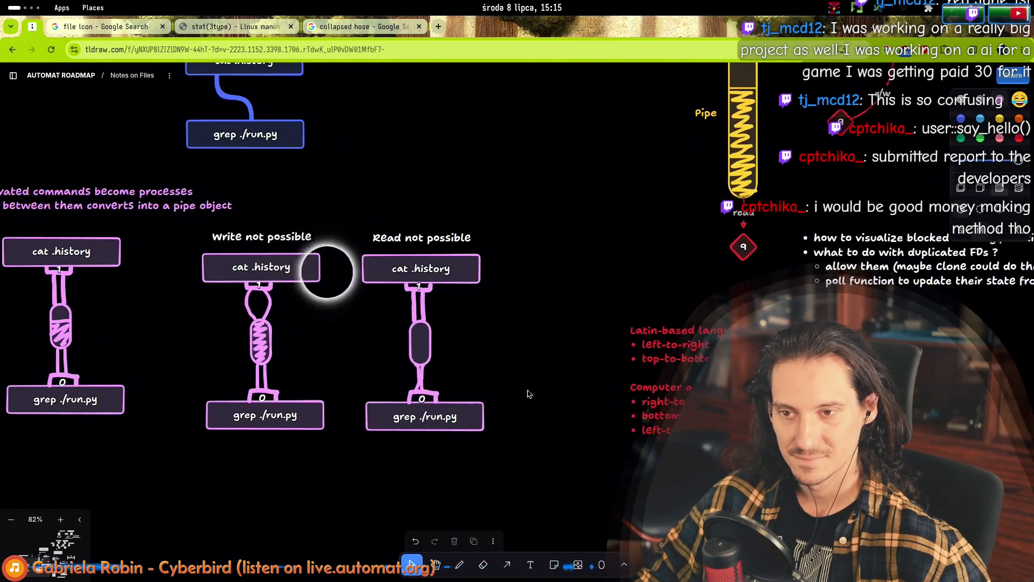
- Add a 'collapsed hose' text label beside the Read not possible hose
left_click(480, 414)
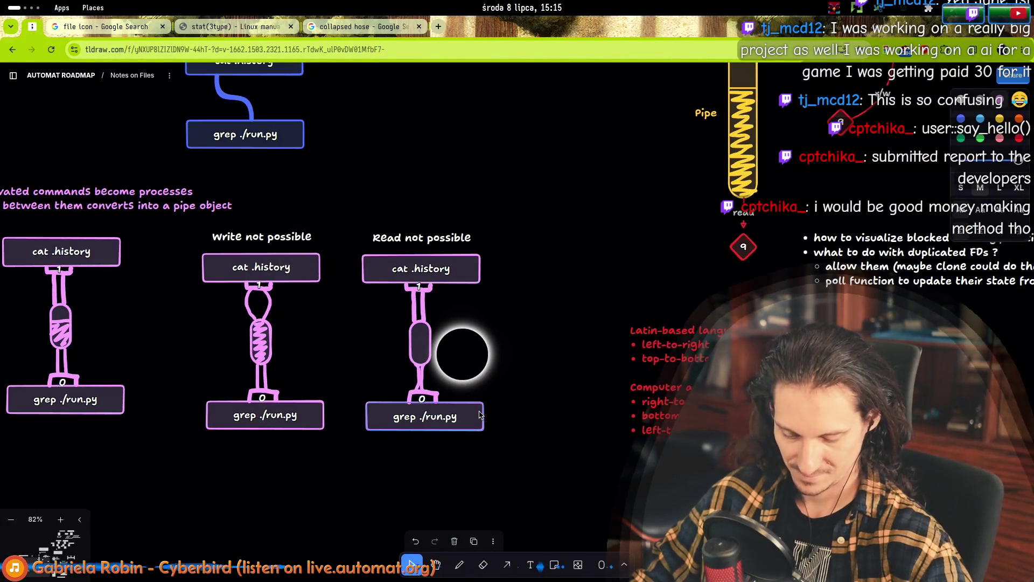
type("collapsed")
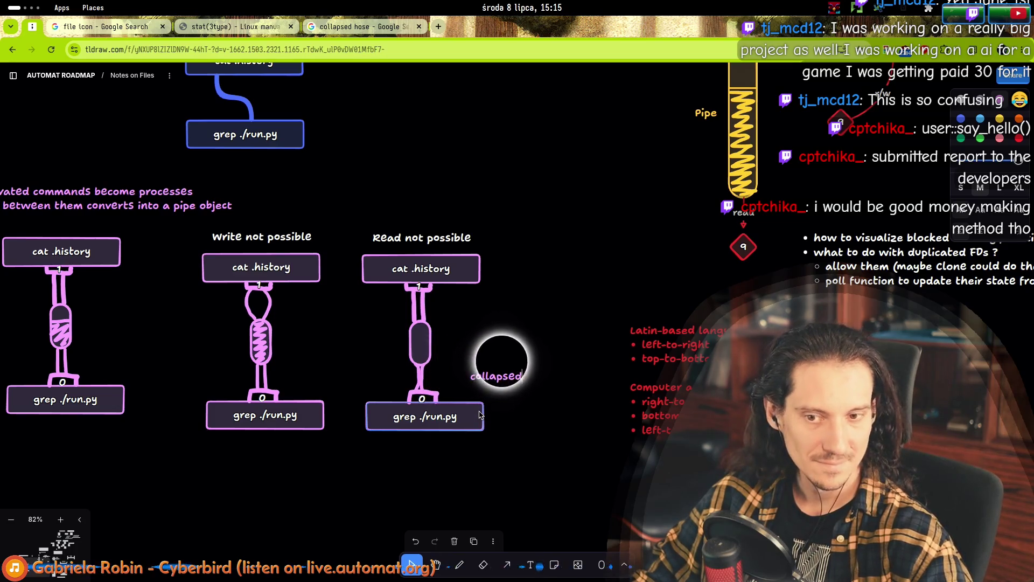
type(" hose")
key("Escape")
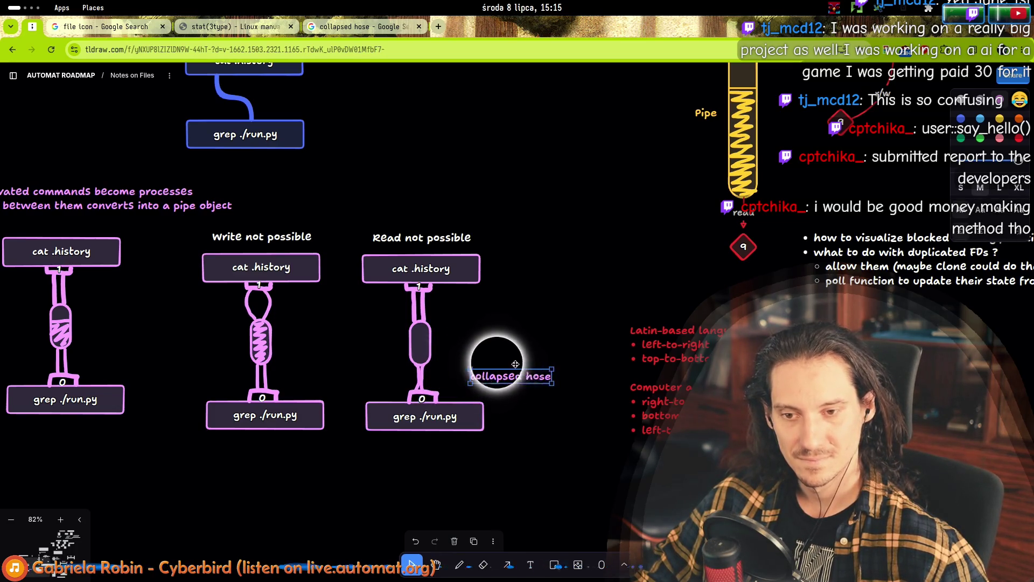
mouse_move(515, 364)
left_mouse_down()
mouse_move(507, 353)
mouse_move(429, 377)
left_mouse_up()
- Add an arrowed 'bulge' label on the Write not possible pipe and adjust both labels
key("a")
double_click(297, 315)
type("ou")
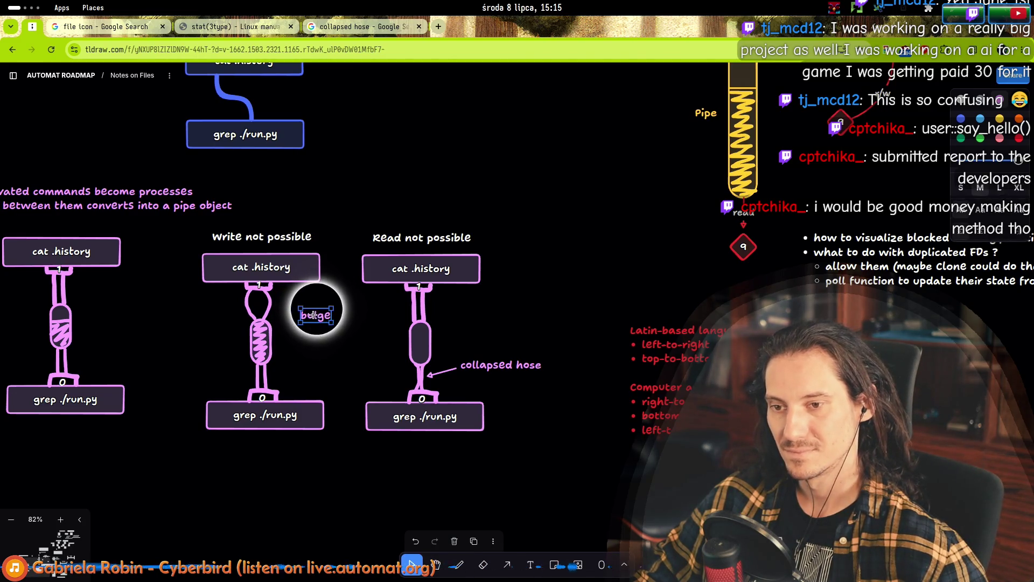
type("a")
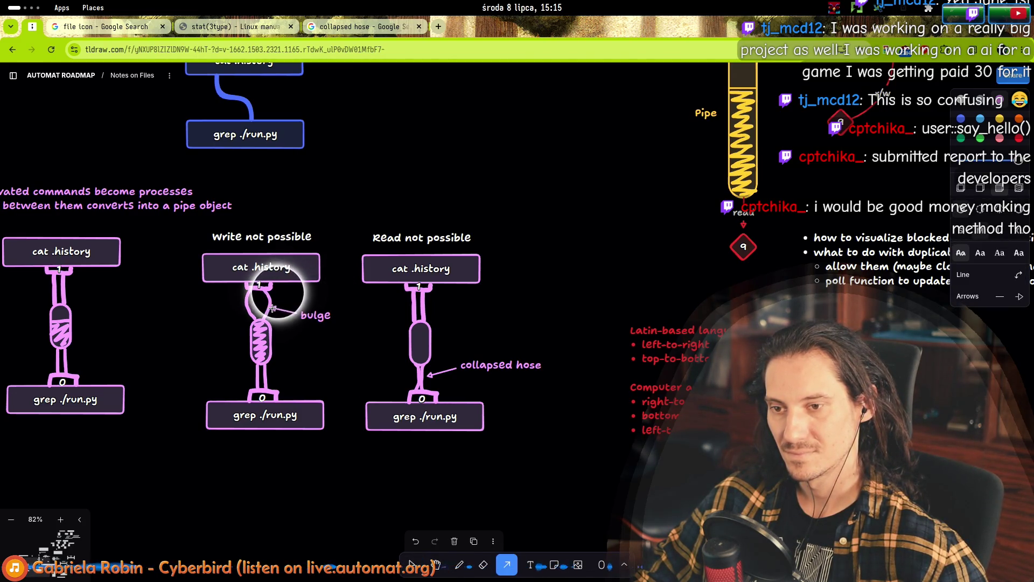
left_click_drag(322, 315, 325, 313)
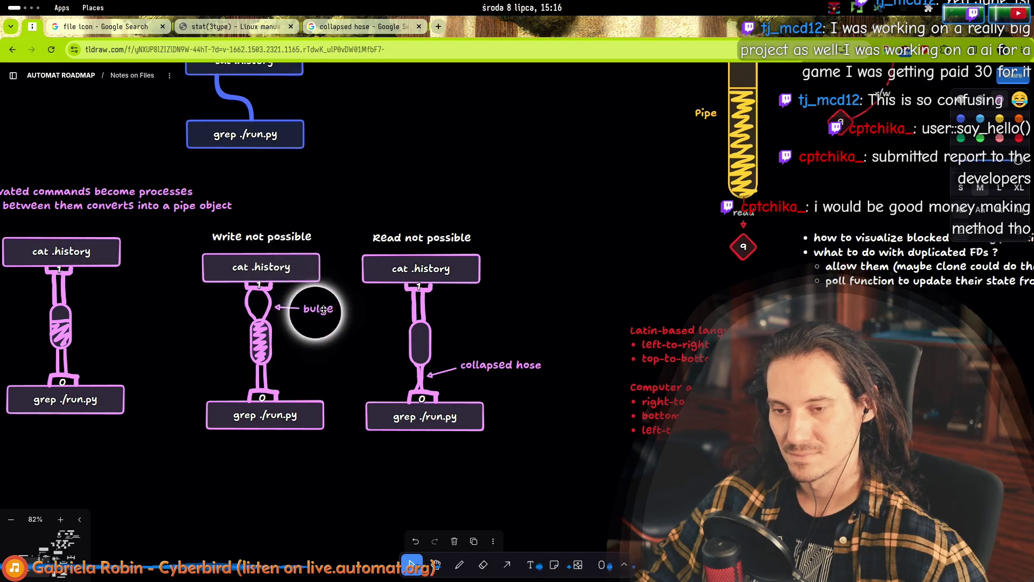
left_click_drag(516, 365, 507, 375)
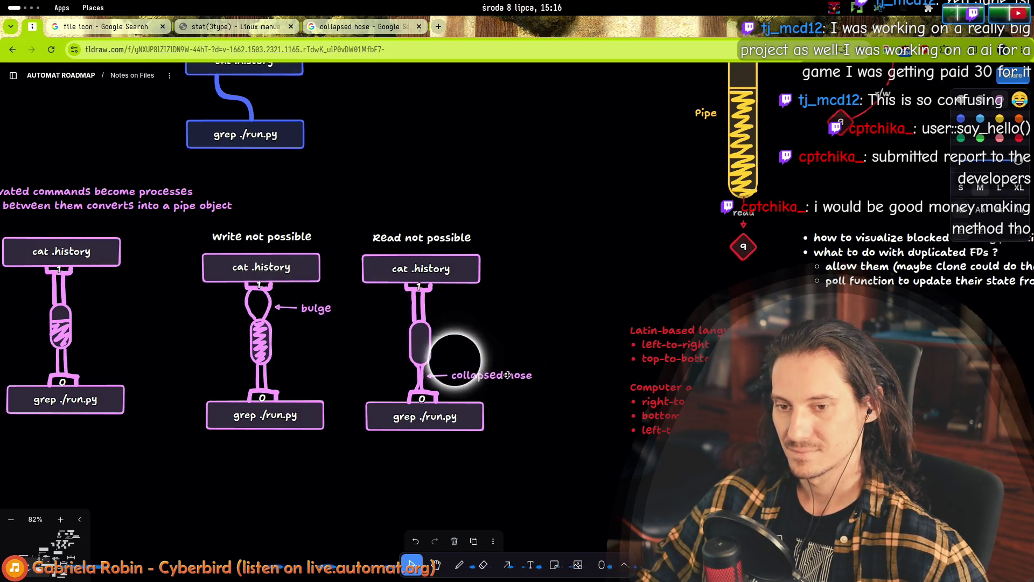
left_click(527, 320)
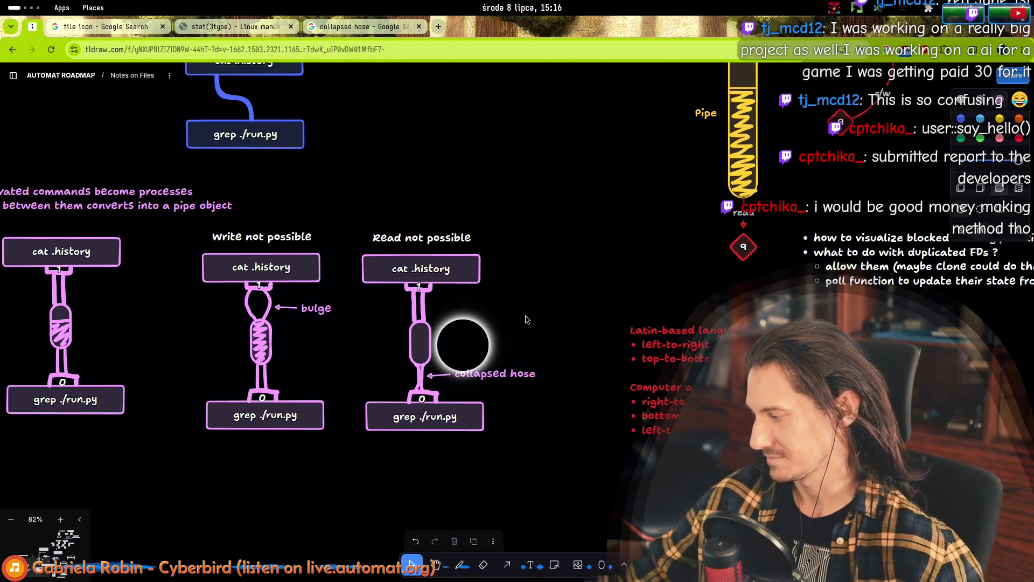
scroll(493, 333, "down", 5)
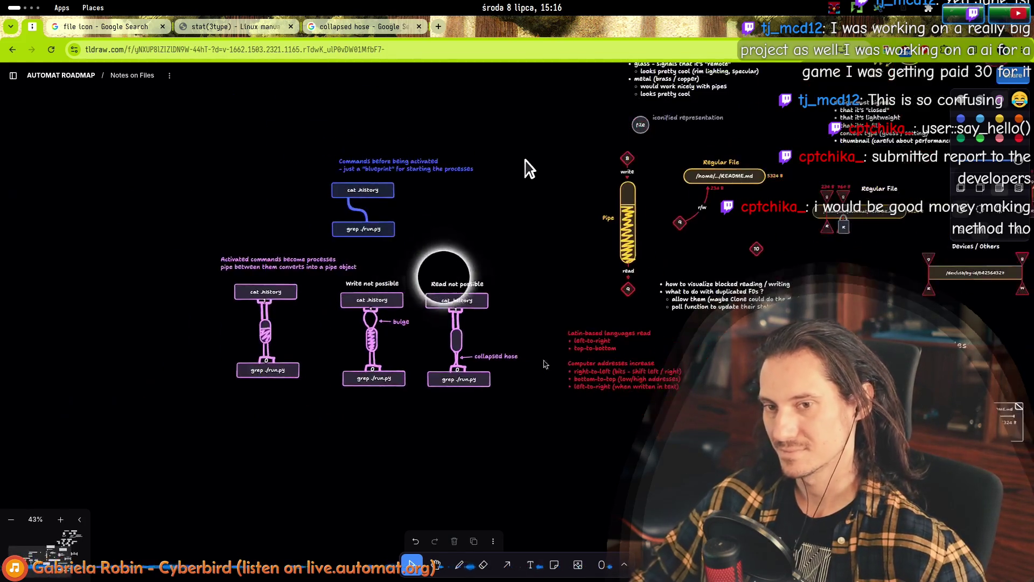
scroll(517, 409, "up", 3)
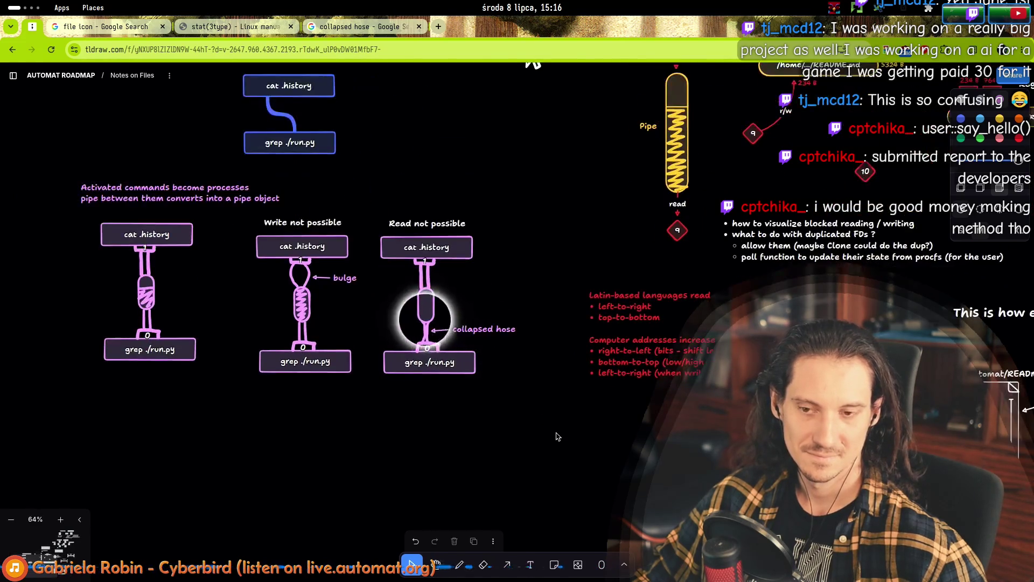
mouse_move(530, 453)
left_mouse_down()
mouse_move(9, 171)
mouse_move(469, 430)
mouse_move(59, 197)
left_mouse_up()
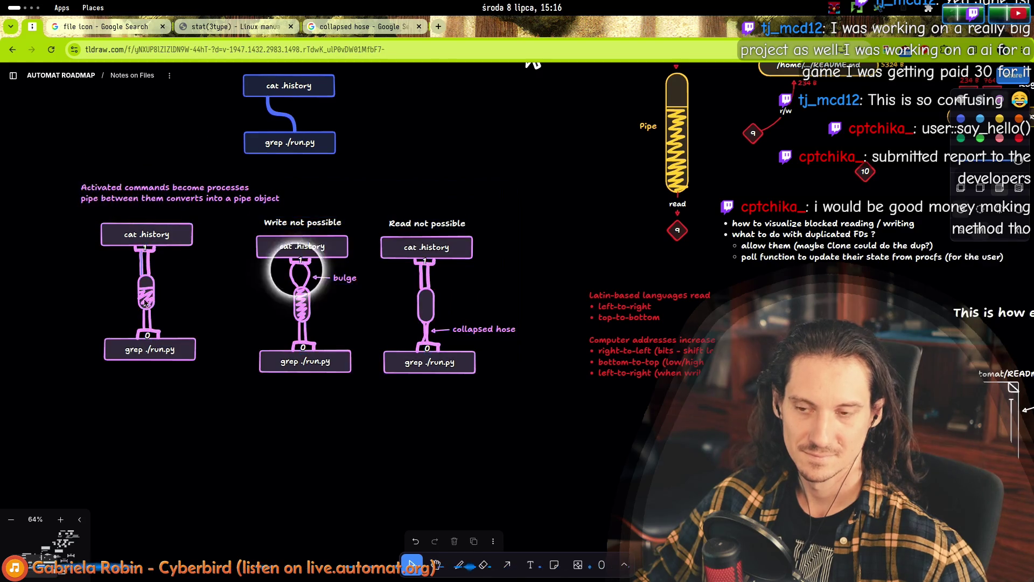
scroll(121, 341, "up", 5)
scroll(121, 341, "down", 4)
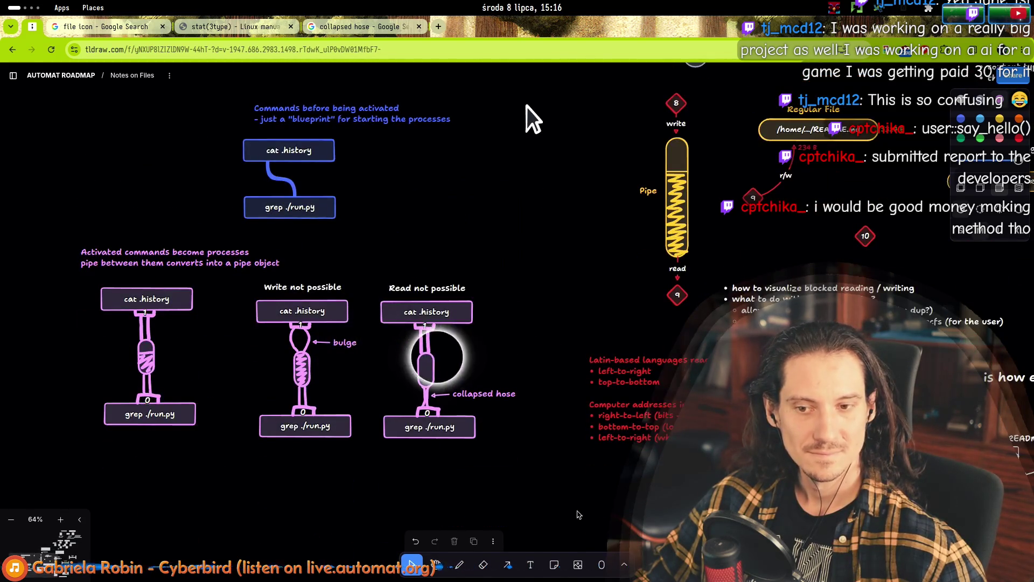
mouse_move(96, 245)
left_mouse_down()
mouse_move(47, 240)
mouse_move(53, 249)
mouse_move(59, 51)
left_mouse_up()
mouse_move(65, 98)
left_mouse_down()
mouse_move(549, 487)
mouse_move(498, 481)
mouse_move(81, 189)
mouse_move(60, 103)
left_mouse_up()
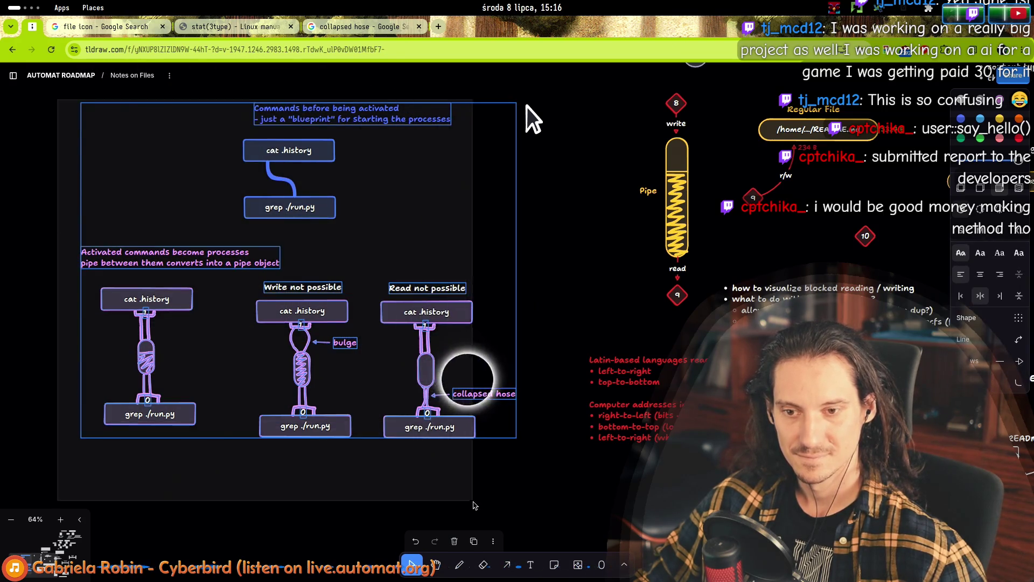
mouse_move(487, 501)
left_mouse_down()
mouse_move(81, 124)
mouse_move(44, 110)
left_mouse_up()
scroll(88, 256, "up", 5)
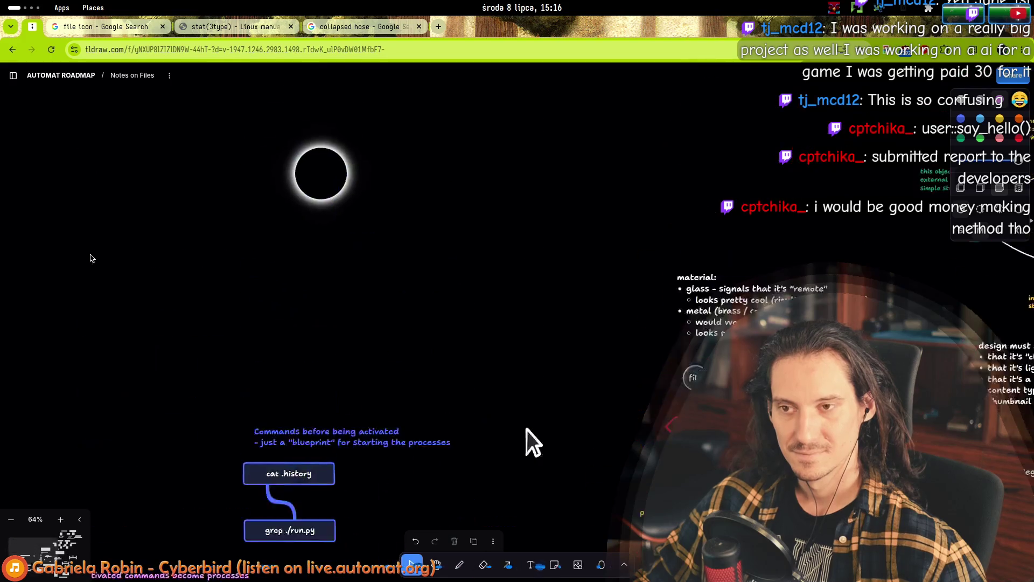
scroll(92, 259, "down", 6)
scroll(102, 284, "up", 3)
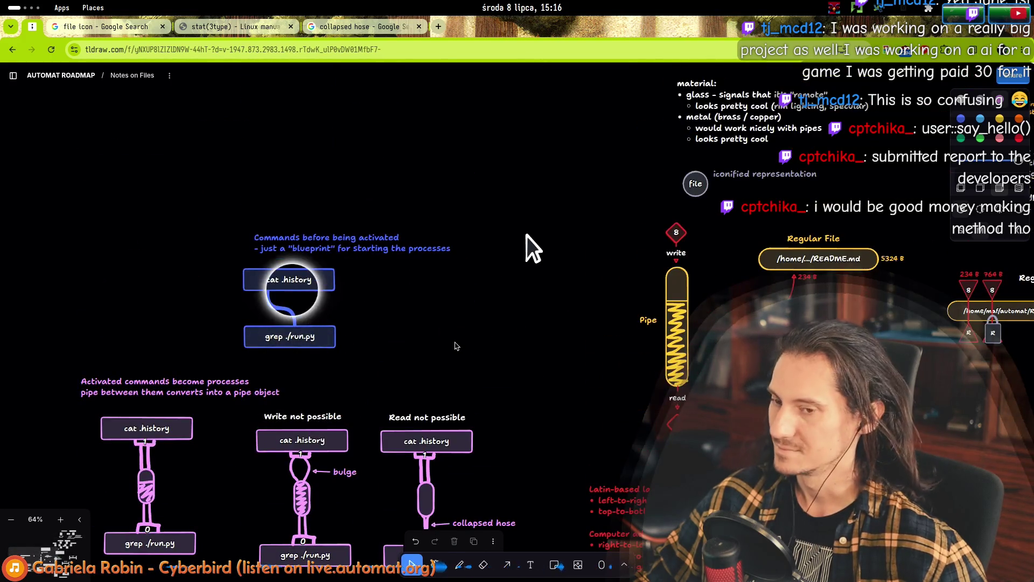
scroll(412, 316, "down", 5)
scroll(412, 315, "up", 3)
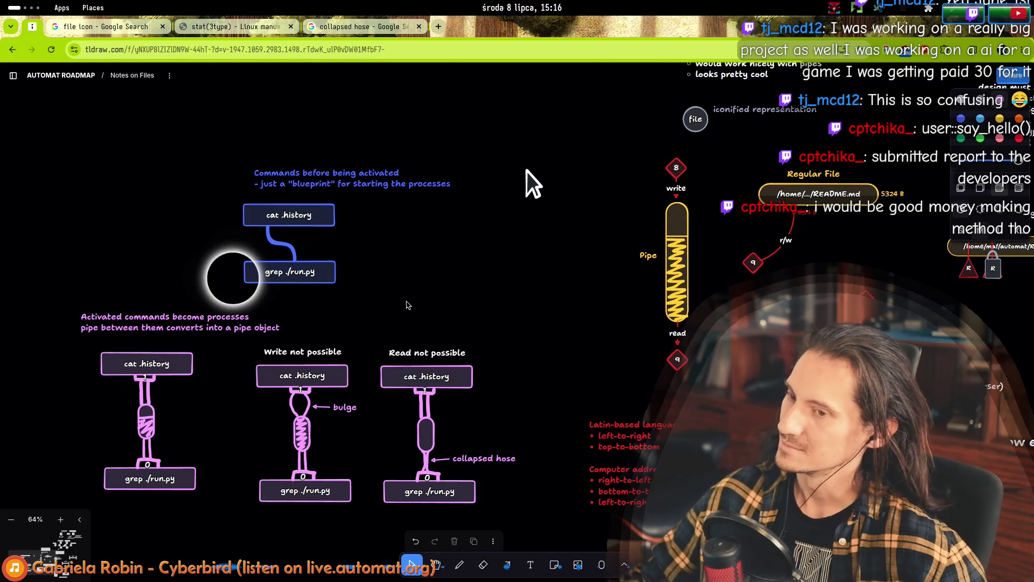
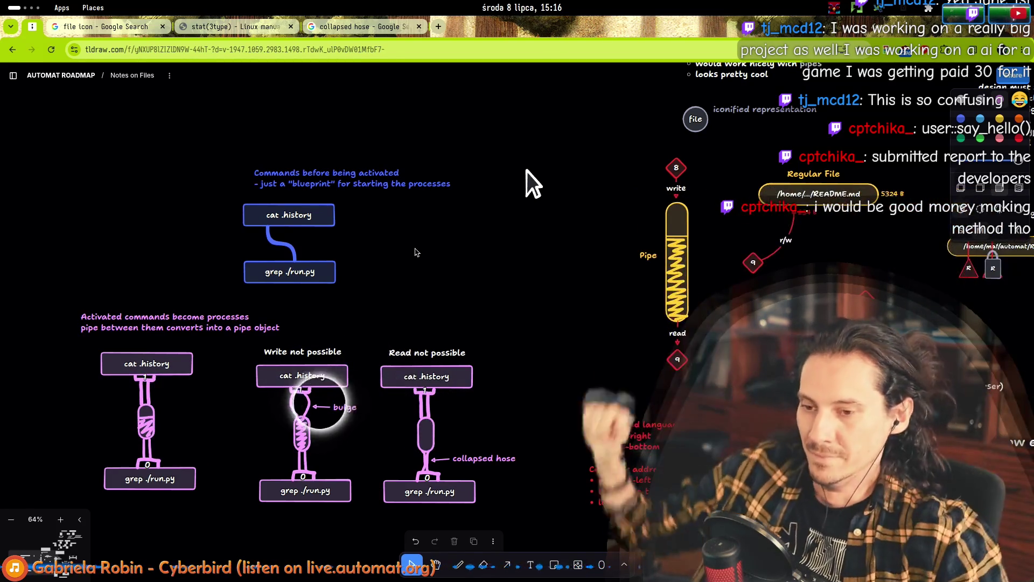
- Select the pipe diagrams, then the whole commands and pipes diagram
left_click(143, 418)
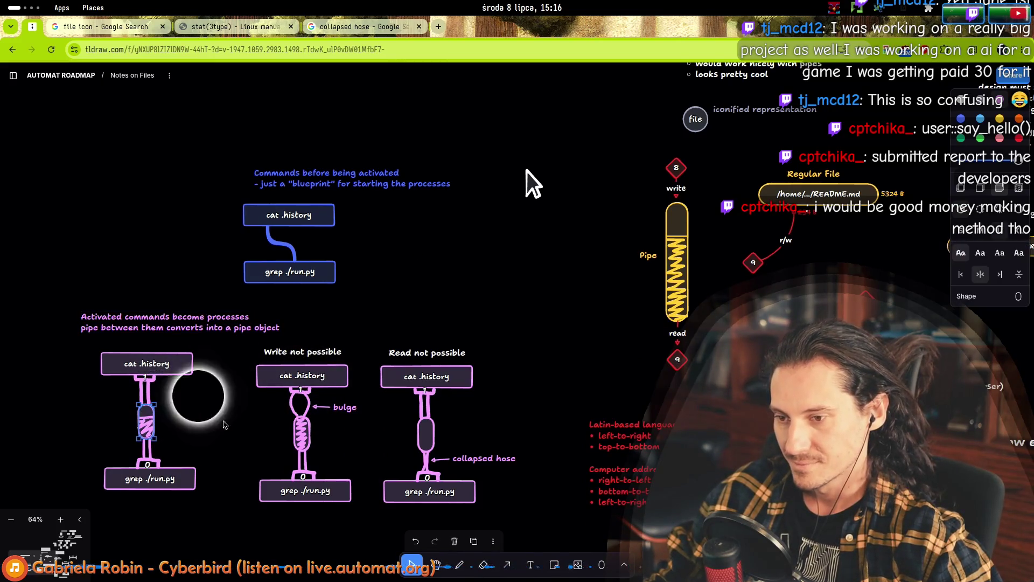
left_click(312, 438, "shift")
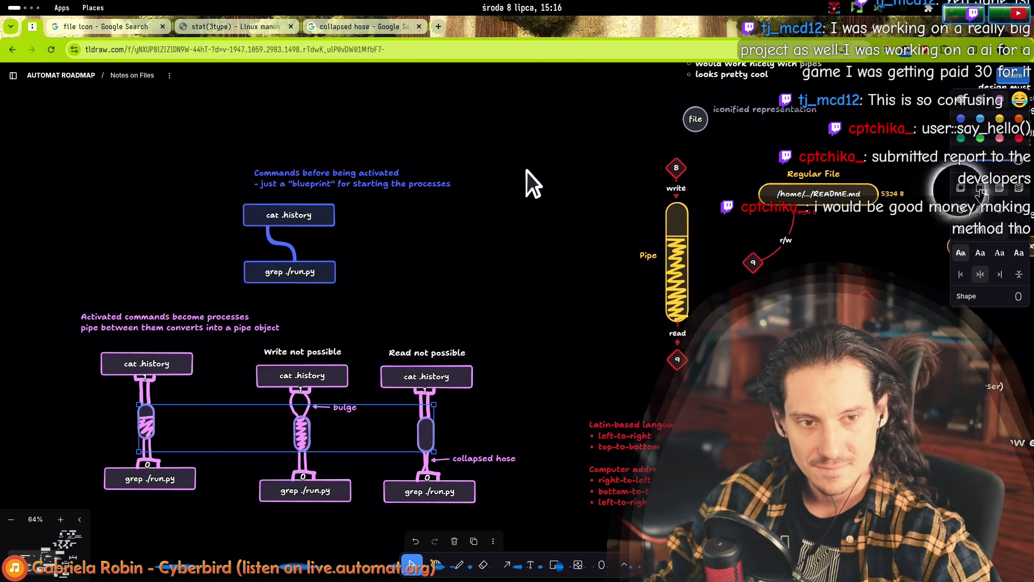
key("Escape")
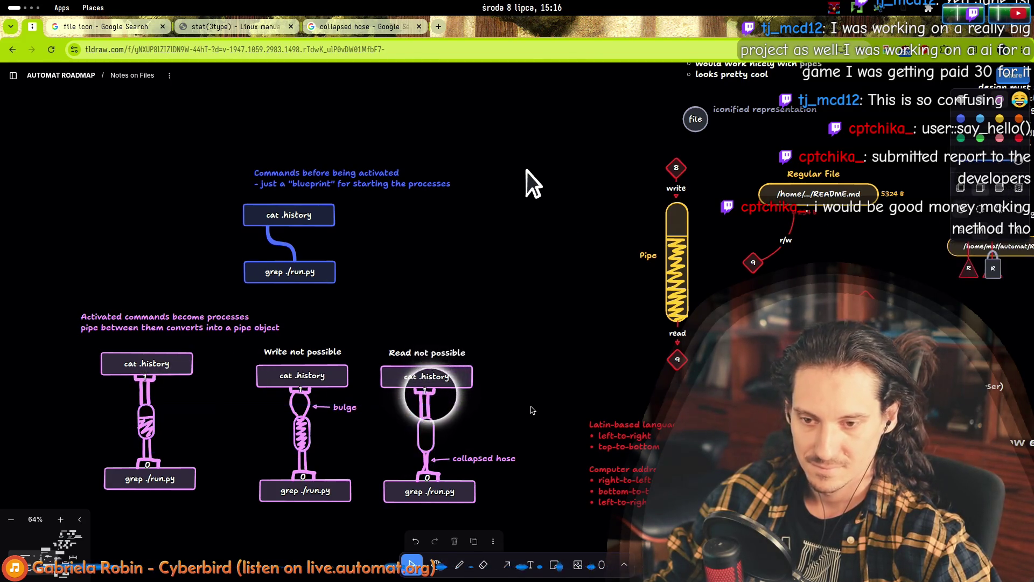
scroll(530, 401, "down", 2)
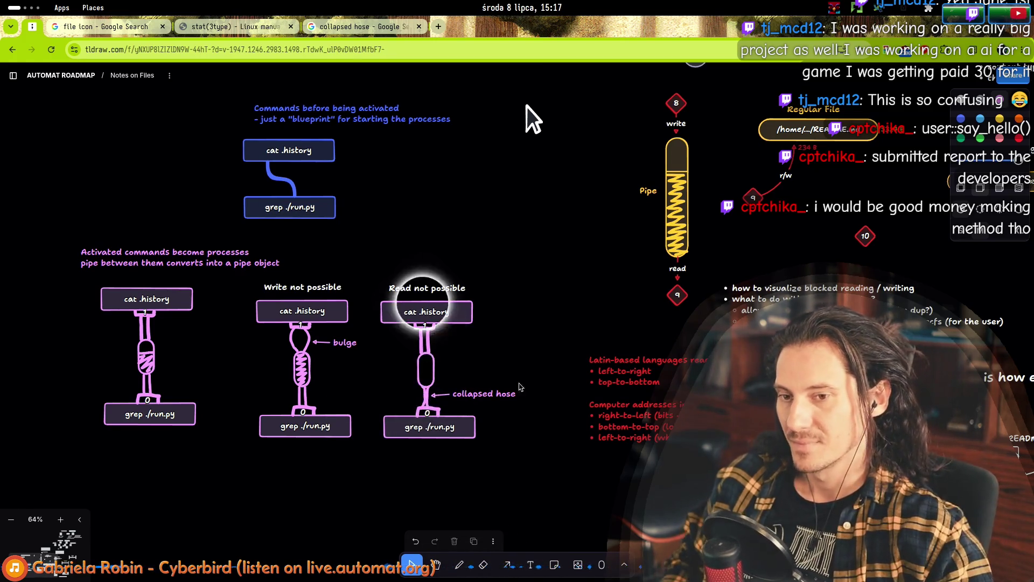
left_click_drag(525, 242, 283, 438)
mouse_move(81, 458)
left_mouse_down()
mouse_move(116, 232)
mouse_move(484, 237)
mouse_move(551, 244)
mouse_move(45, 254)
mouse_move(560, 483)
left_mouse_up()
mouse_move(55, 100)
left_mouse_down()
mouse_move(563, 485)
mouse_move(527, 473)
left_mouse_up()
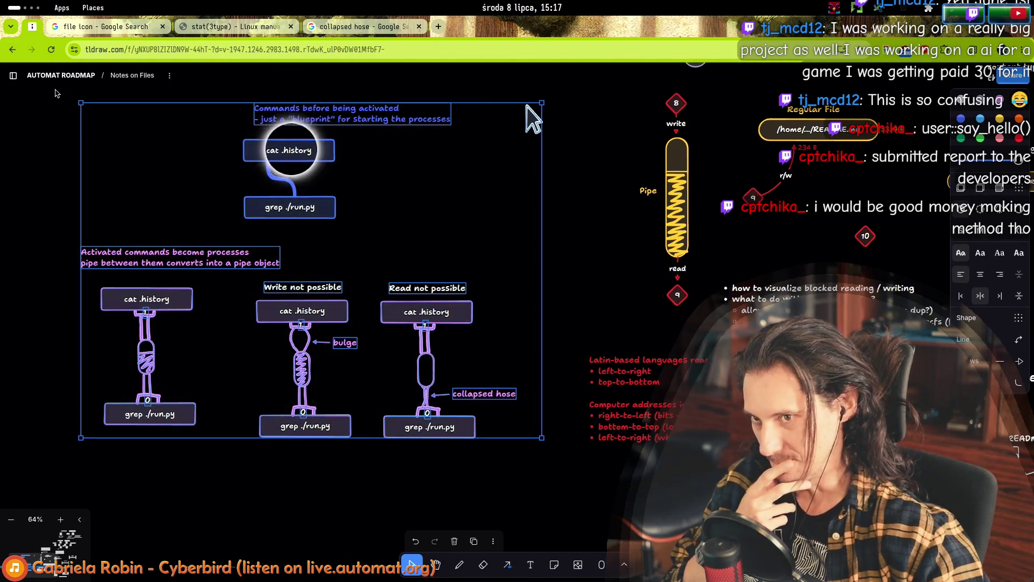
left_click_drag(55, 89, 546, 475)
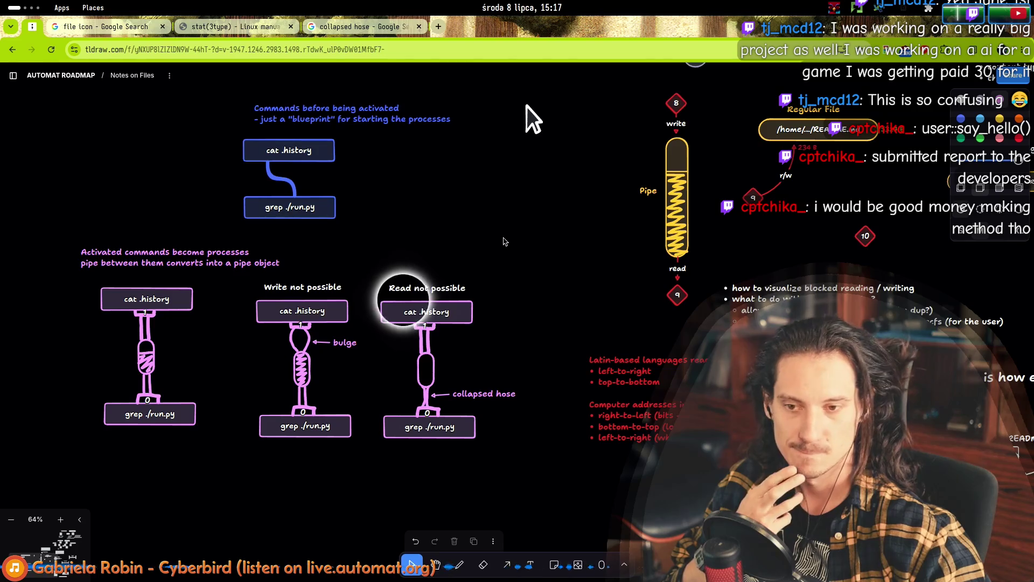
scroll(499, 253, "up", 3)
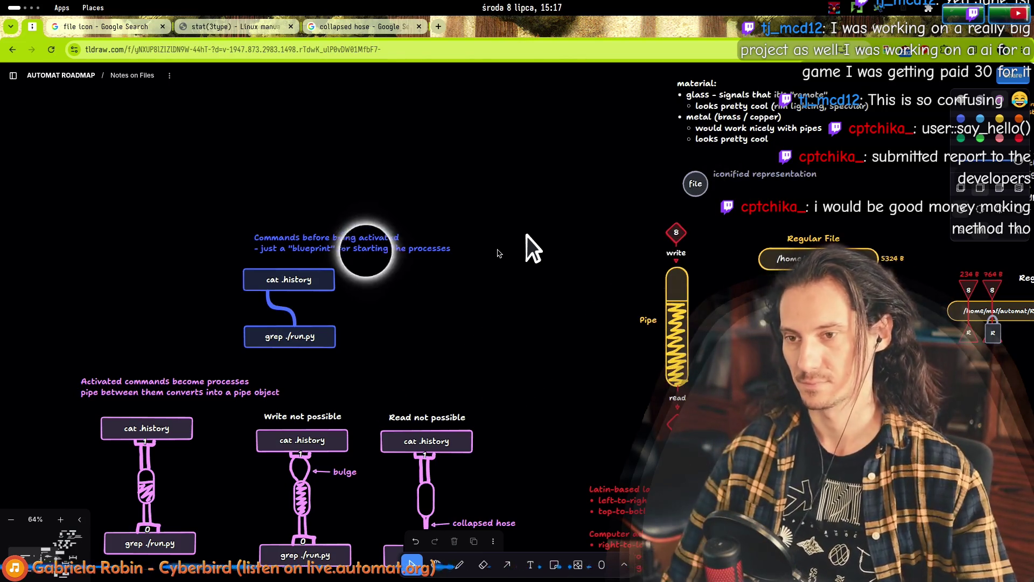
- Answer the FD & OFD question with 'A: nope - not worth the extra complexity' and move the note up-right
scroll(380, 324, "down", 3)
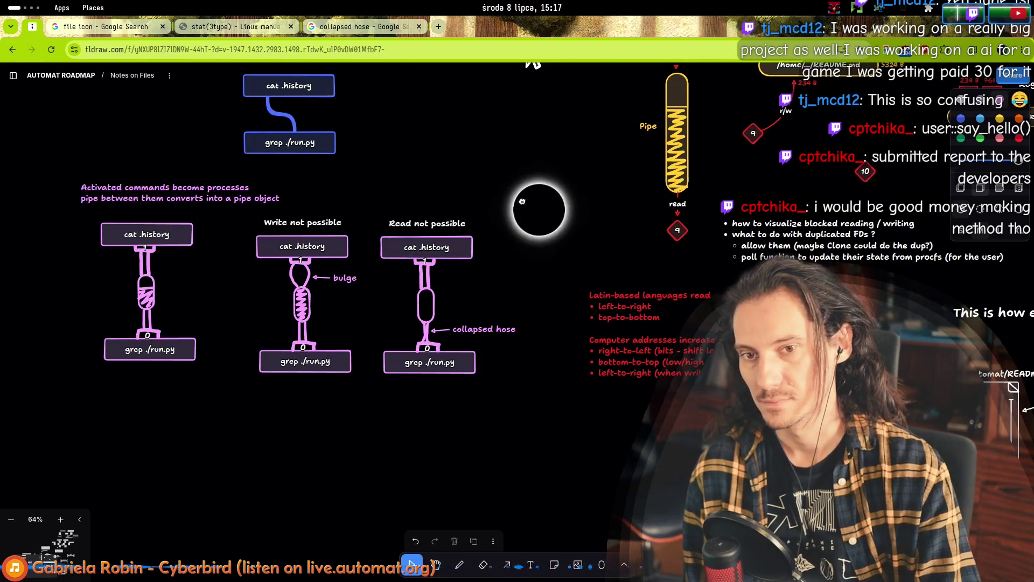
scroll(244, 252, "up", 5)
scroll(244, 253, "right", 5)
scroll(199, 393, "up", 4)
scroll(199, 393, "right", 4)
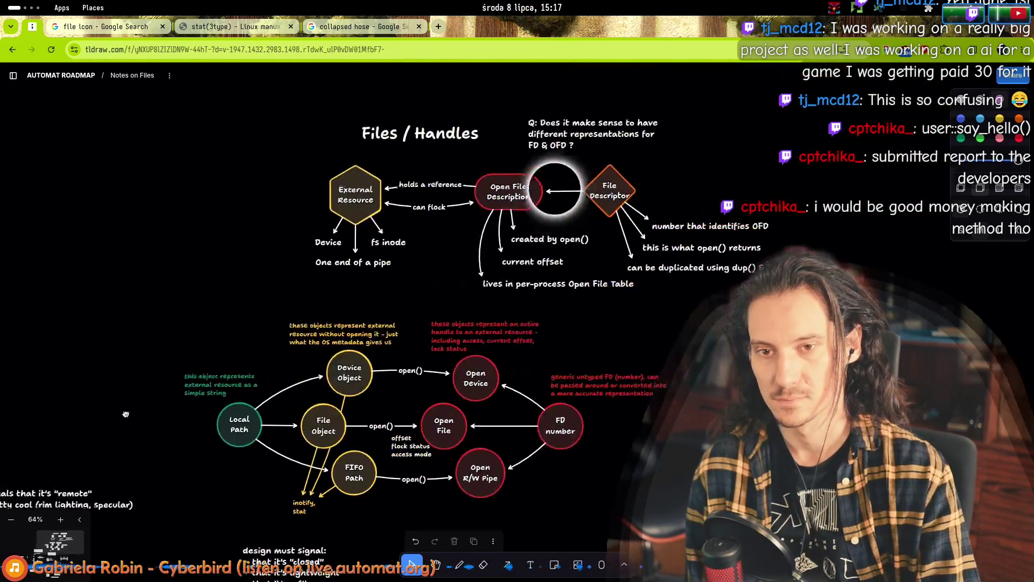
scroll(205, 385, "down", 8)
scroll(220, 369, "down", 3)
scroll(219, 369, "left", 8)
scroll(323, 215, "left", 2)
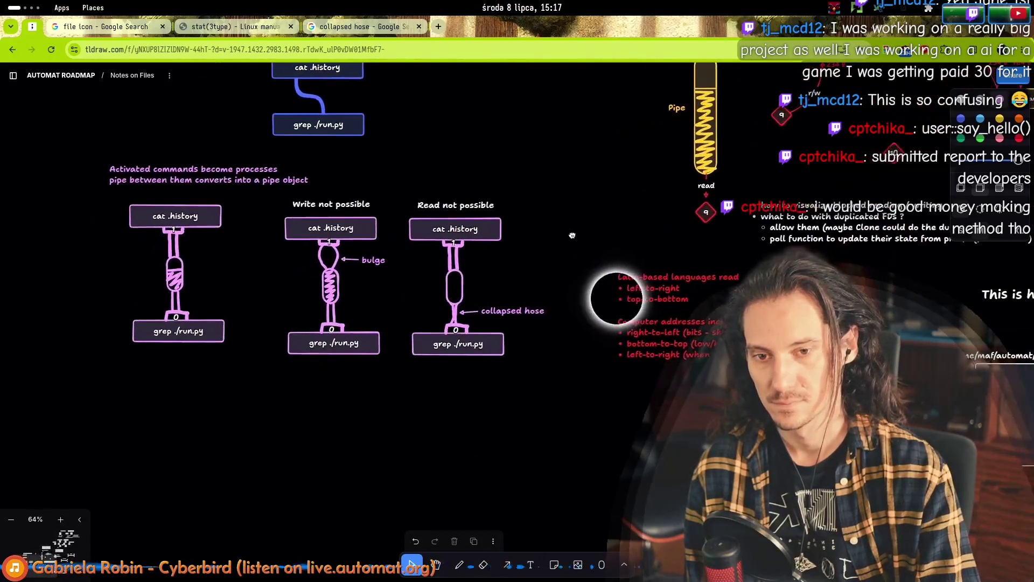
scroll(377, 323, "right", 10)
scroll(377, 324, "up", 4)
scroll(431, 449, "up", 4)
scroll(431, 448, "right", 2)
scroll(431, 449, "up", 4)
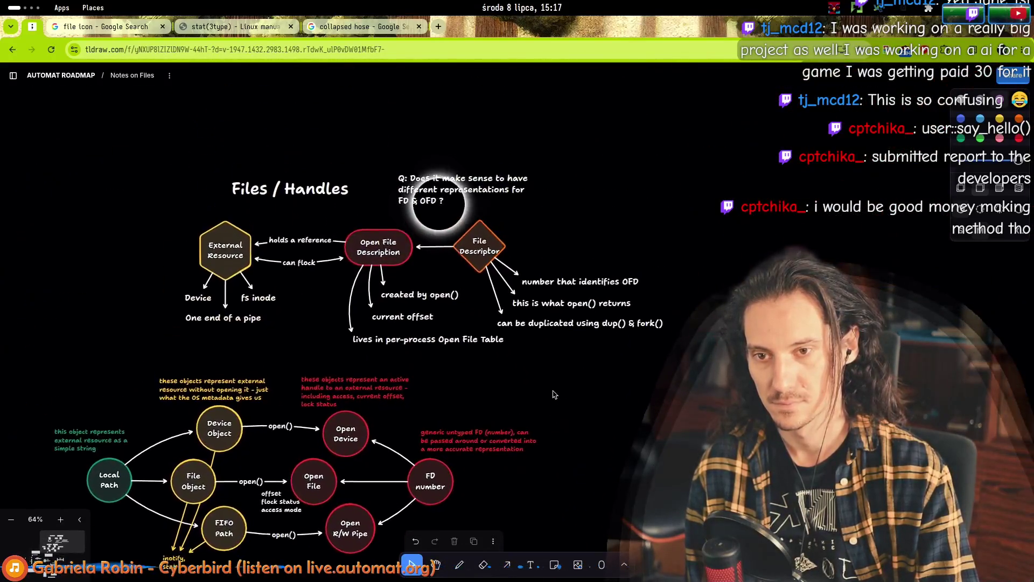
double_click(442, 202)
key("Escape")
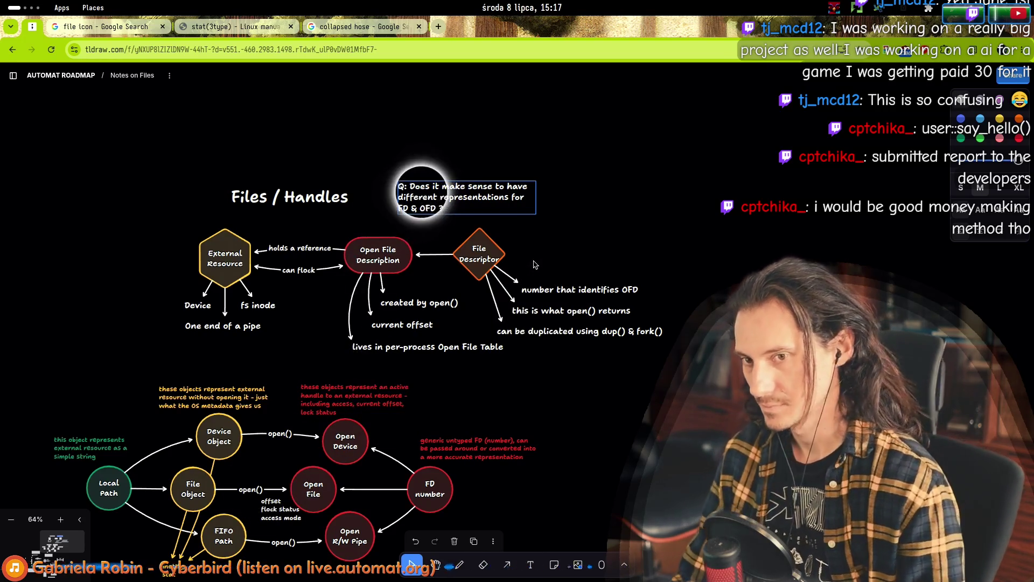
key("Return")
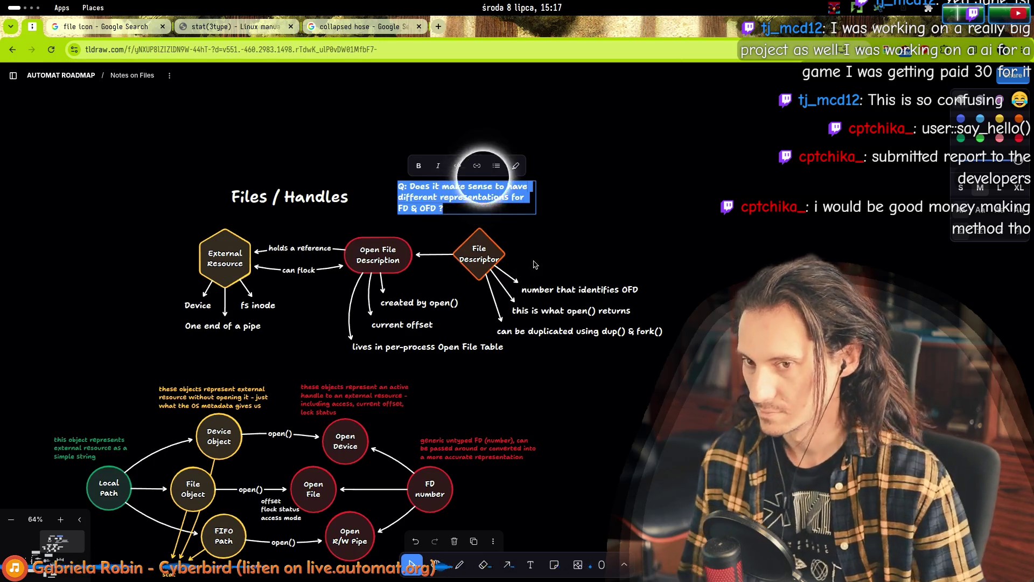
key("Right")
key("Return")
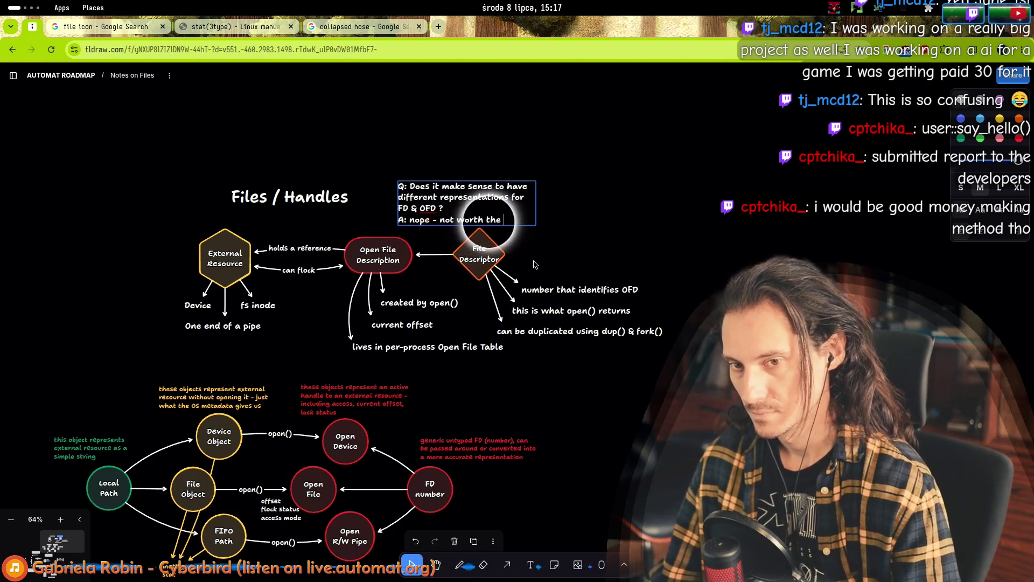
type("extra complex")
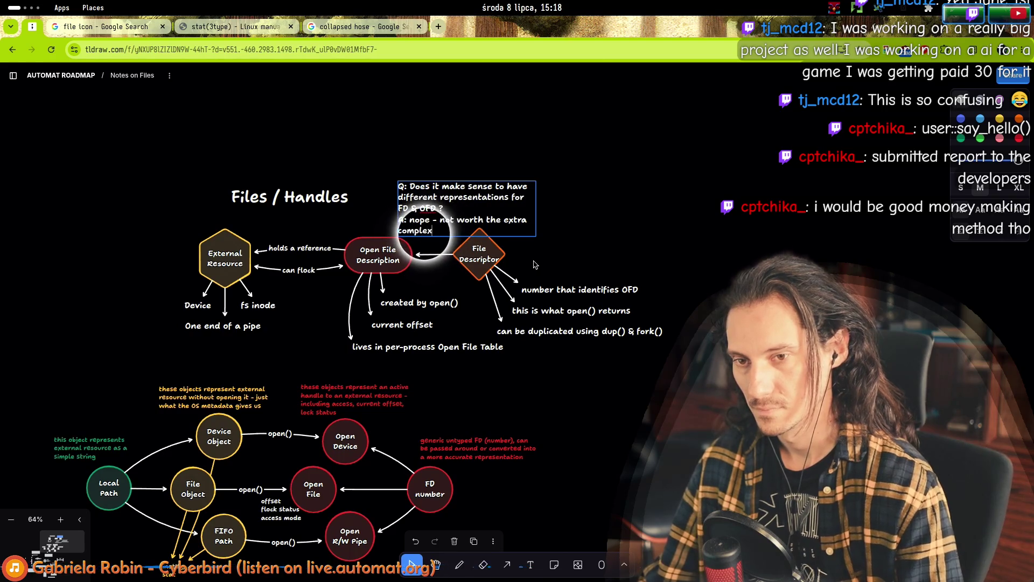
type("ity")
key("Escape")
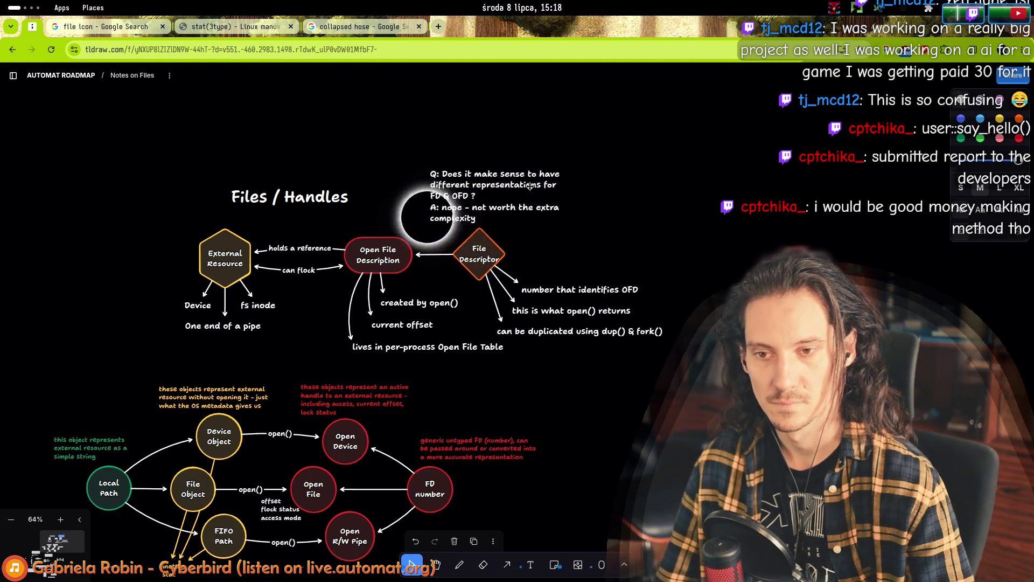
left_click_drag(460, 221, 581, 208)
type(". If dup-ed FDs are mutated the user will have to \"poll\" their state from procfs explicitly")
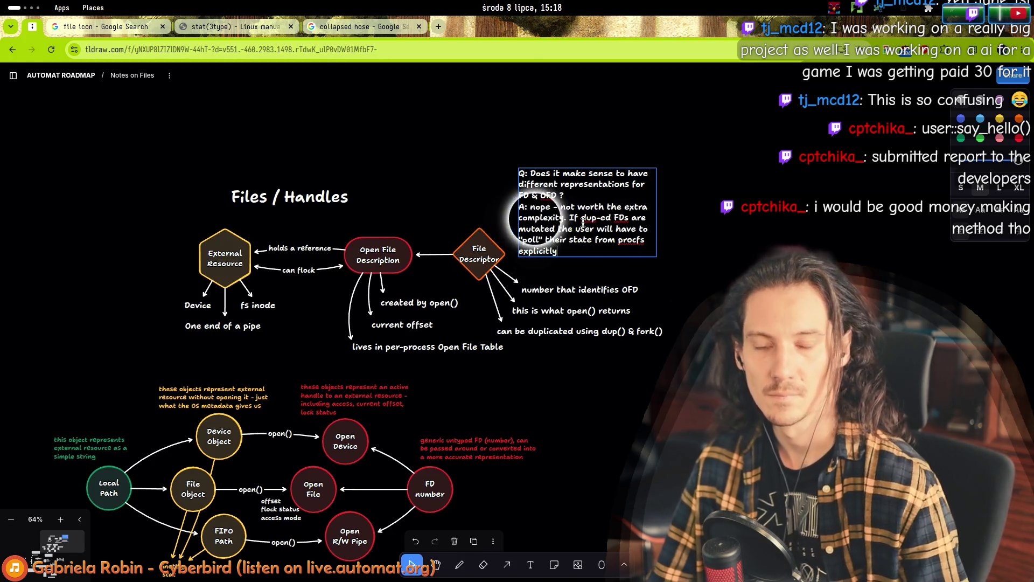
- Nudge the FD & OFD Q/A note slightly higher and deselect it
left_click_drag(533, 226, 532, 207)
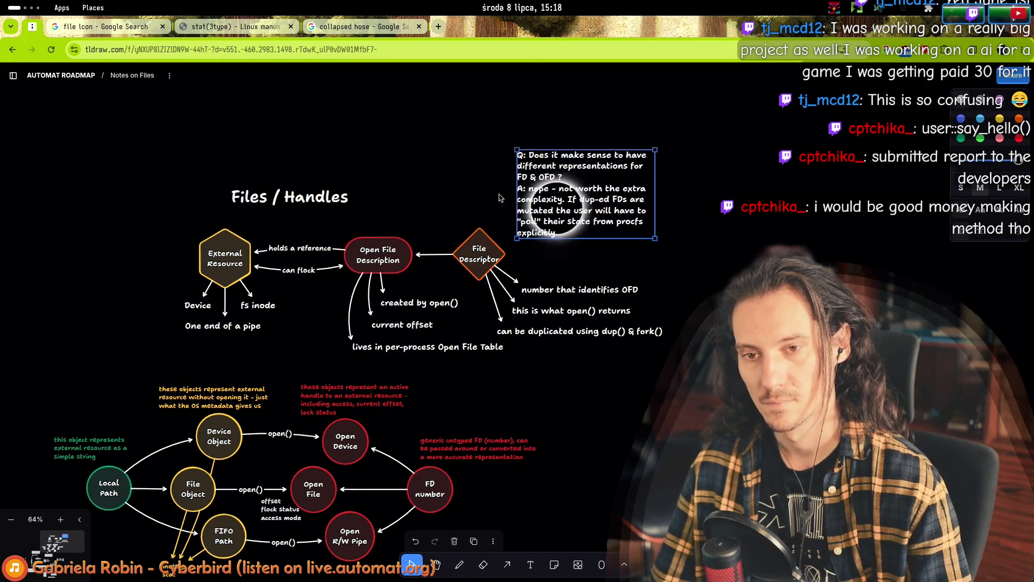
left_click(466, 198)
scroll(466, 198, "down", 2)
scroll(467, 198, "left", 2)
left_click(672, 173)
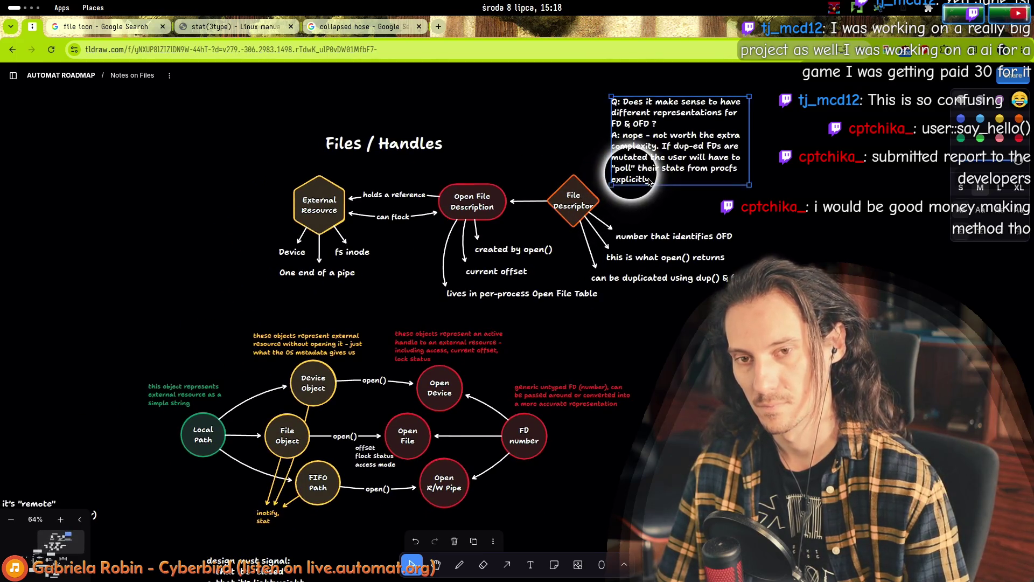
left_click(451, 229)
scroll(471, 263, "left", 2)
scroll(471, 263, "down", 1)
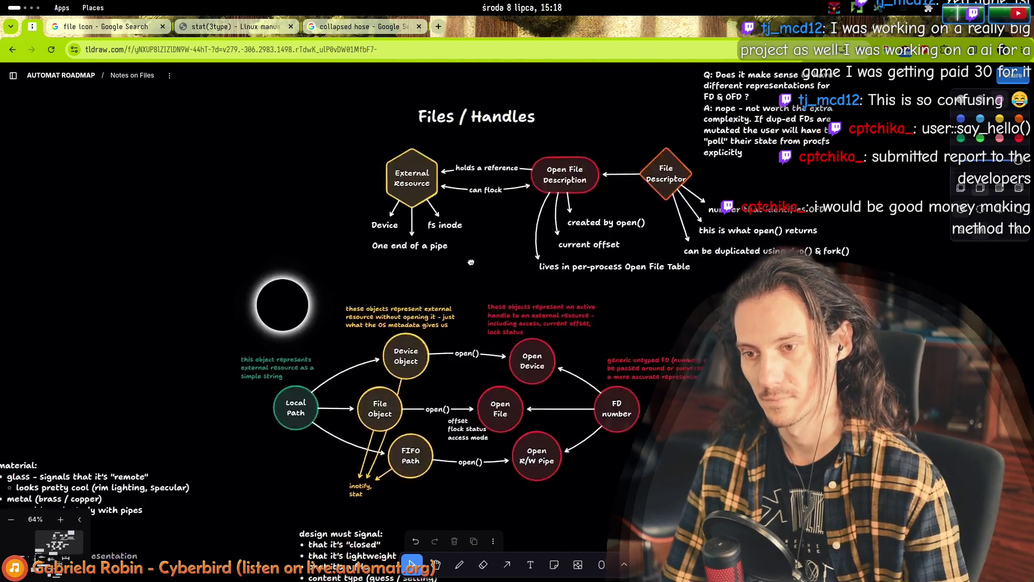
mouse_move(470, 262)
left_mouse_down()
mouse_move(377, 518)
mouse_move(97, 307)
mouse_move(536, 149)
mouse_move(739, 96)
mouse_move(681, 60)
mouse_move(621, 65)
left_mouse_up()
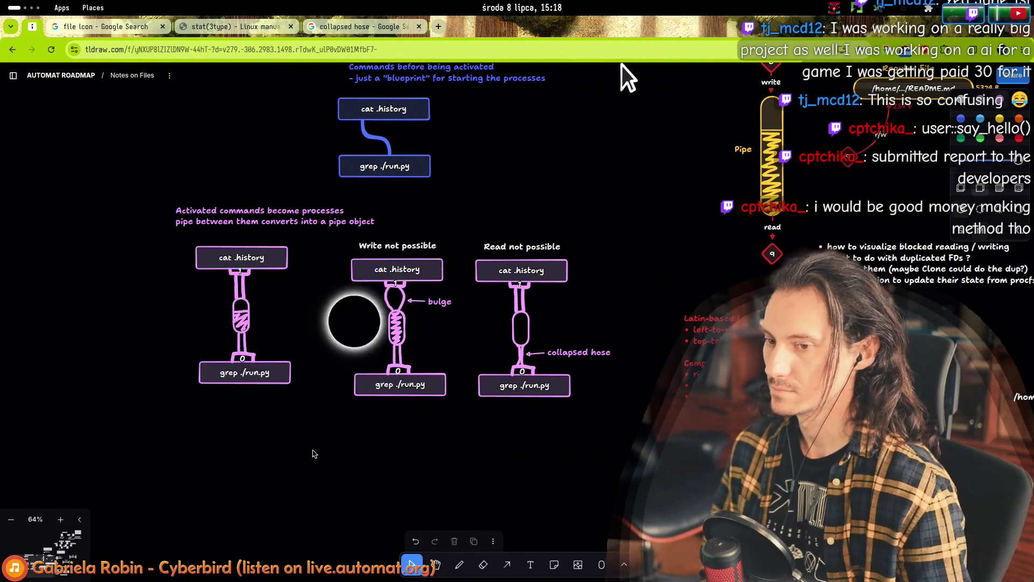
mouse_move(132, 179)
left_mouse_down()
mouse_move(438, 437)
mouse_move(281, 429)
left_mouse_up()
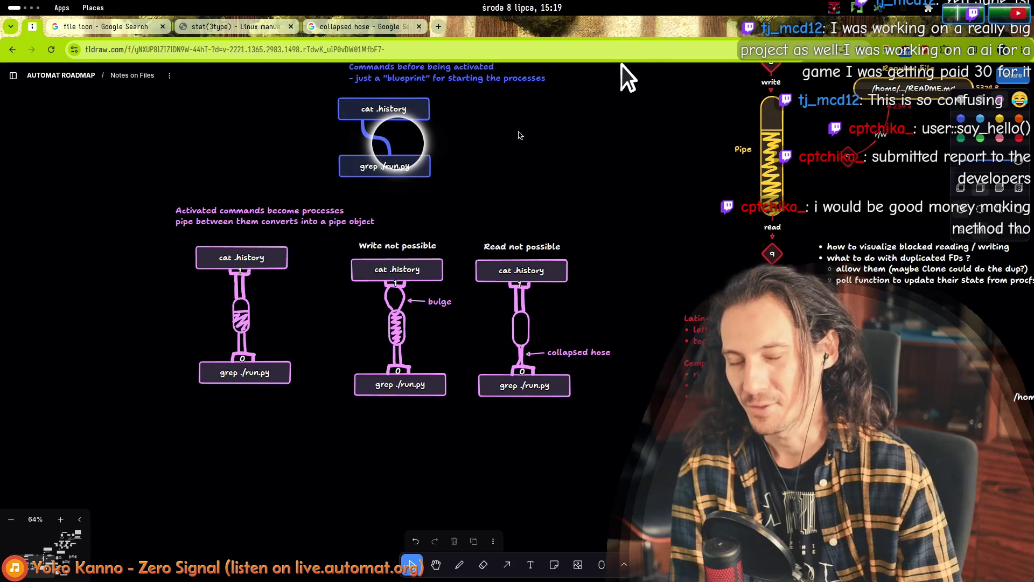
scroll(518, 134, "up", 5)
mouse_move(383, 296)
left_mouse_down()
mouse_move(353, 296)
mouse_move(201, 130)
mouse_move(371, 291)
left_mouse_up()
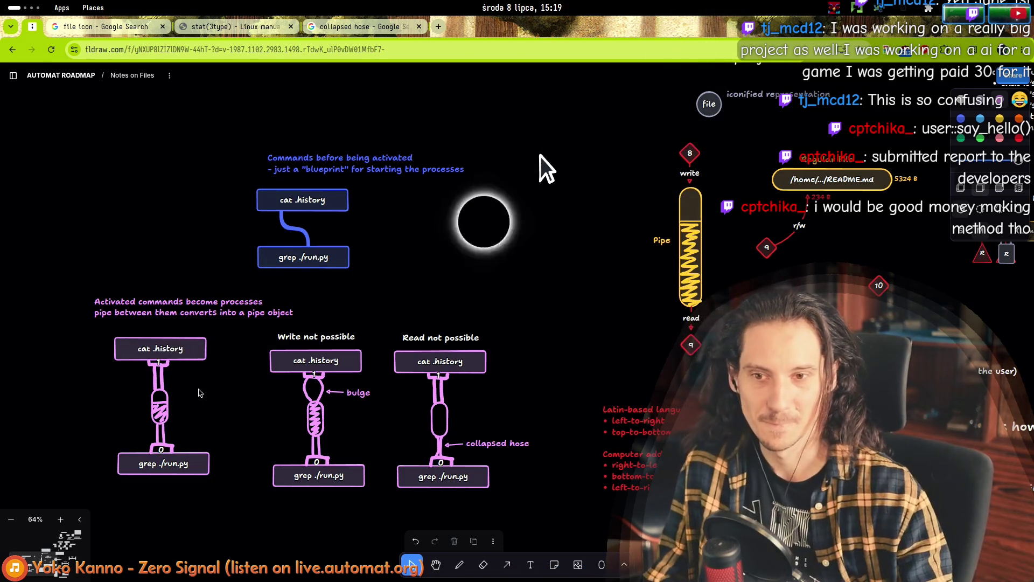
mouse_move(506, 283)
left_mouse_down()
mouse_move(489, 238)
mouse_move(479, 291)
left_mouse_up()
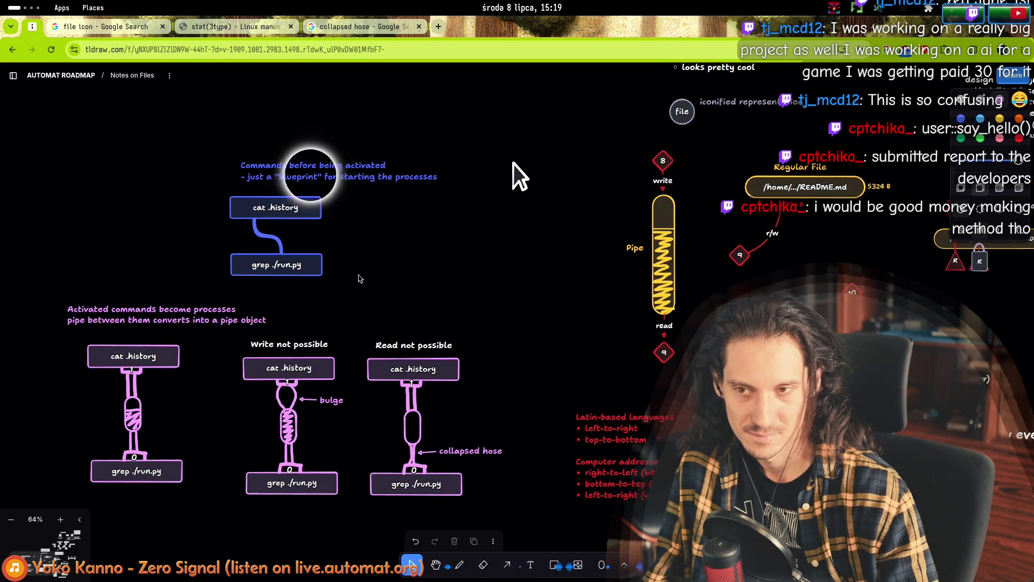
left_click_drag(360, 277, 329, 384)
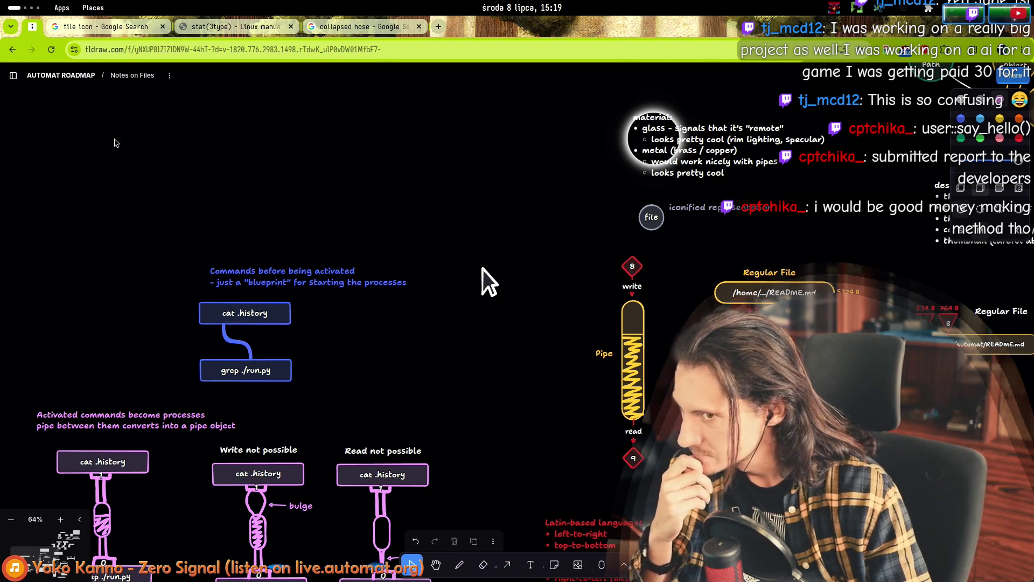
scroll(483, 269, "down", 6)
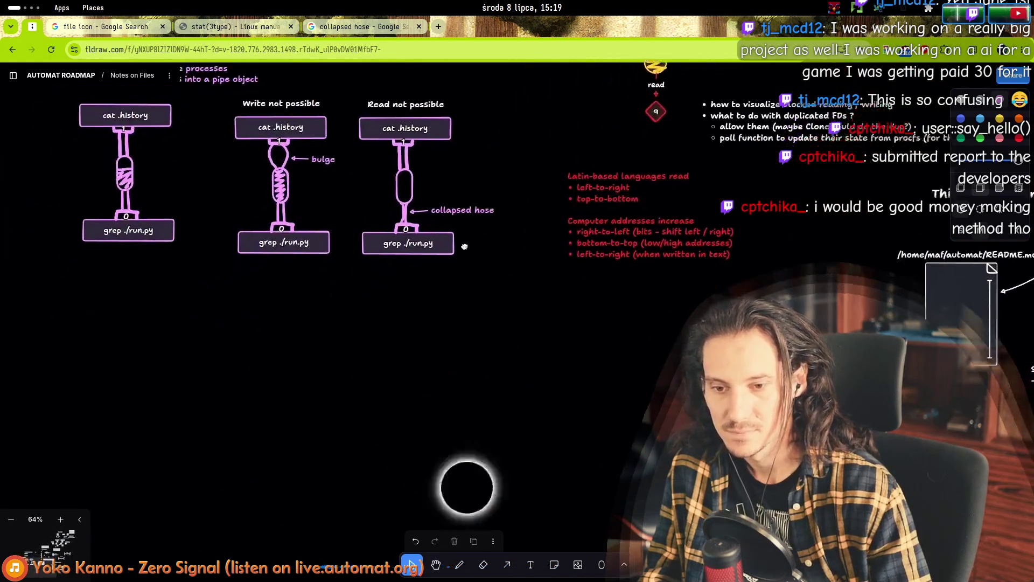
scroll(464, 246, "down", 2)
scroll(512, 351, "up", 3)
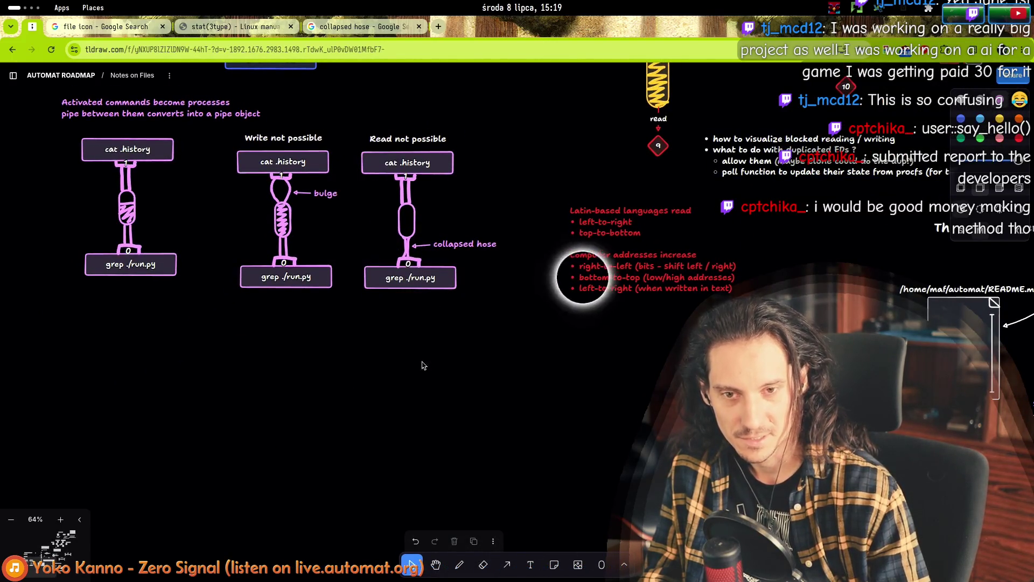
scroll(508, 358, "up", 5)
scroll(508, 358, "down", 5)
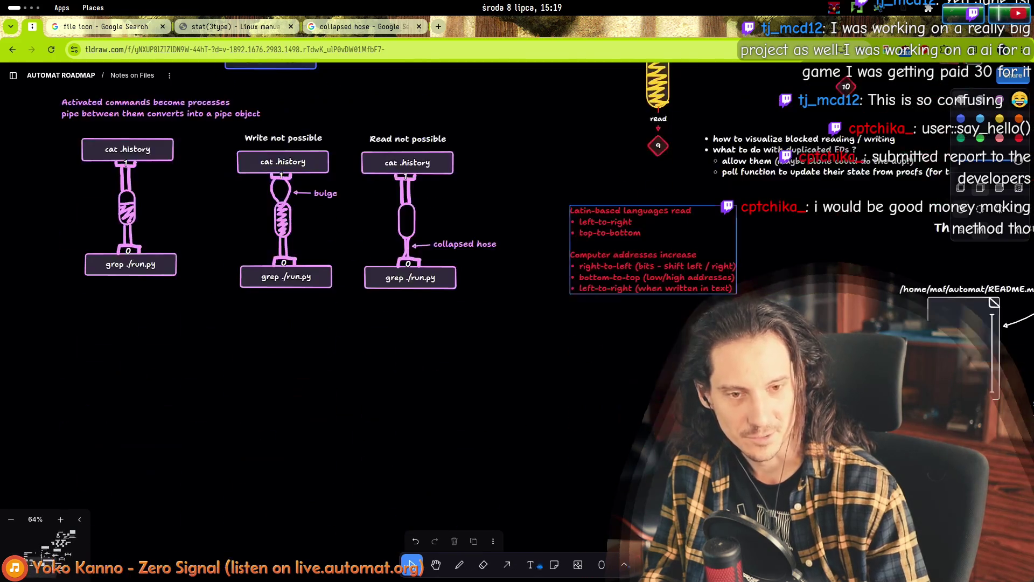
scroll(632, 405, "right", 10)
scroll(633, 405, "left", 15)
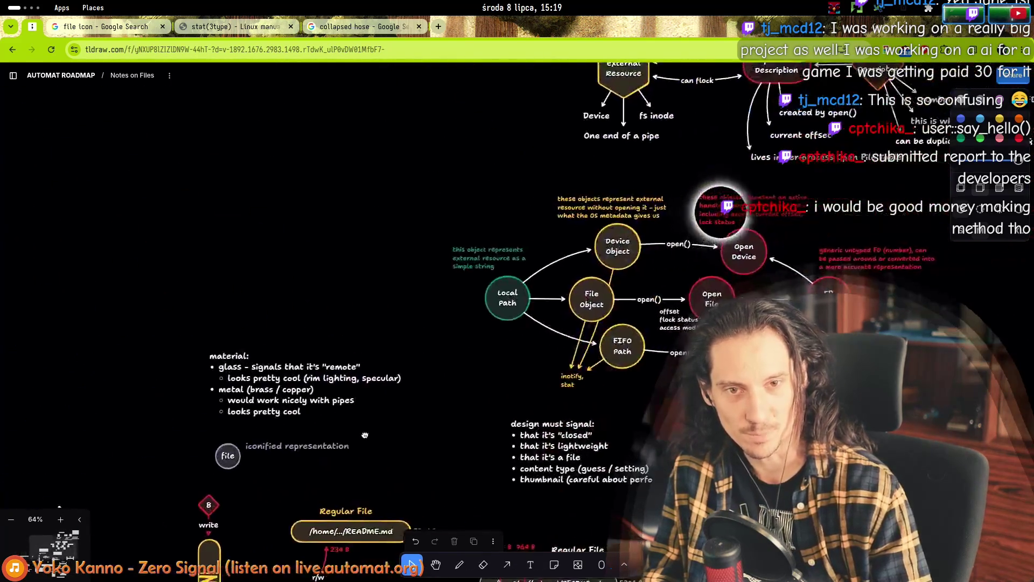
scroll(557, 211, "down", 3)
scroll(477, 258, "down", 3)
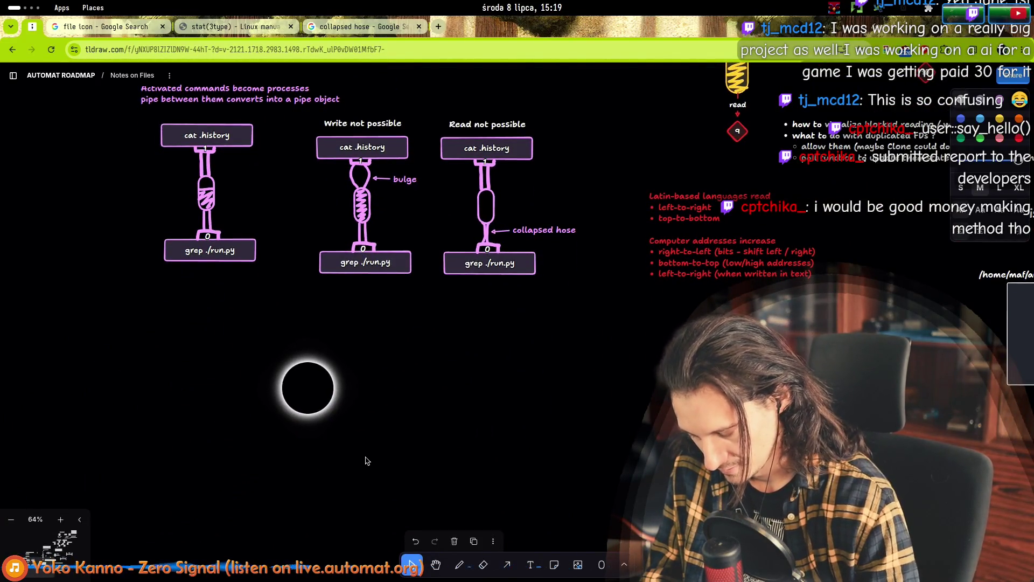
- Write 'Some kind of key combo opens an ephemeral command launcher' as the note text
type("Som")
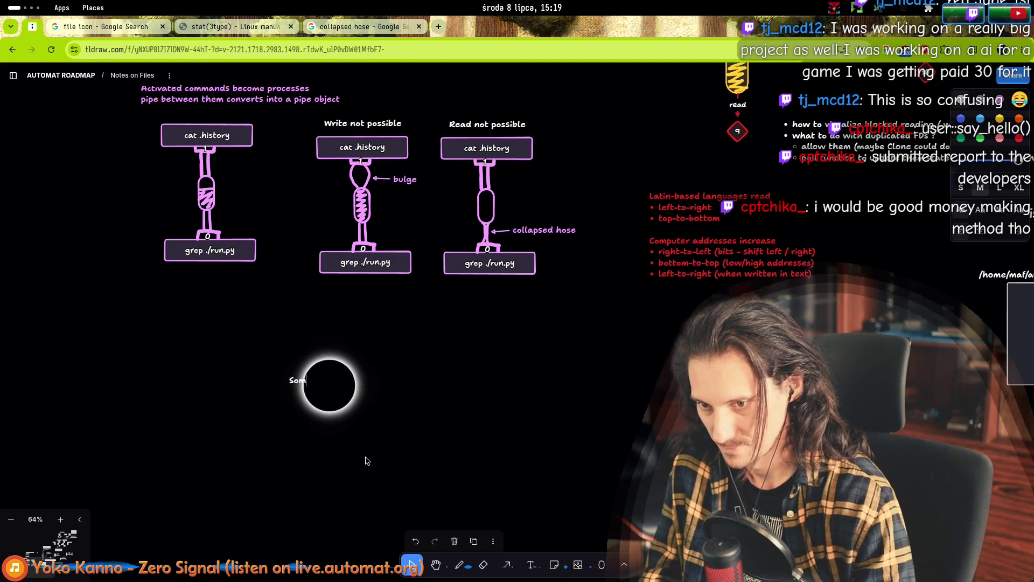
type("e kind of key coom")
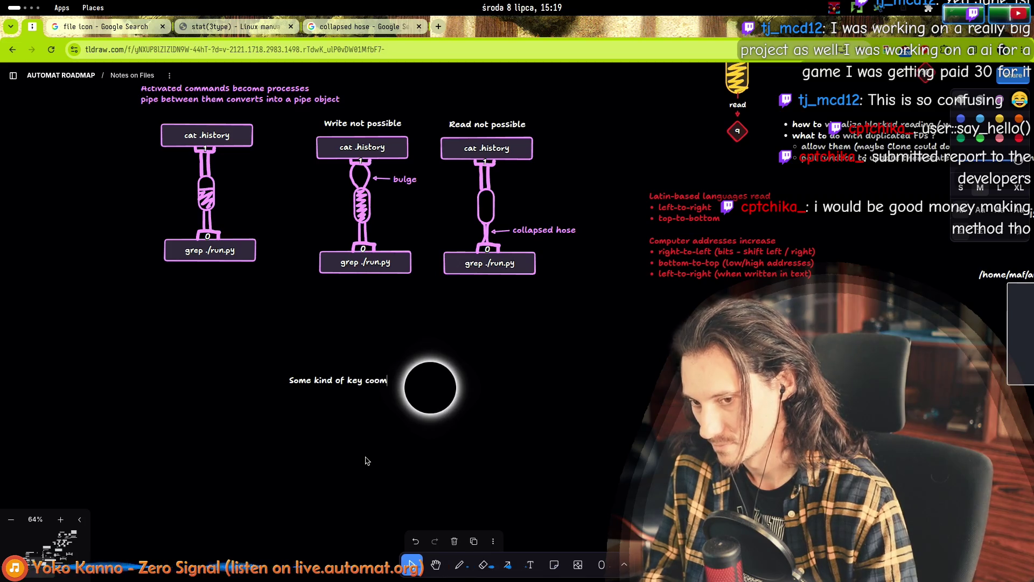
type("ba")
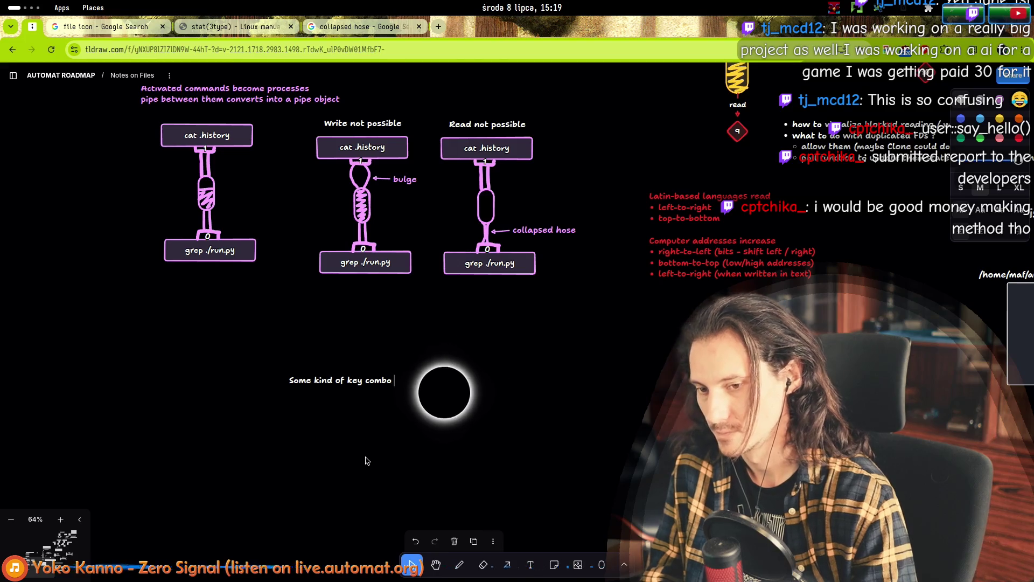
scroll(400, 430, "up", 5)
scroll(400, 430, "up", 1)
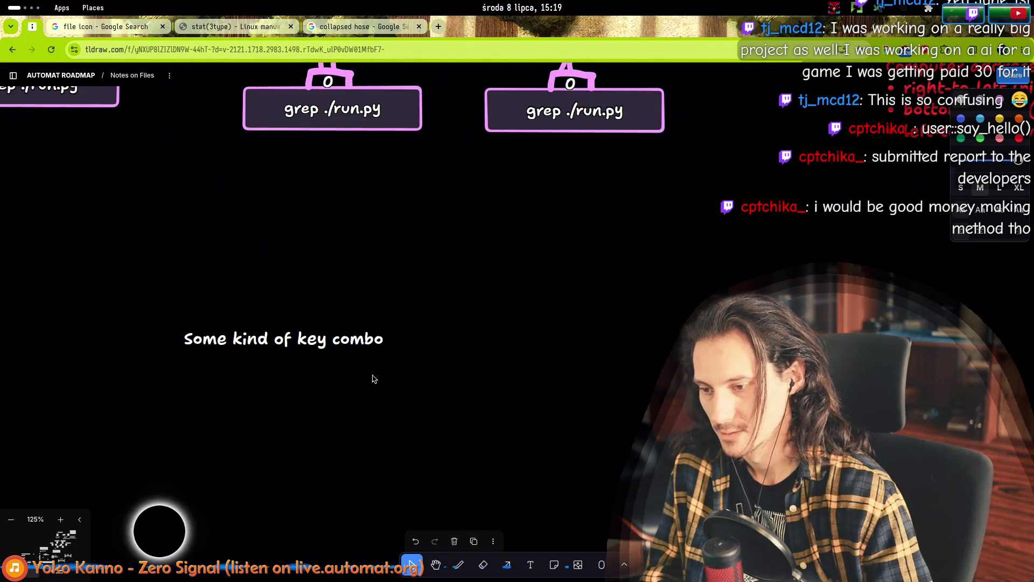
type(" o")
type("pens")
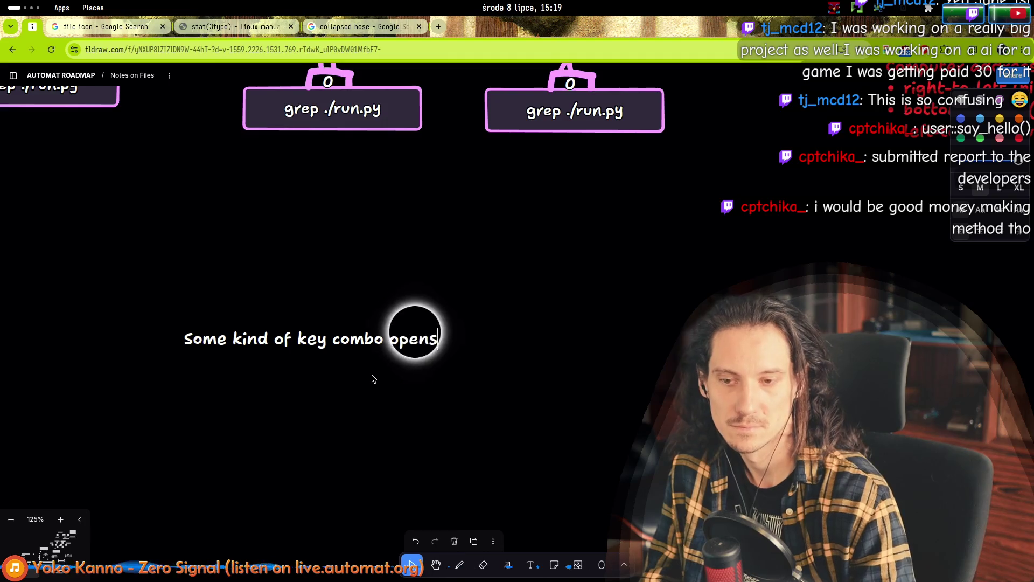
type(" a command launcher")
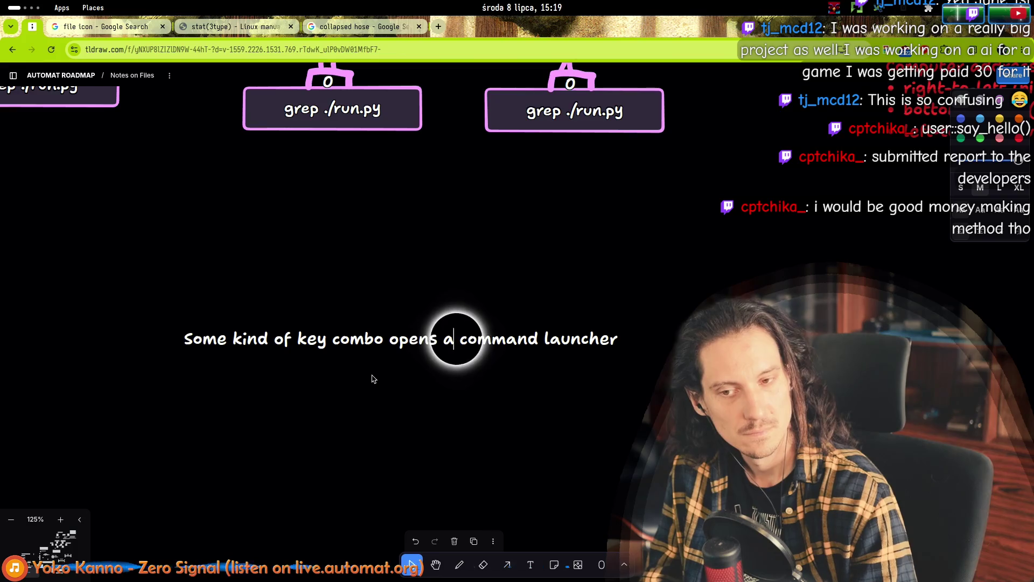
key("Right")
type("n ephemeral")
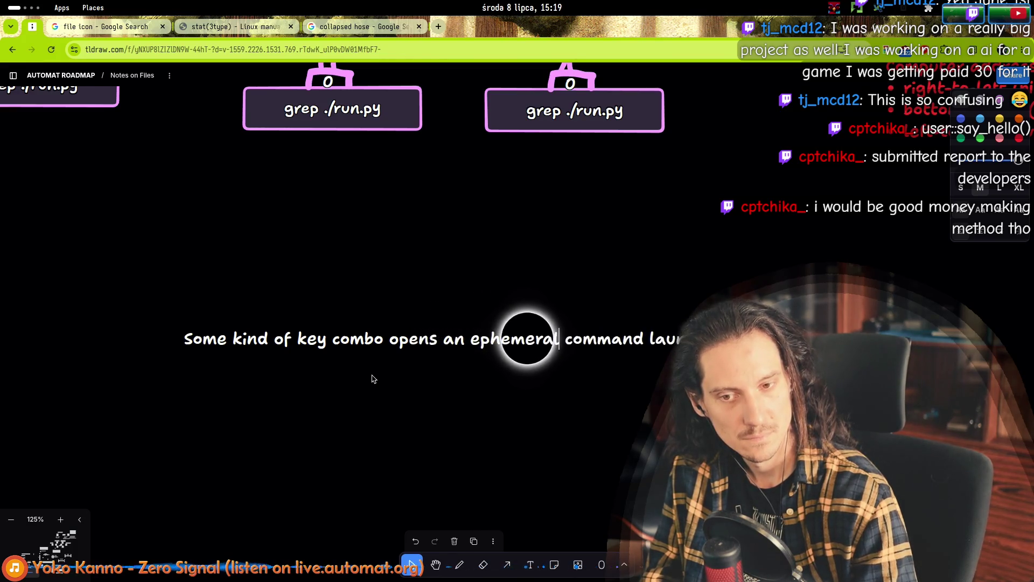
key("Escape")
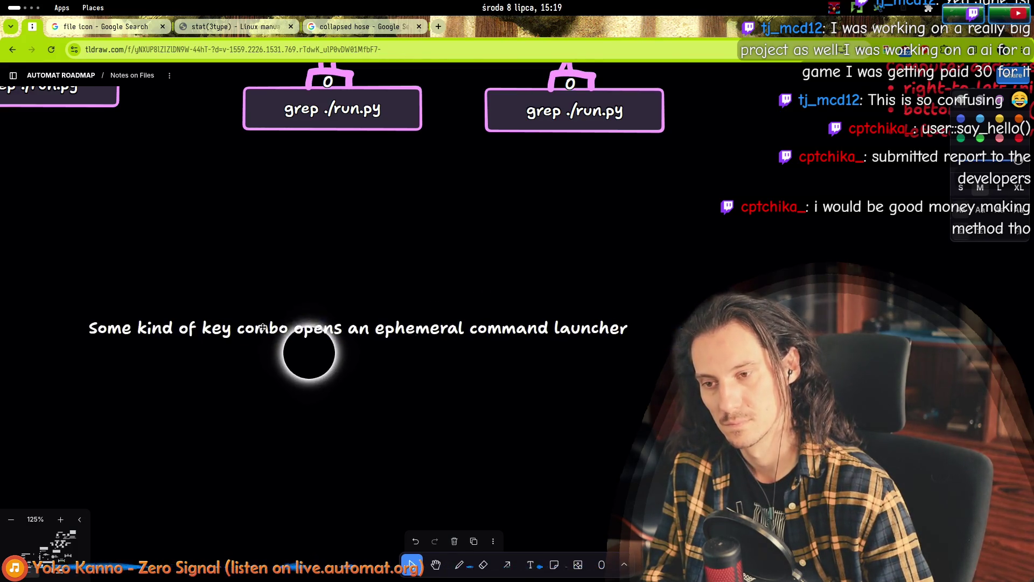
- Add a 'One-shot commands' heading above the note and nudge it up-right
double_click(263, 328)
left_click(384, 328)
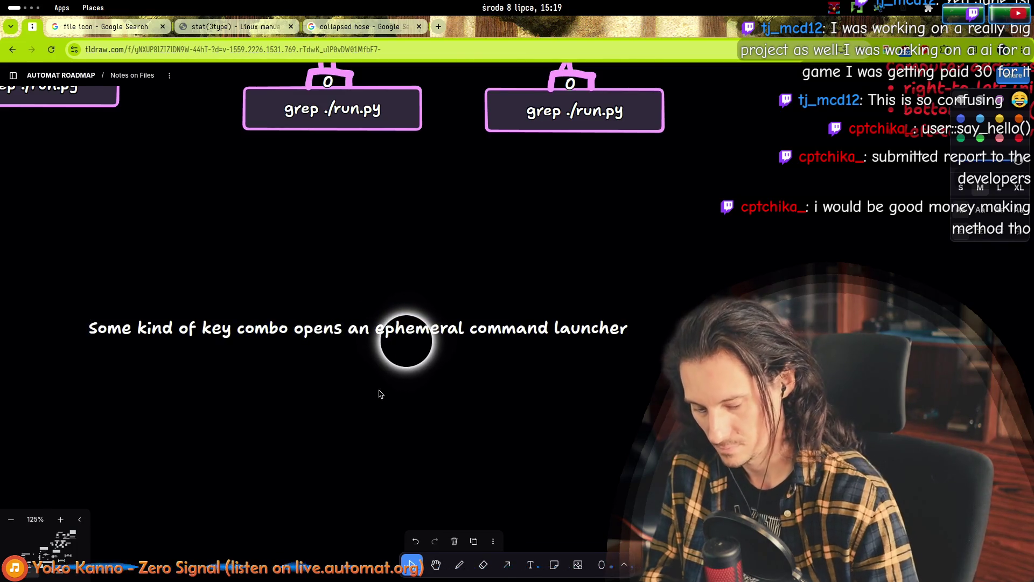
key("ctrl+Right")
key("ctrl+Right")
key("ctrl+Right")
key("ctrl+Left")
key("ctrl+Left")
key("ctrl+Left")
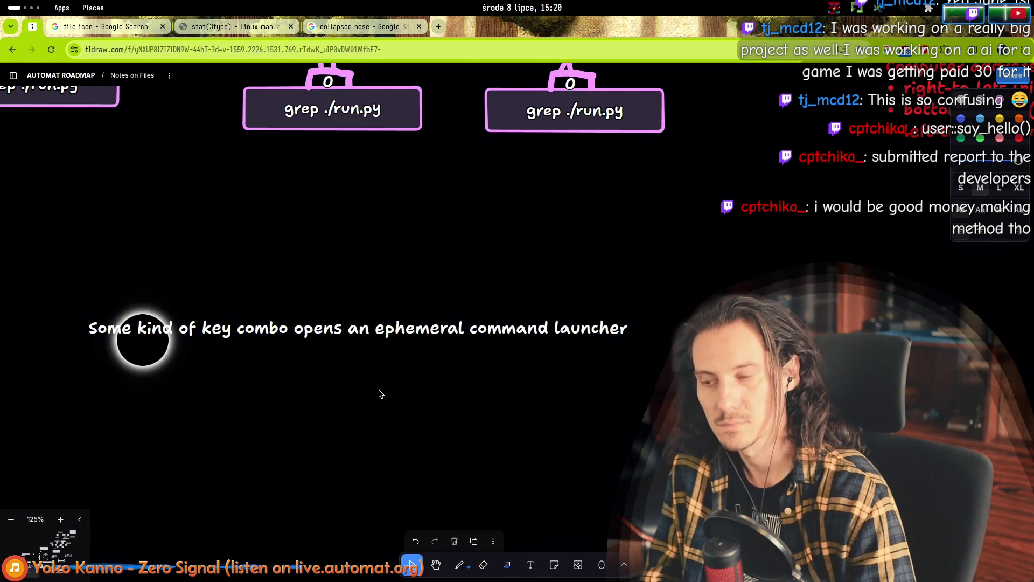
key("End")
key("Return")
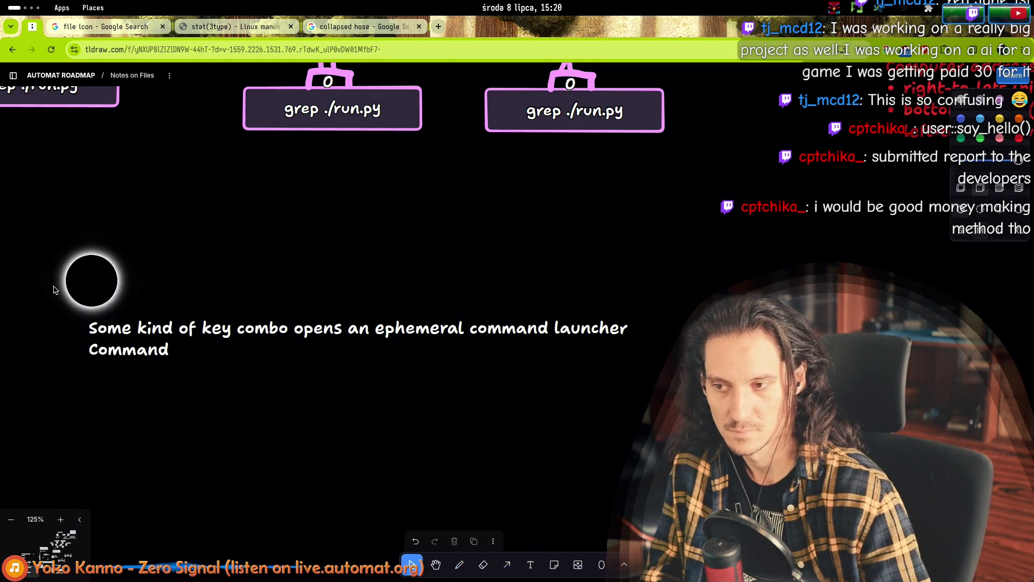
key("Escape")
type("One -")
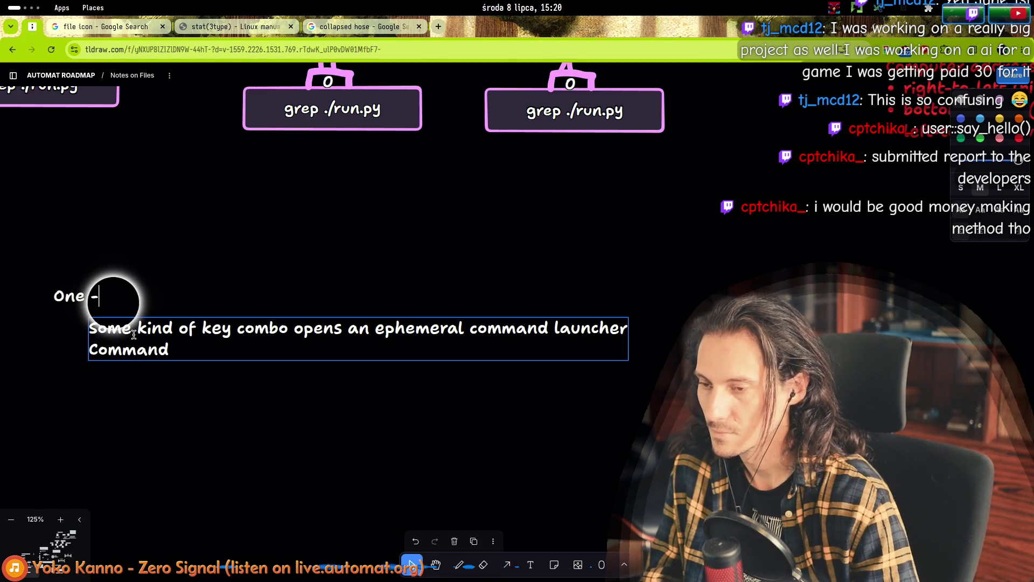
type("ot commands")
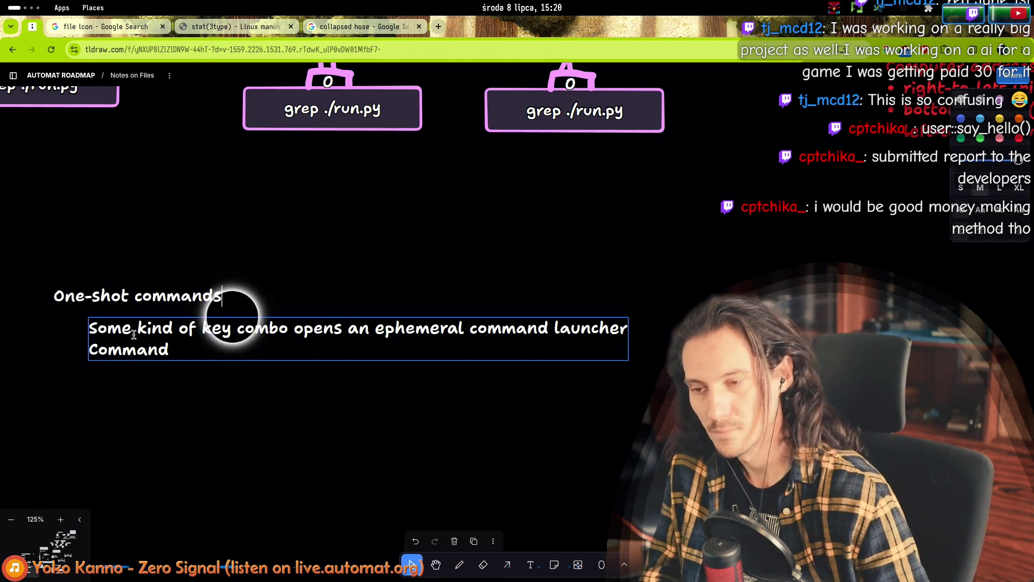
key("Escape")
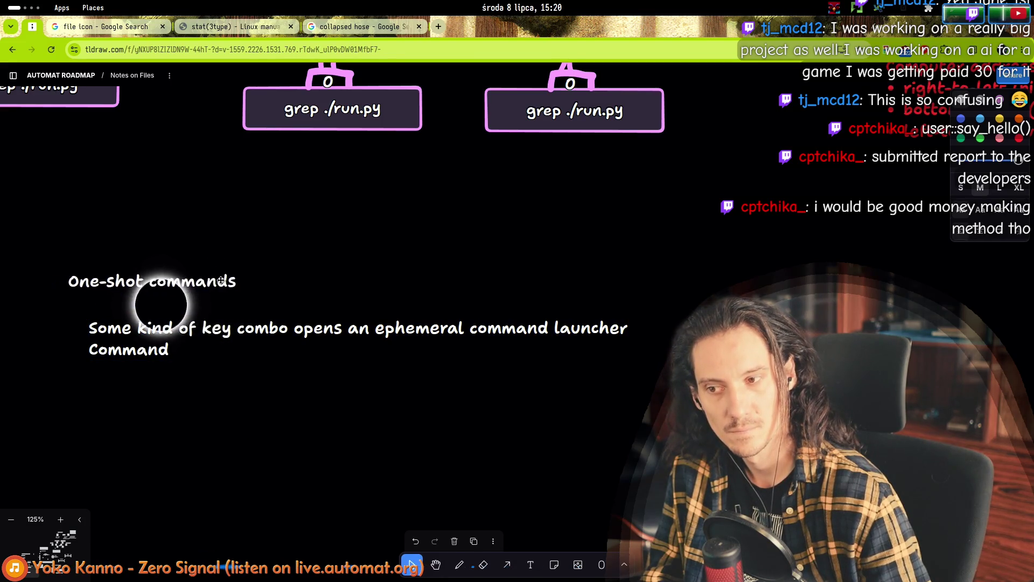
left_click_drag(162, 295, 177, 280)
- Add the line 'Command can be typed as usual (spaces separate arguments)' to the note
double_click(233, 348)
left_click(174, 352)
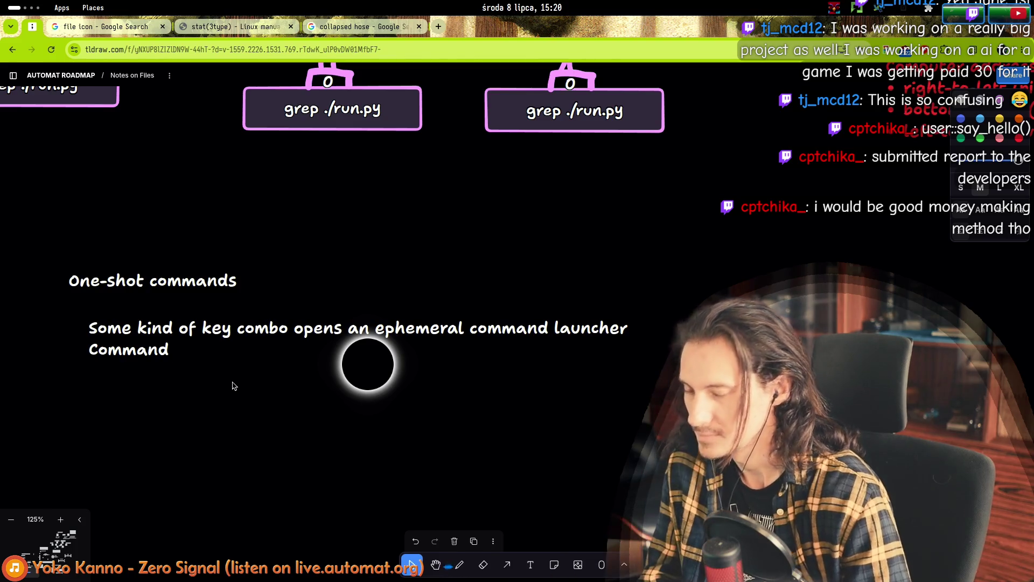
type(" can be ty")
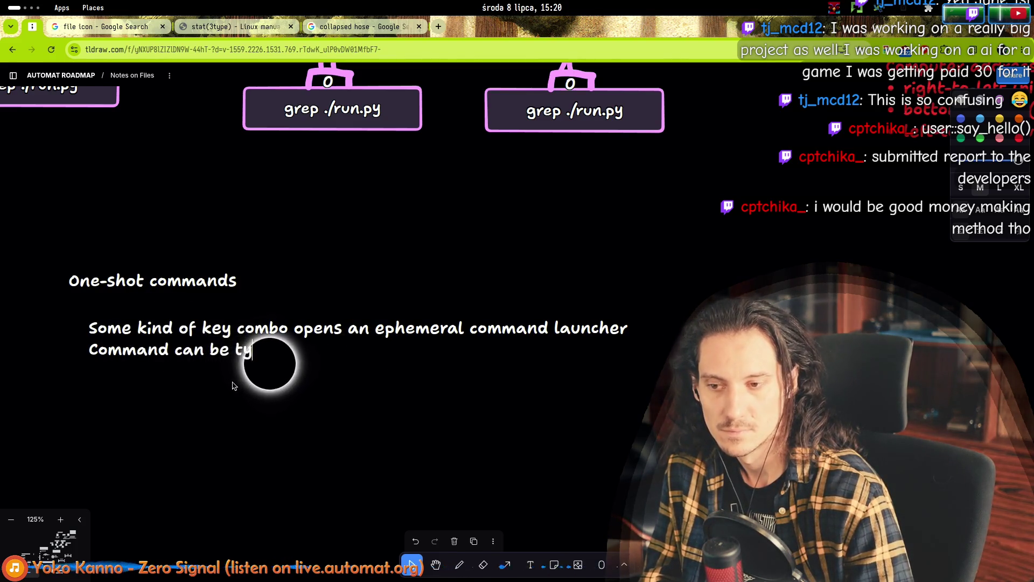
type("ped a")
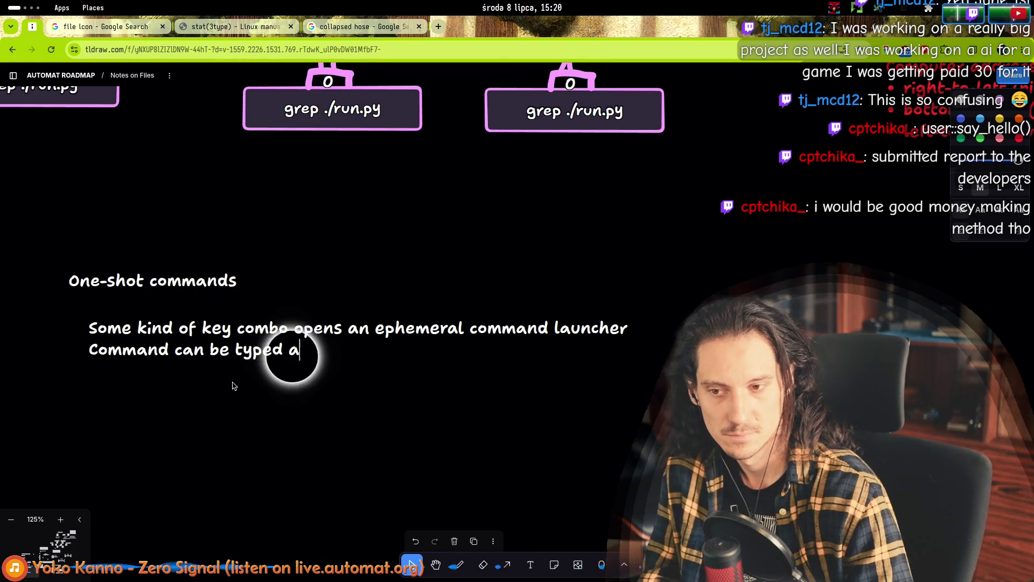
type("s usual (")
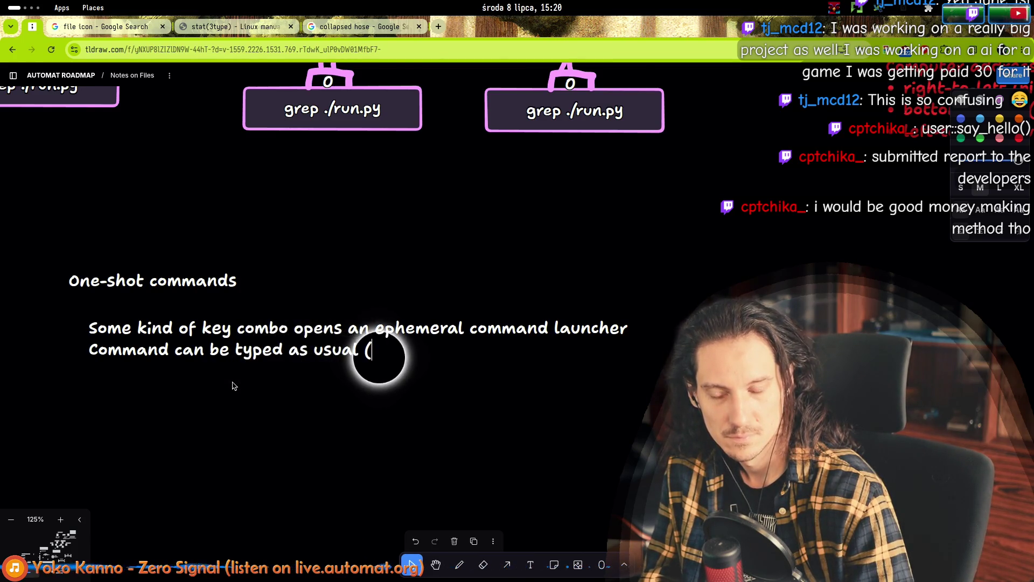
type("spaces")
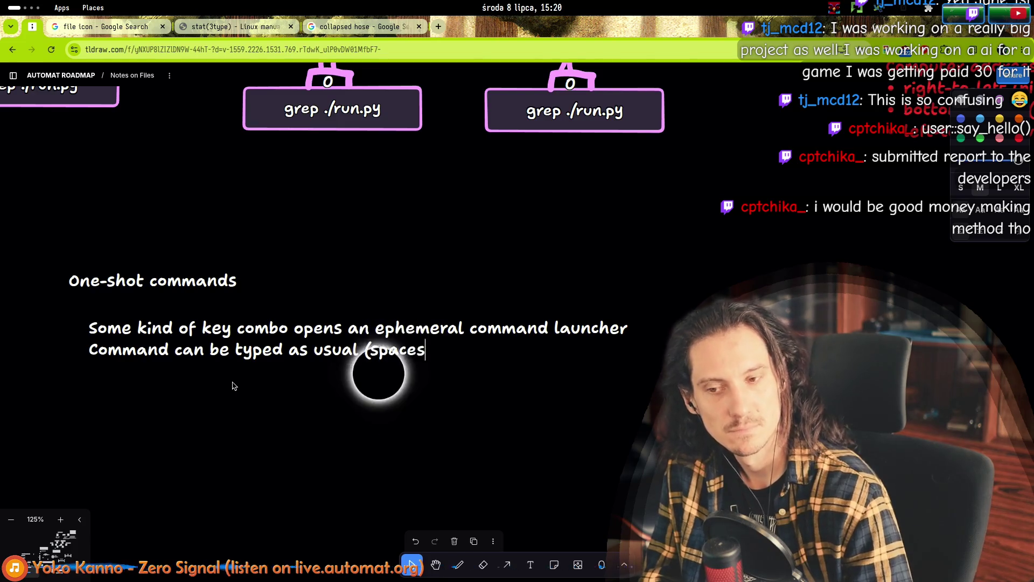
type(" se")
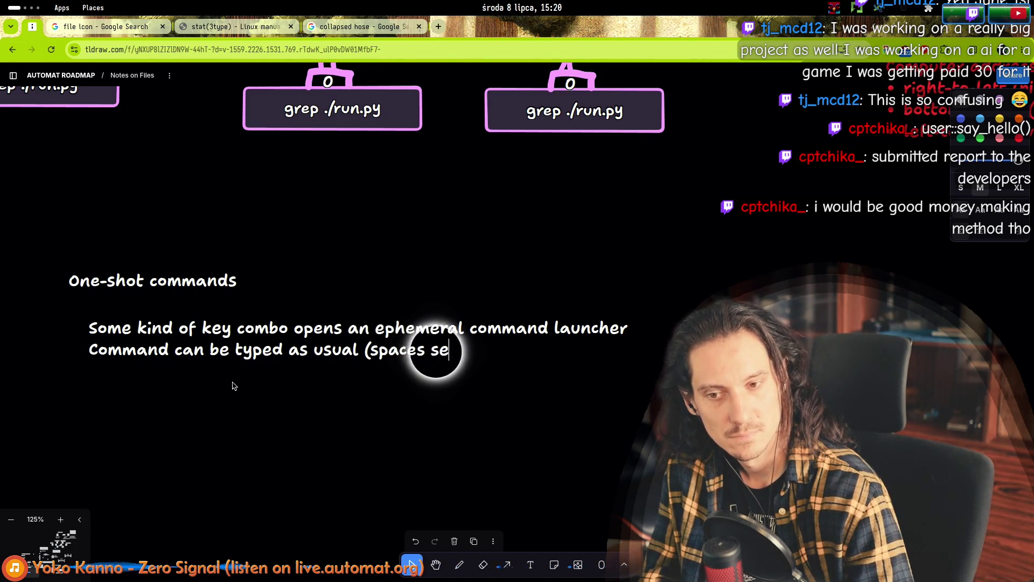
type("parate arguments)")
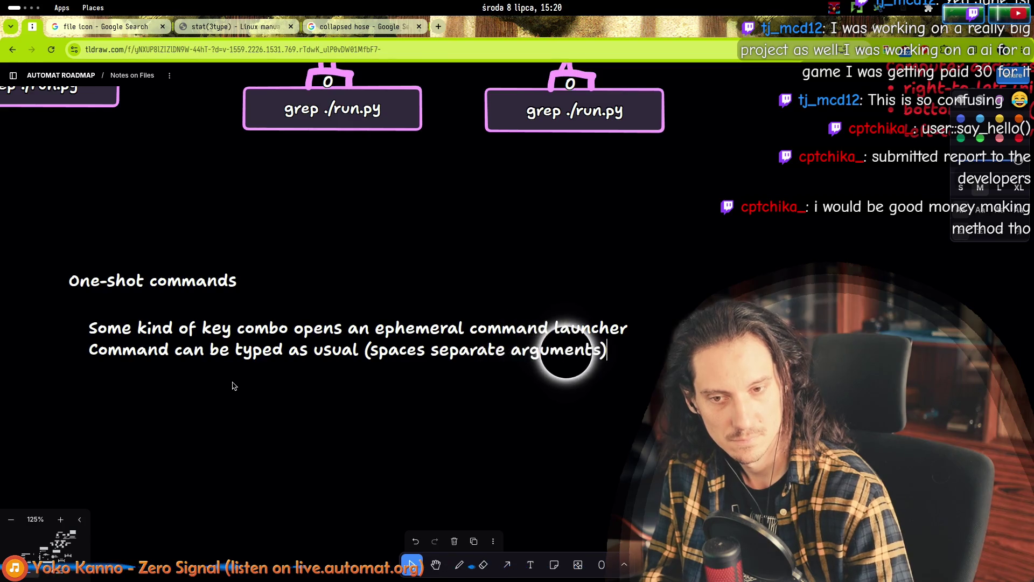
key("Escape")
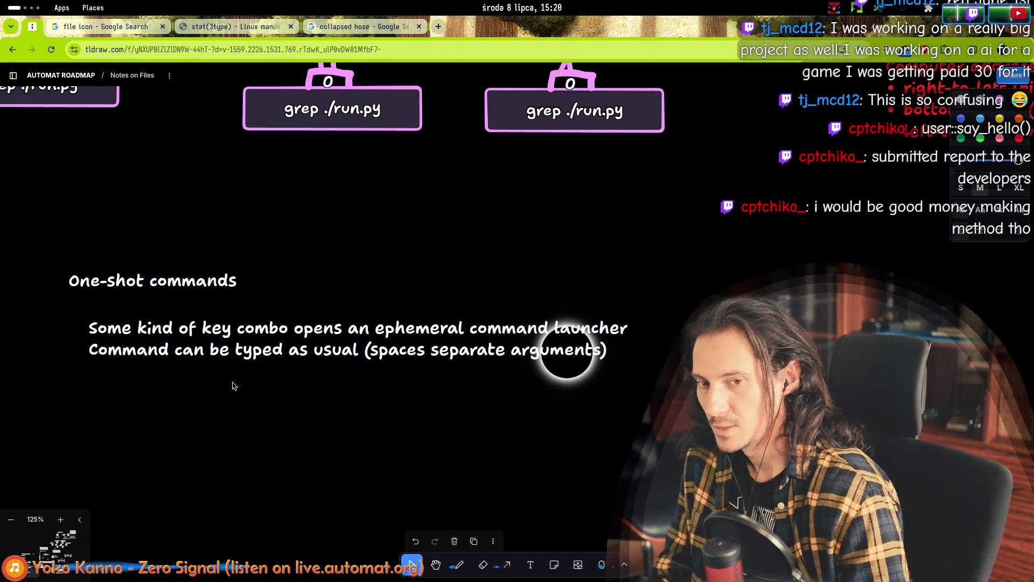
key("ctrl+alt+t")
- In the test terminal, type a few characters, jump to the line start and close it
type("onuetohneouth")
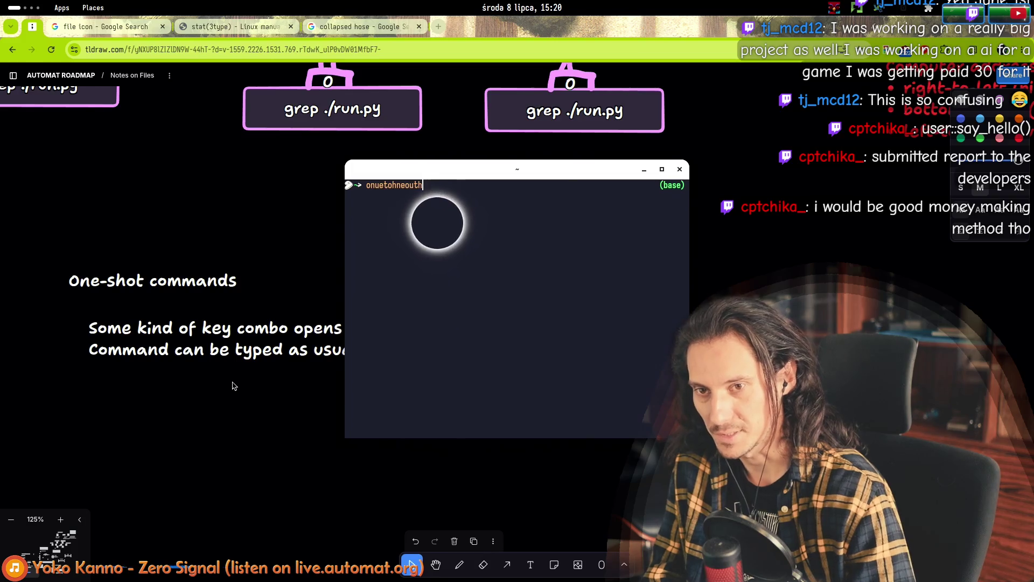
key("ctrl+a")
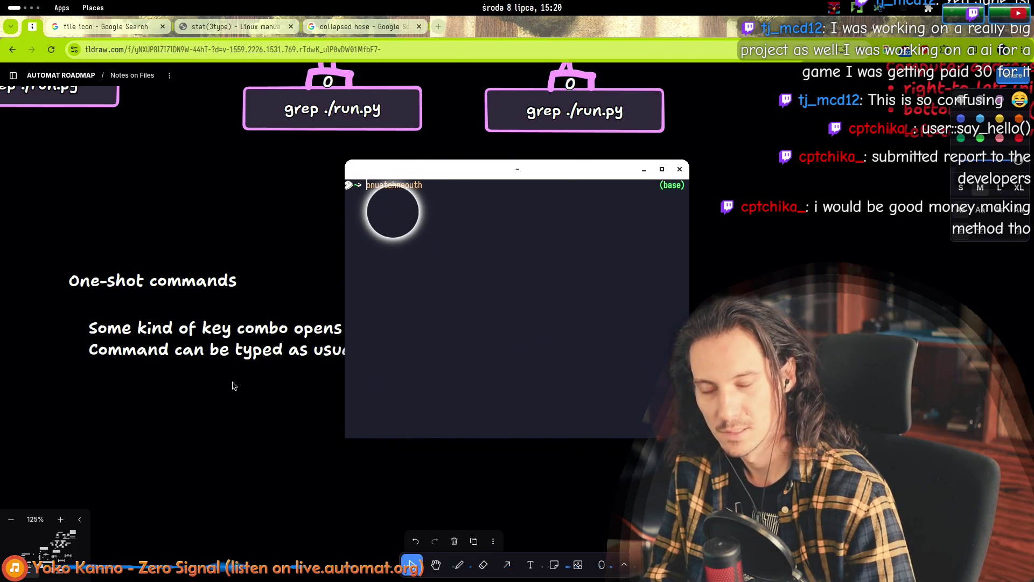
key("ctrl+d")
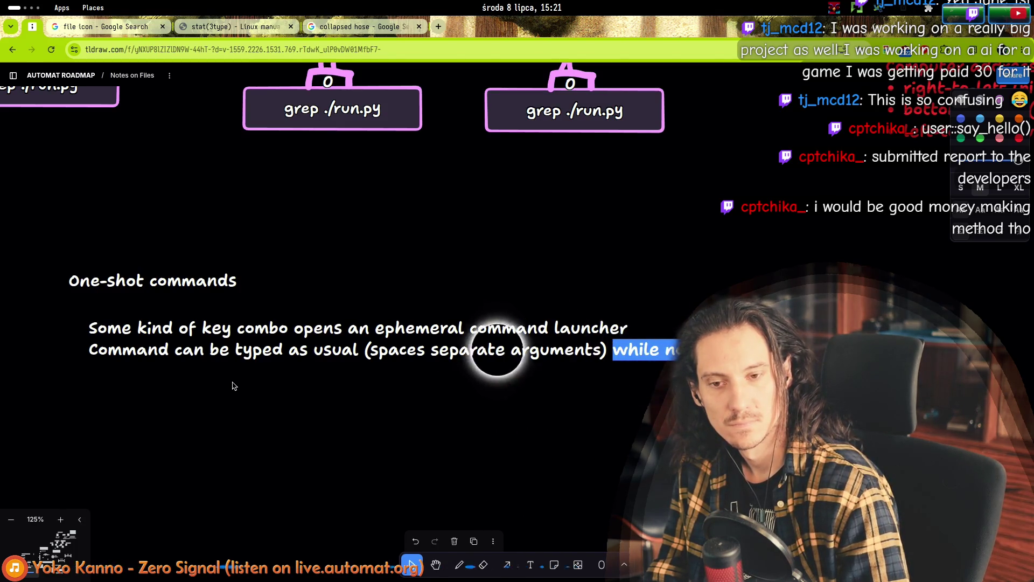
- Trim the words after '(spaces separate arguments)' while testing terminal open and close shortcuts
key("BackSpace")
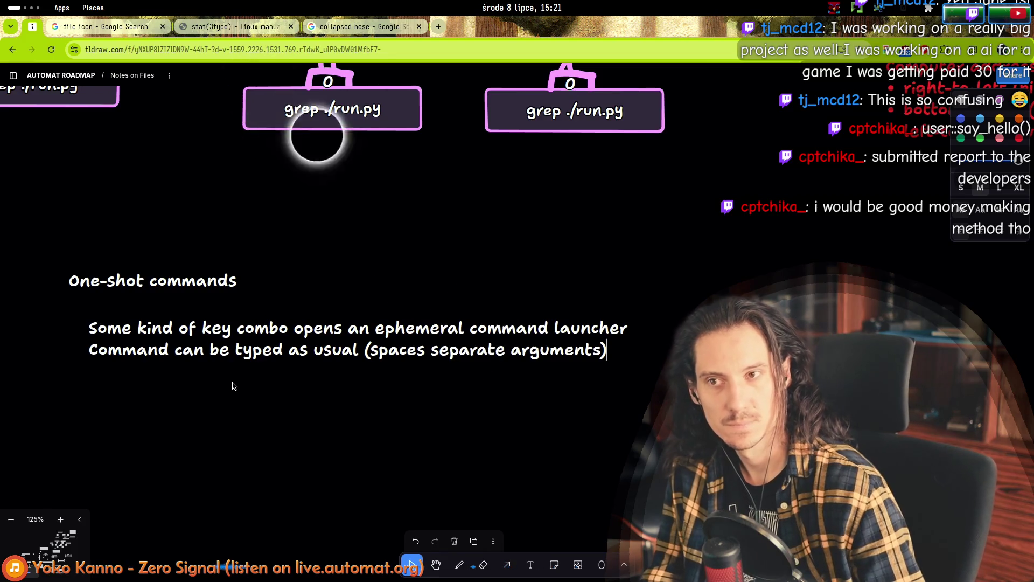
left_click(606, 353)
left_click(608, 350)
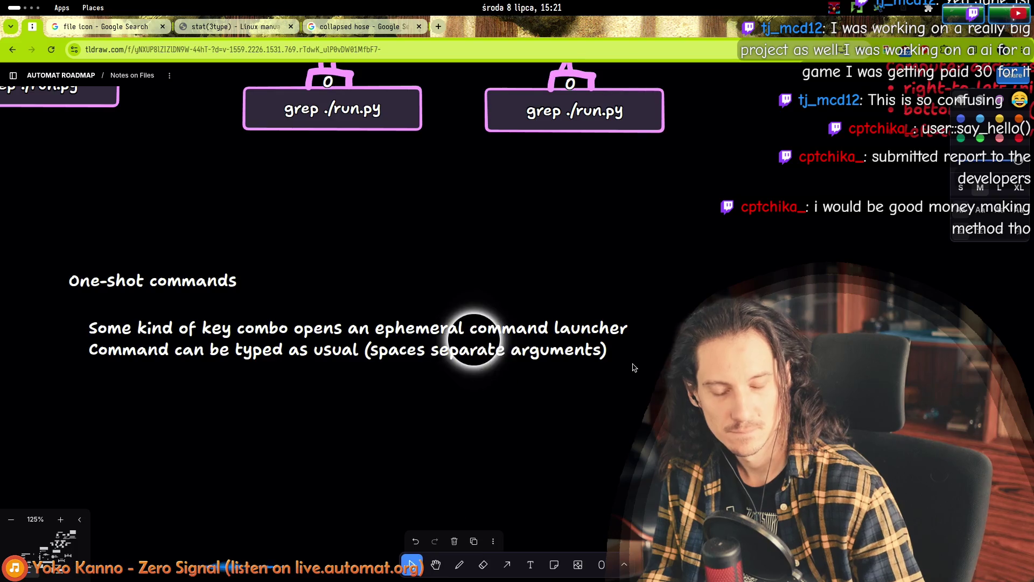
key("ctrl+alt+t")
type("ls nthou")
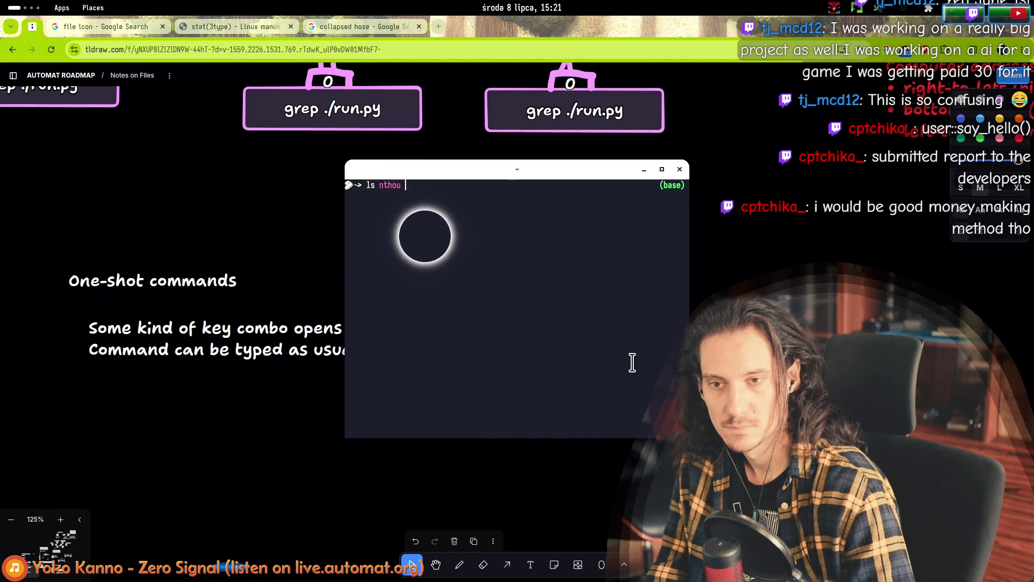
type("nteohu")
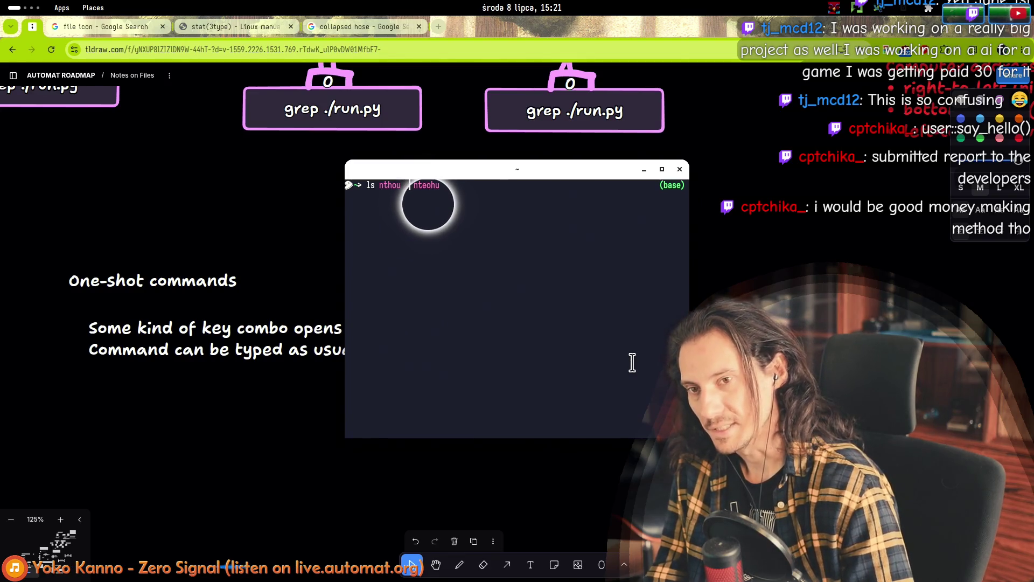
key("ctrl+d")
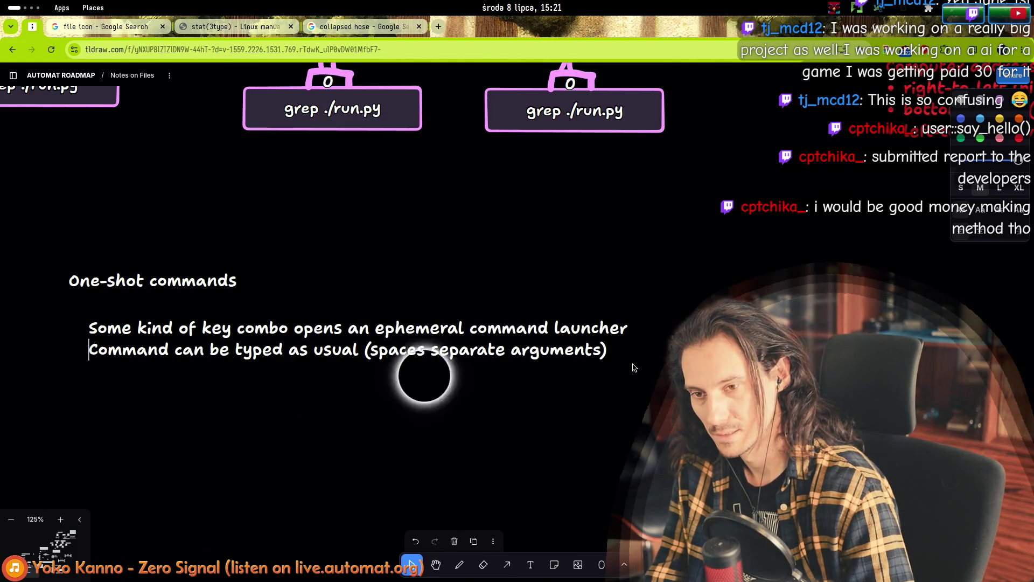
key("Left")
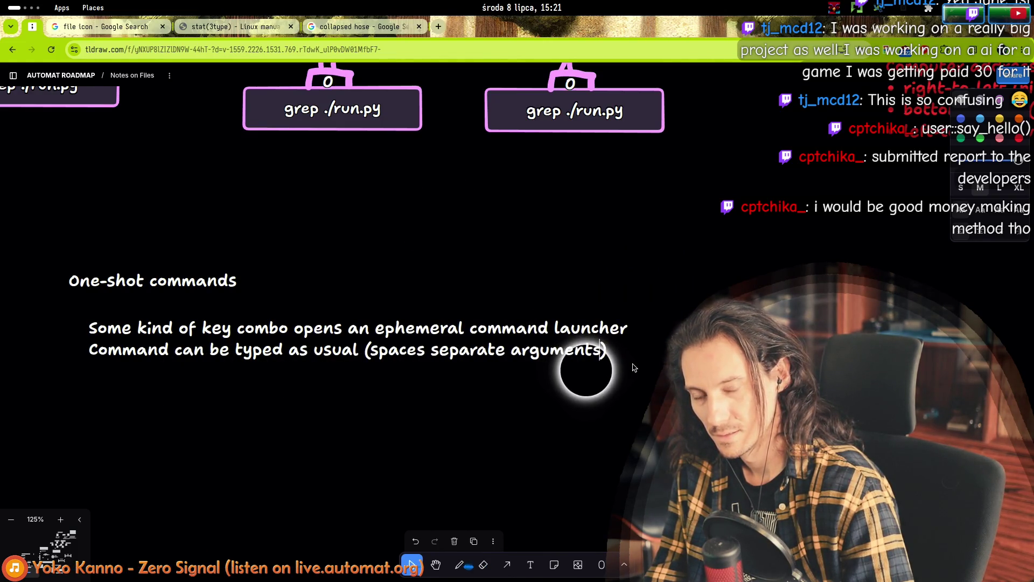
type("t")
key("ctrl+alt+t")
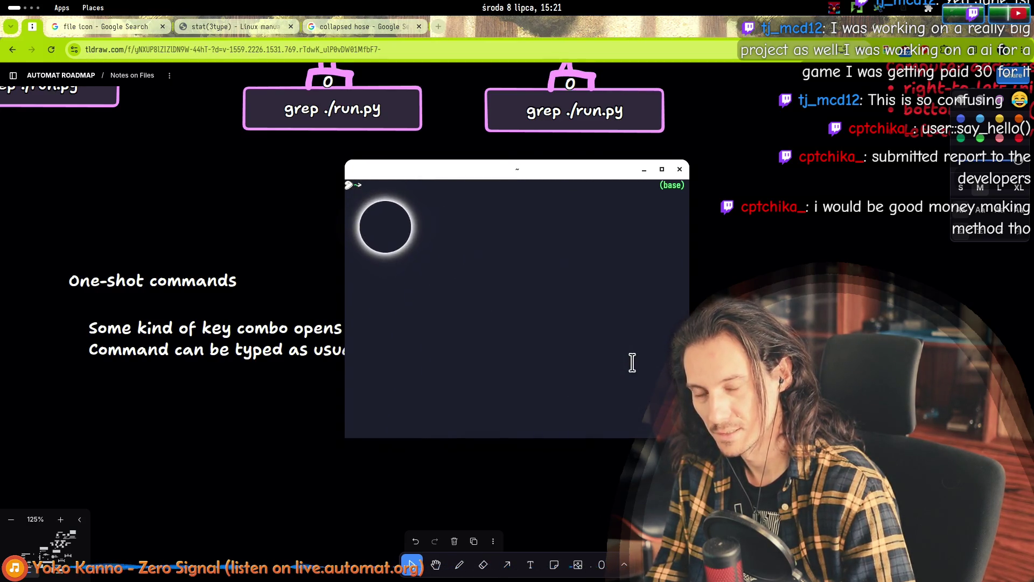
key("ctrl+d")
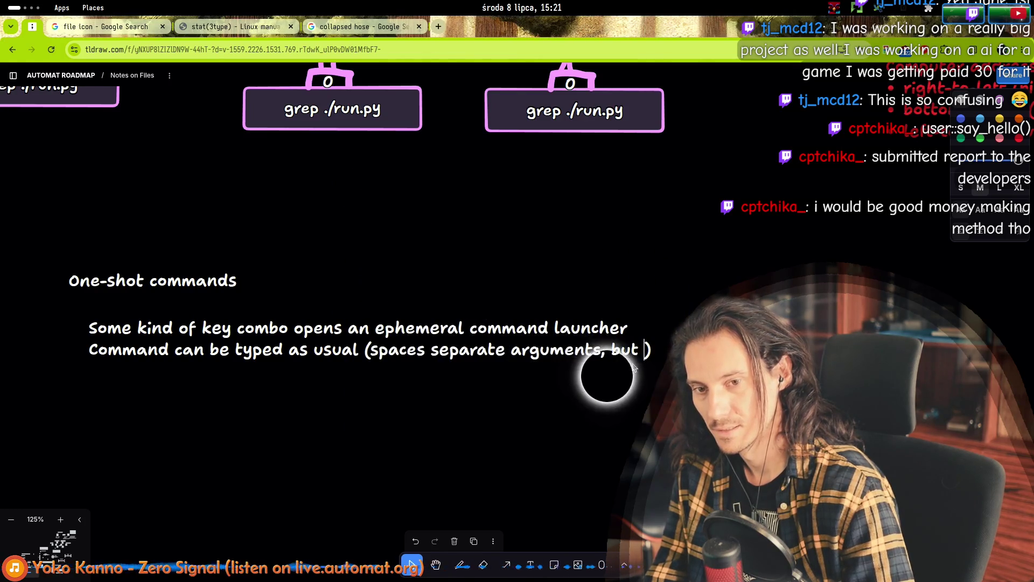
key("BackSpace")
key("BackSpace")
key("BackSpace")
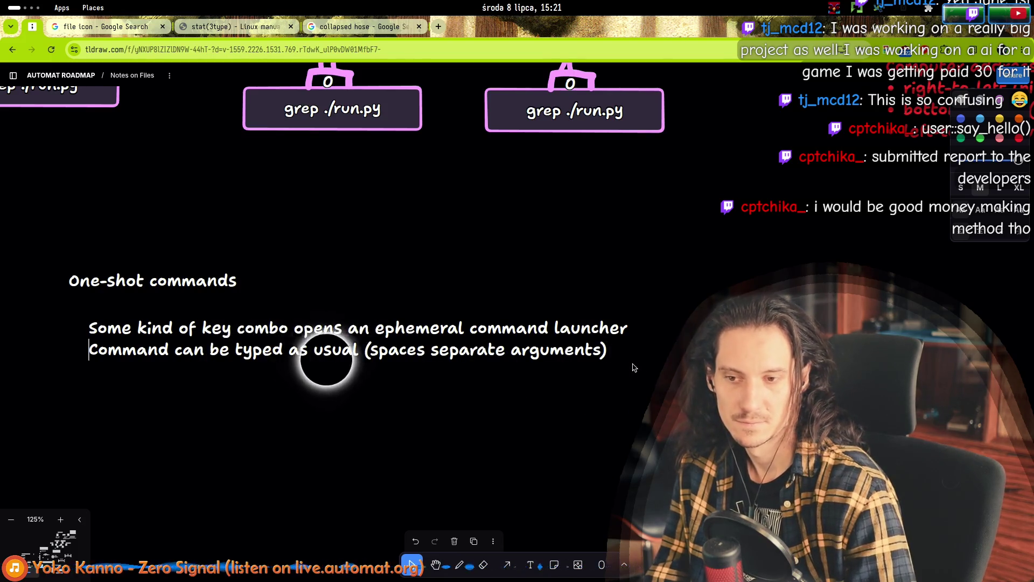
- Append ', shift/ctrl/alt…' after 'arguments)' and begin an 'Up arrow' third line
type(", shift/c")
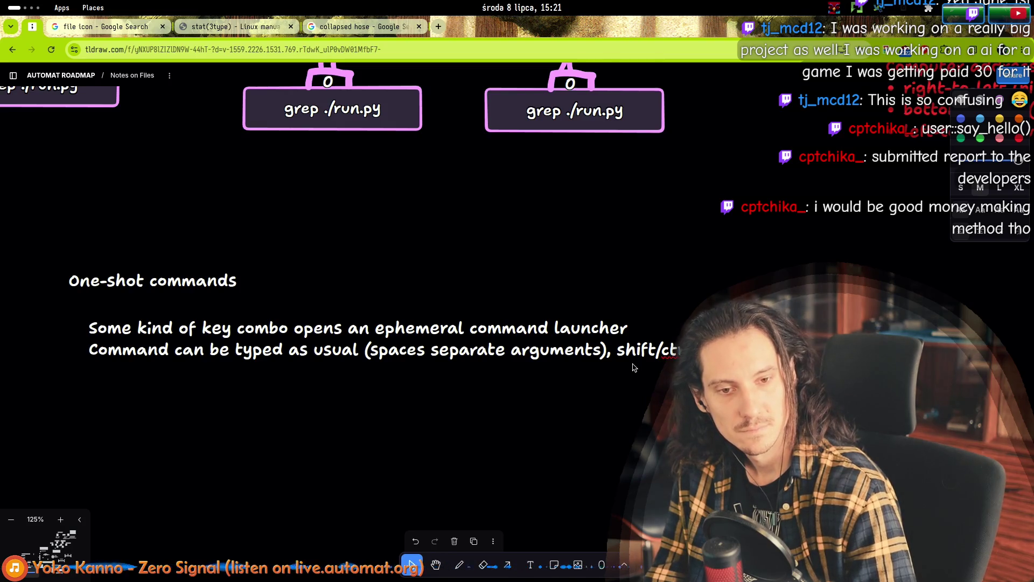
type("tr")
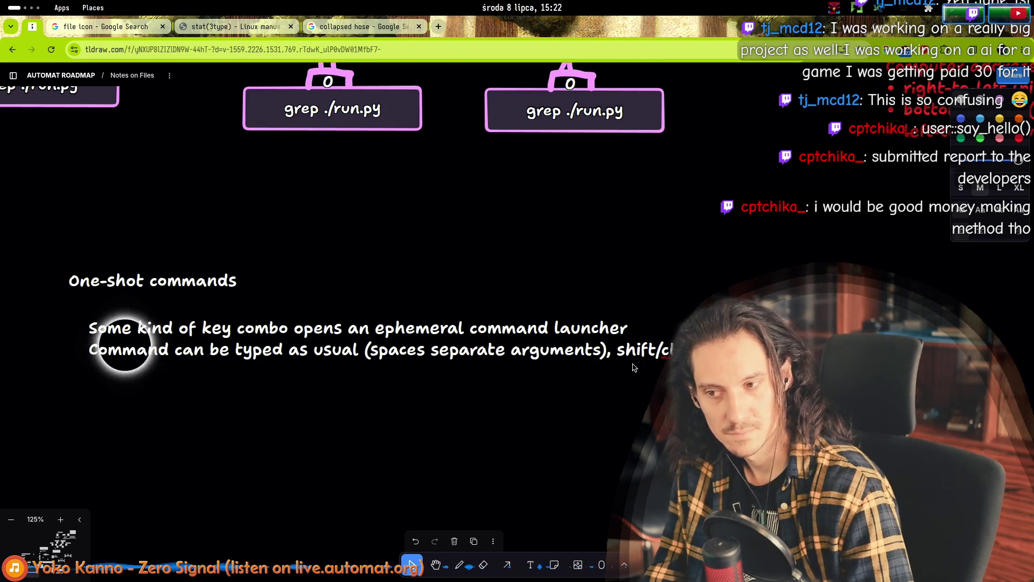
key("Return")
type("Up arrow")
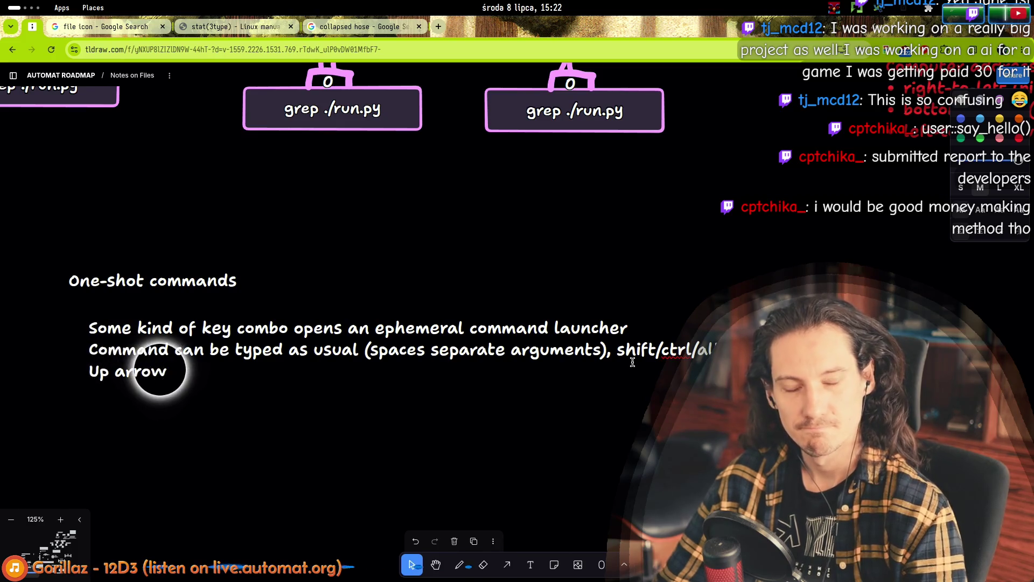
- Replace 'Up arrow' with 'Enter starts the command' and add a fourth line, 'Pipe char'
key("shift+Home")
type("E")
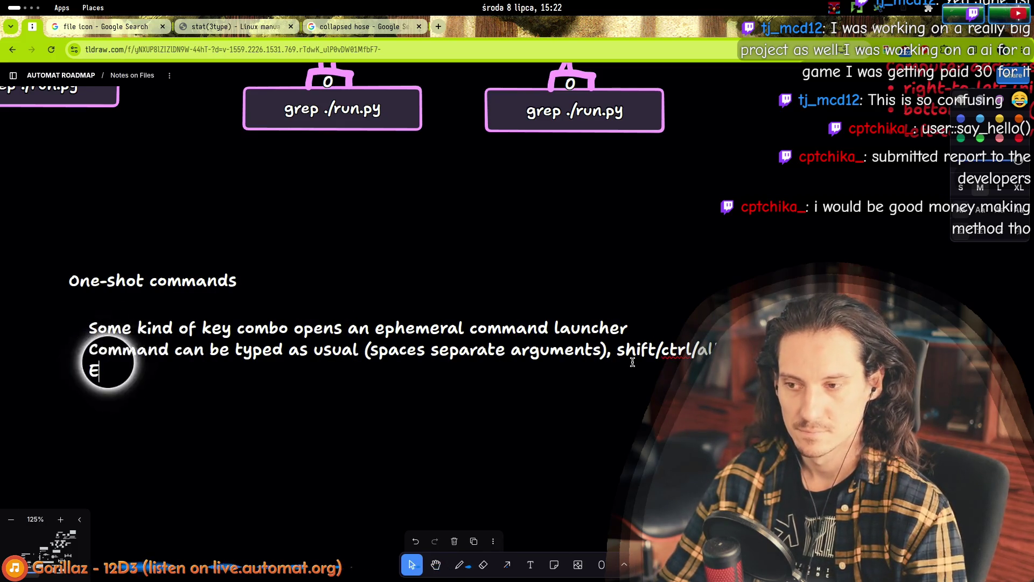
type("nter starts the ")
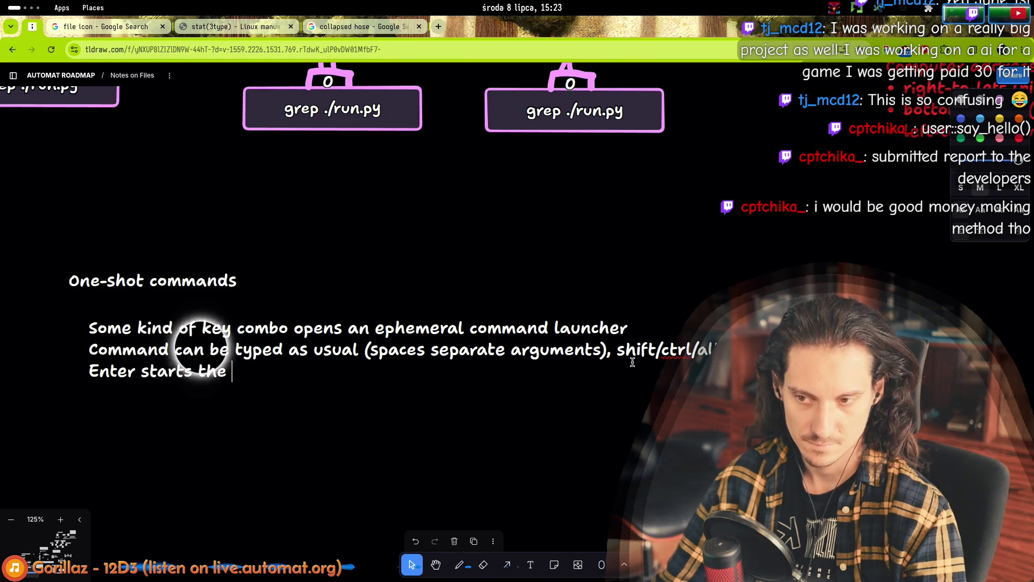
type("command")
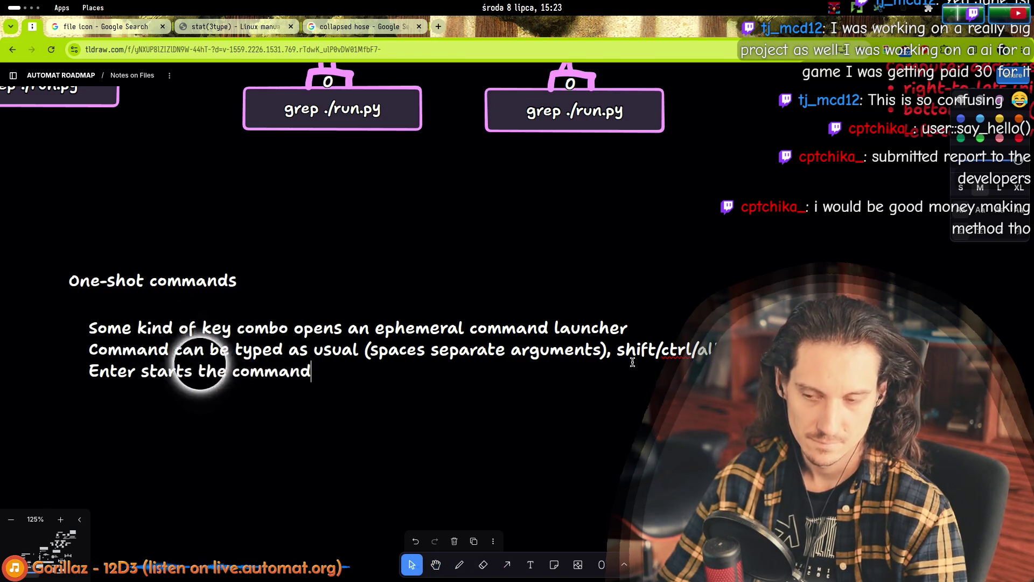
key("Return")
type("Pipe")
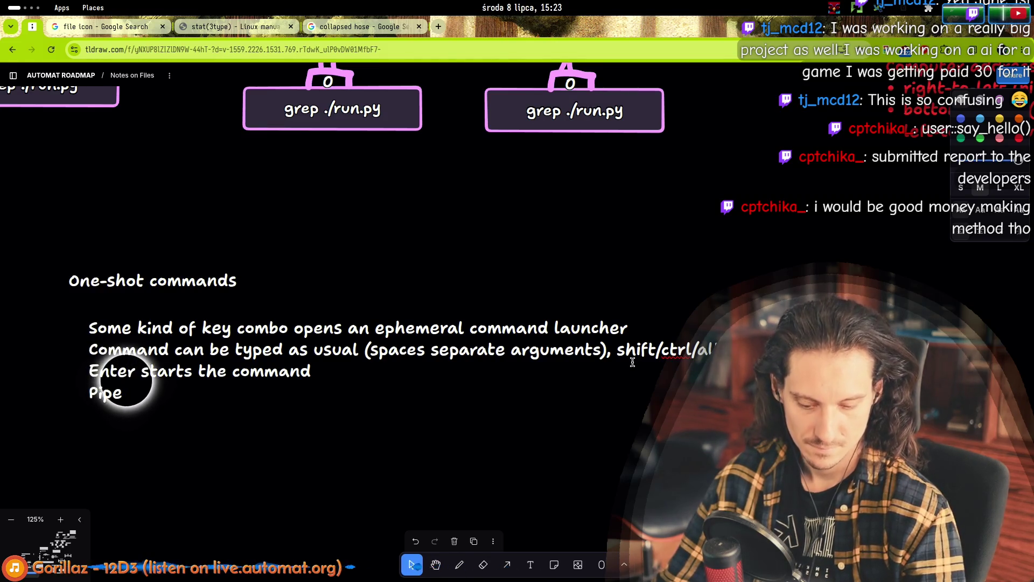
type(" letter")
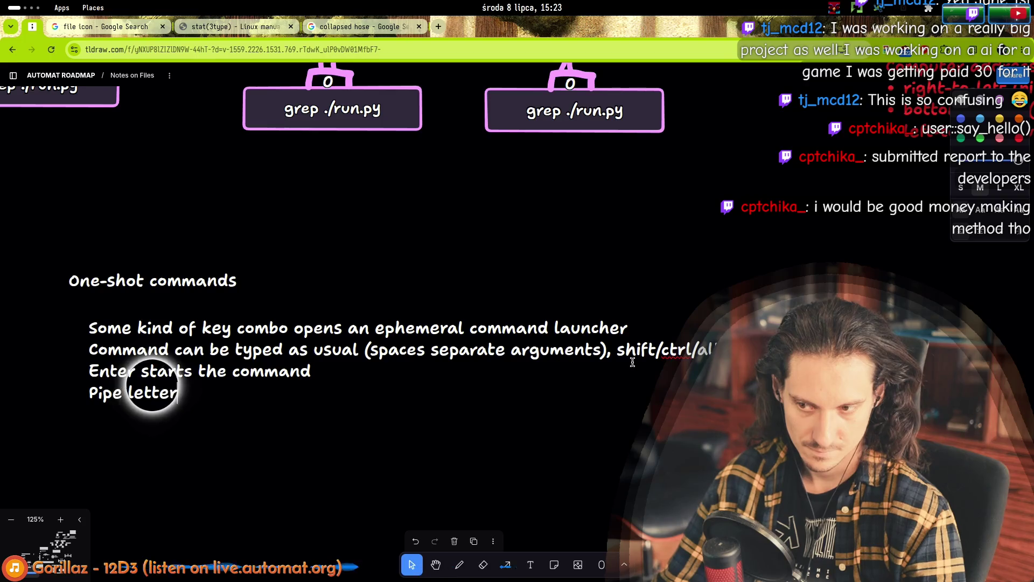
key("BackSpace")
key("BackSpace")
key("BackSpace")
key("BackSpace")
key("BackSpace")
key("BackSpace")
type("char")
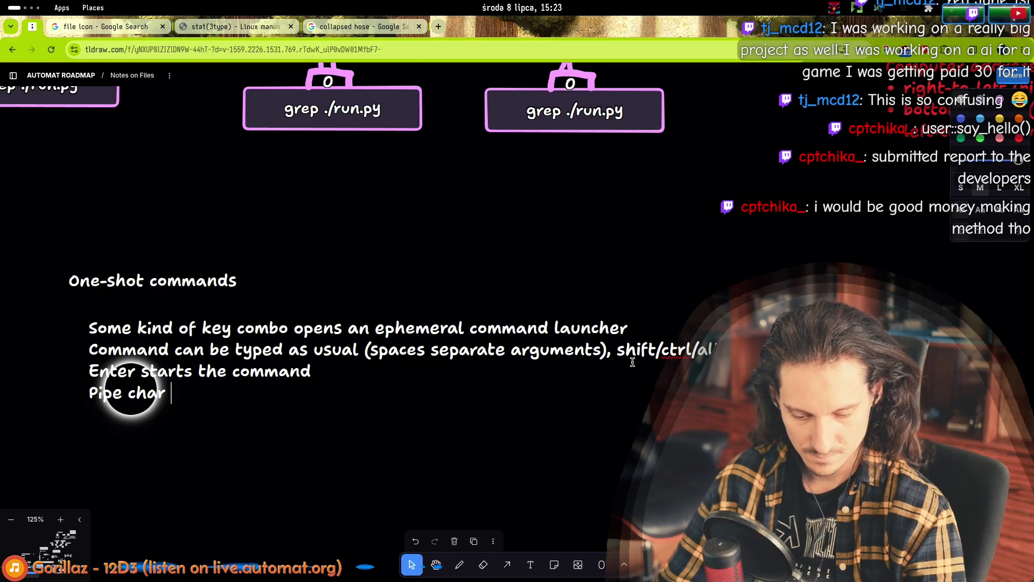
type("|")
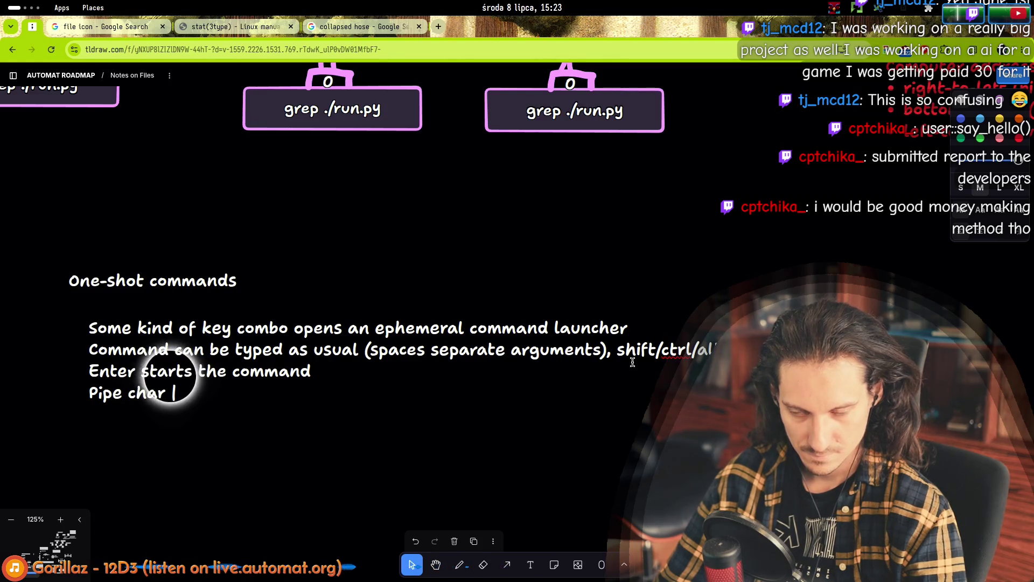
key("BackSpace")
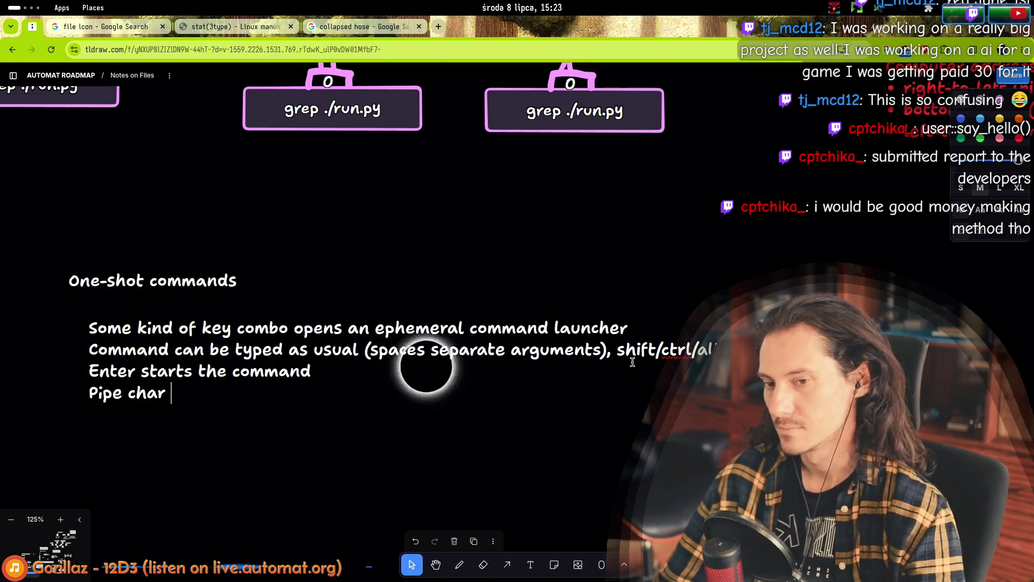
key("Up")
key("Up")
key("Down")
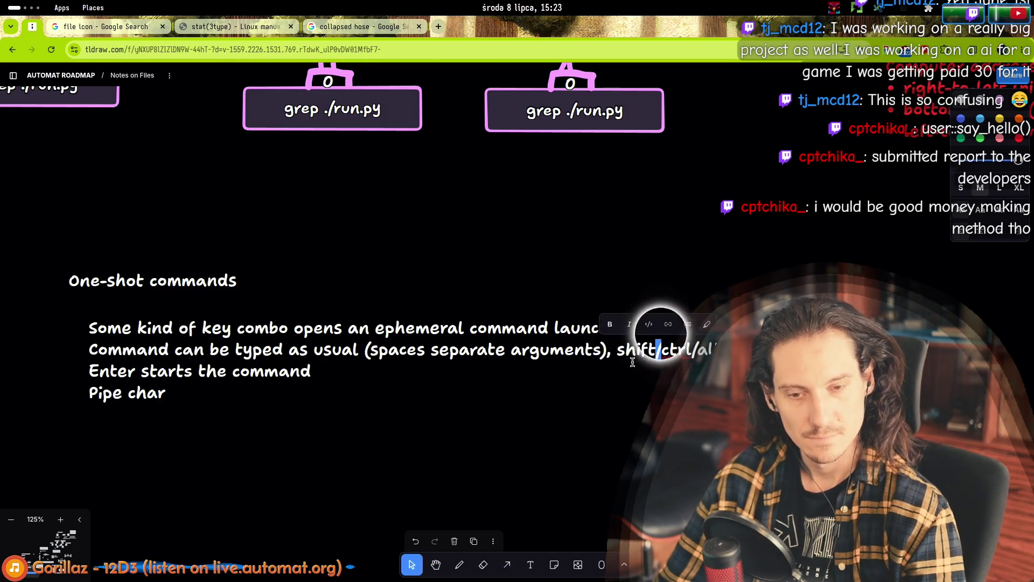
- Delete 'shift/' and 'ctrl/' from the modifier remark on line two
double_click(633, 362)
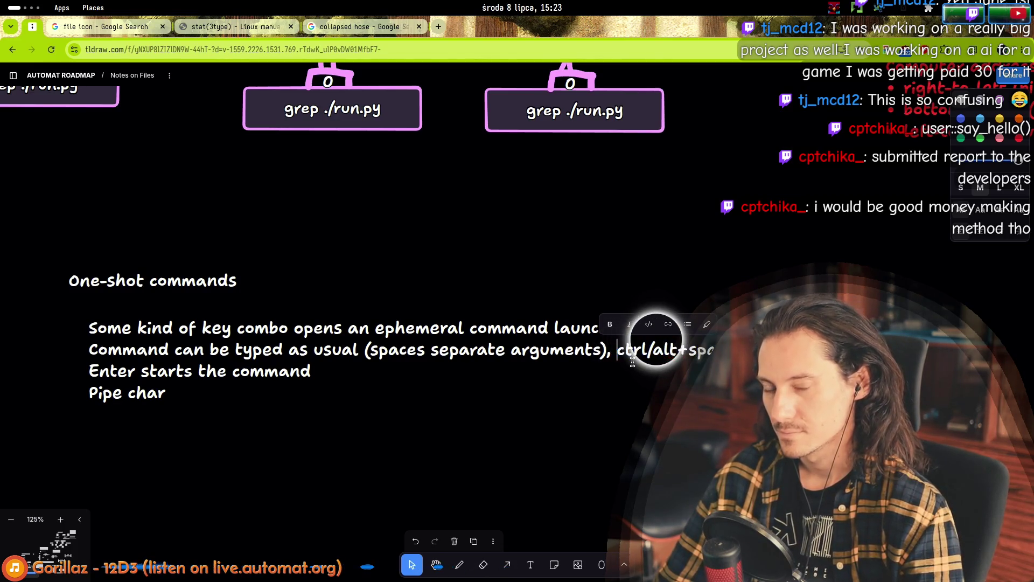
double_click(660, 344)
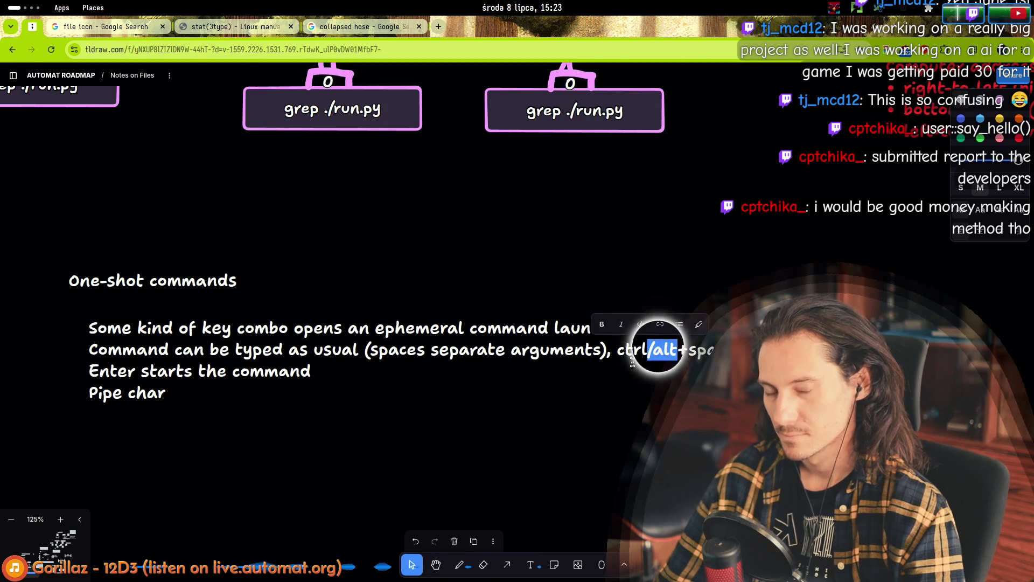
key("Right")
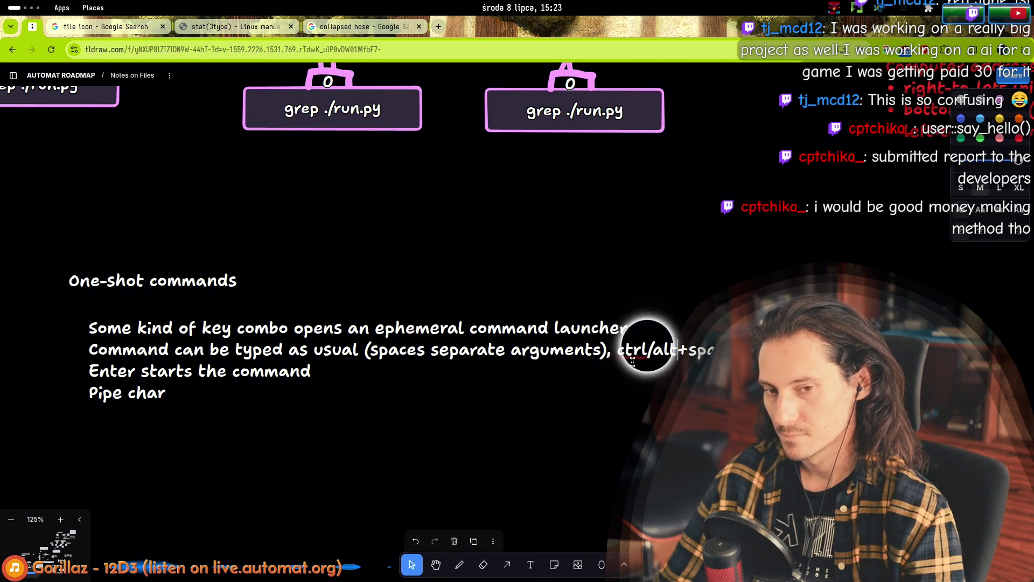
key("BackSpace")
- Finish line four as 'Pipe char creates another command in a sequence'
key("Down")
key("Down")
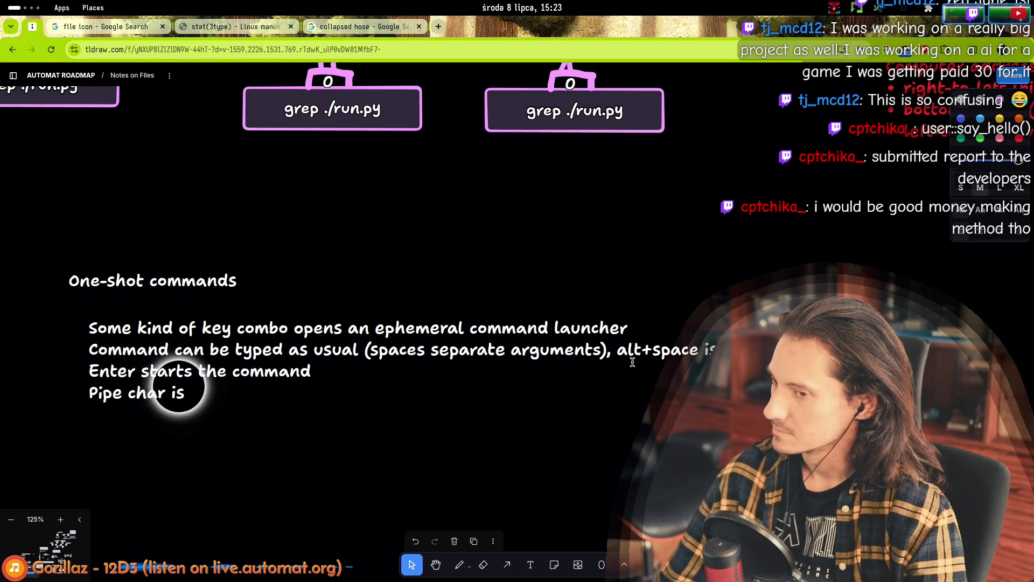
key("BackSpace")
key("BackSpace")
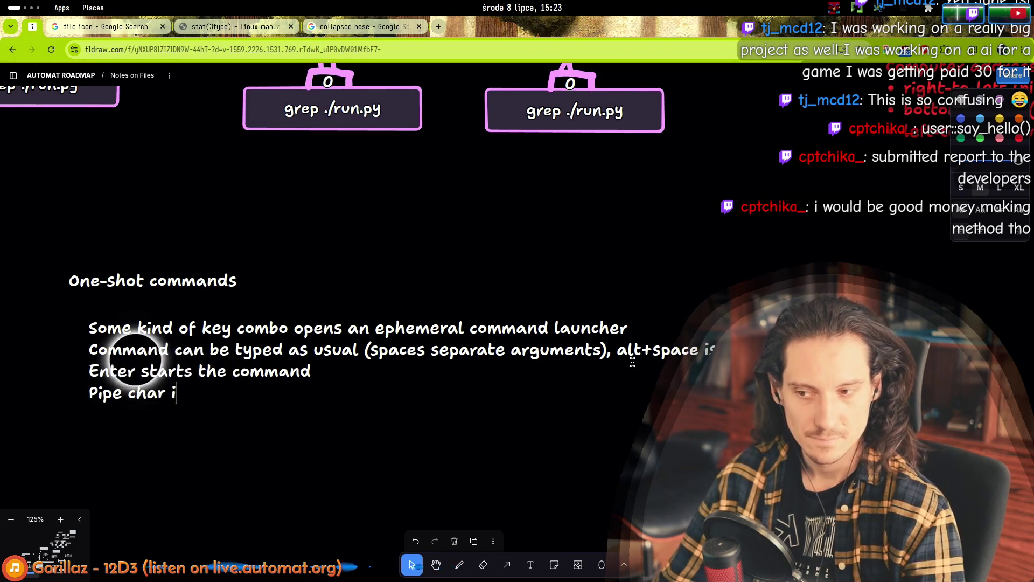
type("creates a")
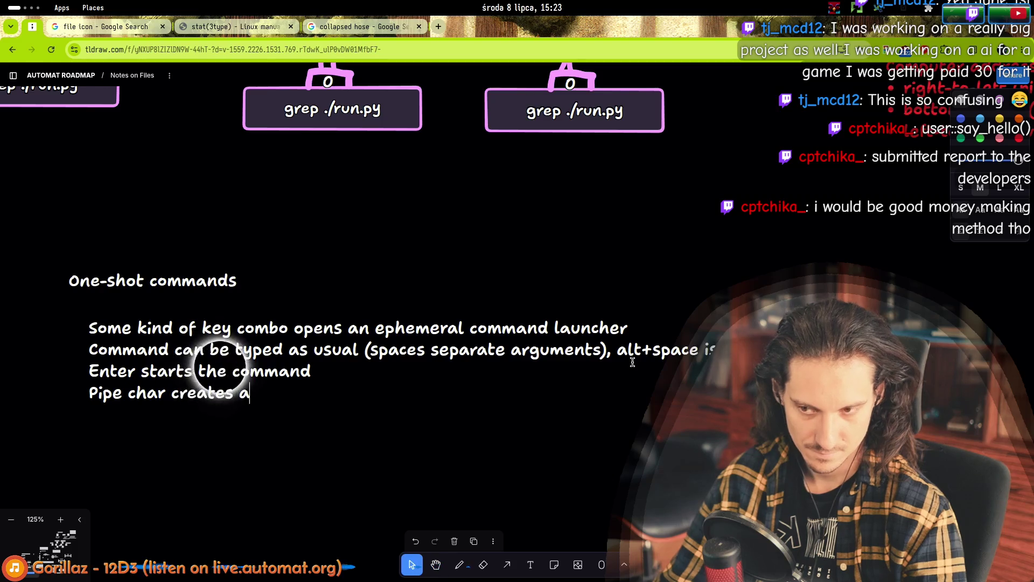
type("nother command in a s")
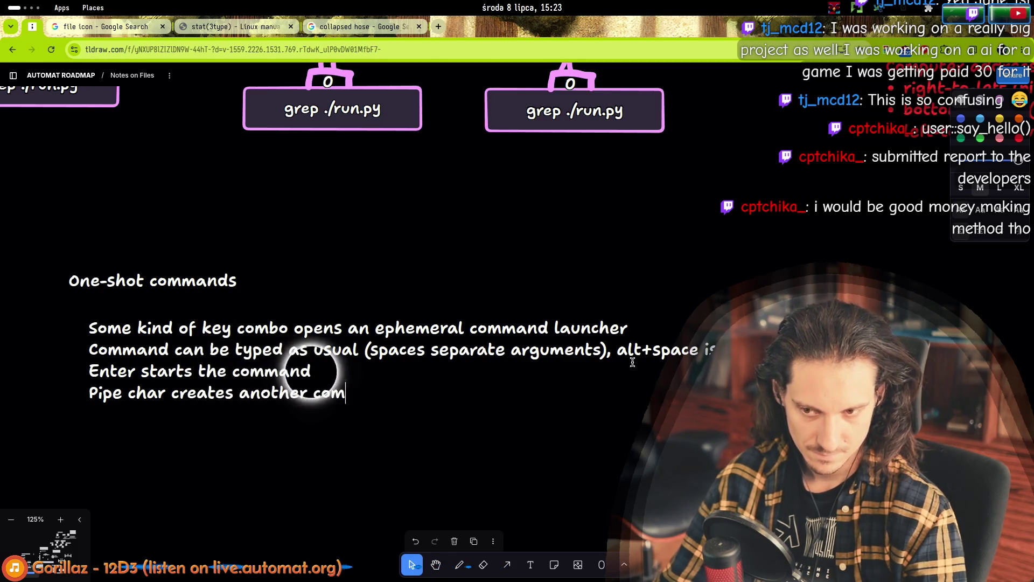
type("equence")
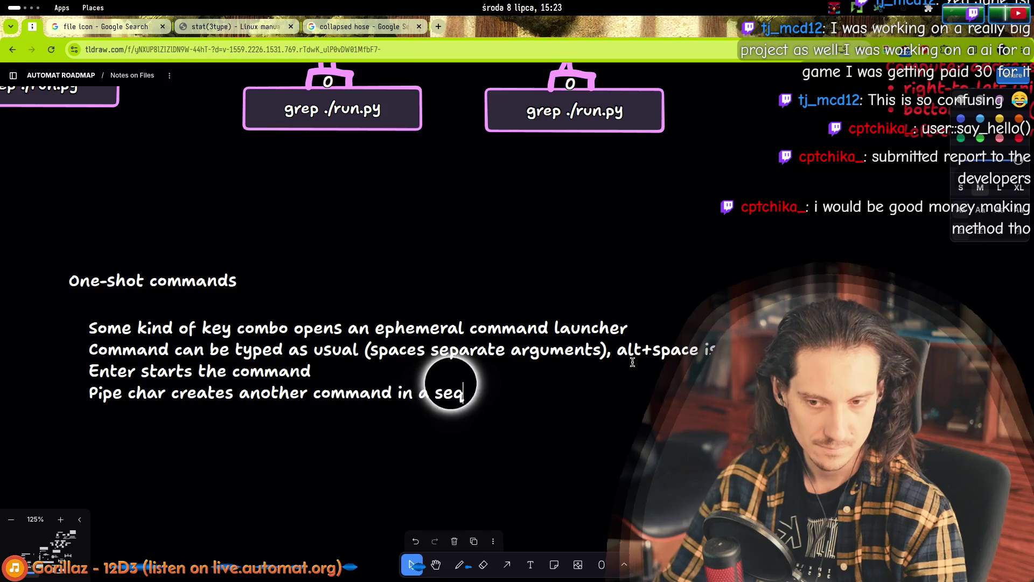
key("Return")
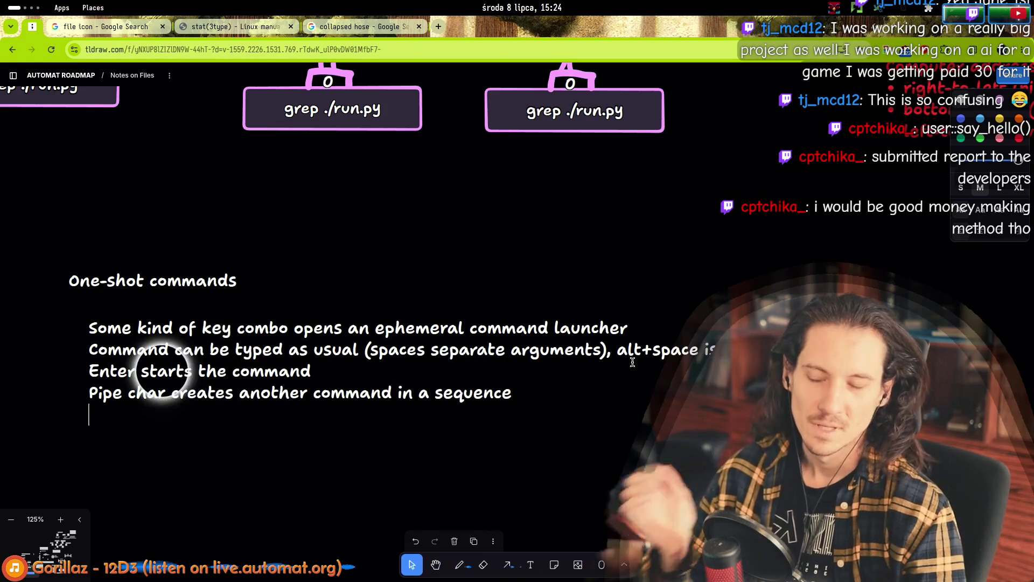
key("Escape")
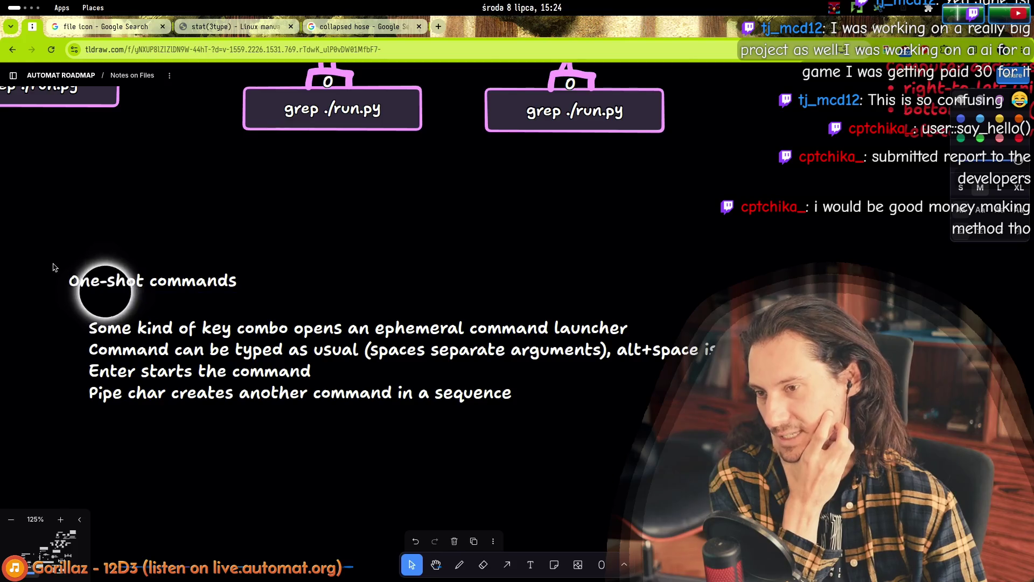
- Move the One-shot commands title and body up-left, then nudge the body under the title
left_click(96, 280, "shift")
left_click_drag(131, 336, 114, 294)
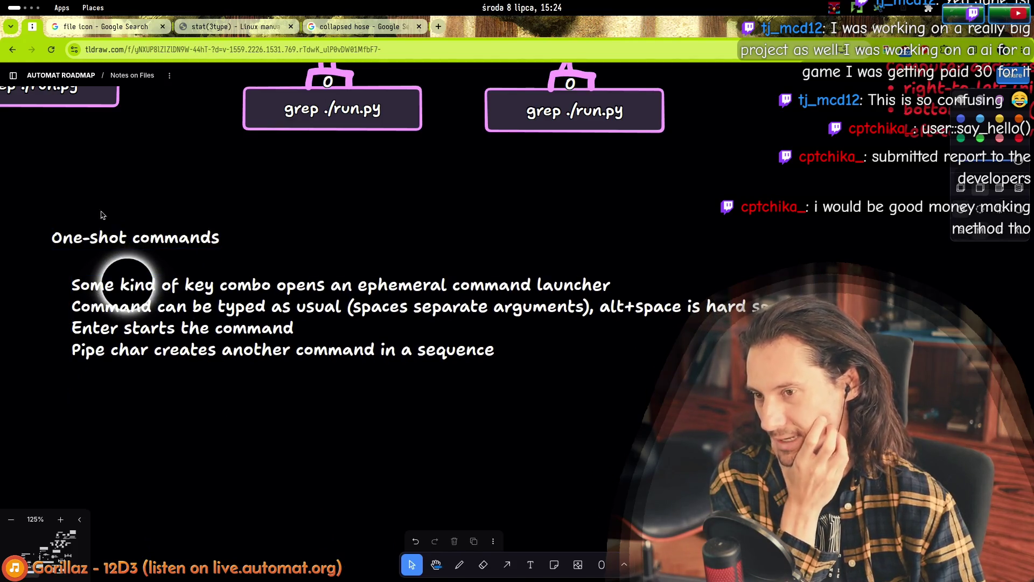
left_click(149, 446)
left_click_drag(144, 342, 138, 331)
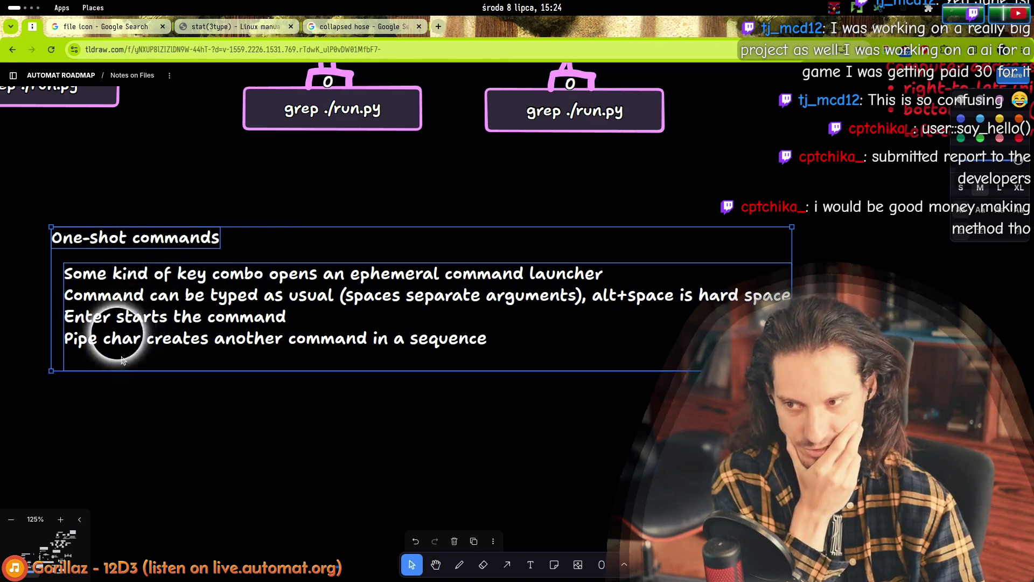
- Try selecting parts of the body text, then stop editing it
double_click(120, 357)
left_click(129, 350)
mouse_move(64, 273)
left_mouse_down()
mouse_move(102, 273)
mouse_move(298, 369)
left_mouse_up()
left_click(138, 350)
double_click(81, 273)
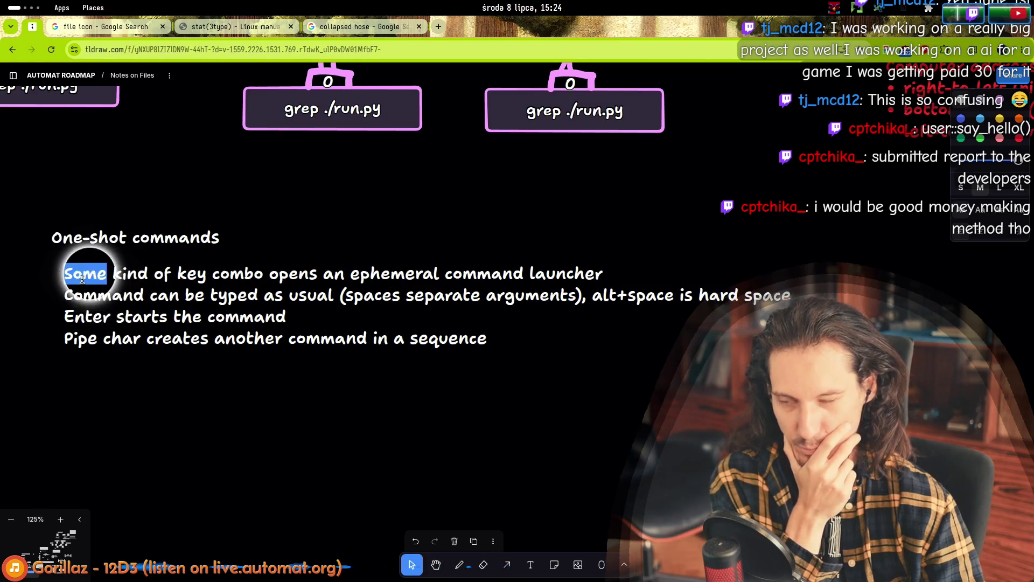
left_click(204, 431)
- Reopen the One-shot commands note for editing with the caret on its empty last line
scroll(242, 433, "down", 3)
scroll(323, 426, "up", 10)
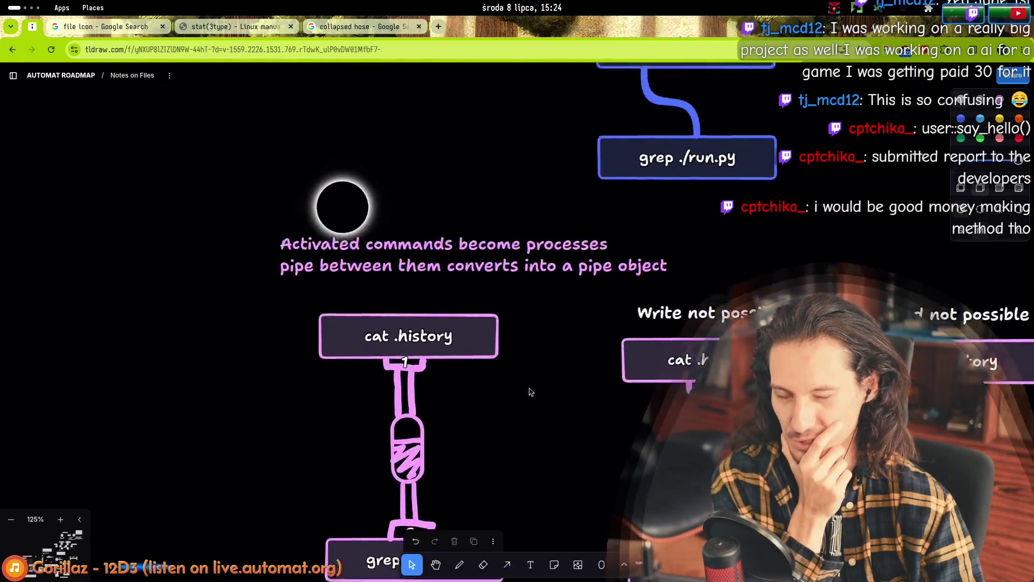
left_click_drag(54, 85, 808, 447)
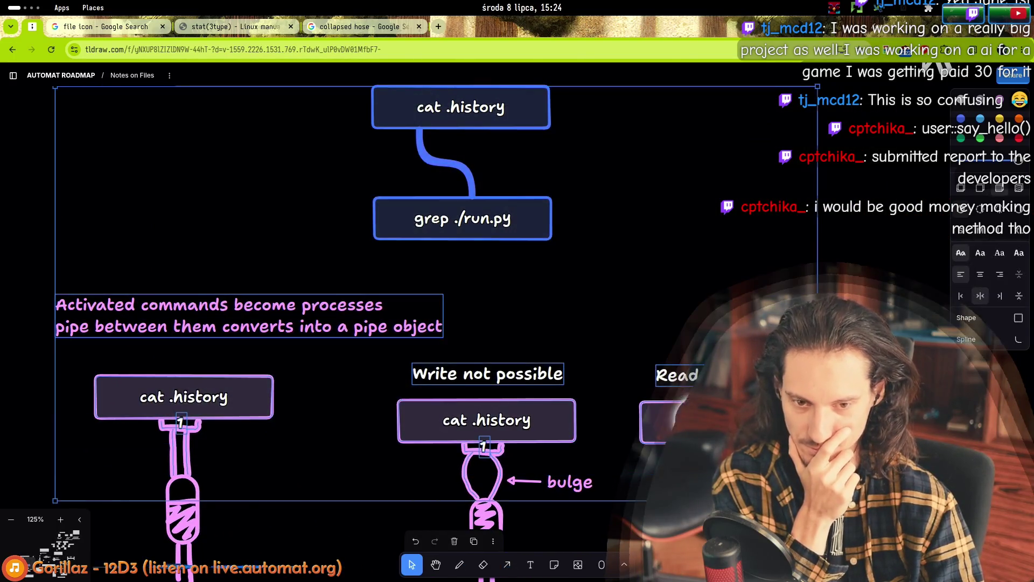
scroll(808, 447, "down", 5)
scroll(494, 415, "down", 2)
left_click(258, 463)
double_click(253, 480)
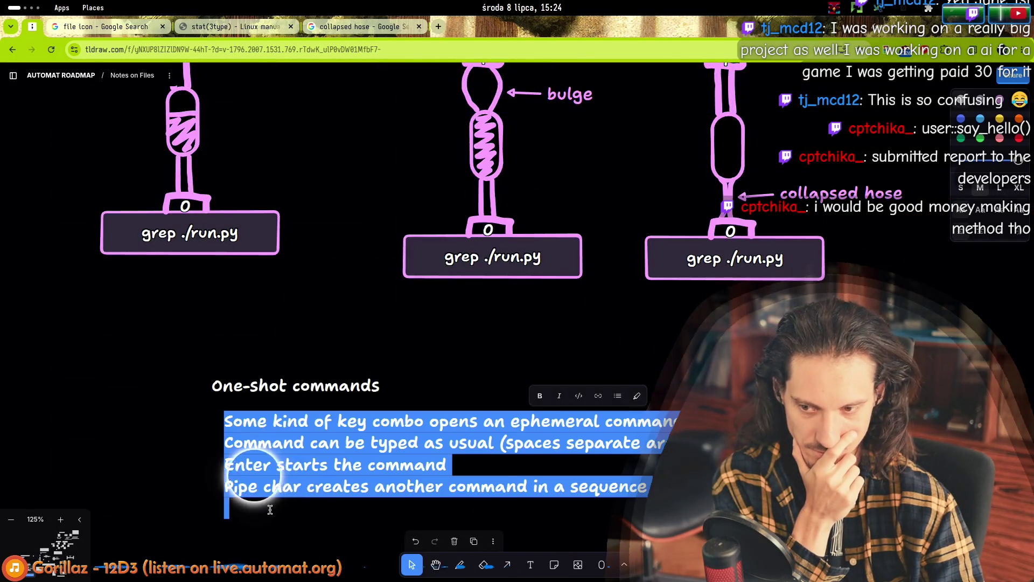
left_click(226, 506)
key("Escape")
key("Escape")
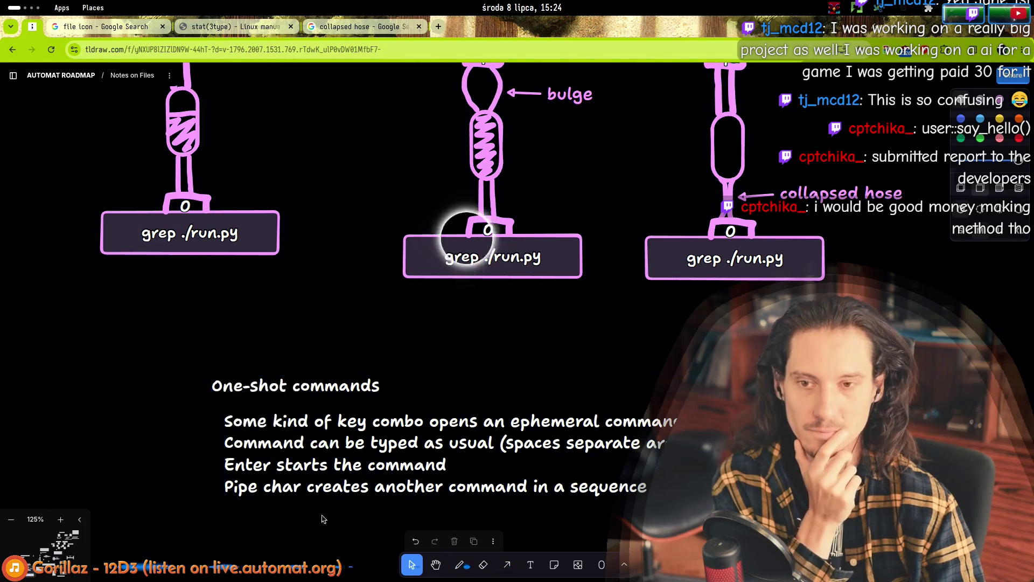
scroll(653, 388, "up", 3)
scroll(209, 401, "down", 6)
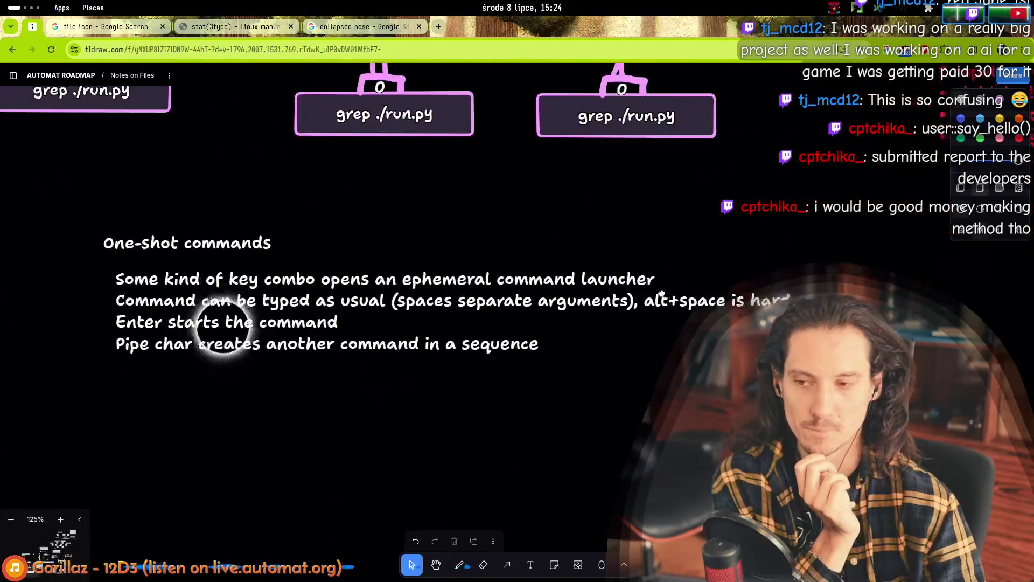
double_click(173, 341)
left_click(178, 363)
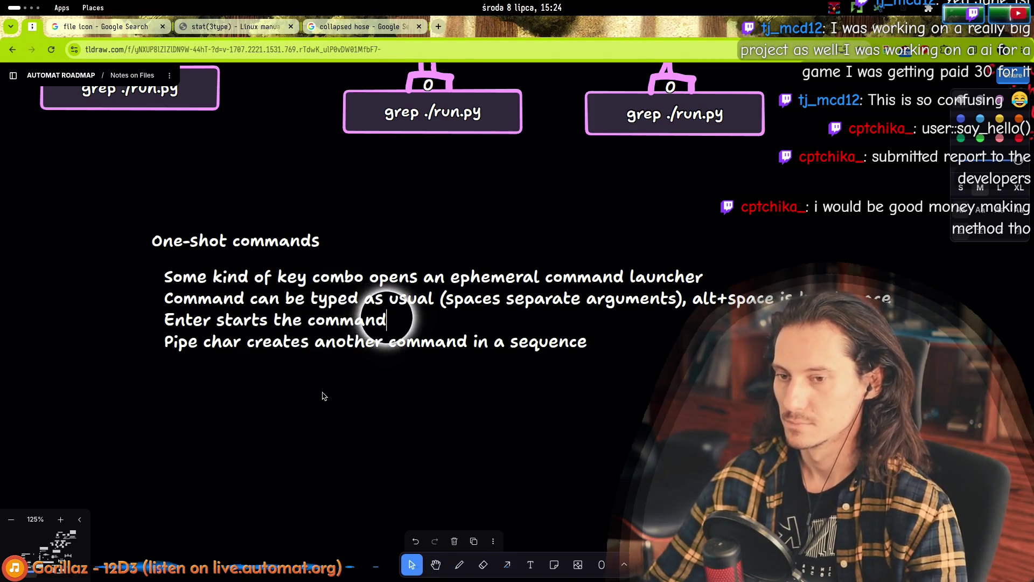
- Append '(ephemeral command objects are gone)' to the 'Enter starts the command' line
key("Up")
type("(ephemeral ")
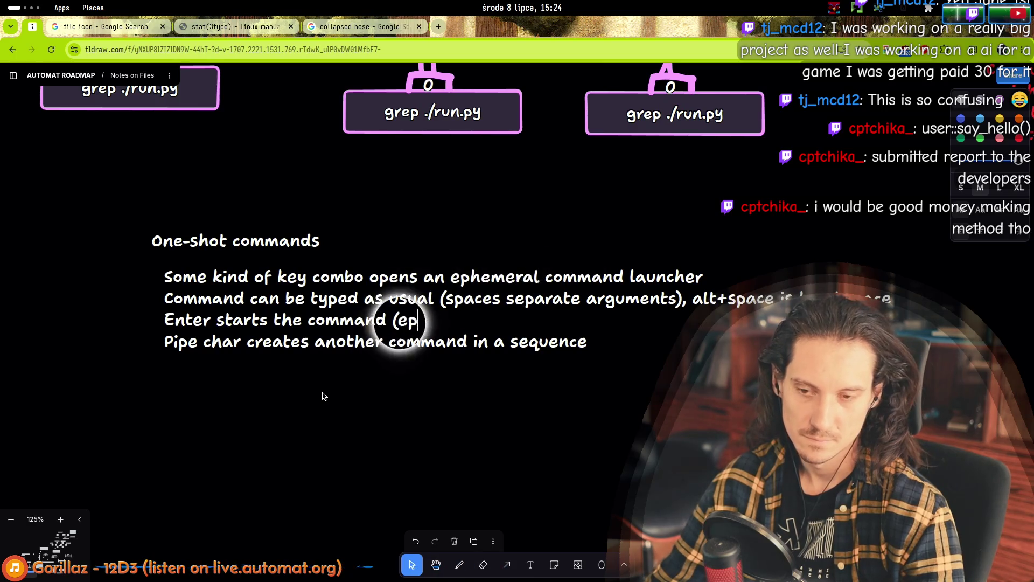
type("co")
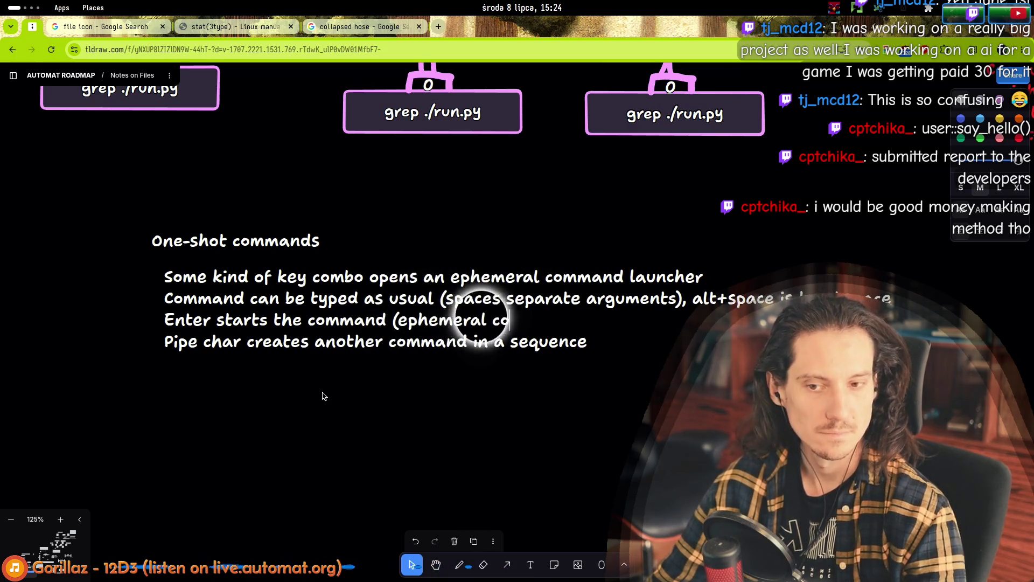
type("mmand objects are gone)")
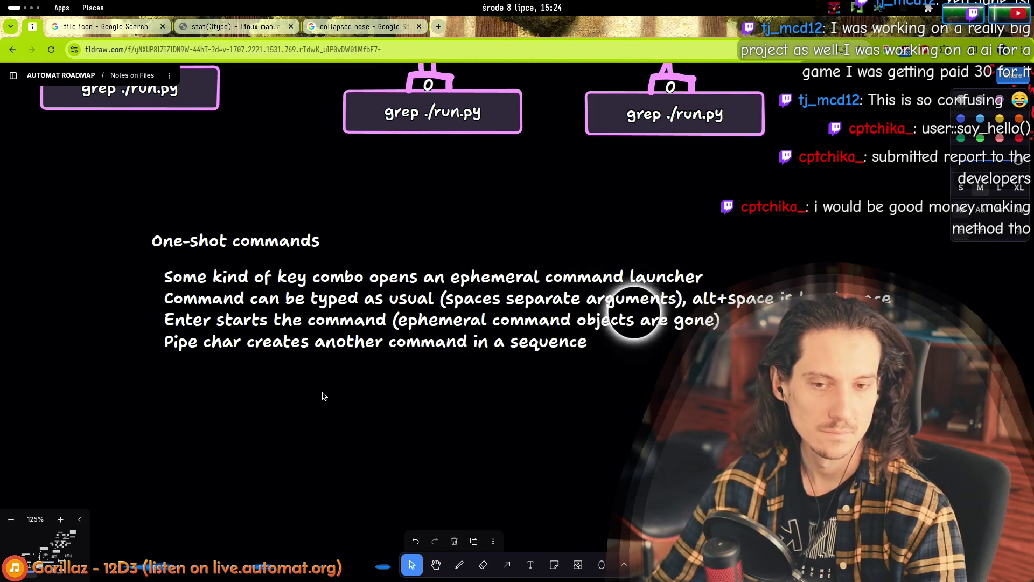
key("Down")
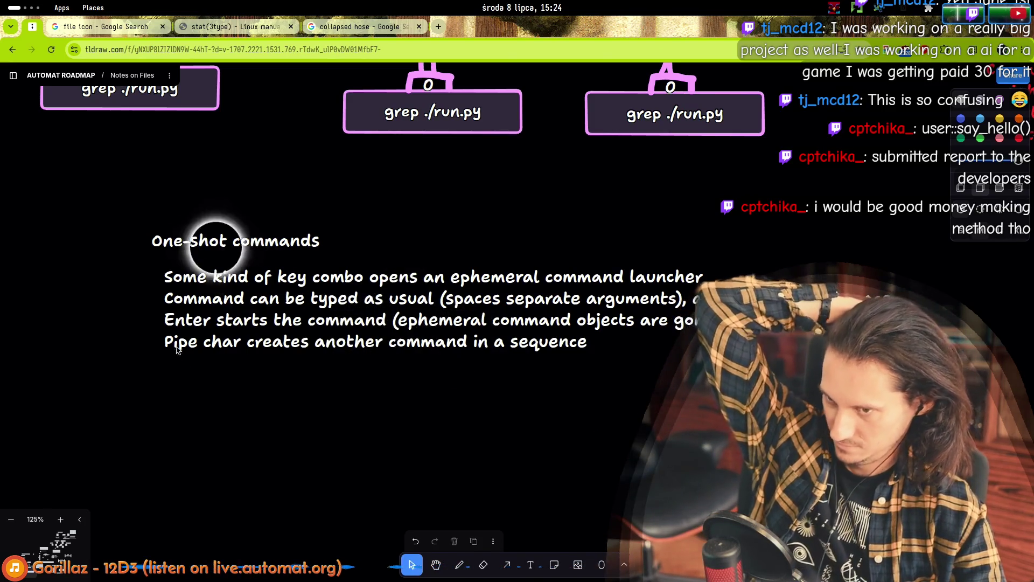
key("Escape")
- Reselect the notes text and place the caret in the Enter line near 'command'
left_click(279, 204)
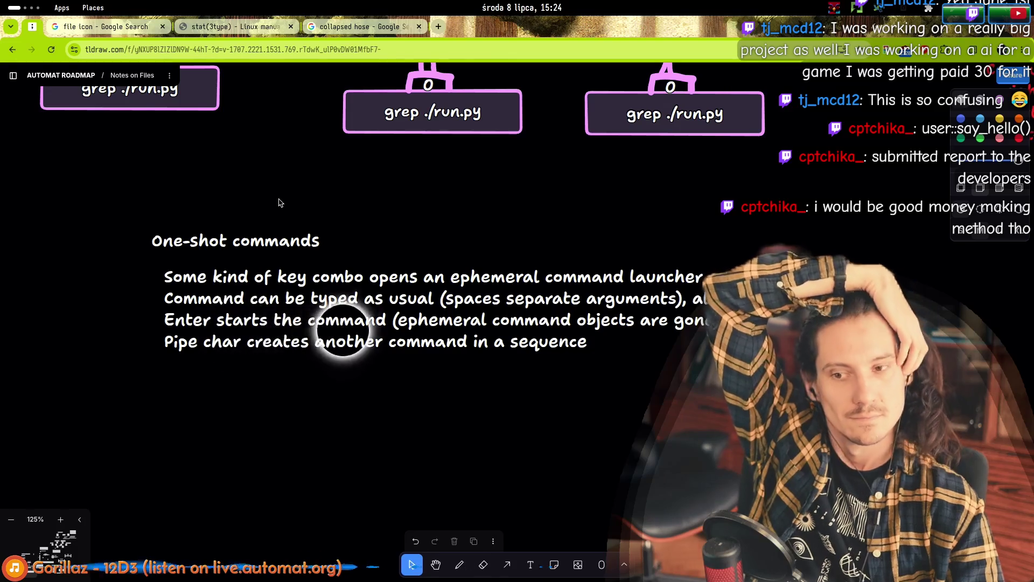
left_click(280, 322)
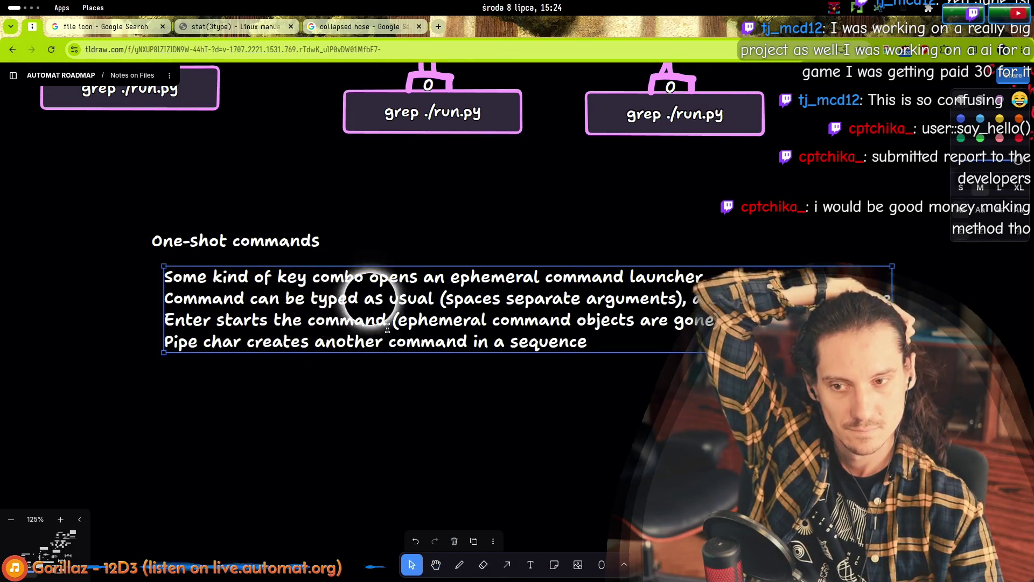
left_click(282, 322)
double_click(330, 322)
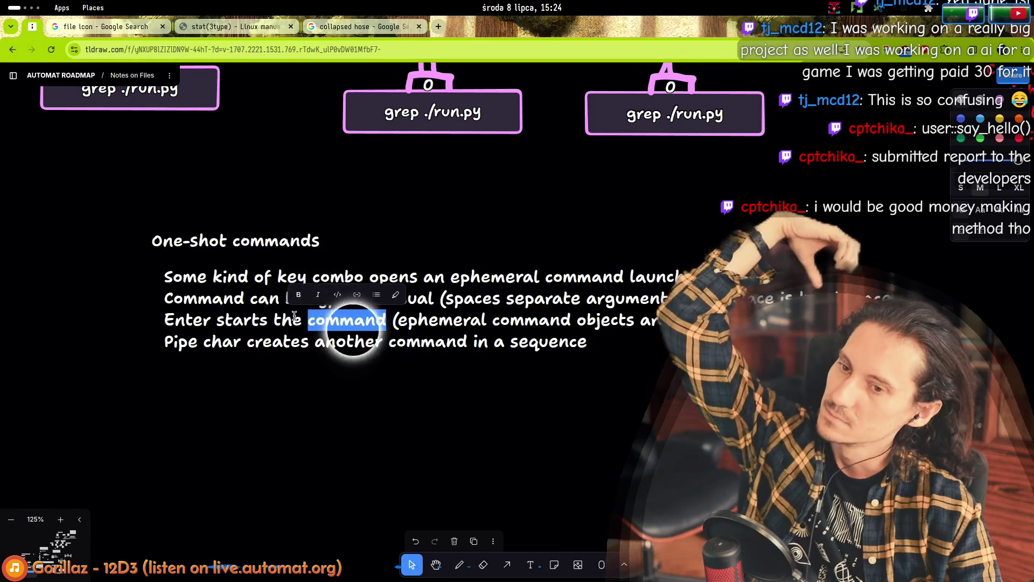
left_click(302, 321)
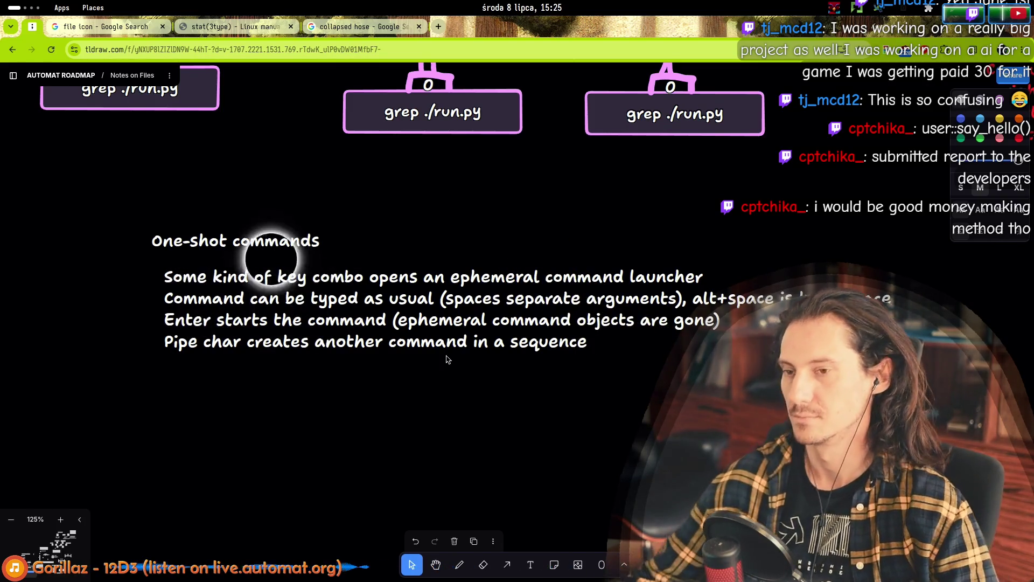
- Marquee-select the One-shot commands title and notes together and shift them further left
scroll(206, 305, "up", 5)
scroll(206, 306, "down", 5)
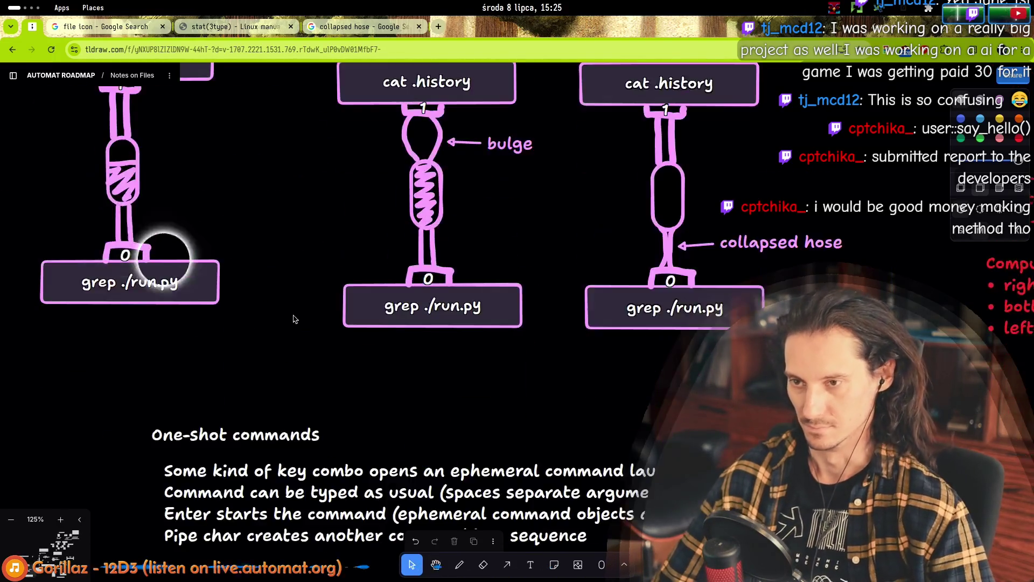
left_click_drag(162, 226, 255, 326)
left_click_drag(227, 238, 162, 232)
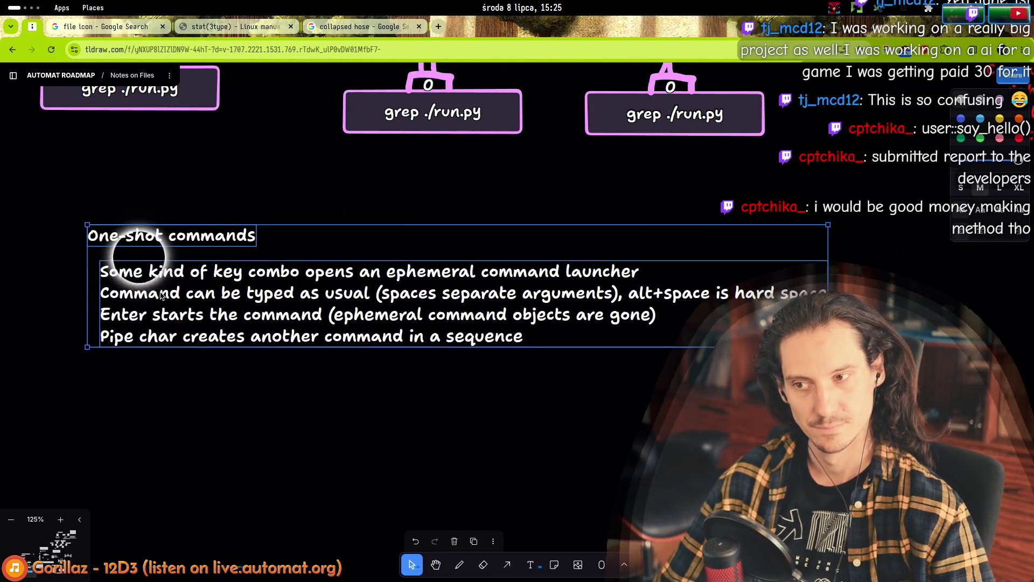
- Edit the notes text, selecting words on the Pipe line and moving to its end
double_click(141, 272)
left_click(158, 336)
left_click_drag(183, 336, 249, 339)
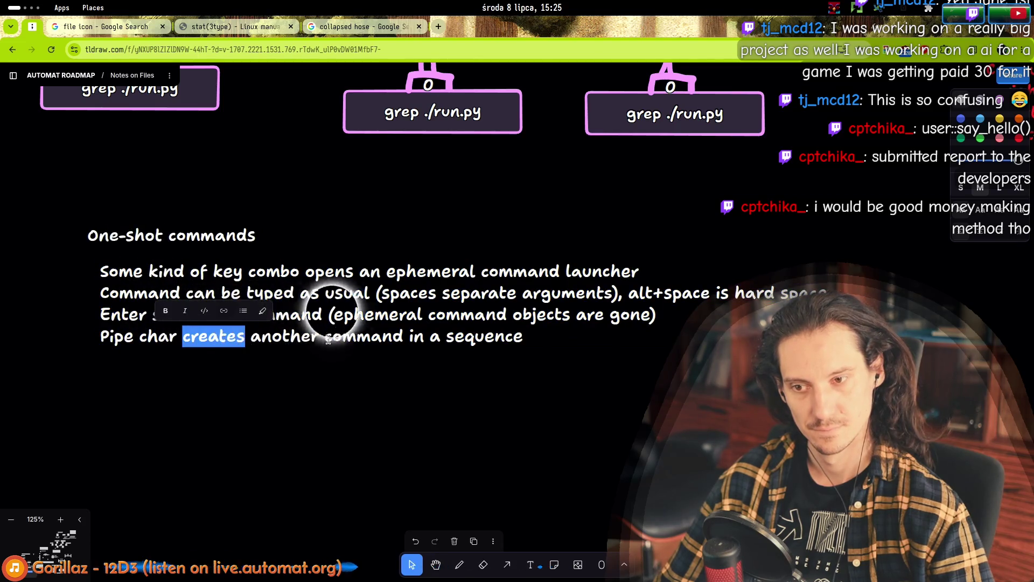
left_click_drag(325, 337, 332, 337)
key("End")
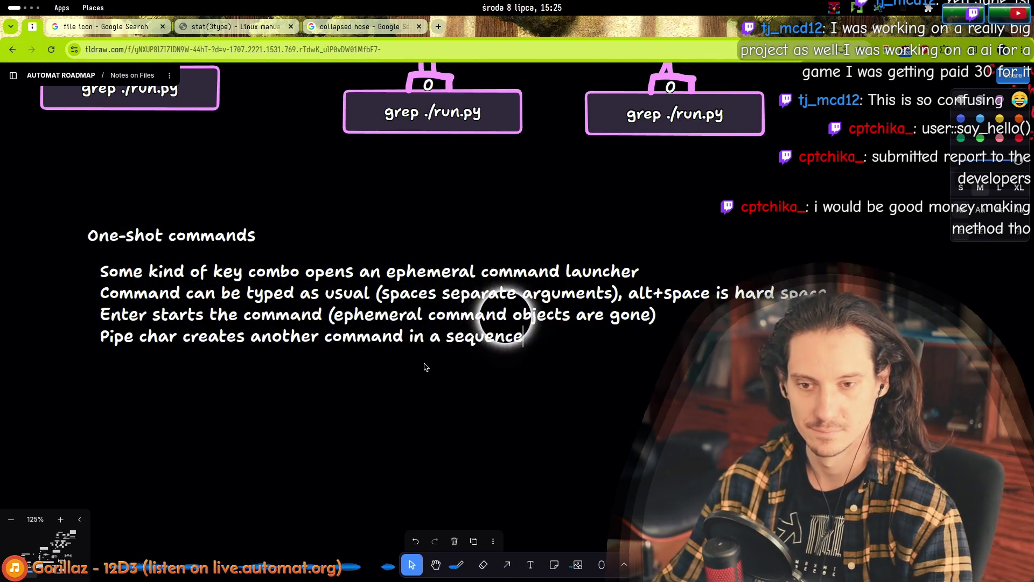
- Extend the selection up over earlier lines, then exit and re-enter editing at the Pipe line
key("shift+Up")
key("shift+Home")
key("shift+Up")
key("shift+Up")
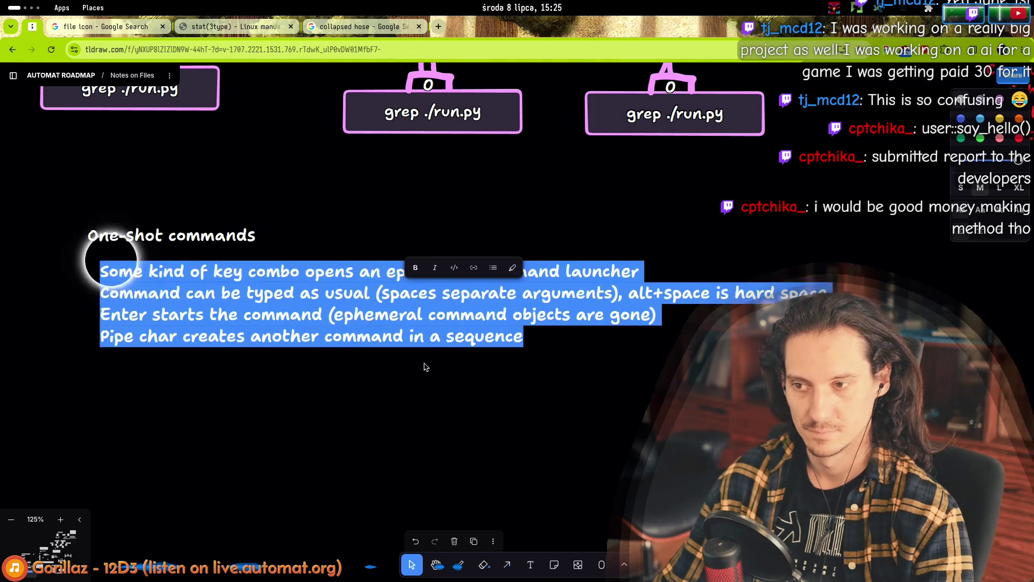
key("Left")
key("Down")
key("Down")
key("Down")
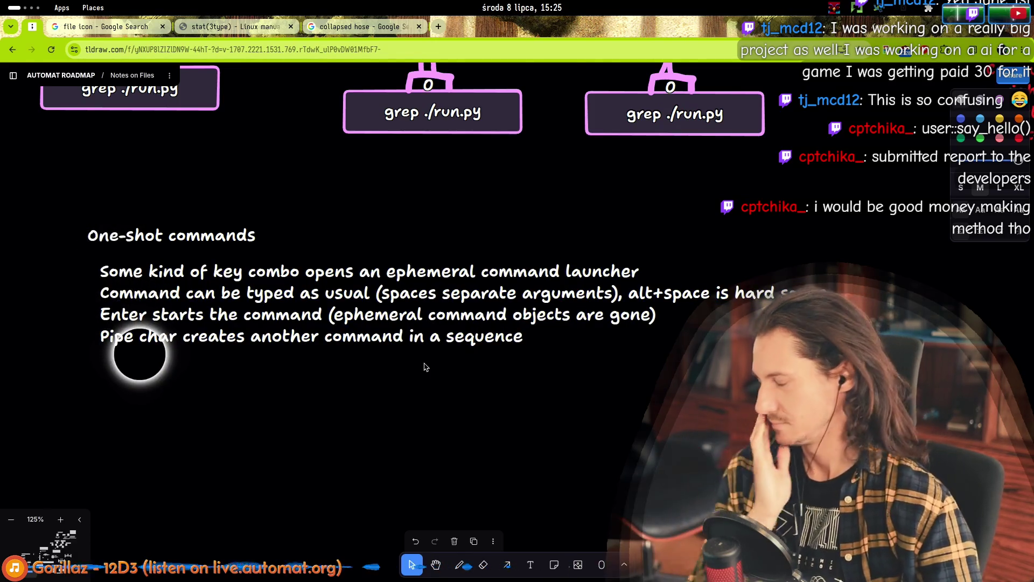
key("Escape")
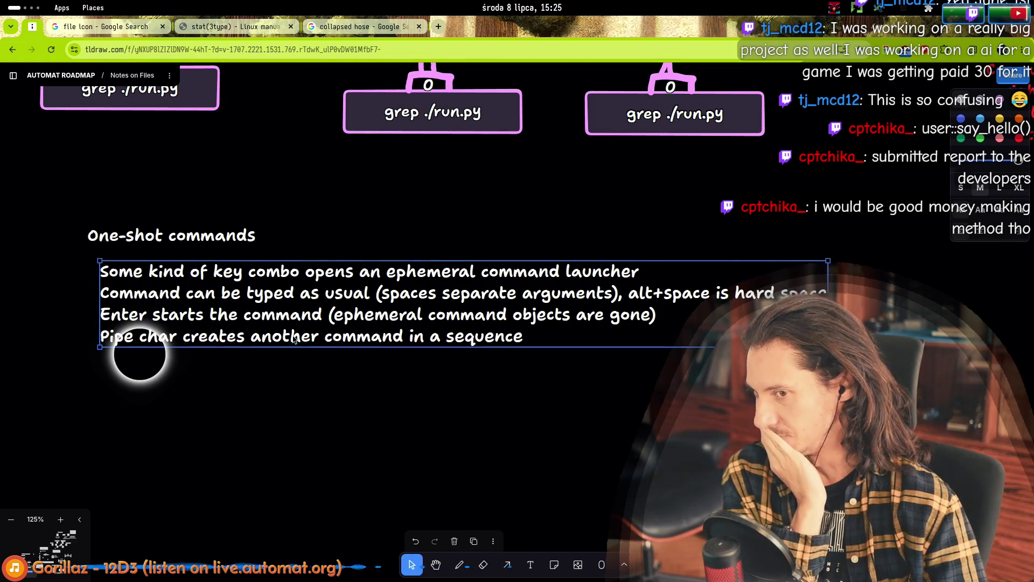
double_click(482, 335)
left_click(505, 335)
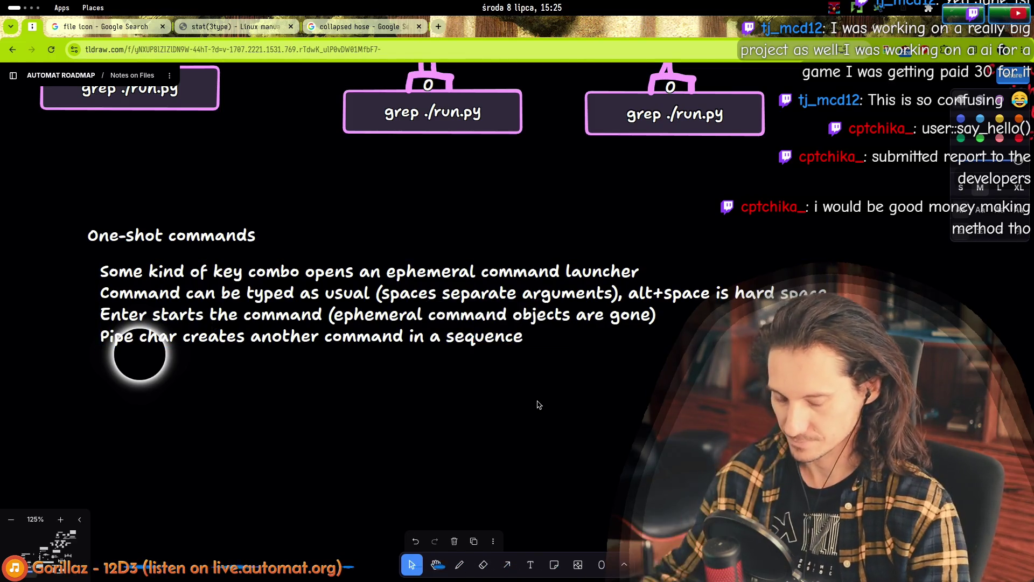
- Add a line after the Pipe line: 'Up/down arrows move focus between commands in the pipe & access com'
key("End")
key("Return")
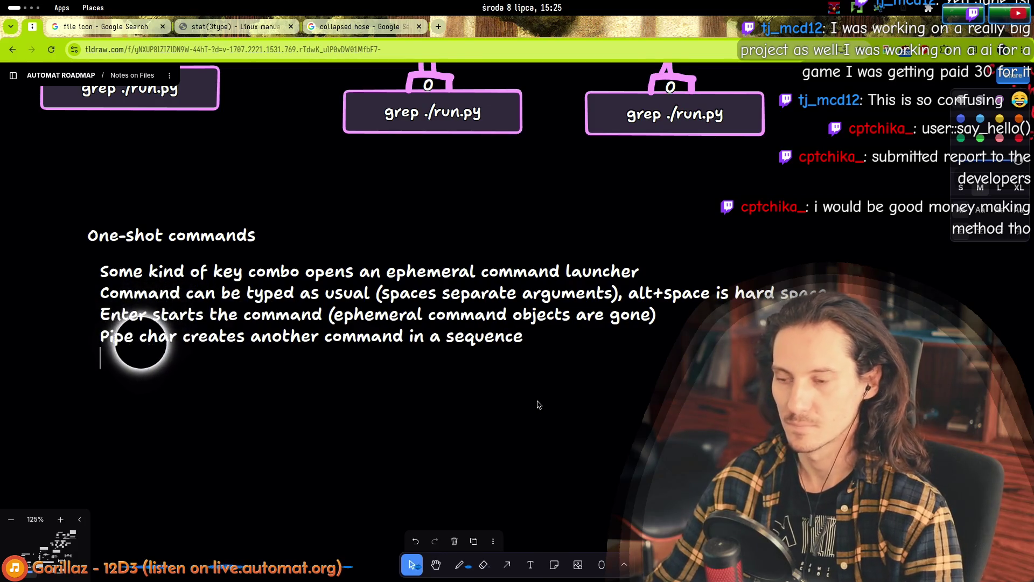
type("Up/")
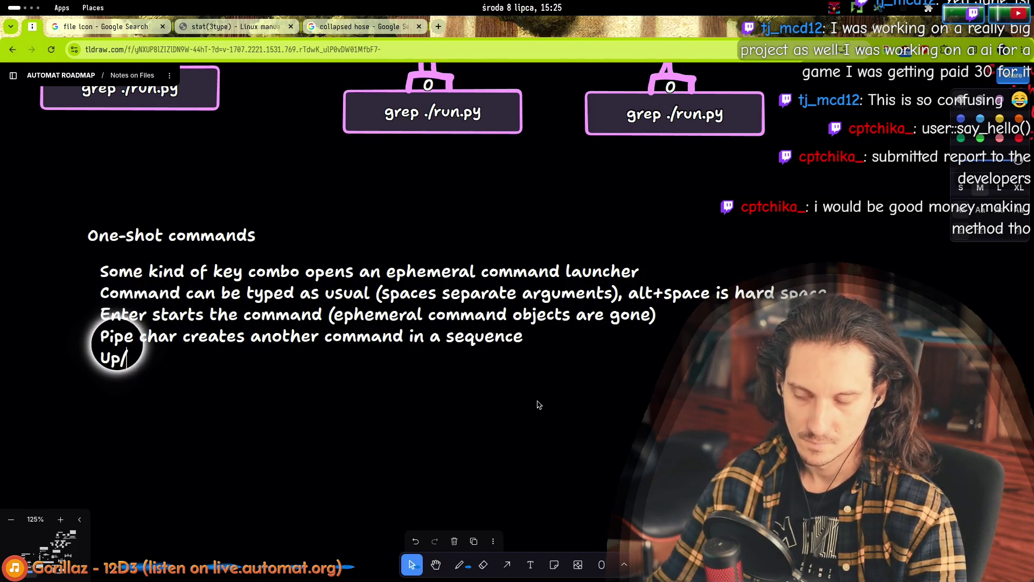
type("down arrows ")
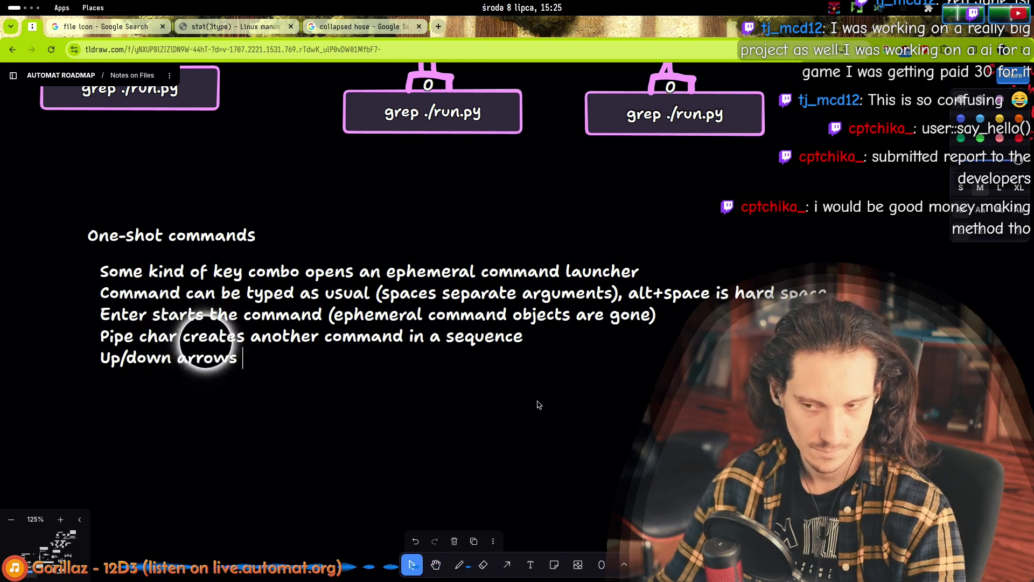
type("move focus")
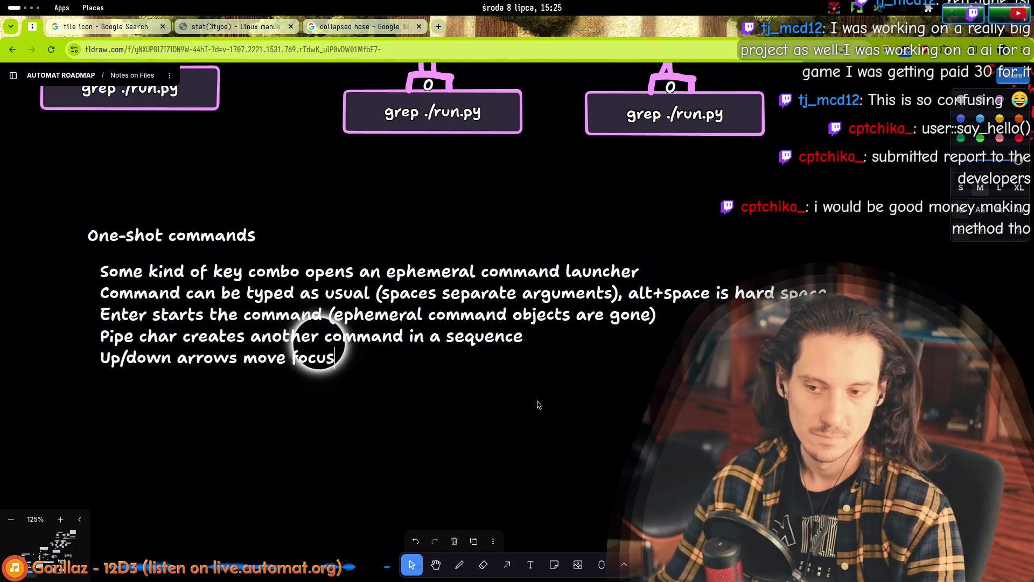
type(" between")
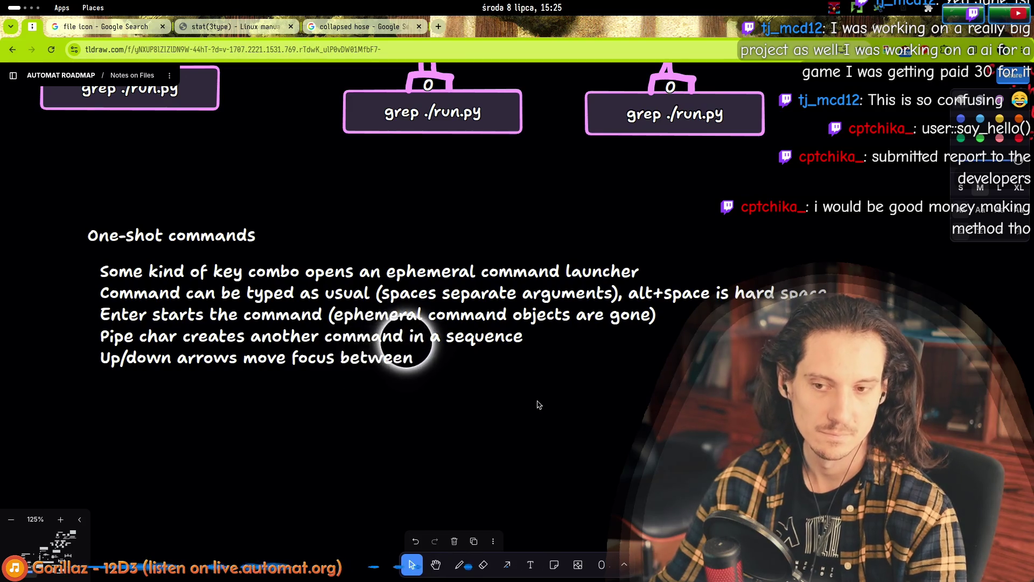
type(" com")
type("mands")
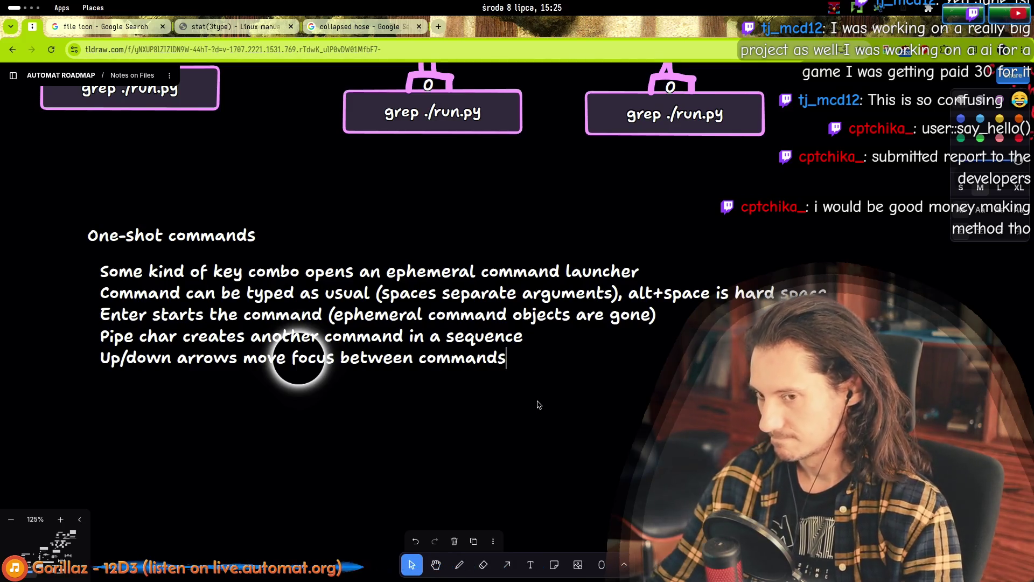
type("in the pi")
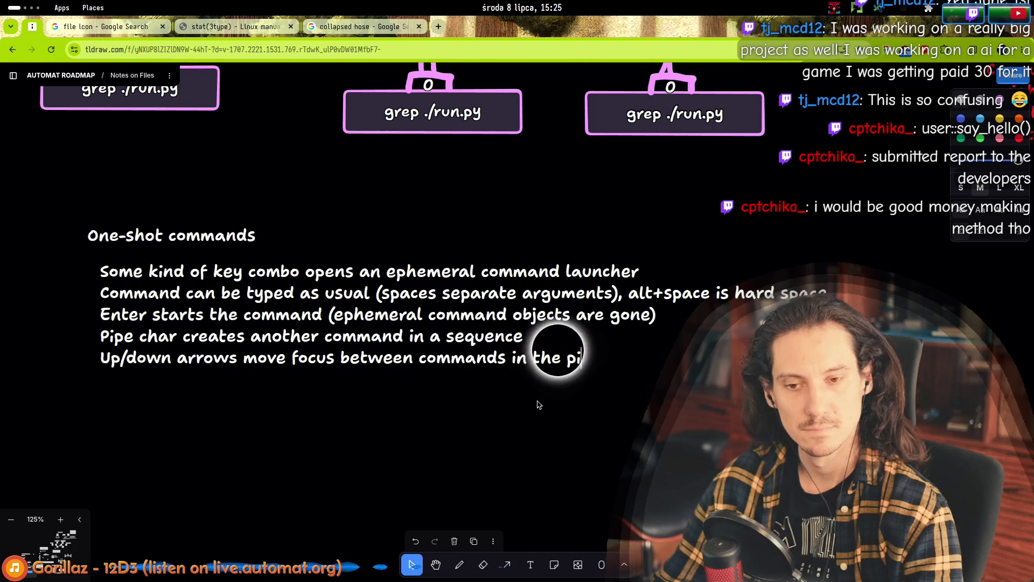
type("pe & in")
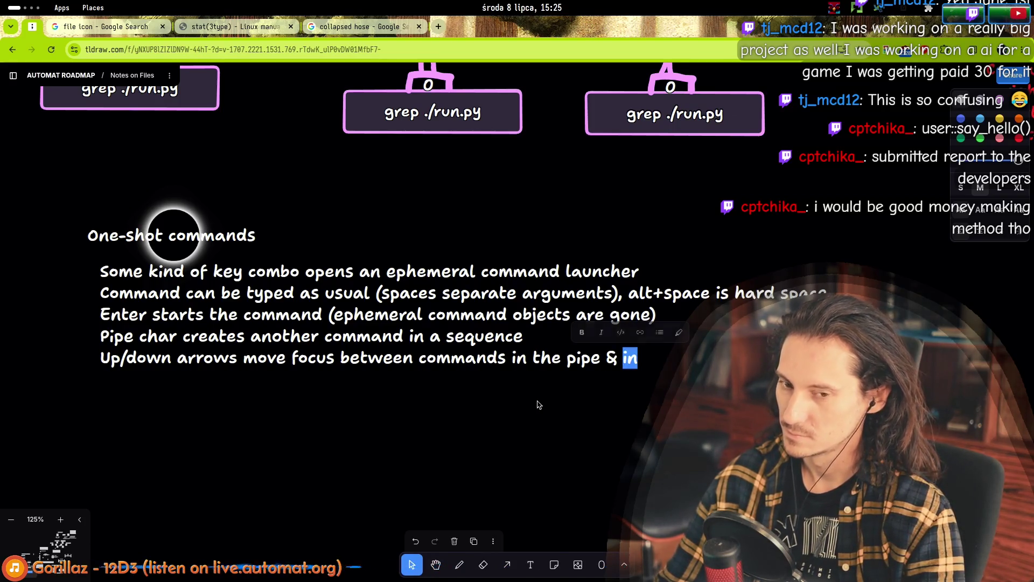
key("BackSpace")
key("BackSpace")
type("access com")
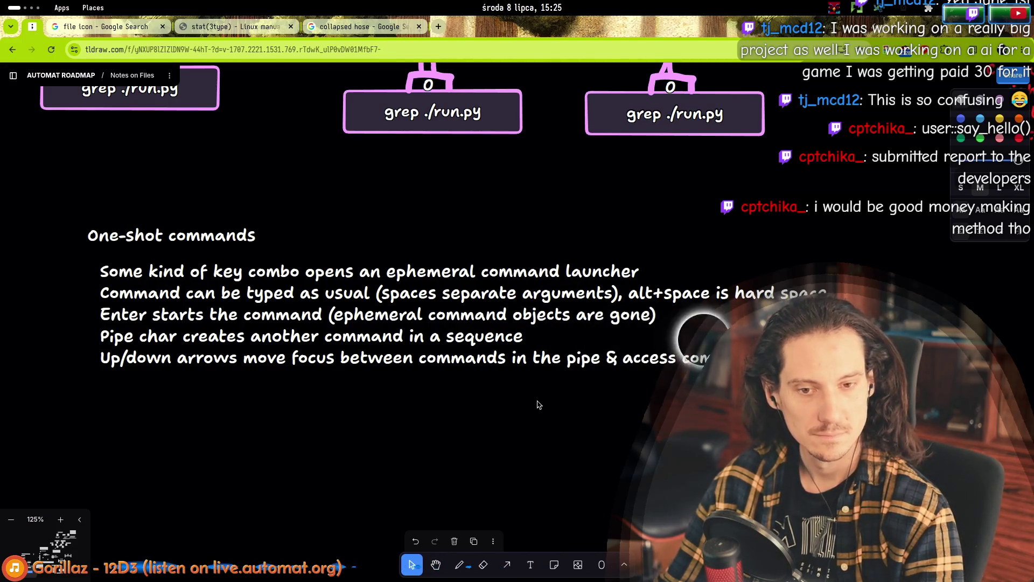
key("Home")
key("Up")
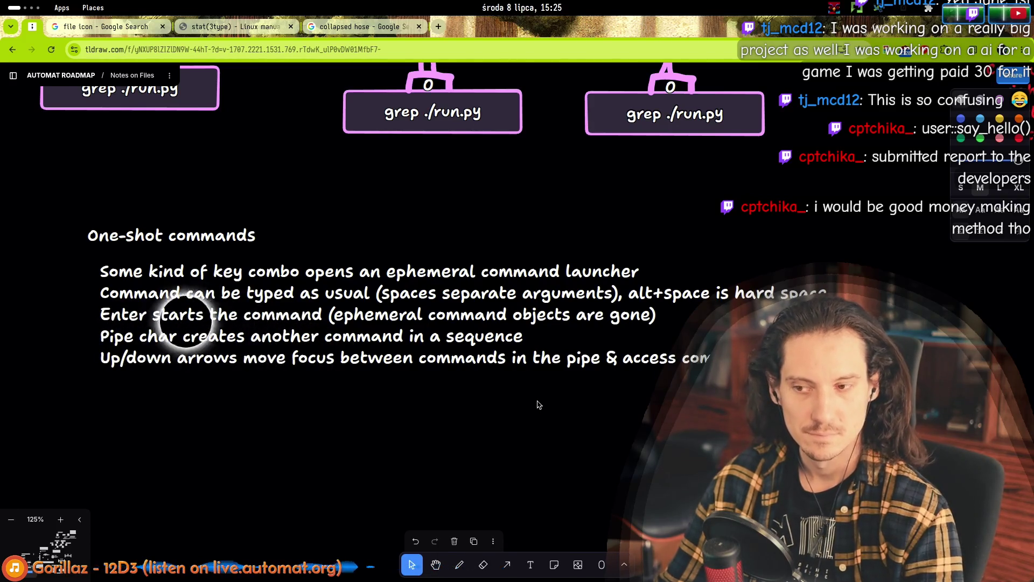
- Append ' (alt+pipe is literal pipe)' to the Pipe char line, then drag-select the lines to review them
key("End")
type("(")
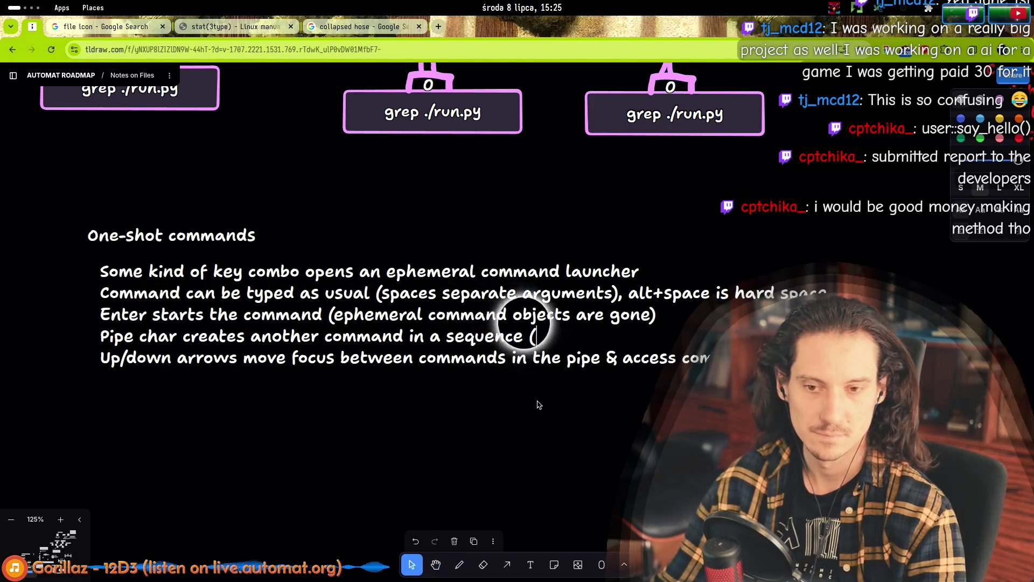
type("alt+p")
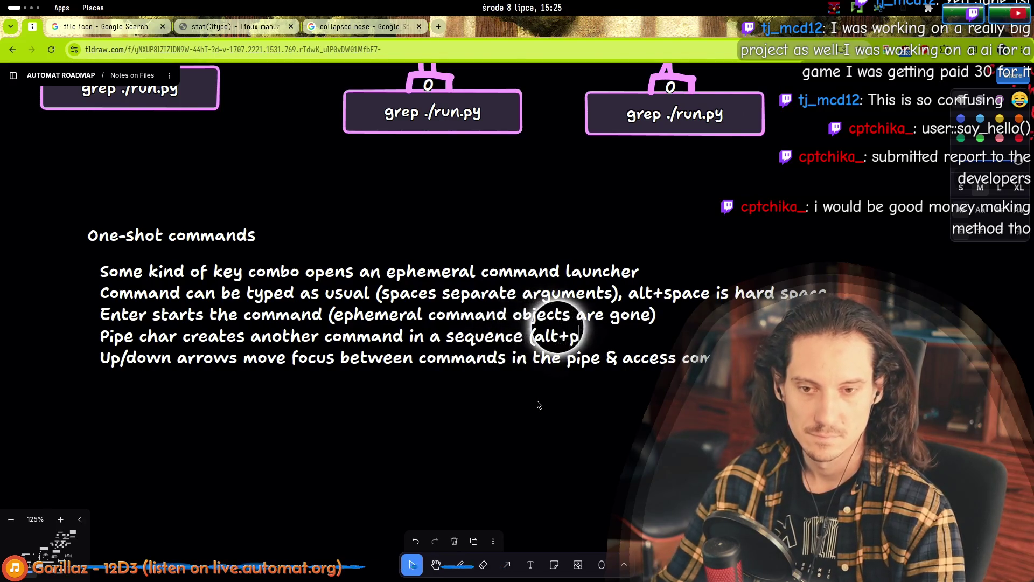
type("ipe is literal pipe)")
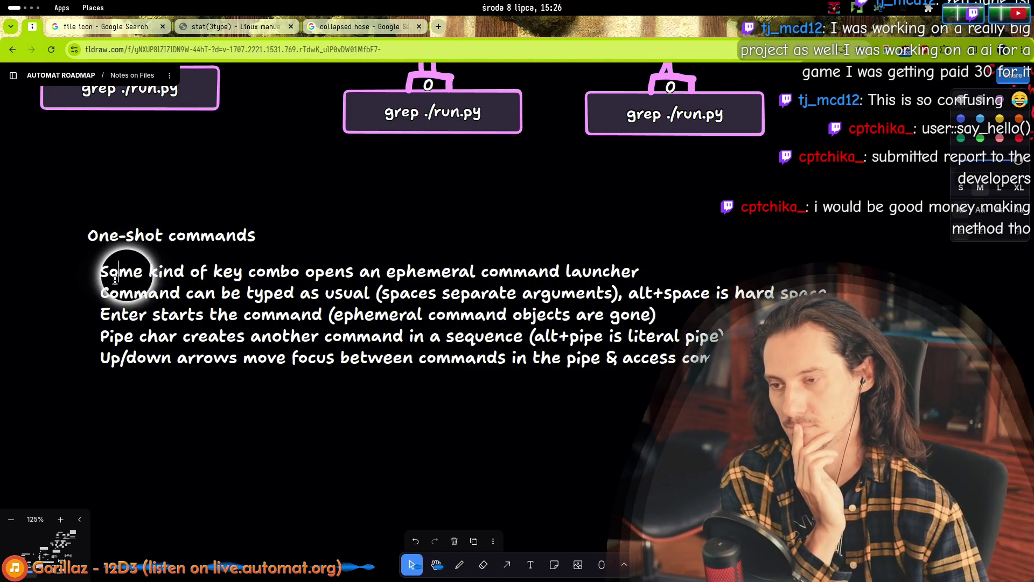
mouse_move(98, 269)
left_mouse_down()
mouse_move(479, 359)
mouse_move(587, 343)
left_mouse_up()
mouse_move(710, 359)
left_mouse_down()
mouse_move(636, 329)
mouse_move(105, 267)
mouse_move(674, 358)
left_mouse_up()
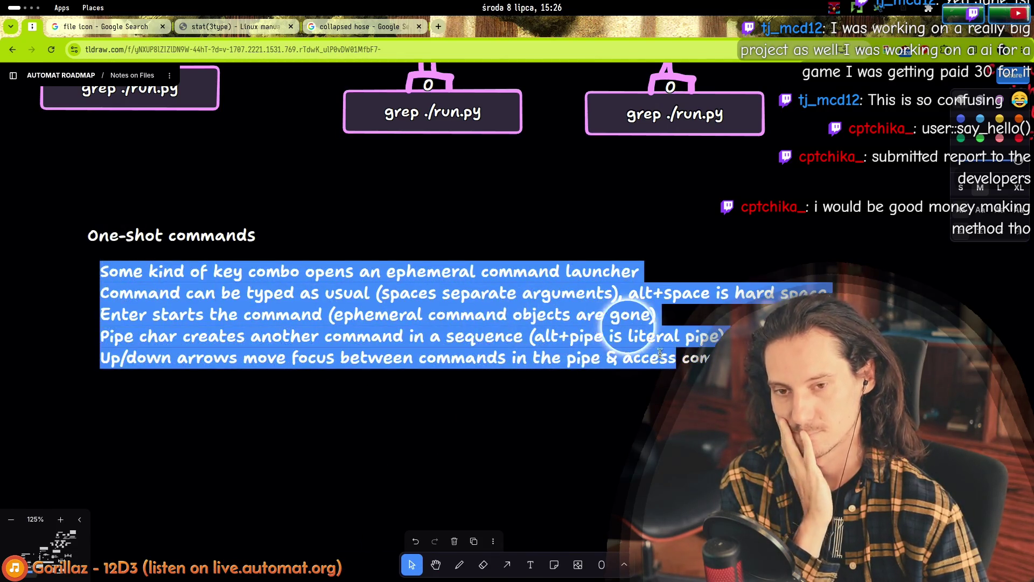
left_click(636, 329)
mouse_move(636, 328)
left_mouse_down()
mouse_move(197, 271)
mouse_move(92, 271)
left_mouse_up()
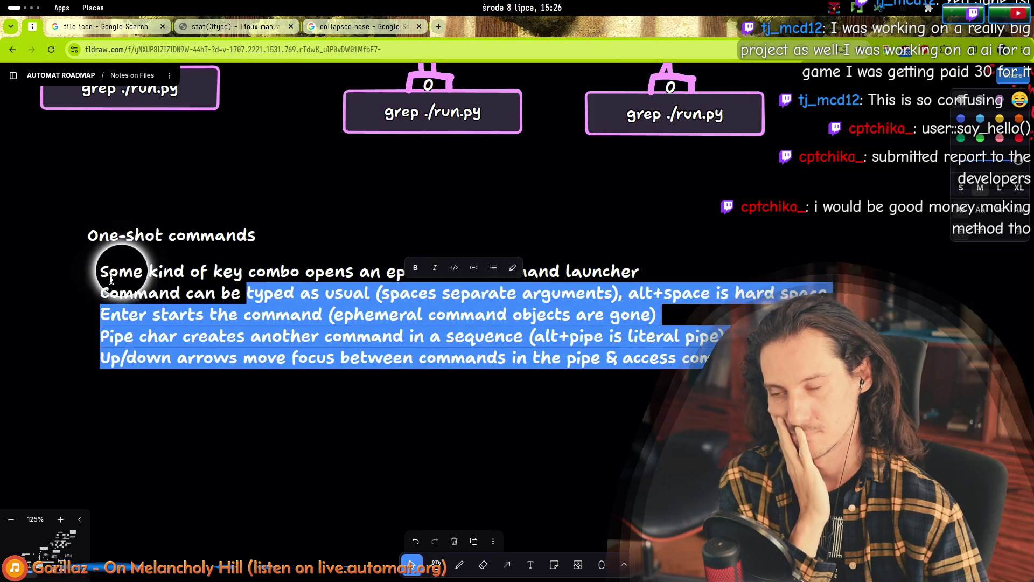
left_click(92, 271)
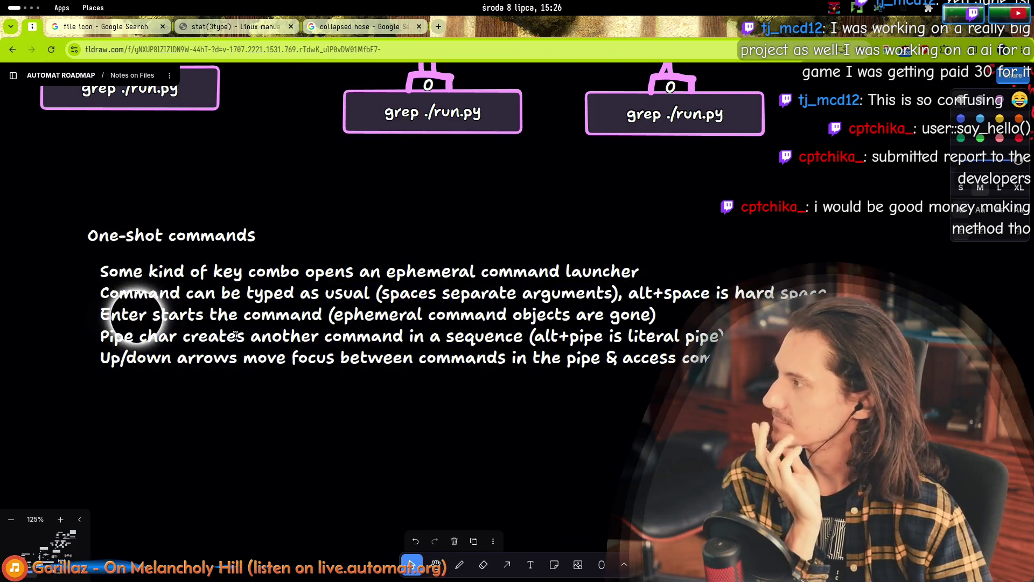